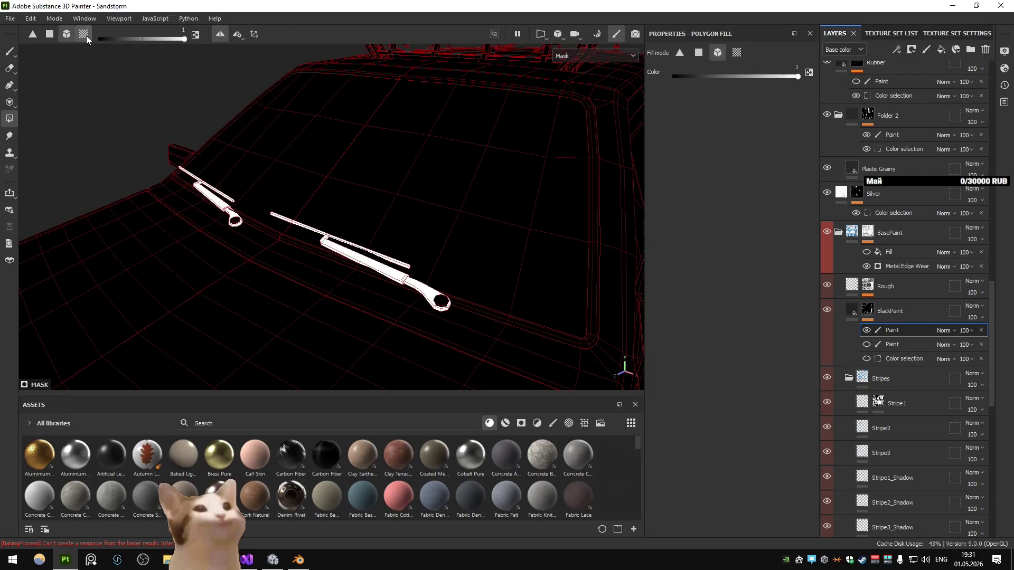
# Step: Use UV-chunk fill to clear the body from BlackPaint's mask, leaving only the wiper arms white
pyautogui.click(84, 34)
pyautogui.click(448, 309)
pyautogui.click(445, 309)
pyautogui.click(444, 310)
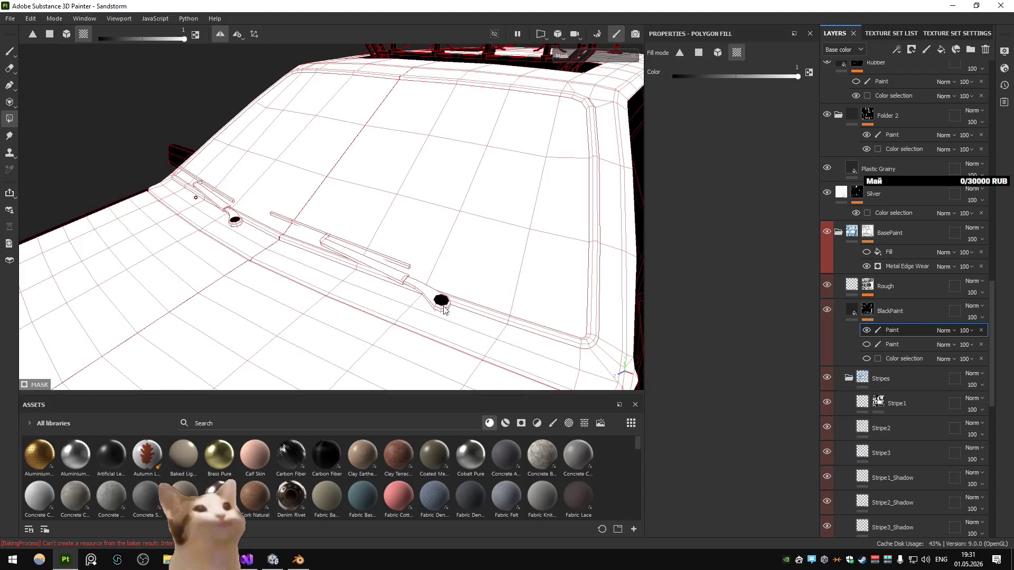
pyautogui.click(444, 310)
pyautogui.scroll(2, 444, 310)
pyautogui.scroll(2, 442, 299)
pyautogui.click(467, 336)
pyautogui.click(468, 333)
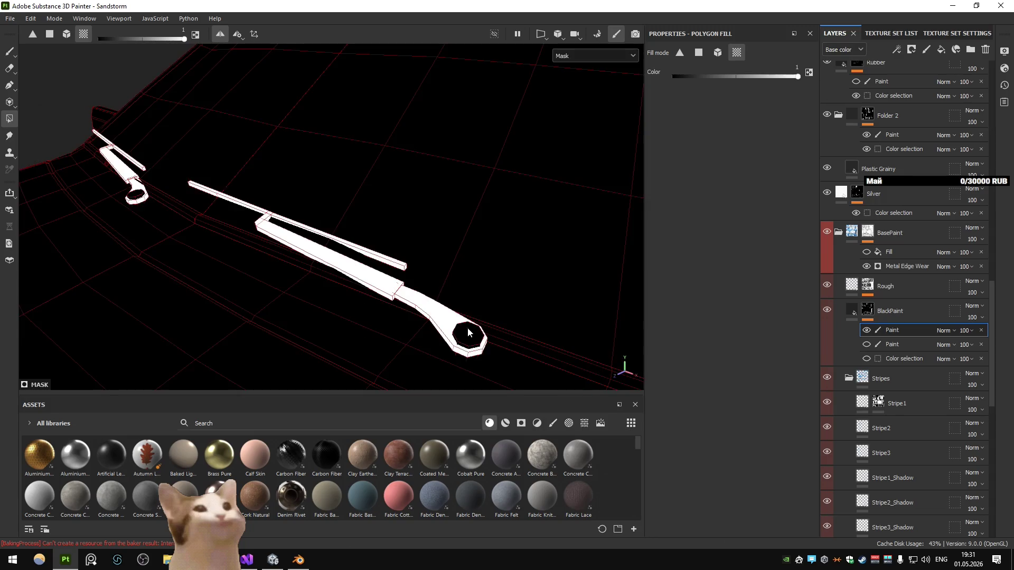
# Step: In polygon mode, fill a face beside the wiper arm and set the fill colour to black
pyautogui.click(50, 35)
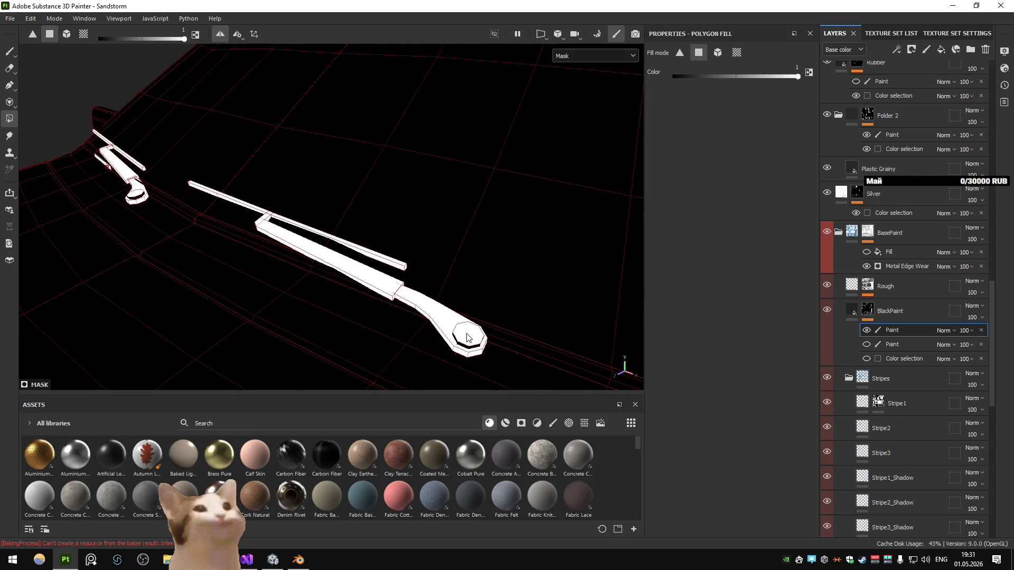
pyautogui.moveTo(472, 349)
pyautogui.mouseDown()
pyautogui.moveTo(389, 369)
pyautogui.moveTo(422, 244)
pyautogui.moveTo(328, 124)
pyautogui.mouseUp()
pyautogui.click(376, 288)
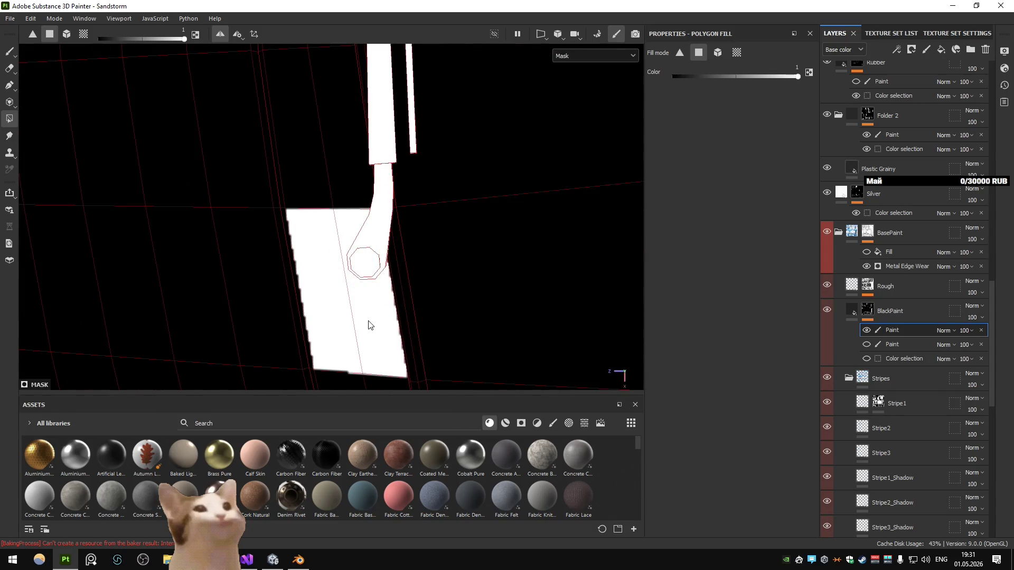
pyautogui.press('x')
pyautogui.moveTo(345, 319)
pyautogui.mouseDown()
pyautogui.moveTo(376, 323)
pyautogui.moveTo(380, 194)
pyautogui.moveTo(356, 215)
pyautogui.moveTo(364, 292)
pyautogui.moveTo(385, 199)
pyautogui.moveTo(410, 340)
pyautogui.moveTo(402, 291)
pyautogui.moveTo(464, 301)
pyautogui.moveTo(598, 285)
pyautogui.mouseUp()
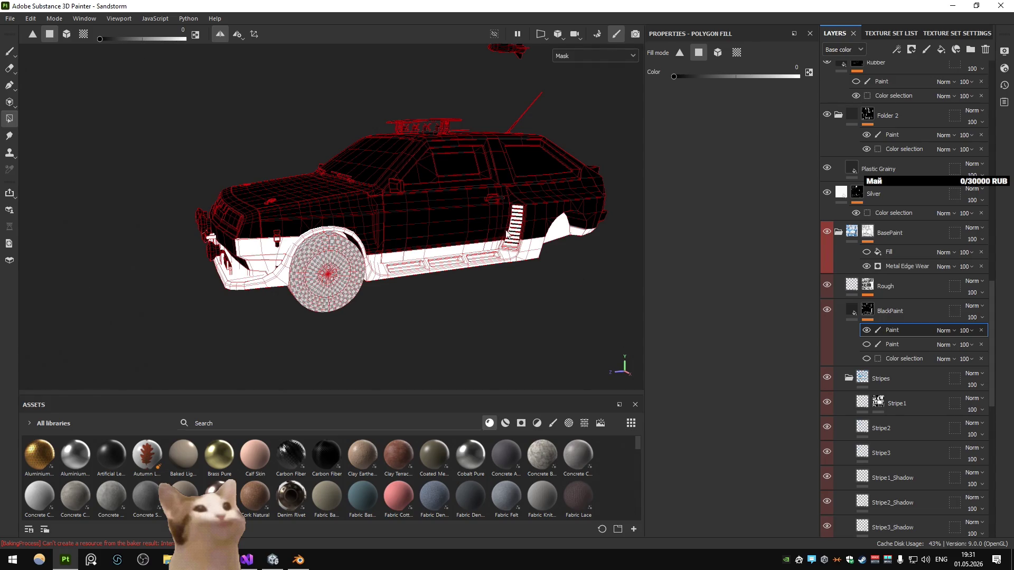
# Step: Select BlackPaint, set the viewport to Material, zoom onto the windshield and expand its mask effects
pyautogui.moveTo(597, 289)
pyautogui.mouseDown()
pyautogui.moveTo(430, 197)
pyautogui.moveTo(434, 222)
pyautogui.mouseUp()
pyautogui.click(843, 310)
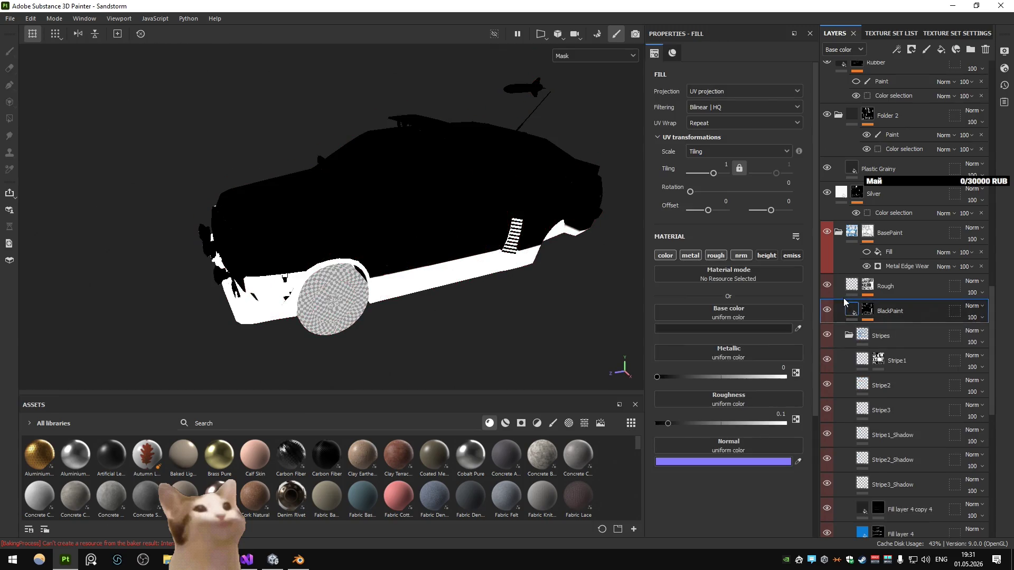
pyautogui.click(596, 55)
pyautogui.click(580, 74)
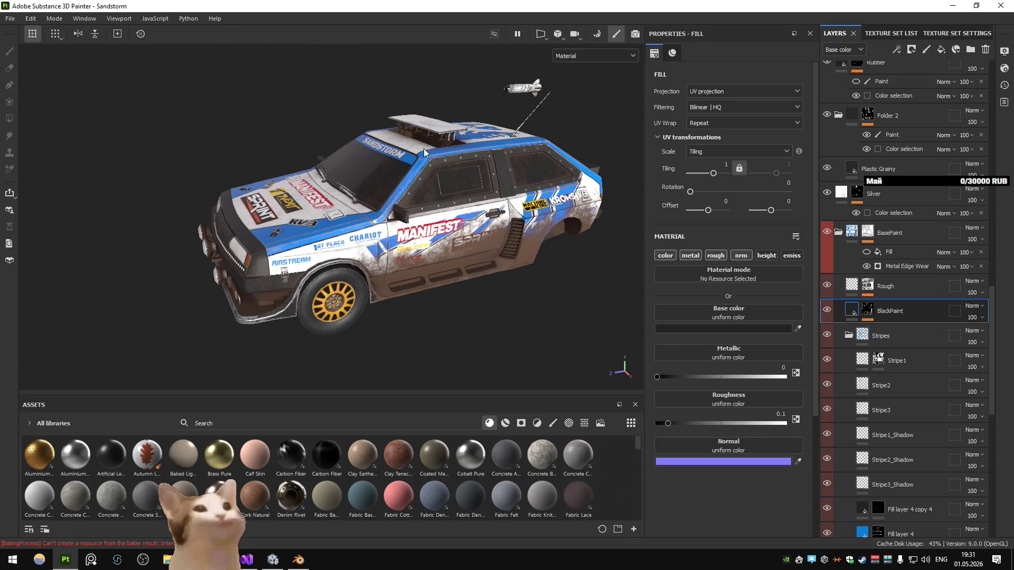
pyautogui.scroll(4, 422, 150)
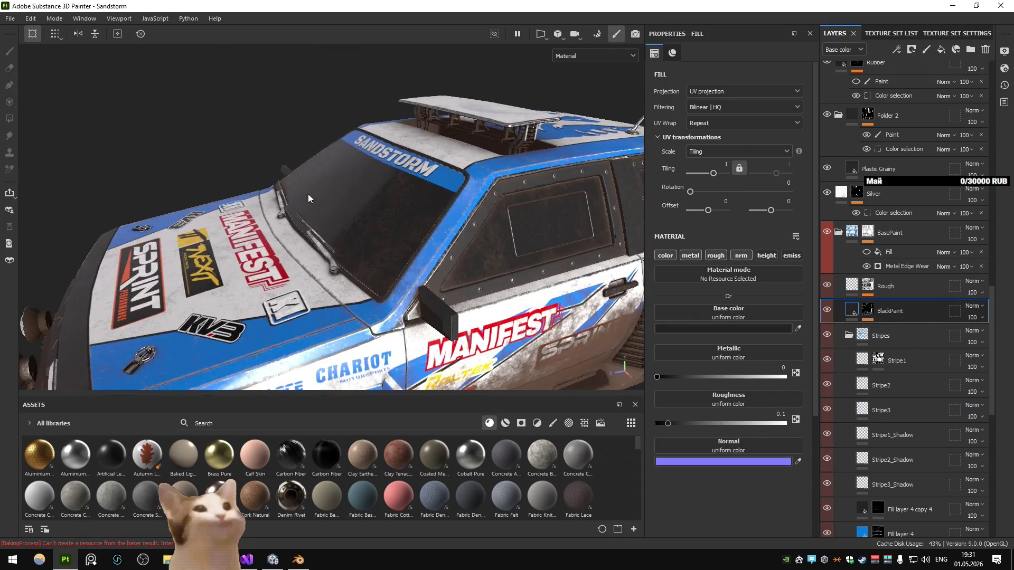
pyautogui.scroll(4, 415, 153)
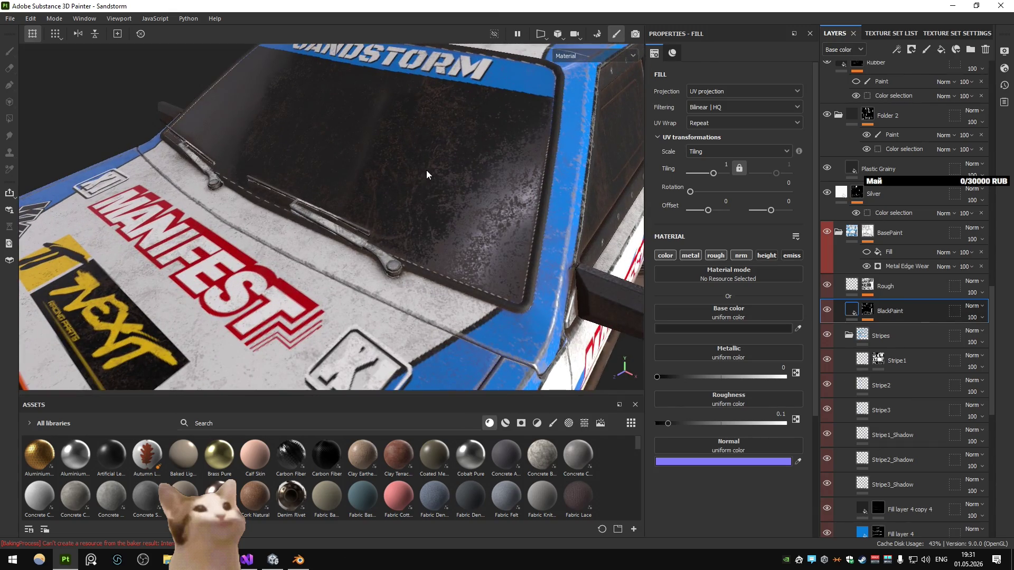
pyautogui.click(867, 311)
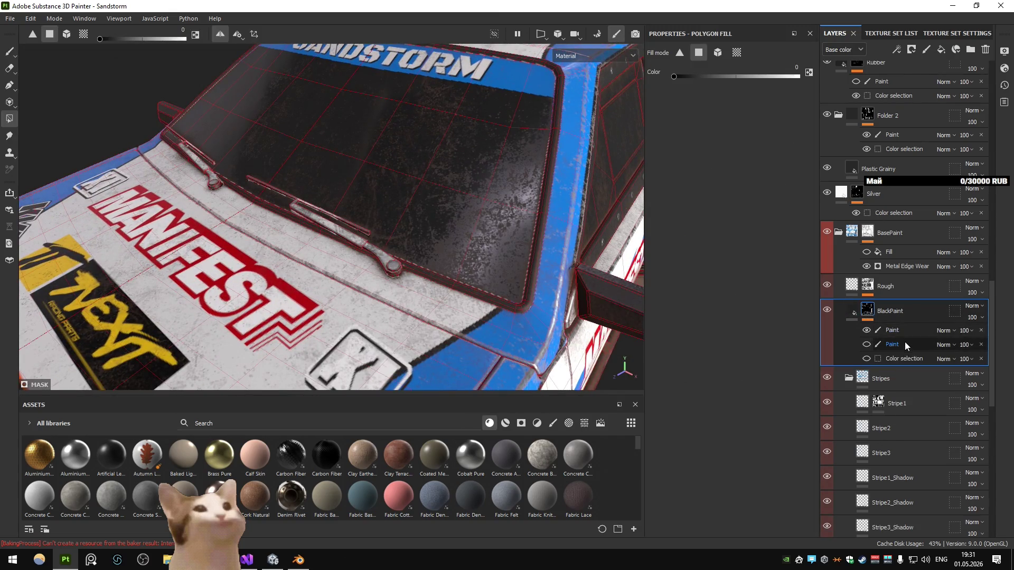
# Step: Compare BlackPaint's two Paint effects in the mask view, then delete the second one
pyautogui.click(904, 341)
pyautogui.click(870, 344)
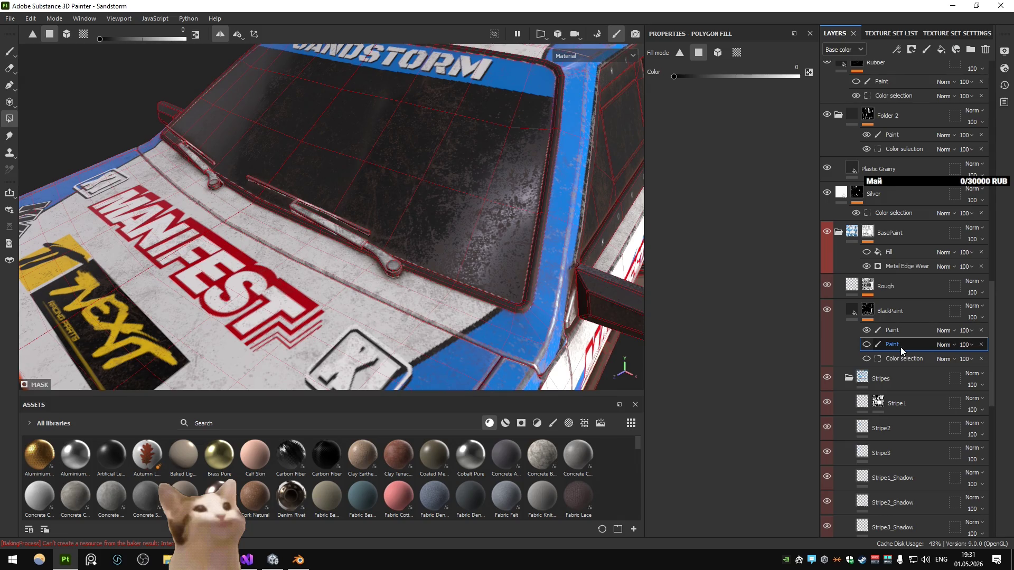
pyautogui.keyDown('alt'); pyautogui.click(867, 311); pyautogui.keyUp('alt')
pyautogui.click(867, 330)
pyautogui.scroll(-5, 483, 264)
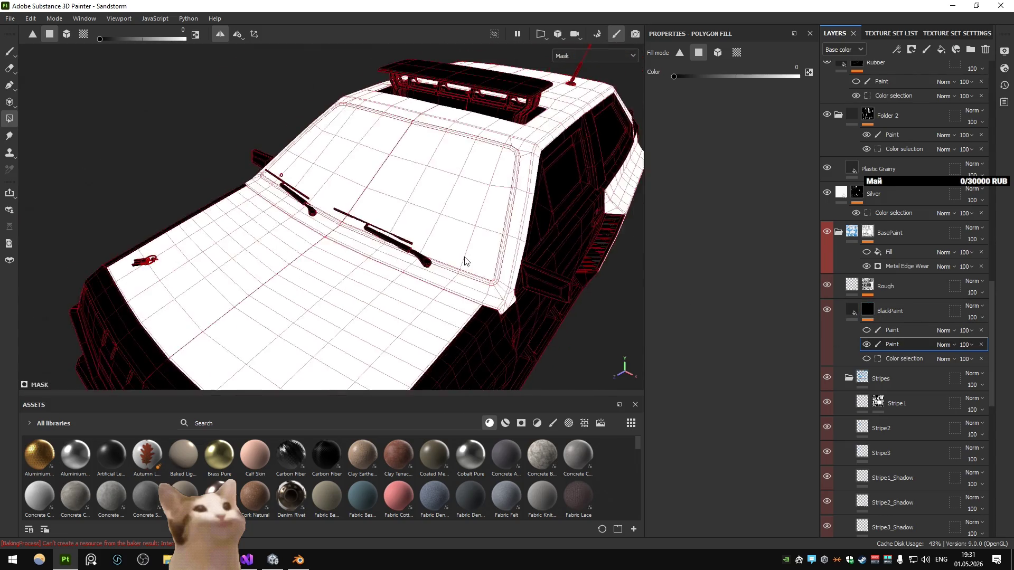
pyautogui.moveTo(483, 263); pyautogui.dragTo(430, 257)
pyautogui.moveTo(528, 261); pyautogui.dragTo(460, 269)
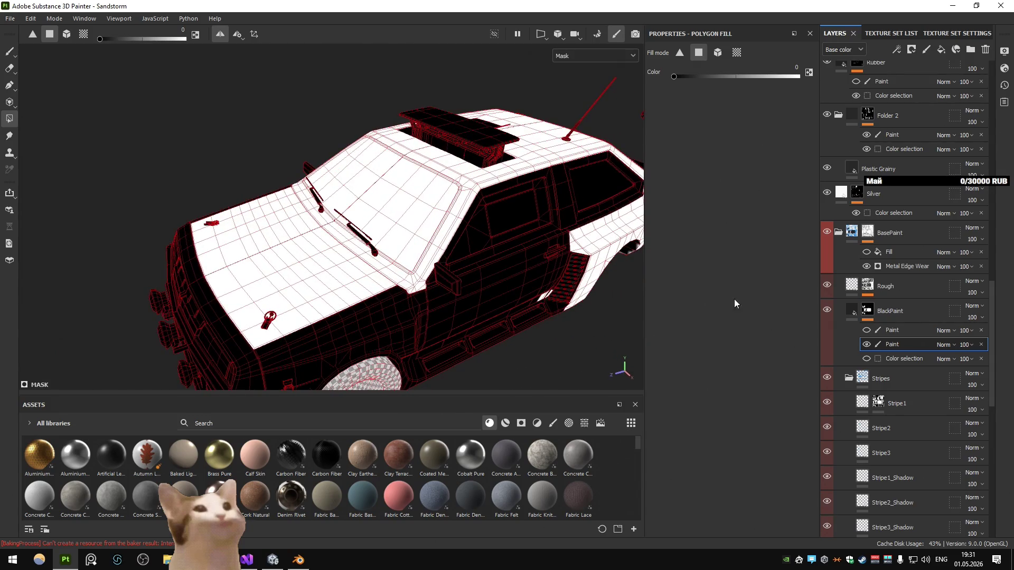
pyautogui.scroll(-3, 591, 258)
pyautogui.click(981, 344)
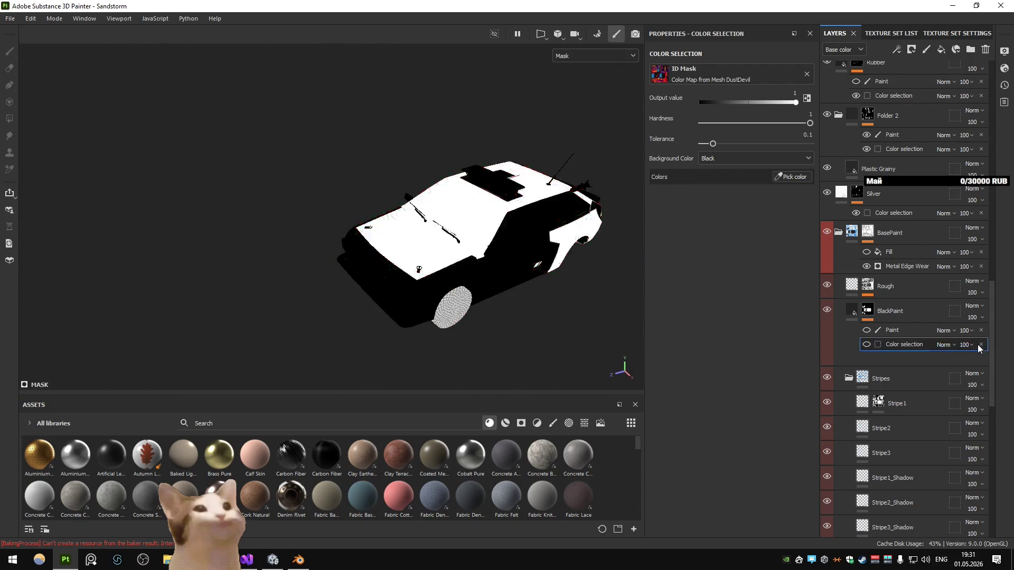
# Step: Add a new Paint effect to BlackPaint's mask
pyautogui.click(895, 331)
pyautogui.click(895, 49)
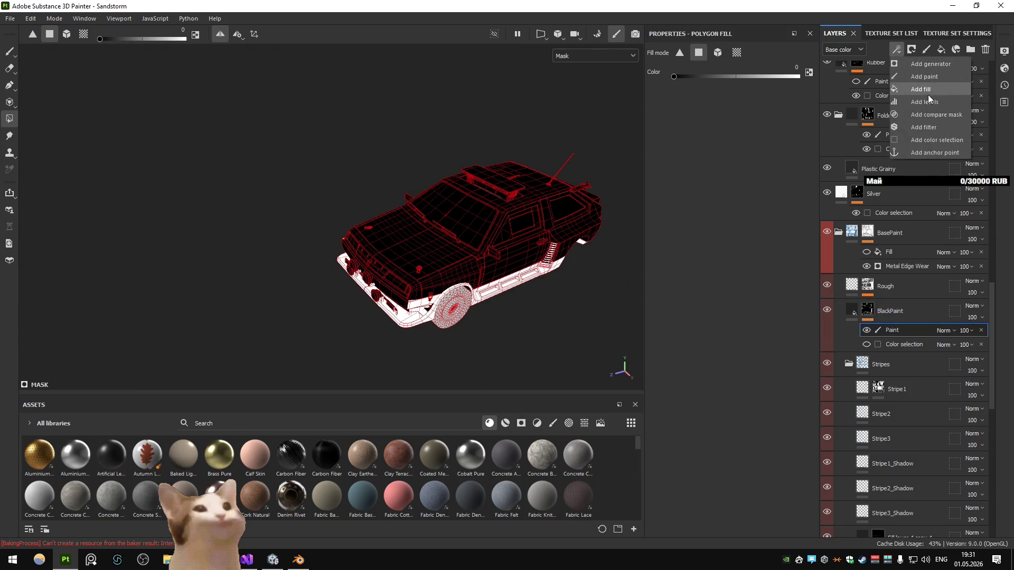
pyautogui.click(933, 80)
pyautogui.scroll(6, 366, 227)
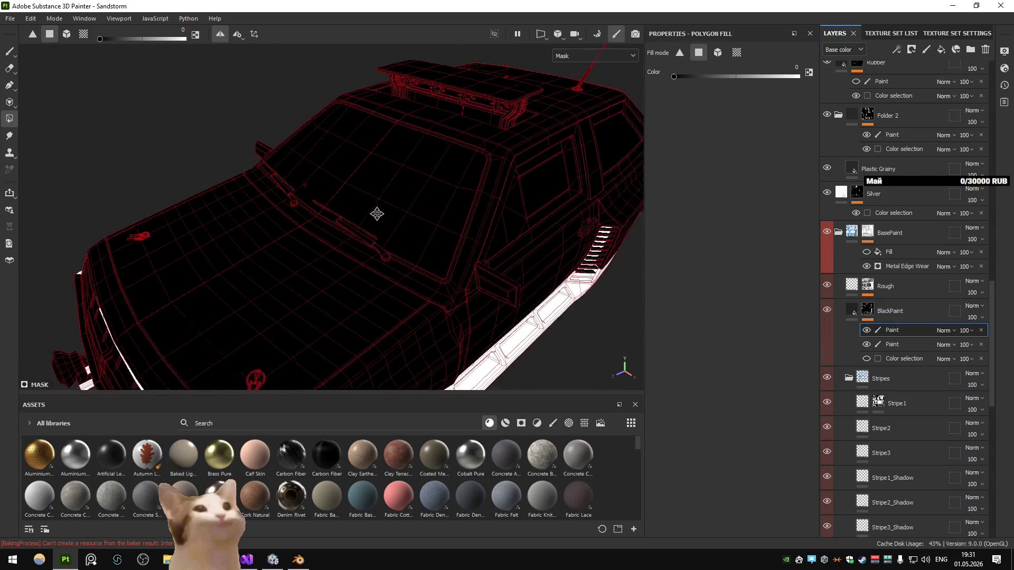
pyautogui.scroll(2, 403, 244)
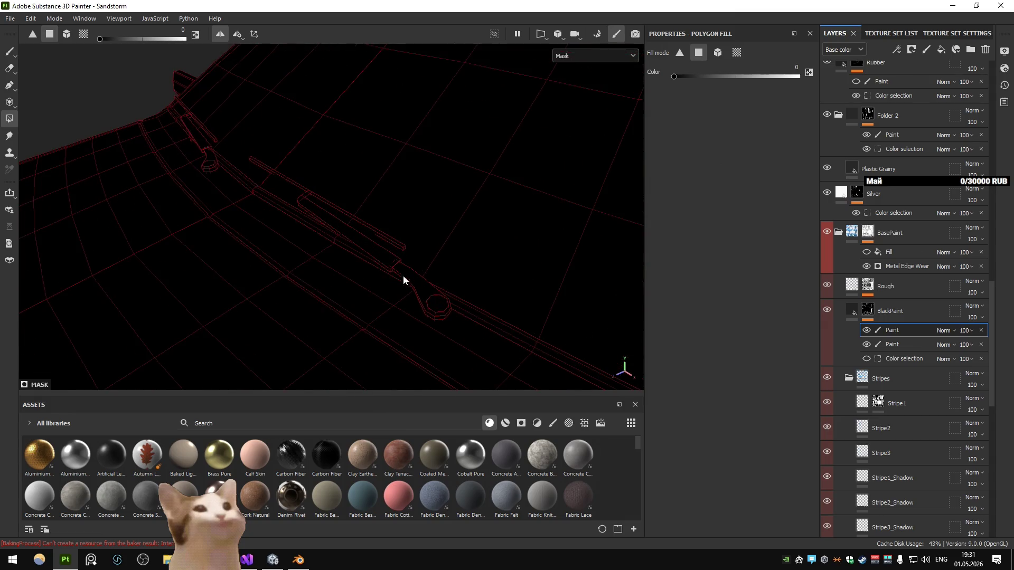
# Step: Polygon-fill the wiper arm white in the new Paint effect, undoing stray rod fills
pyautogui.press('x')
pyautogui.click(378, 259)
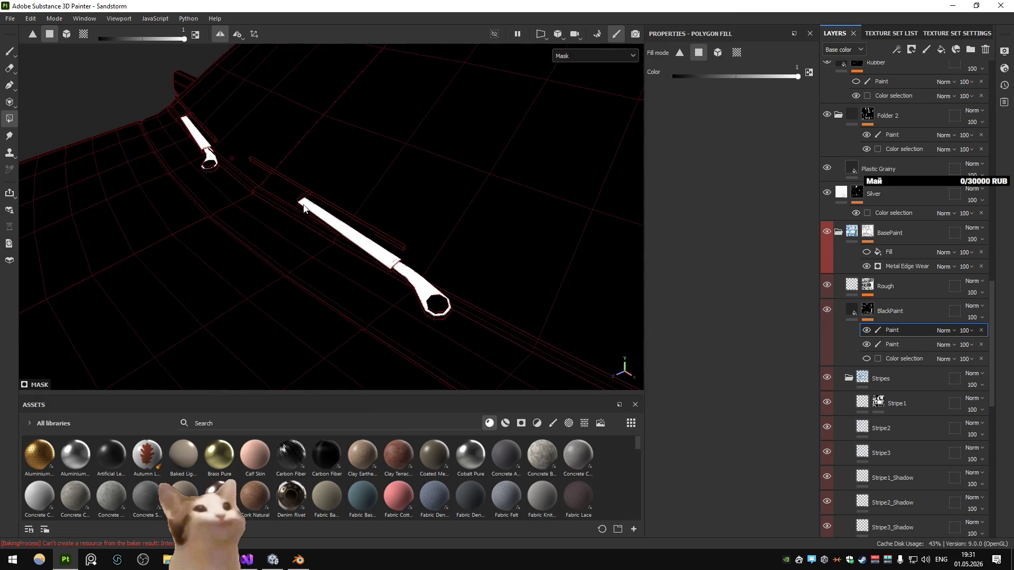
pyautogui.click(307, 197)
pyautogui.scroll(1, 336, 205)
pyautogui.hotkey('ctrl', 'z')
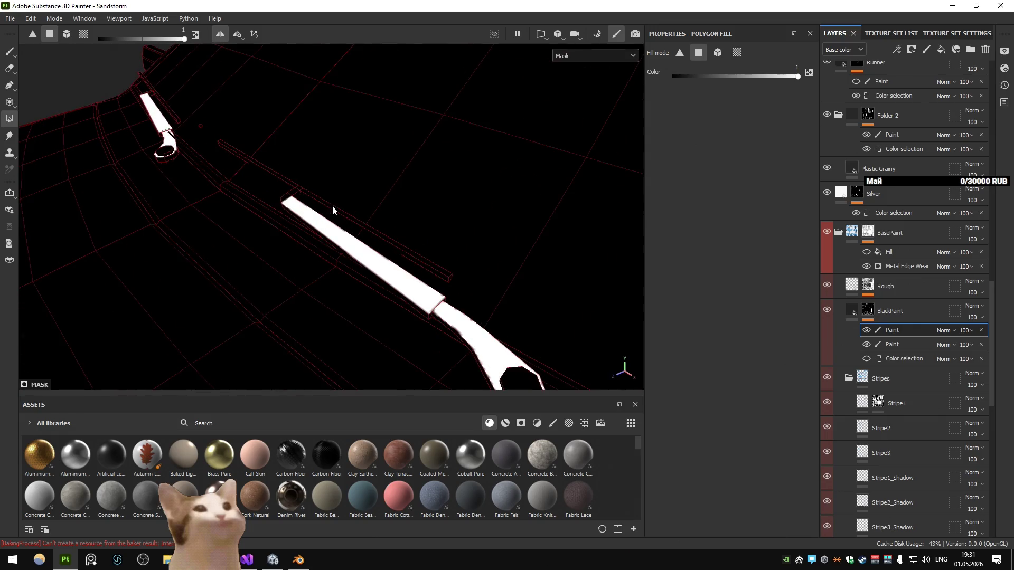
pyautogui.click(333, 210)
pyautogui.hotkey('ctrl', 'z')
# Step: Try UV-island fills on the wiper rod and undo each one
pyautogui.click(79, 34)
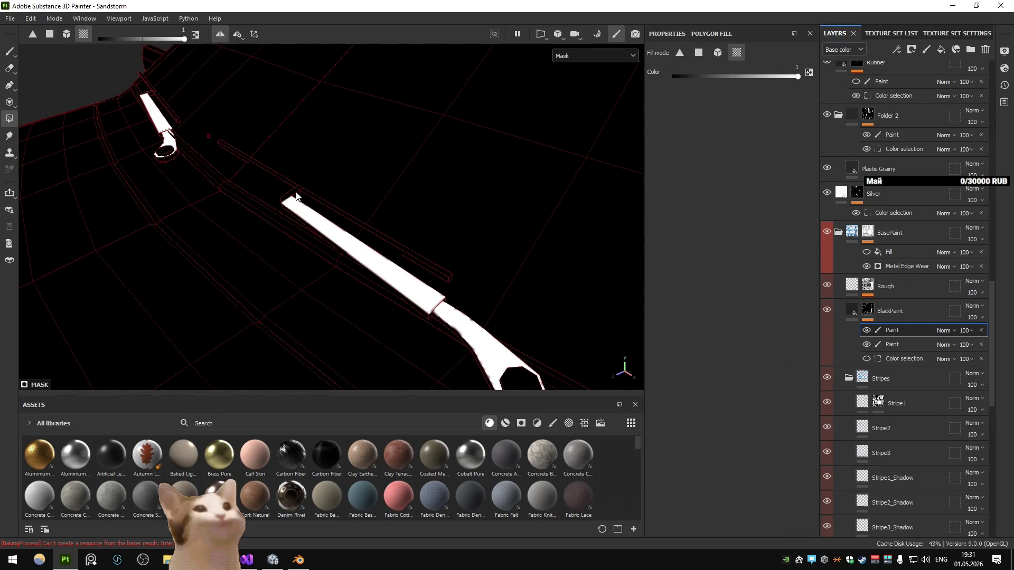
pyautogui.click(293, 193)
pyautogui.hotkey('ctrl', 'z')
pyautogui.click(343, 217)
pyautogui.hotkey('ctrl', 'z')
# Step: Try mesh-piece fills around the wipers, undo them so only the wipers stay white, then box-fill across the car
pyautogui.click(66, 34)
pyautogui.click(290, 201)
pyautogui.hotkey('ctrl', 'z')
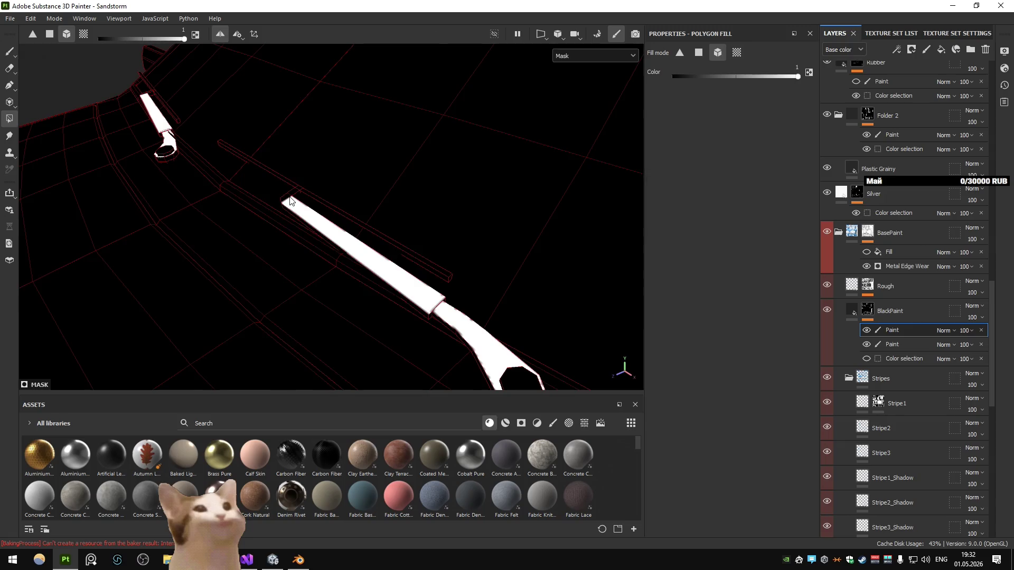
pyautogui.click(290, 201)
pyautogui.scroll(-3, 408, 199)
pyautogui.hotkey('ctrl', 'z')
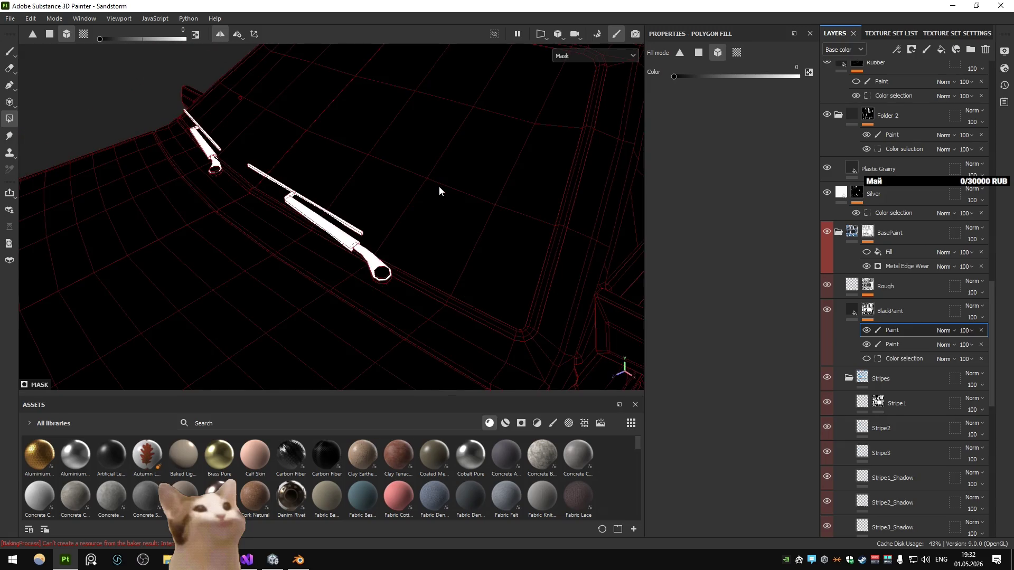
pyautogui.click(376, 275)
pyautogui.hotkey('ctrl', 'z')
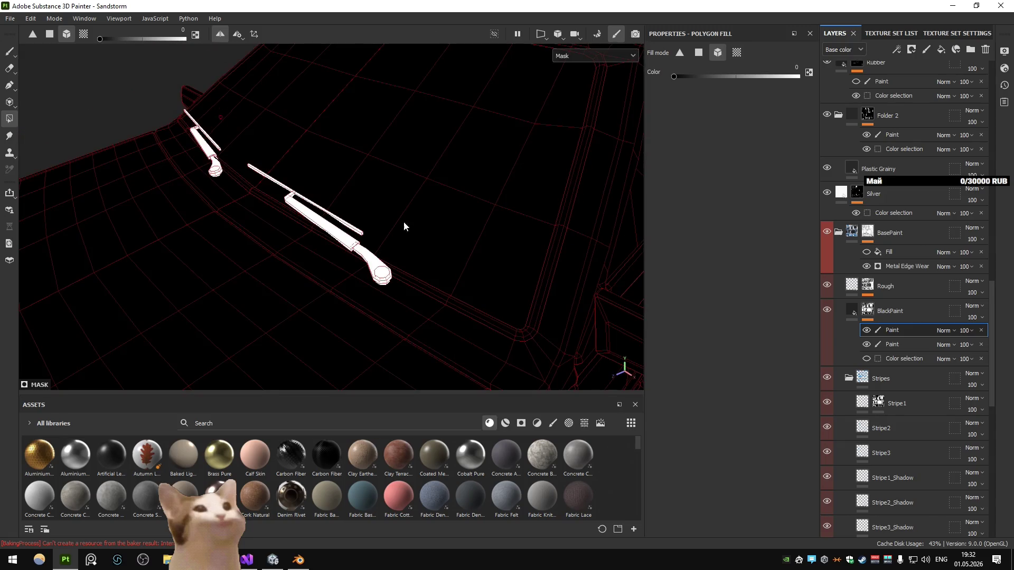
pyautogui.moveTo(372, 244)
pyautogui.keyDown('alt'); pyautogui.mouseDown()
pyautogui.moveTo(448, 195)
pyautogui.moveTo(380, 141)
pyautogui.moveTo(362, 204)
pyautogui.moveTo(378, 221)
pyautogui.mouseUp(); pyautogui.keyUp('alt')
pyautogui.moveTo(207, 251)
pyautogui.mouseDown()
pyautogui.moveTo(431, 328)
pyautogui.moveTo(188, 235)
pyautogui.moveTo(425, 316)
pyautogui.moveTo(500, 231)
pyautogui.moveTo(152, 267)
pyautogui.moveTo(403, 222)
pyautogui.moveTo(296, 230)
pyautogui.moveTo(389, 290)
pyautogui.moveTo(418, 232)
pyautogui.moveTo(75, 164)
pyautogui.moveTo(289, 208)
pyautogui.moveTo(202, 243)
pyautogui.moveTo(413, 101)
pyautogui.moveTo(321, 201)
pyautogui.moveTo(364, 221)
pyautogui.mouseUp()
# Step: Set the fill colour to black, return to BlackPaint's content, preview the Metallic channel, then switch back to Material
pyautogui.press('x')
pyautogui.click(847, 312)
pyautogui.scroll(10, 394, 189)
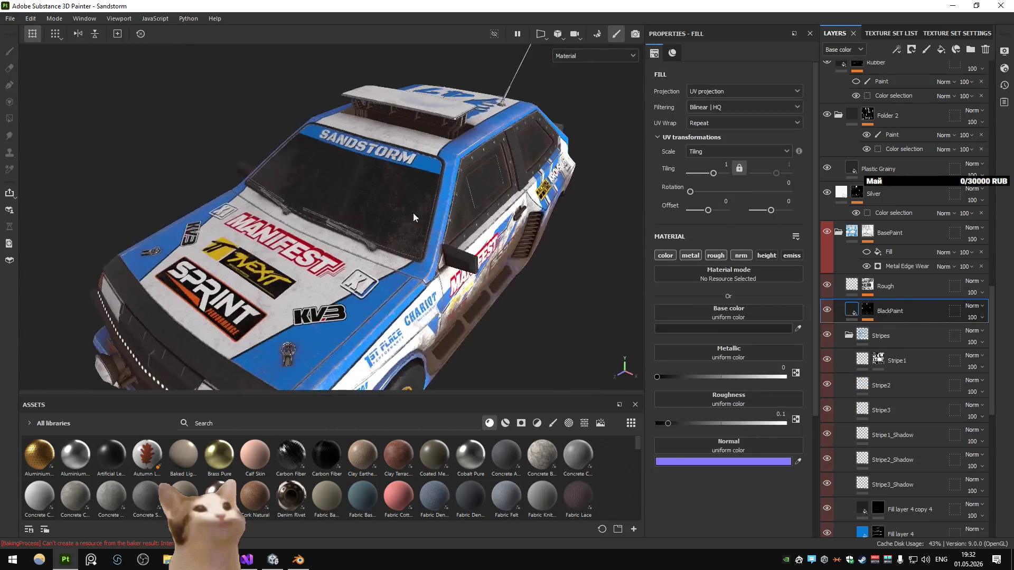
pyautogui.click(591, 56)
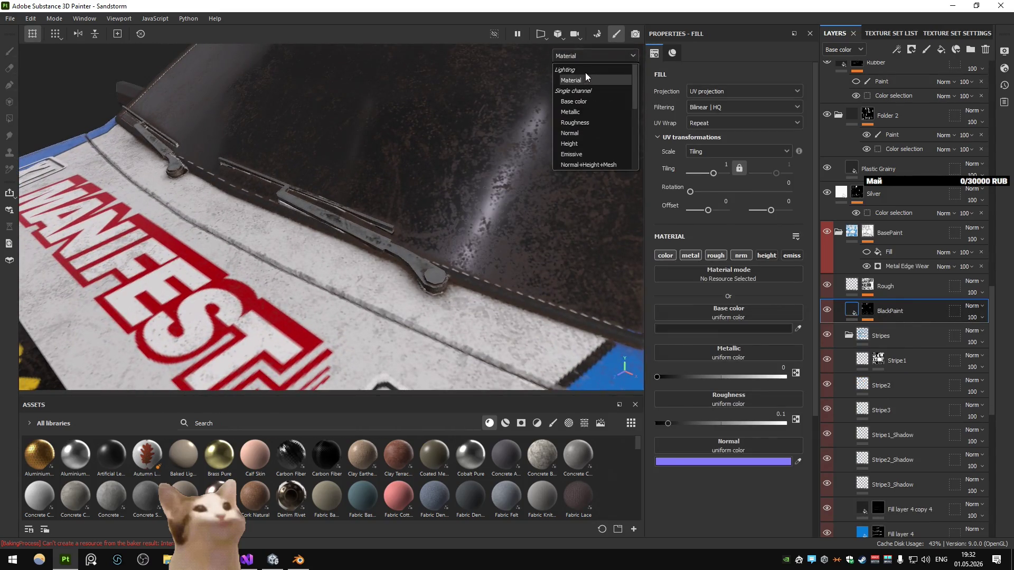
pyautogui.click(584, 113)
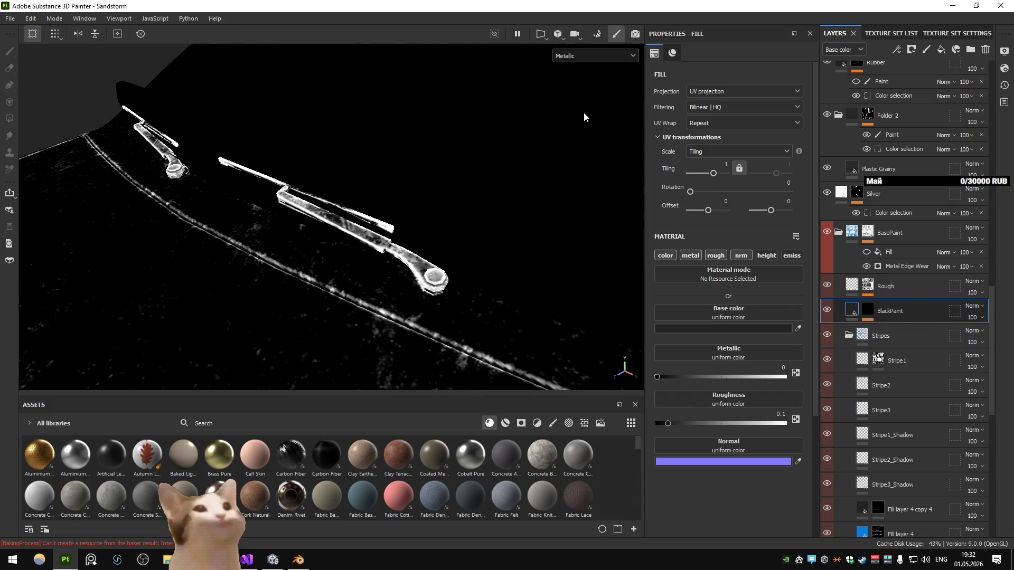
pyautogui.click(588, 53)
pyautogui.click(585, 79)
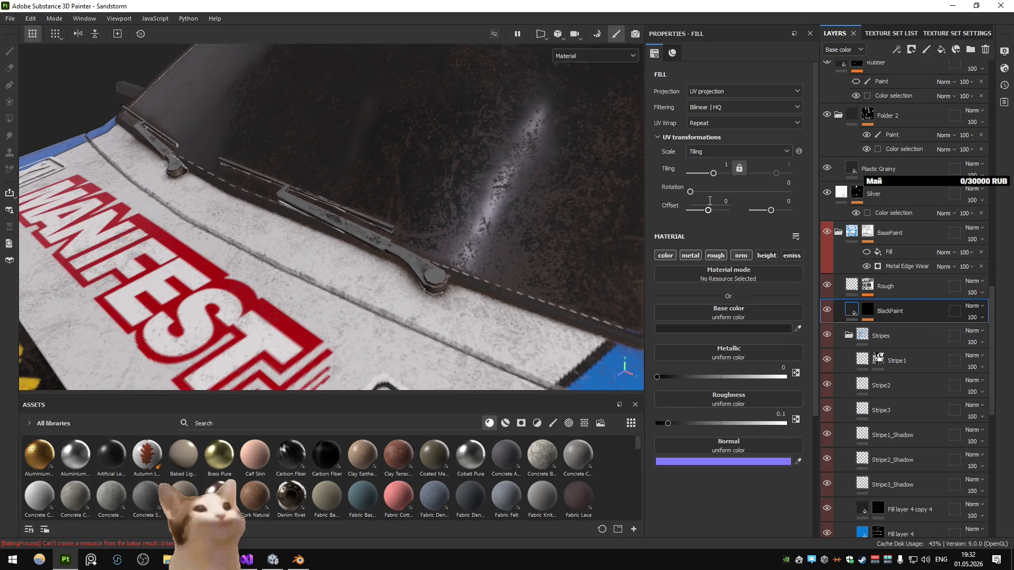
# Step: Toggle BlackPaint's visibility off and on to compare the wipers
pyautogui.click(827, 310)
pyautogui.click(826, 310)
pyautogui.scroll(3, 826, 195)
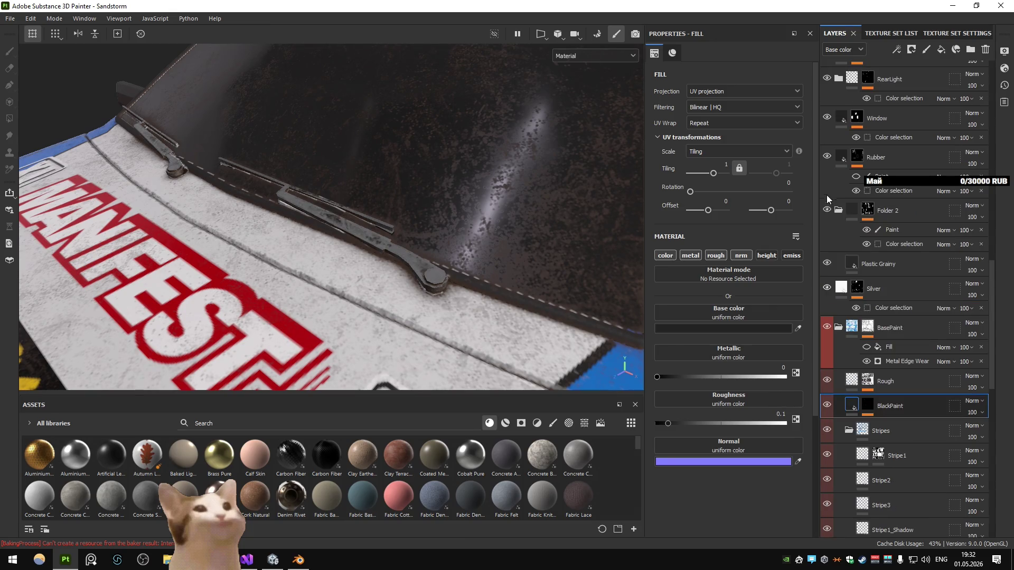
# Step: Toggle the Rubber layer off and on and make the Window layer visible
pyautogui.click(827, 156)
pyautogui.click(826, 157)
pyautogui.click(827, 117)
pyautogui.scroll(4, 834, 138)
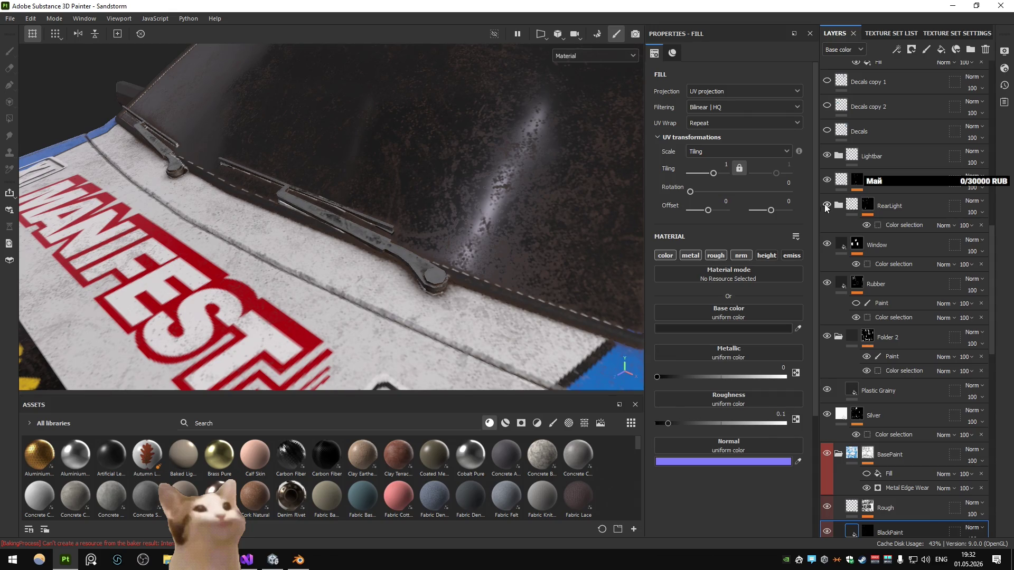
pyautogui.scroll(2, 827, 158)
pyautogui.scroll(9, 827, 159)
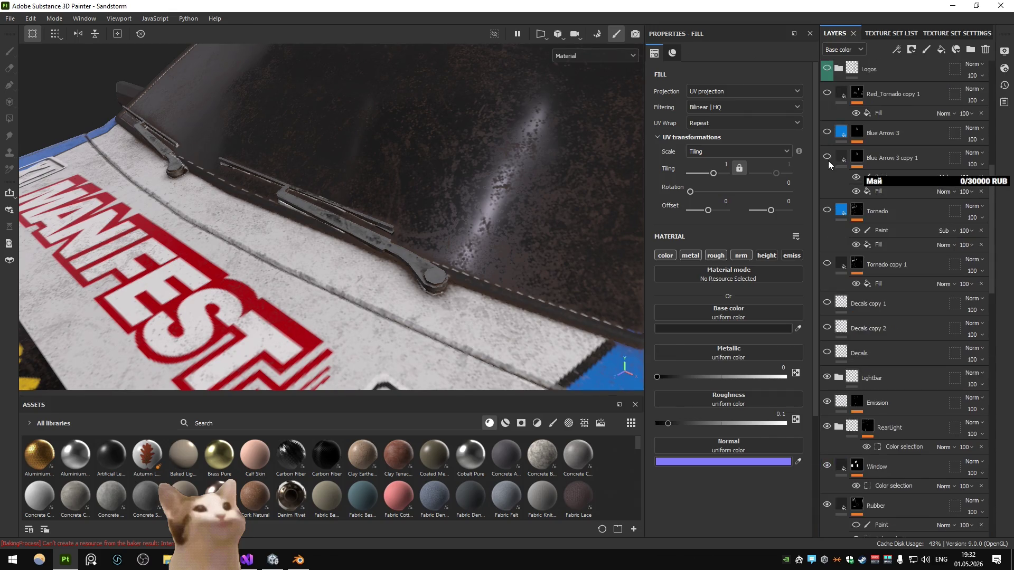
# Step: Toggle the Logos folder and Dirt layer off and on, then open BasePaint's mask
pyautogui.click(827, 146)
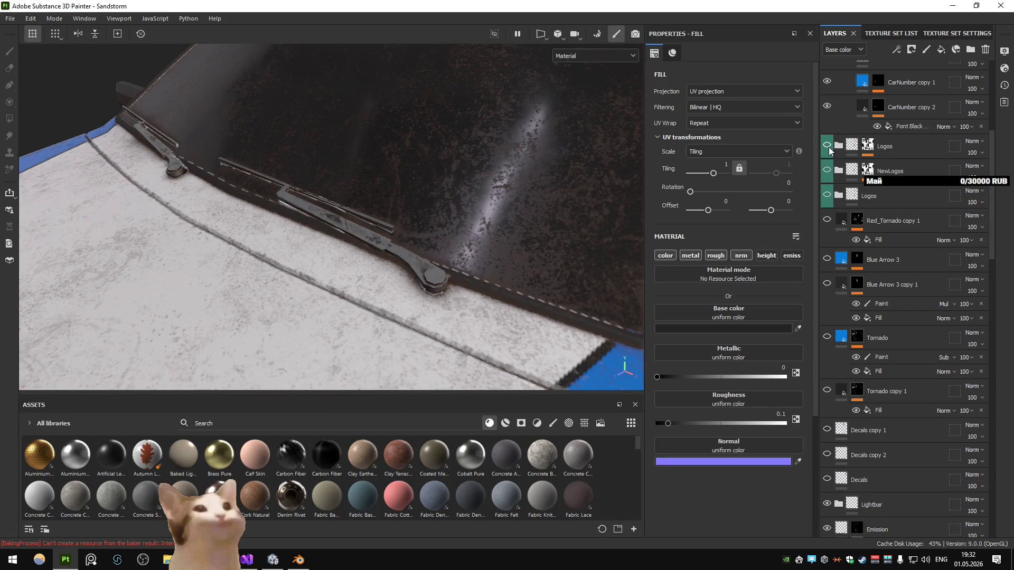
pyautogui.click(827, 147)
pyautogui.scroll(4, 837, 164)
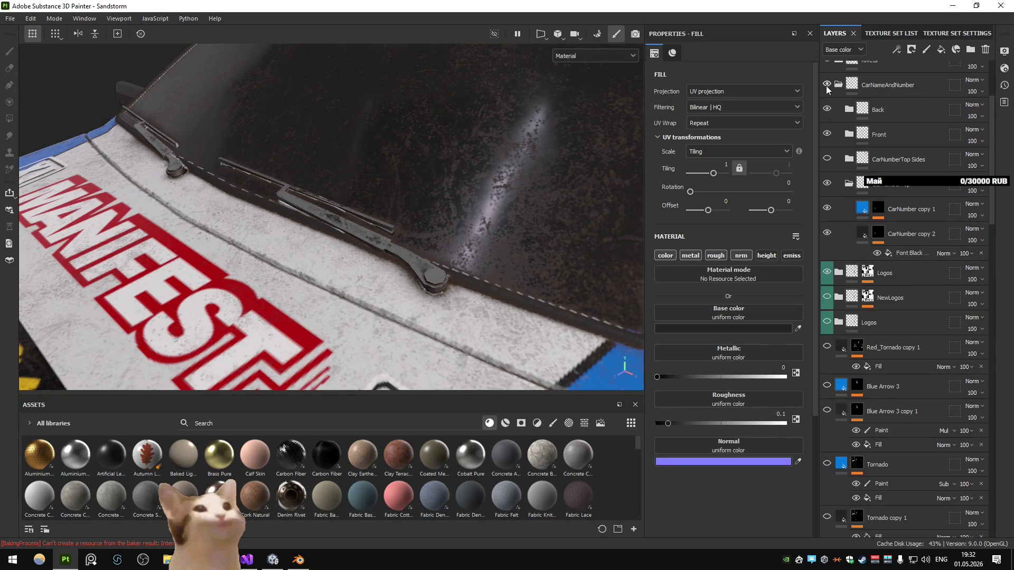
pyautogui.scroll(4, 845, 158)
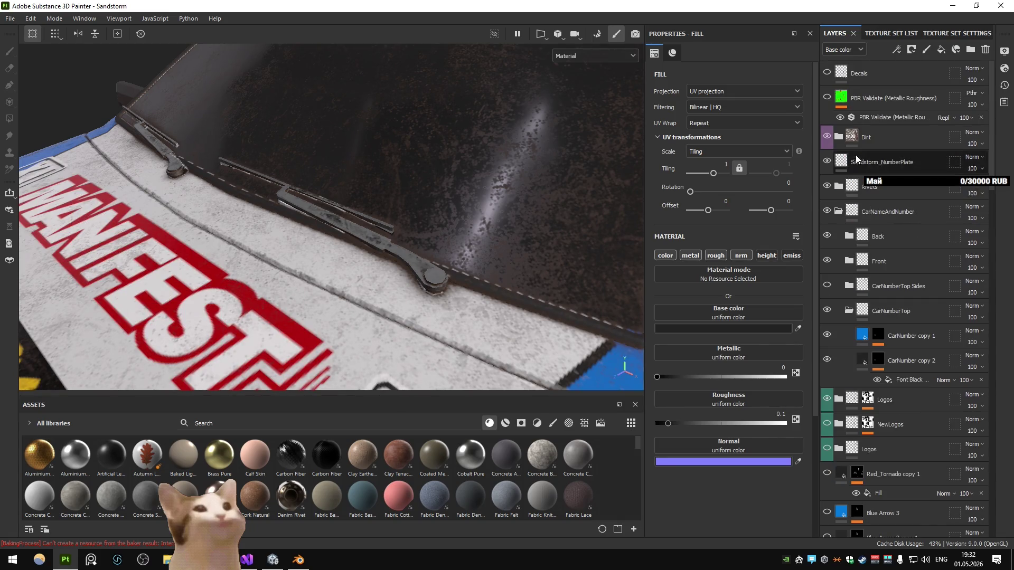
pyautogui.click(826, 136)
pyautogui.click(827, 135)
pyautogui.scroll(-8, 826, 134)
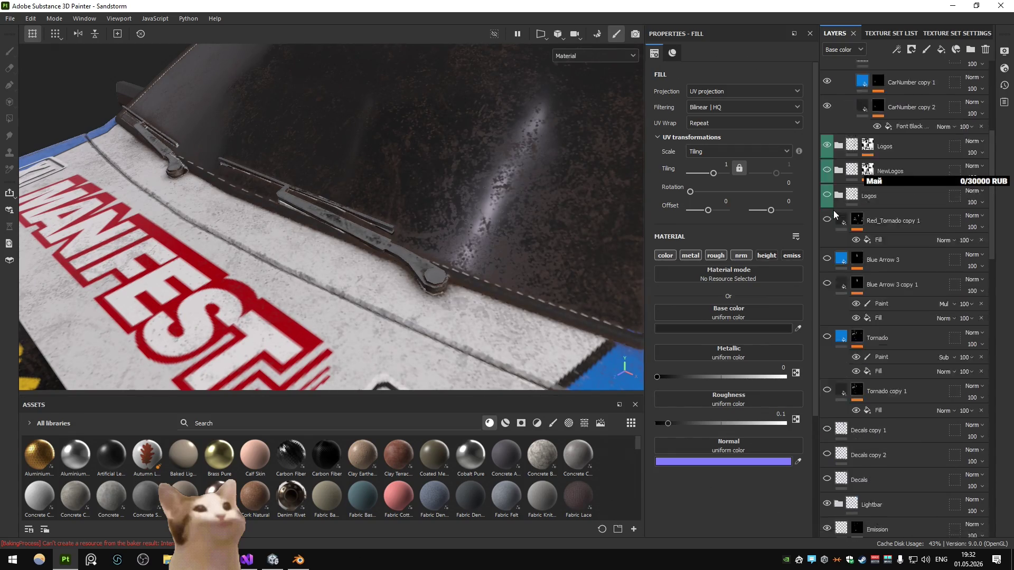
pyautogui.scroll(-15, 833, 213)
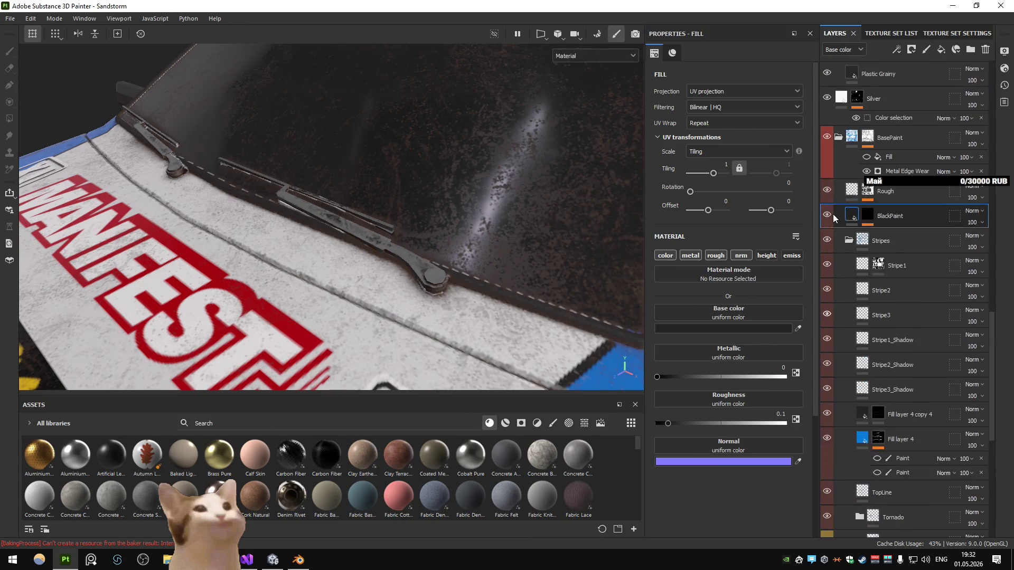
pyautogui.scroll(3, 833, 214)
pyautogui.click(873, 233)
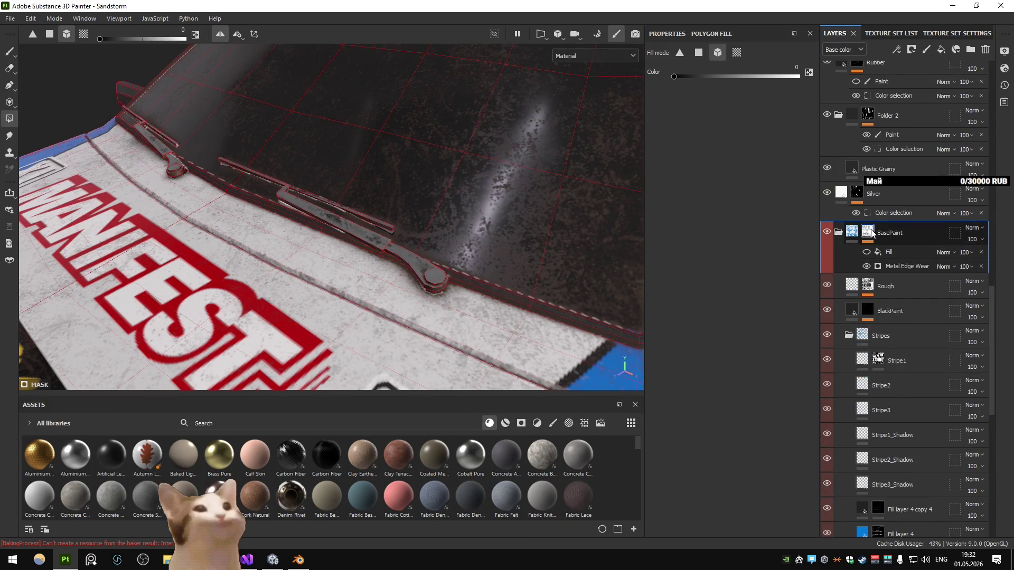
# Step: Inspect the BasePaint mask, then the Aluminium Brushed Worn mask and its color selection
pyautogui.keyDown('alt'); pyautogui.click(866, 236); pyautogui.keyUp('alt')
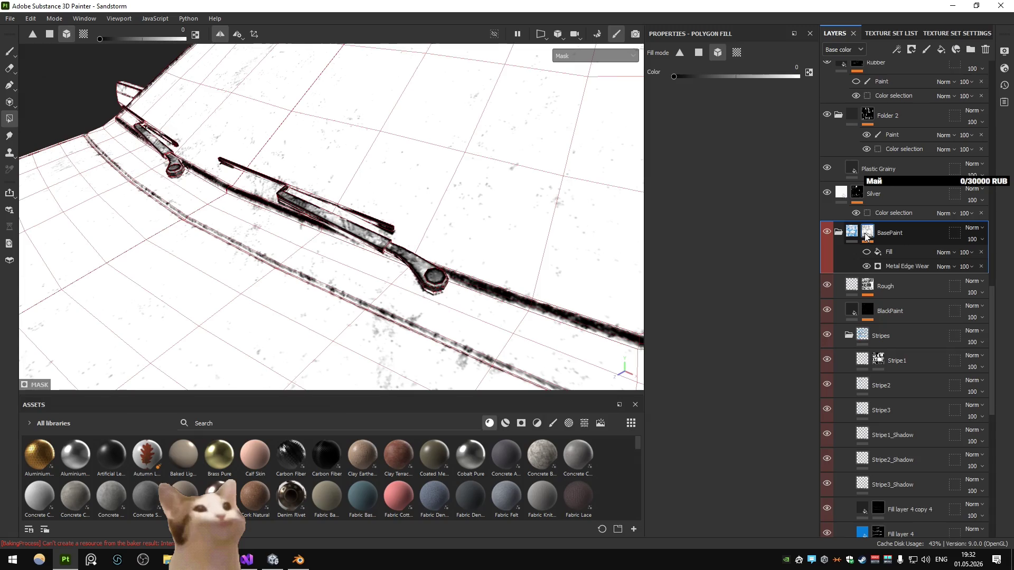
pyautogui.click(851, 237)
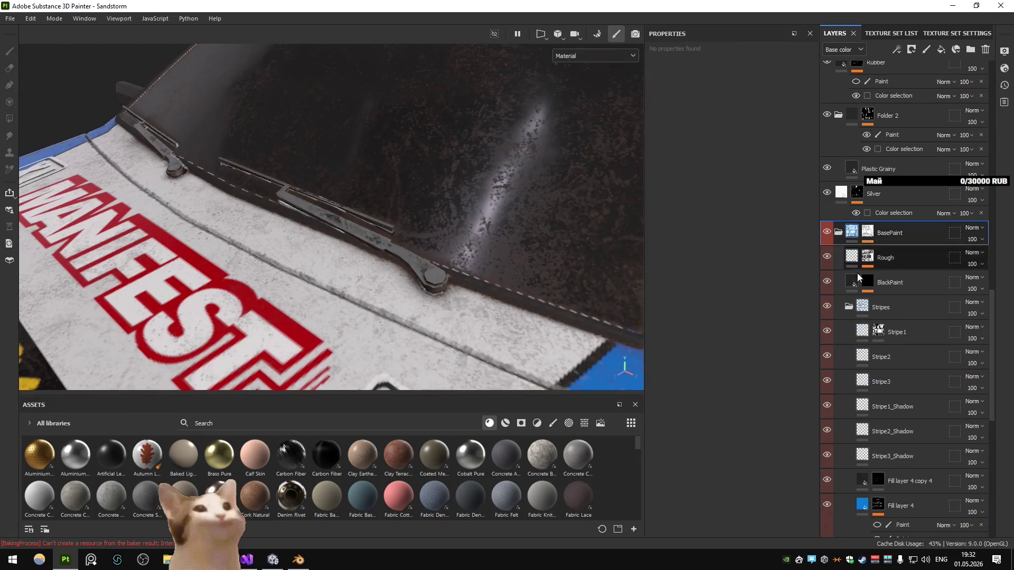
pyautogui.scroll(-10, 859, 282)
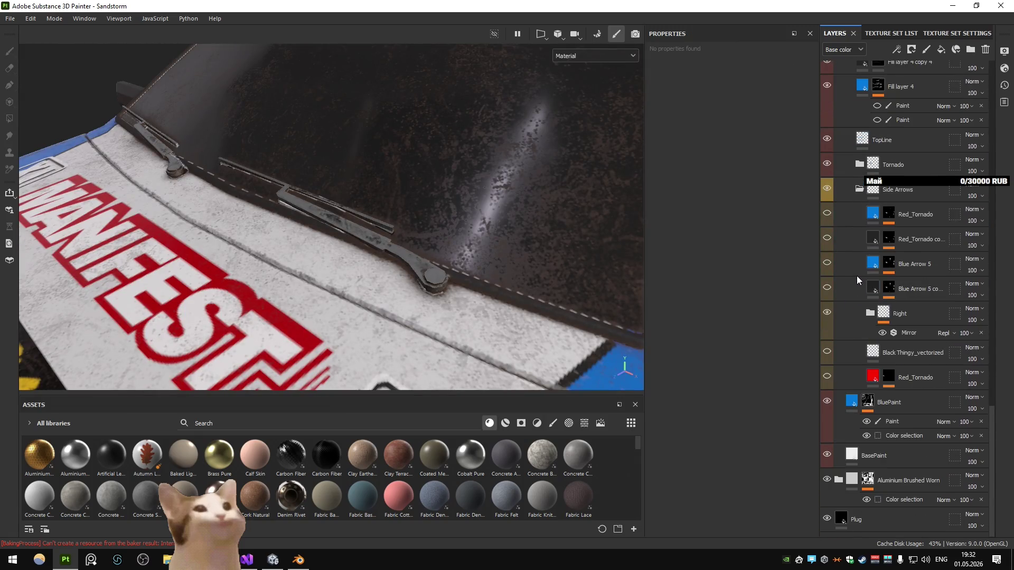
pyautogui.keyDown('alt'); pyautogui.click(867, 479); pyautogui.keyUp('alt')
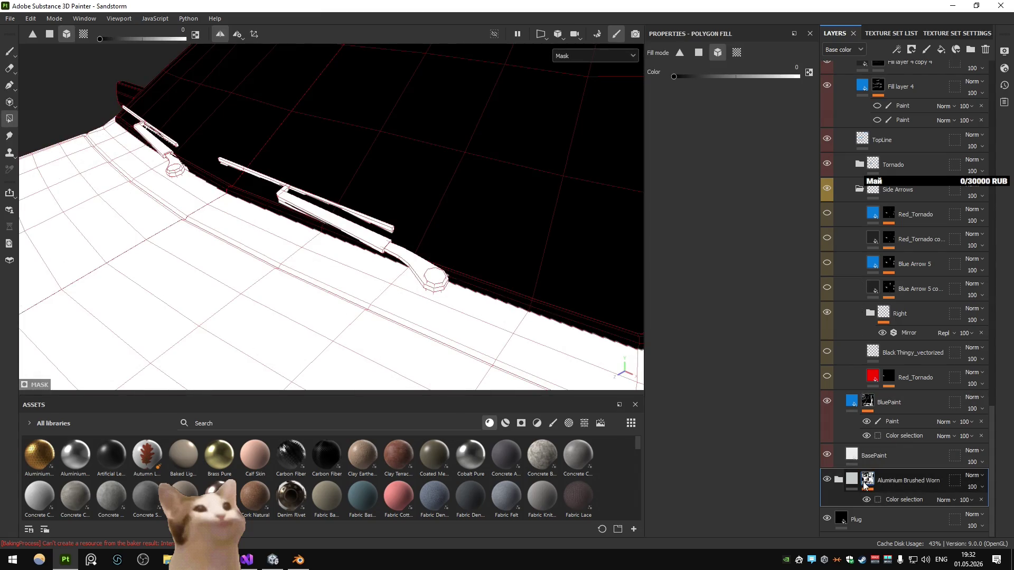
pyautogui.moveTo(848, 483)
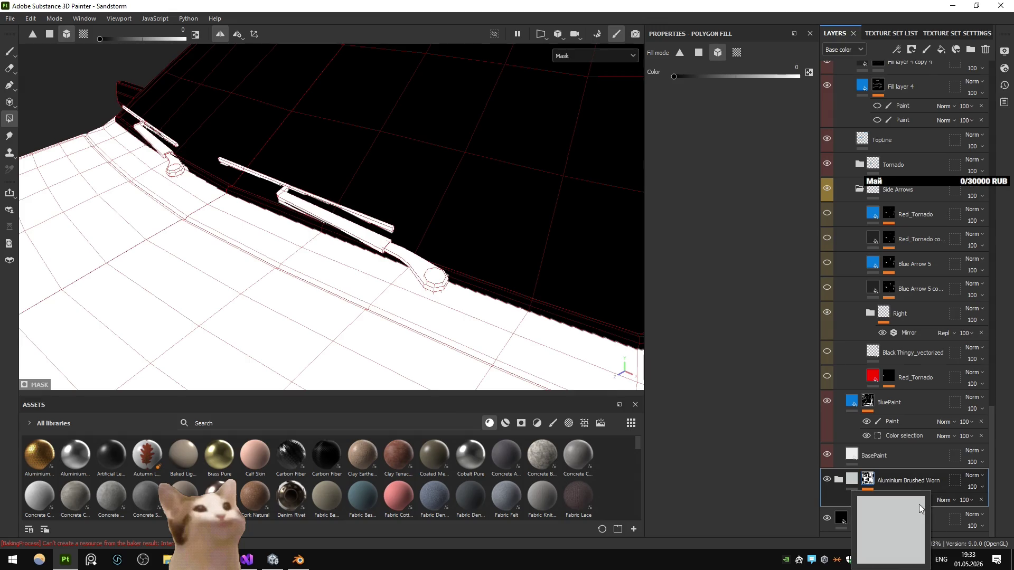
pyautogui.click(889, 499)
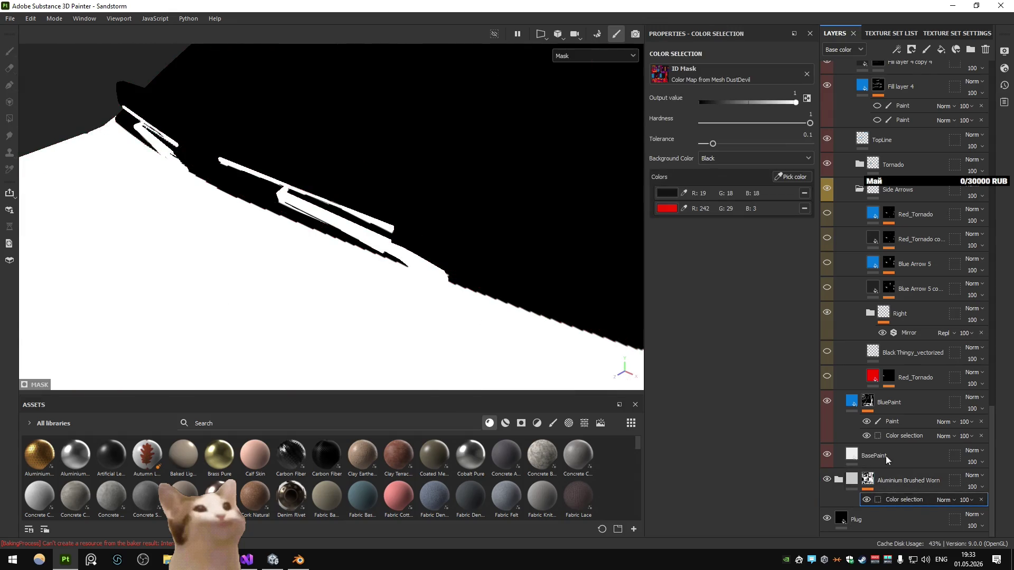
pyautogui.scroll(5, 885, 455)
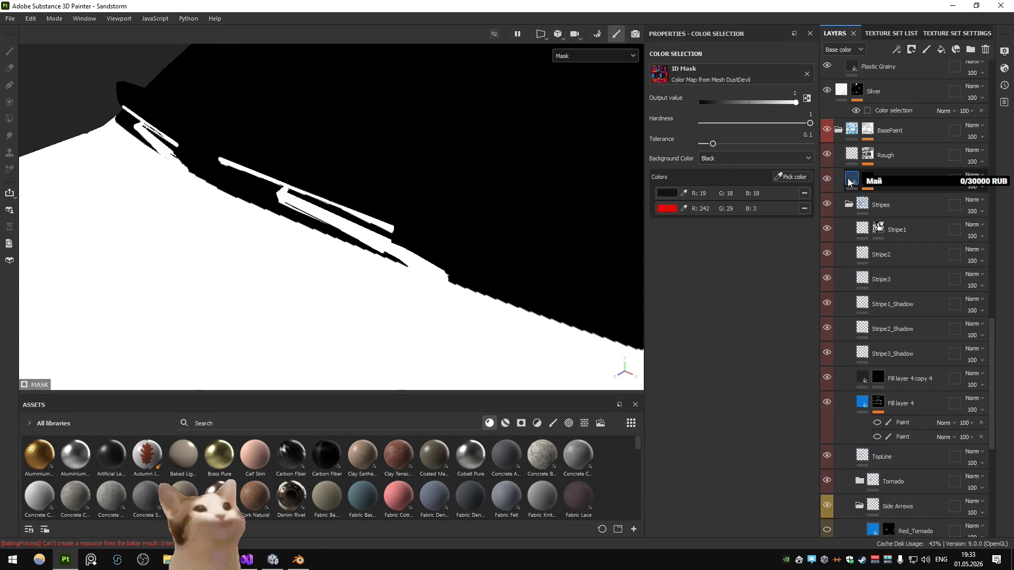
# Step: Check BlackPaint's mask and fill settings, then set the viewport channel to Metallic
pyautogui.click(849, 182)
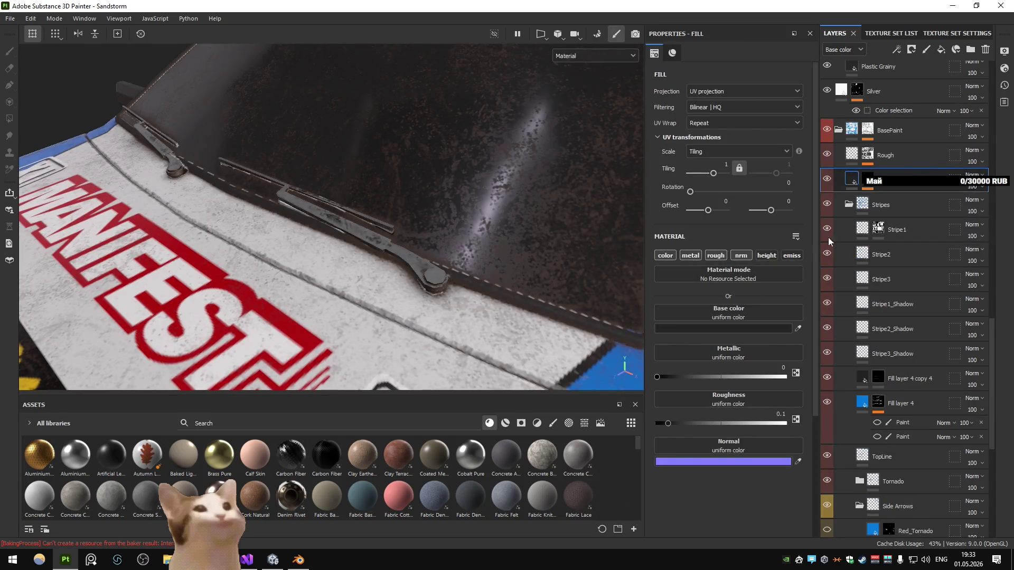
pyautogui.click(868, 180)
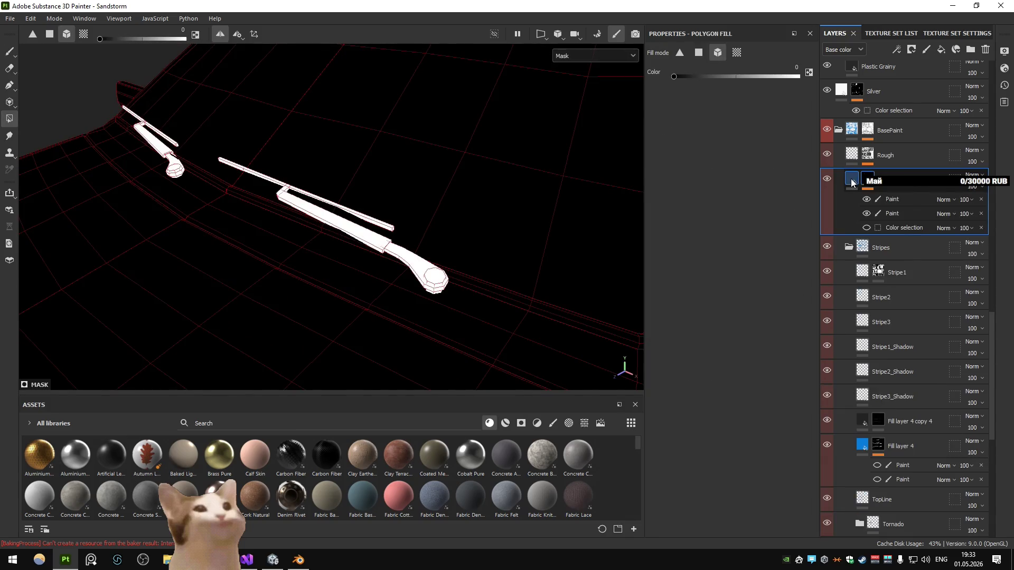
pyautogui.click(852, 182)
pyautogui.click(579, 62)
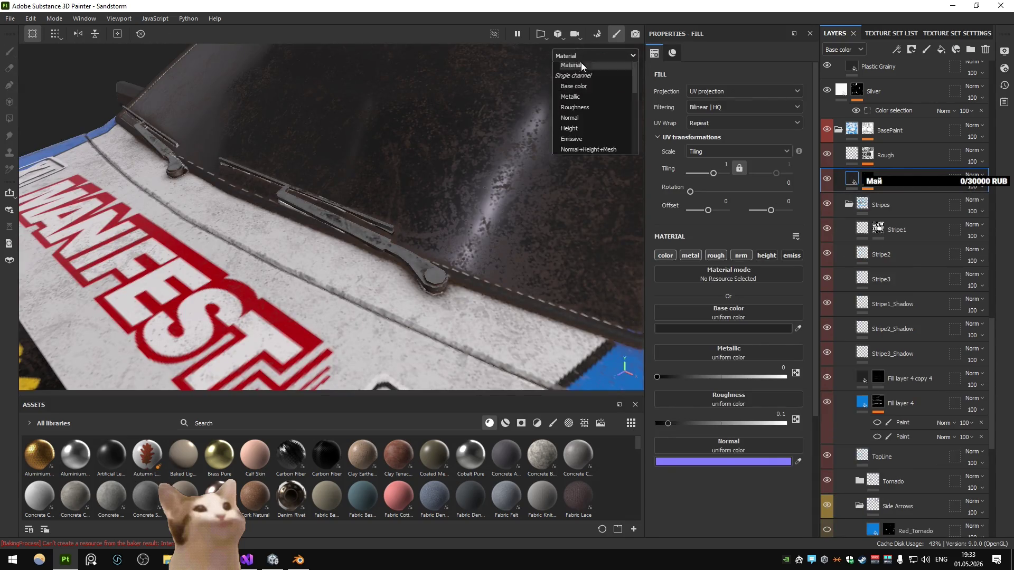
pyautogui.click(589, 113)
pyautogui.scroll(4, 827, 191)
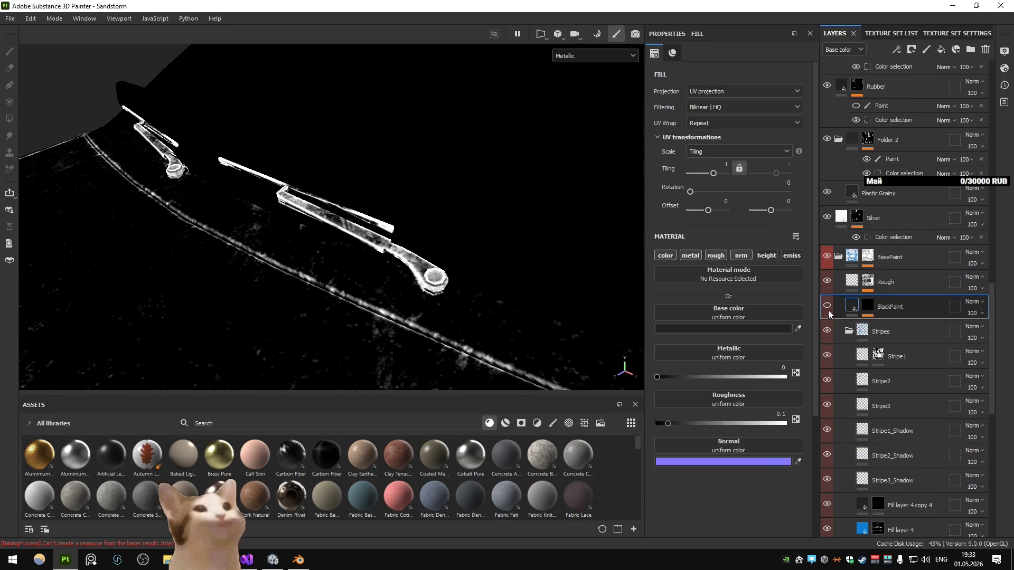
# Step: Toggle the BasePaint folder off and on, inspect its mask, and select BlackPaint
pyautogui.click(827, 257)
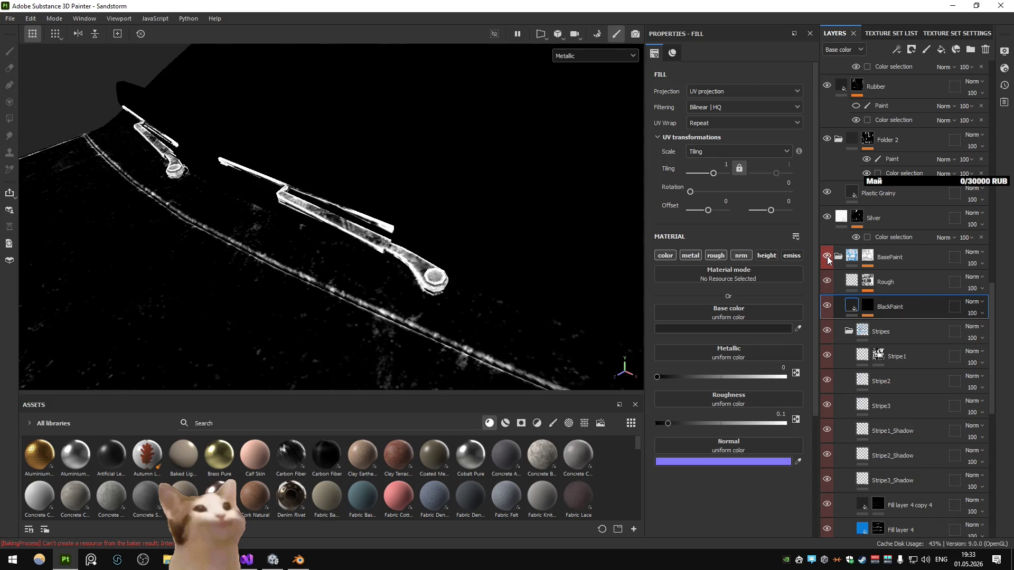
pyautogui.click(827, 255)
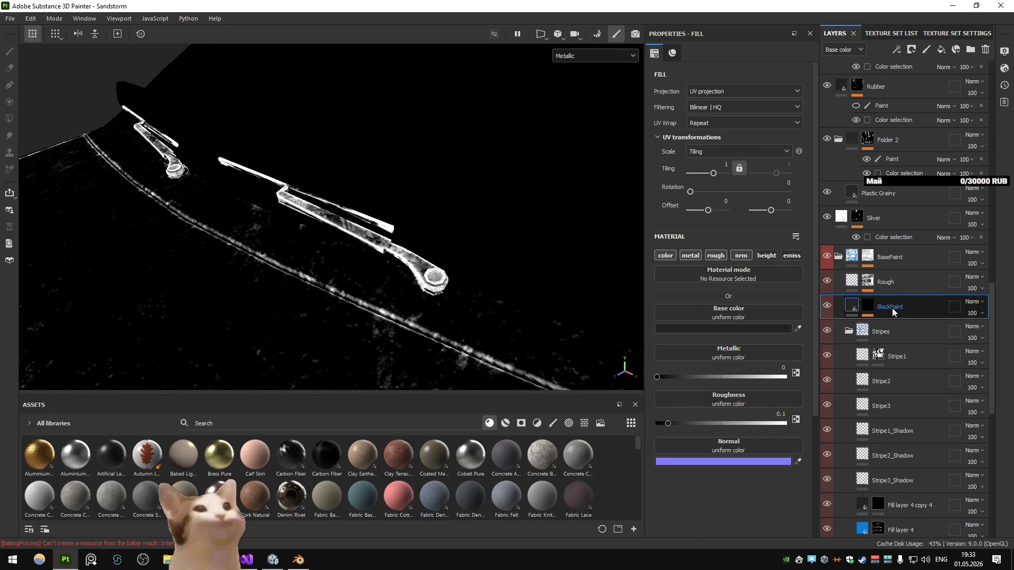
pyautogui.click(869, 260)
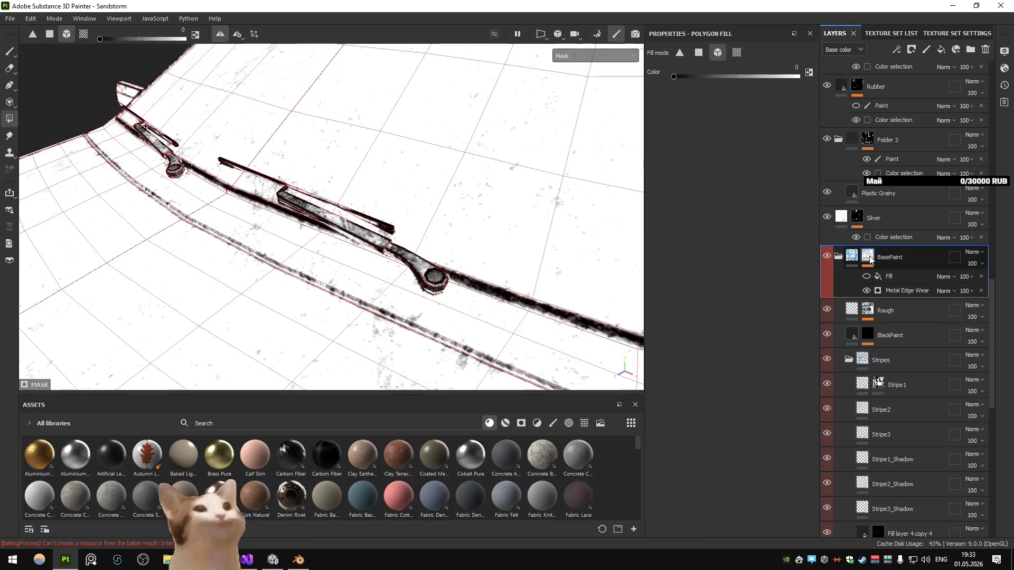
pyautogui.scroll(3, 869, 259)
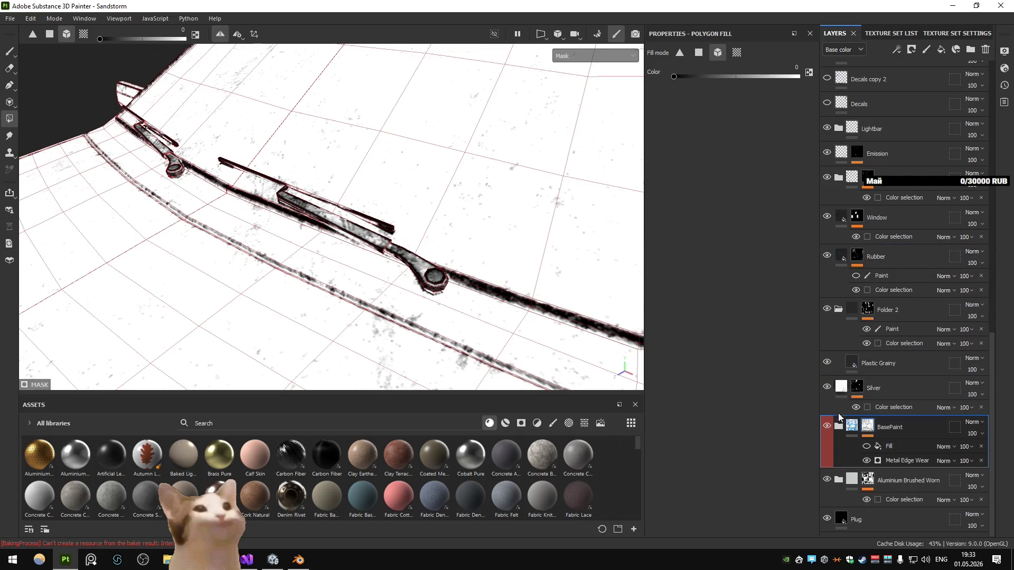
pyautogui.scroll(-3, 837, 428)
pyautogui.click(899, 316)
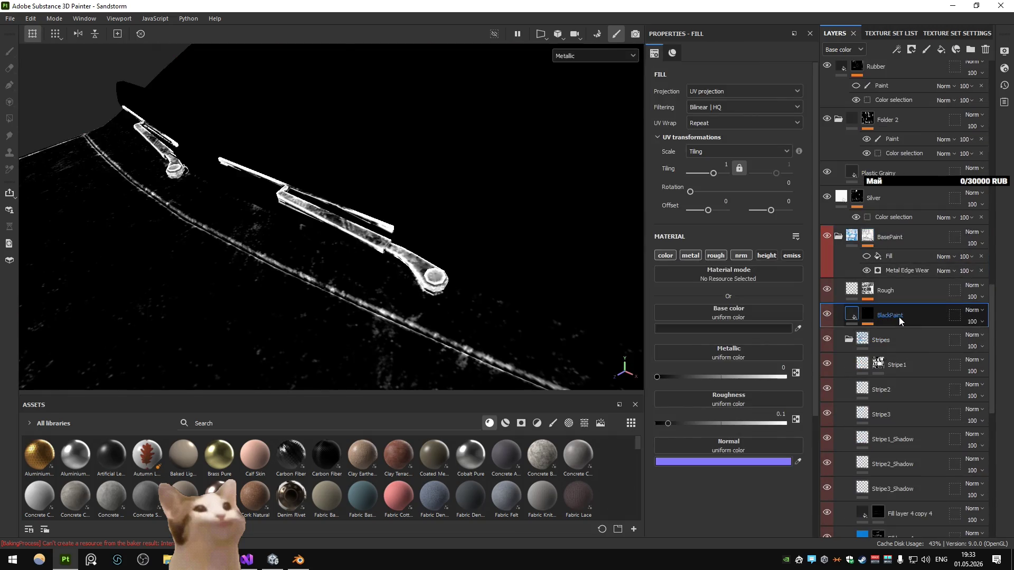
# Step: Duplicate BlackPaint above Silver and delete the copy's second Paint effect, comparing the remaining one
pyautogui.hotkey('ctrl', 'd')
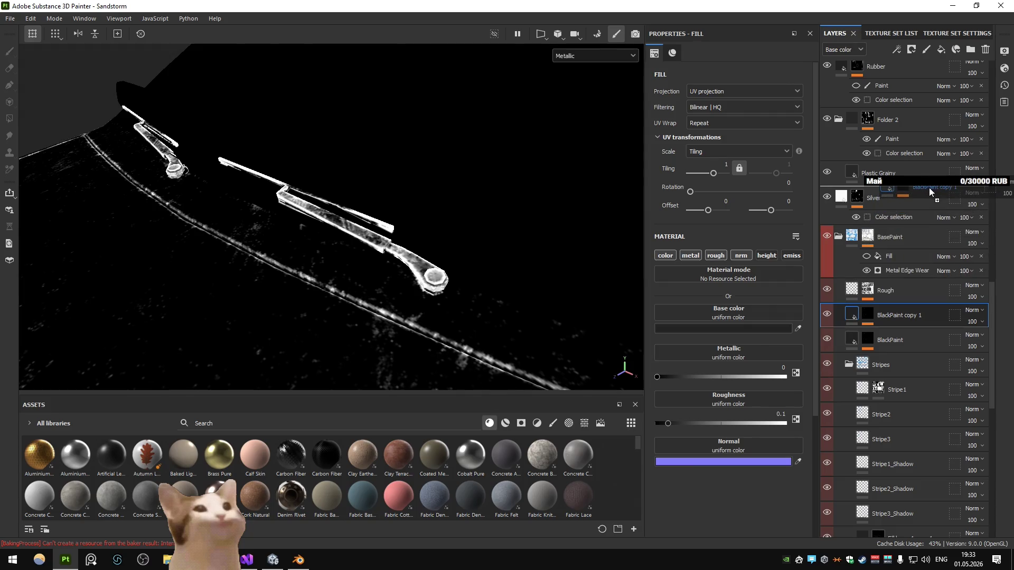
pyautogui.moveTo(928, 188); pyautogui.dragTo(928, 188)
pyautogui.click(896, 231)
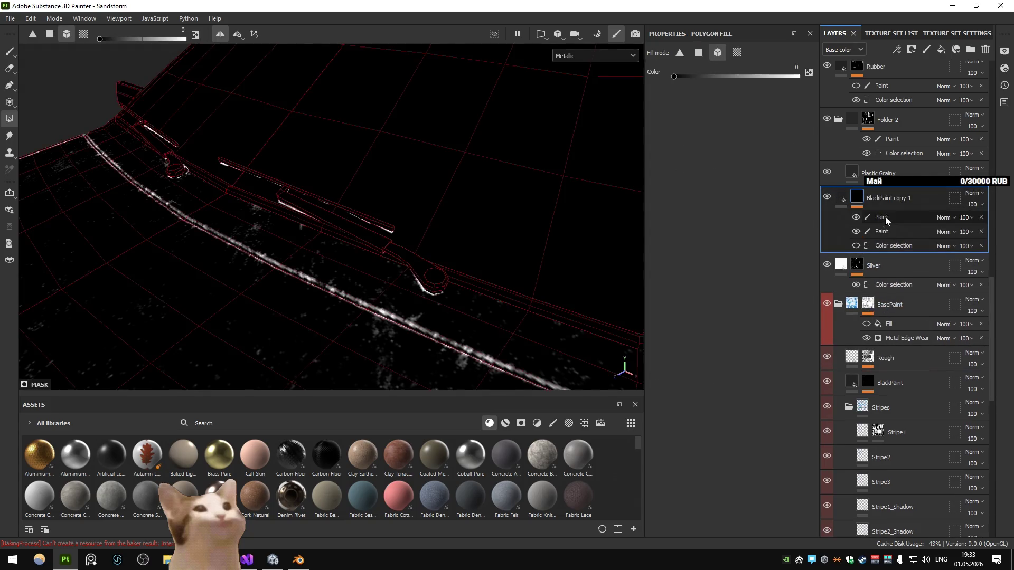
pyautogui.press('Delete')
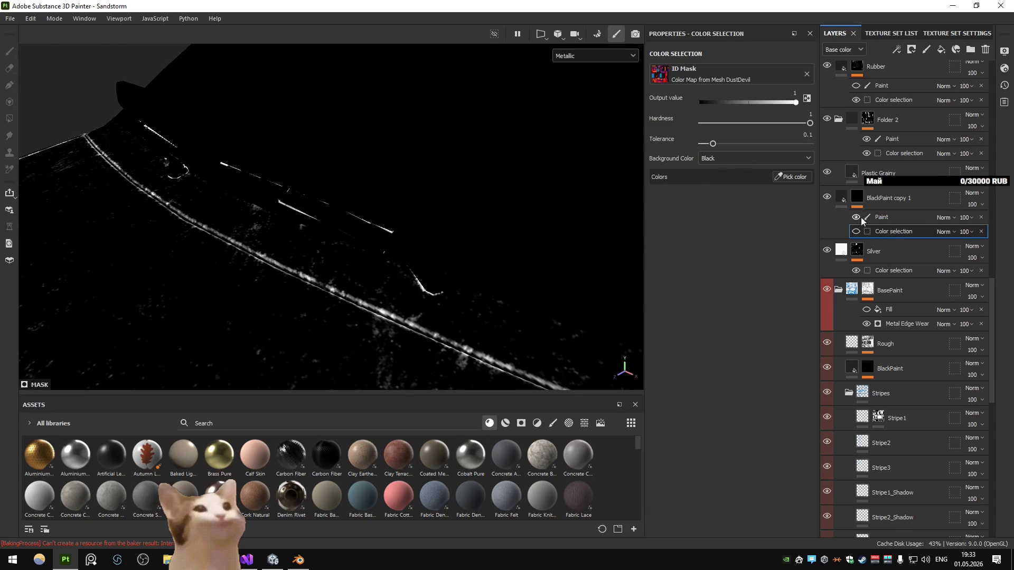
pyautogui.click(856, 217)
pyautogui.click(857, 217)
pyautogui.click(858, 217)
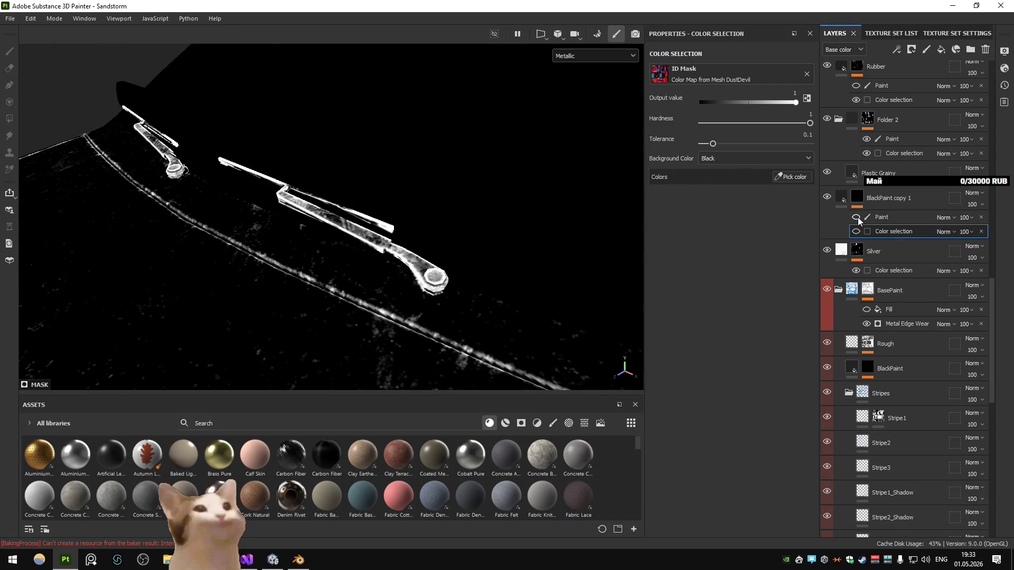
pyautogui.click(857, 217)
pyautogui.click(905, 219)
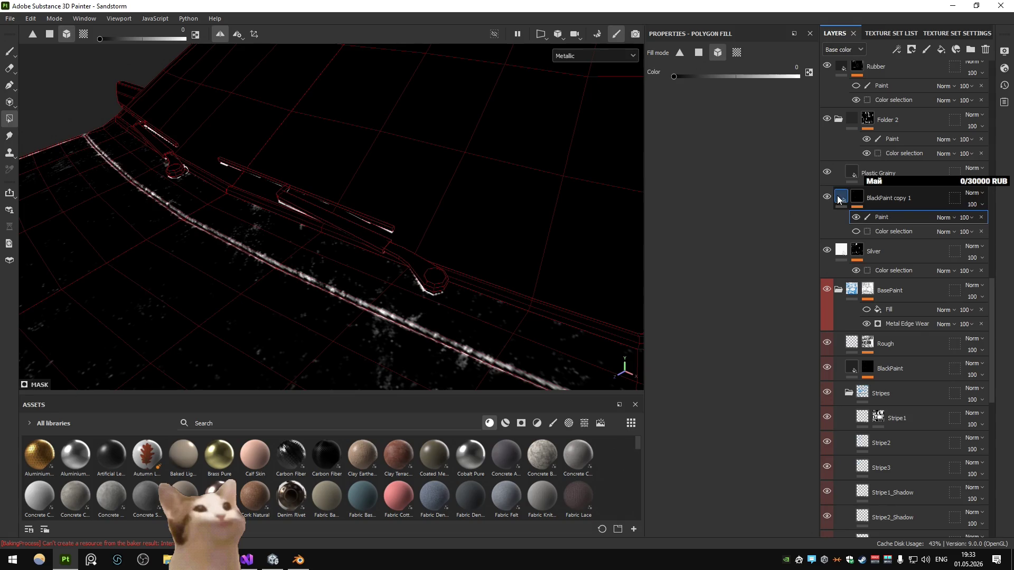
# Step: Return the viewport to Material and delete the extra Paint effect from the original BlackPaint
pyautogui.click(610, 56)
pyautogui.click(600, 82)
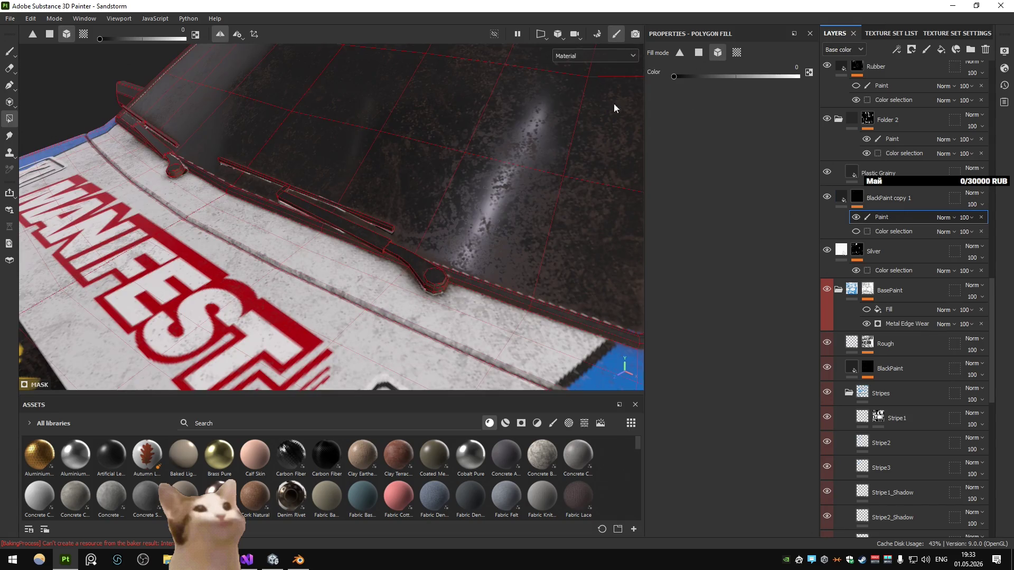
pyautogui.click(890, 369)
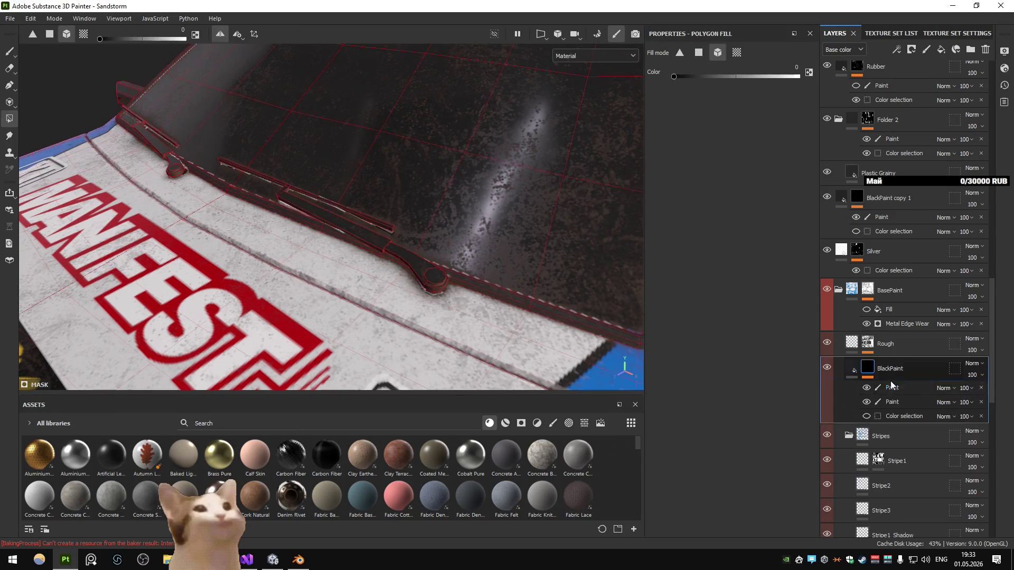
pyautogui.click(891, 387)
pyautogui.press('Delete')
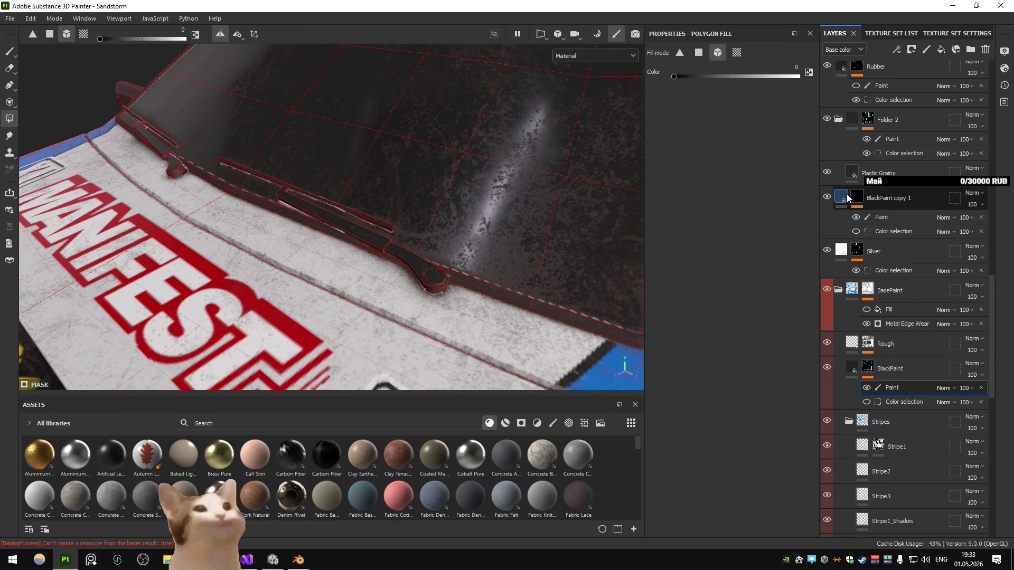
# Step: Collapse BlackPaint copy 1 and orbit out to view the hood and roof
pyautogui.click(847, 198)
pyautogui.scroll(-5, 470, 234)
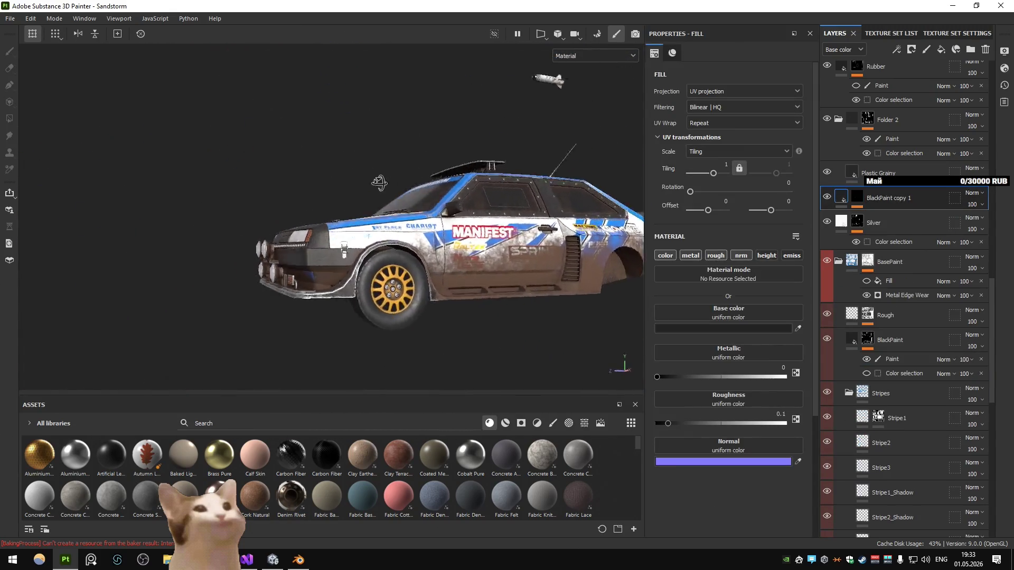
pyautogui.moveTo(379, 183)
pyautogui.mouseDown()
pyautogui.moveTo(462, 236)
pyautogui.moveTo(462, 214)
pyautogui.moveTo(417, 213)
pyautogui.mouseUp()
# Step: Look over the re-textured car in Unity's Scene view, then switch back to Substance 3D Painter
pyautogui.scroll(5, 406, 213)
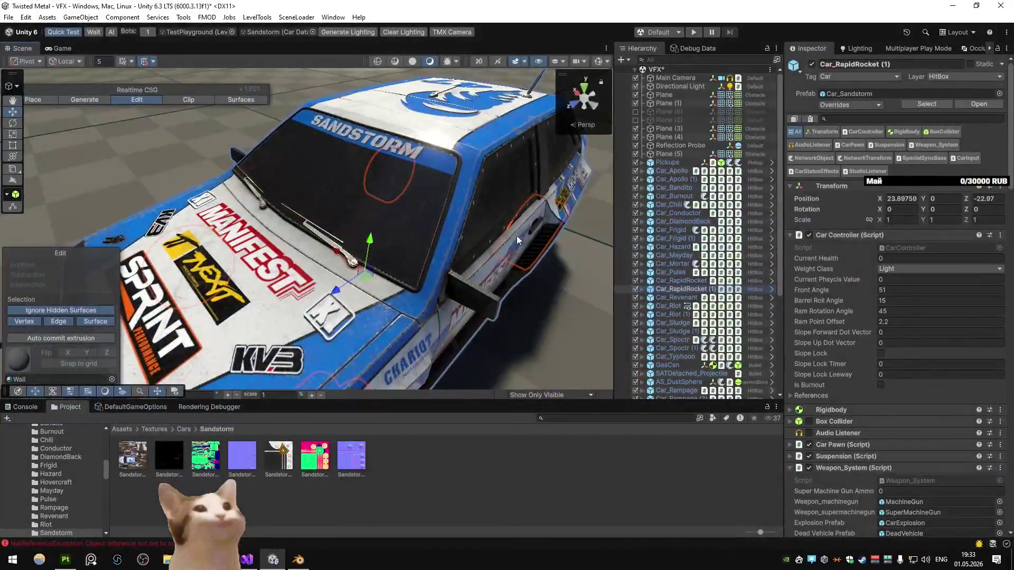
pyautogui.hotkey('alt', 'Tab')
pyautogui.press('Tab')
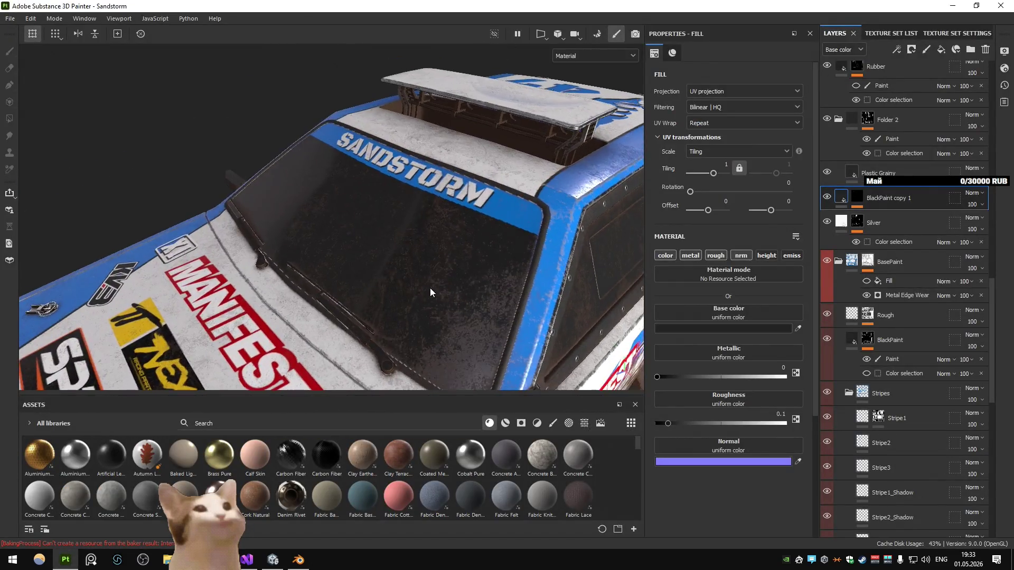
# Step: Cycle the viewport through bent normals and ambient occlusion mesh maps, then return to material view
pyautogui.press('b')
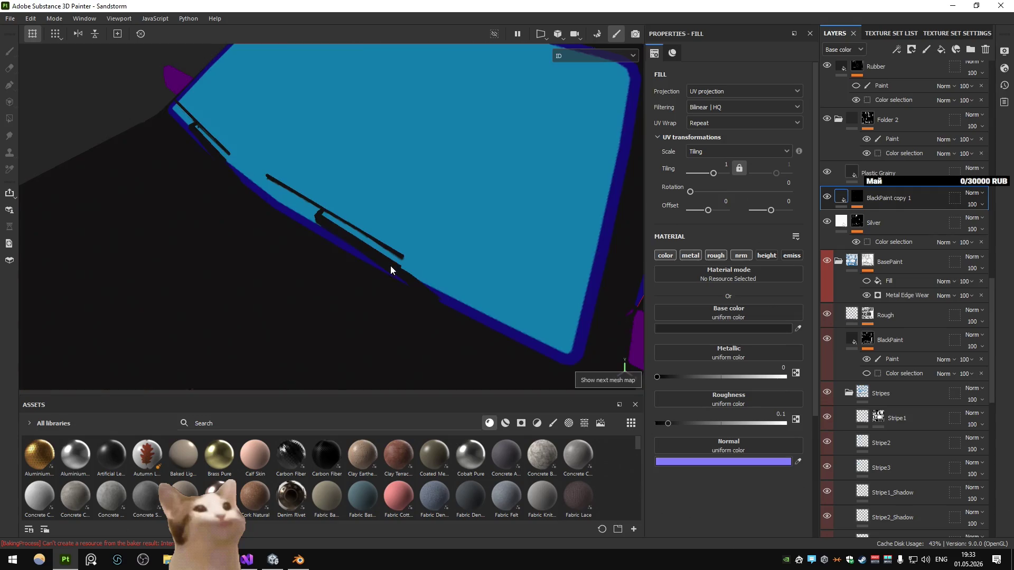
pyautogui.press('b')
pyautogui.press('b')
pyautogui.press('b')
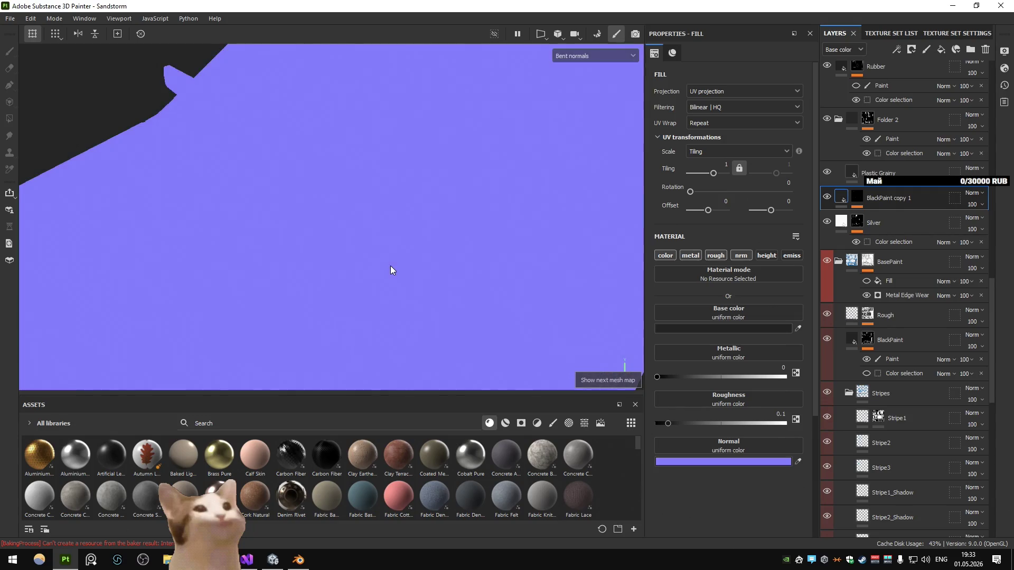
pyautogui.press('b')
pyautogui.press('b')
pyautogui.press('b')
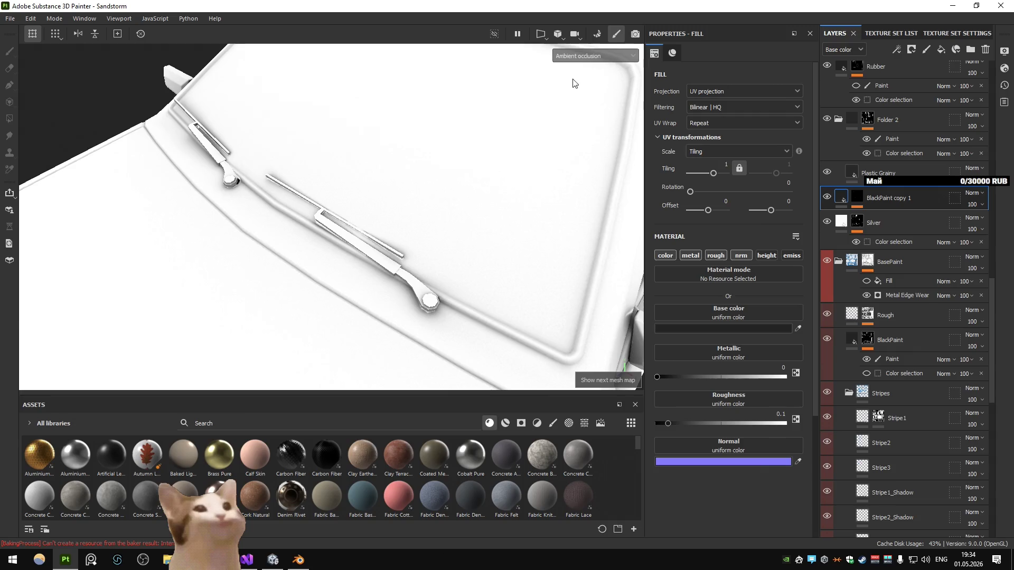
pyautogui.click(575, 65)
pyautogui.press('f')
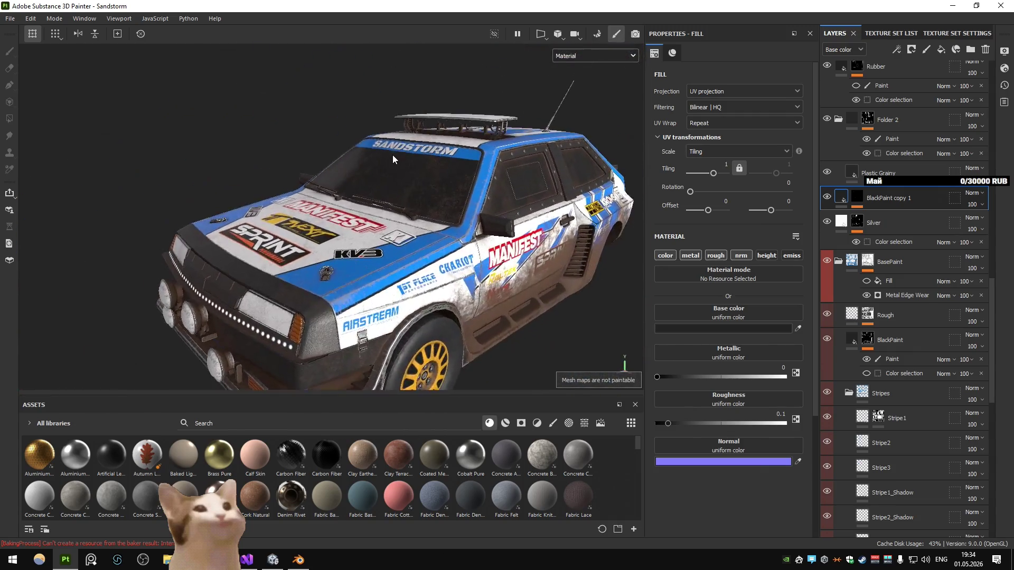
pyautogui.scroll(10, 393, 157)
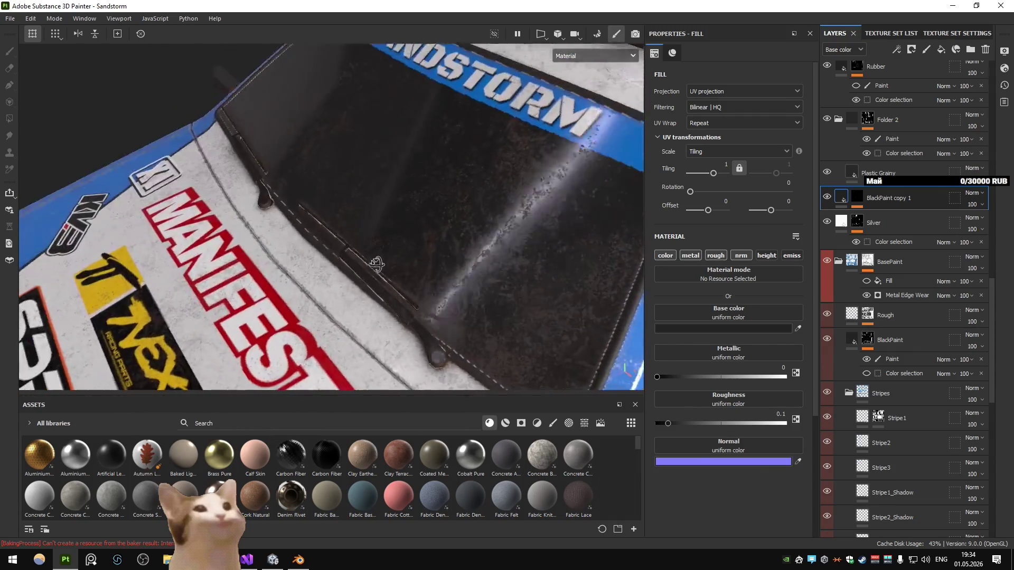
# Step: Inspect the windshield in curvature, world space normal, ambient occlusion and ID maps, then restore material view
pyautogui.moveTo(491, 240); pyautogui.dragTo(369, 233)
pyautogui.press('b')
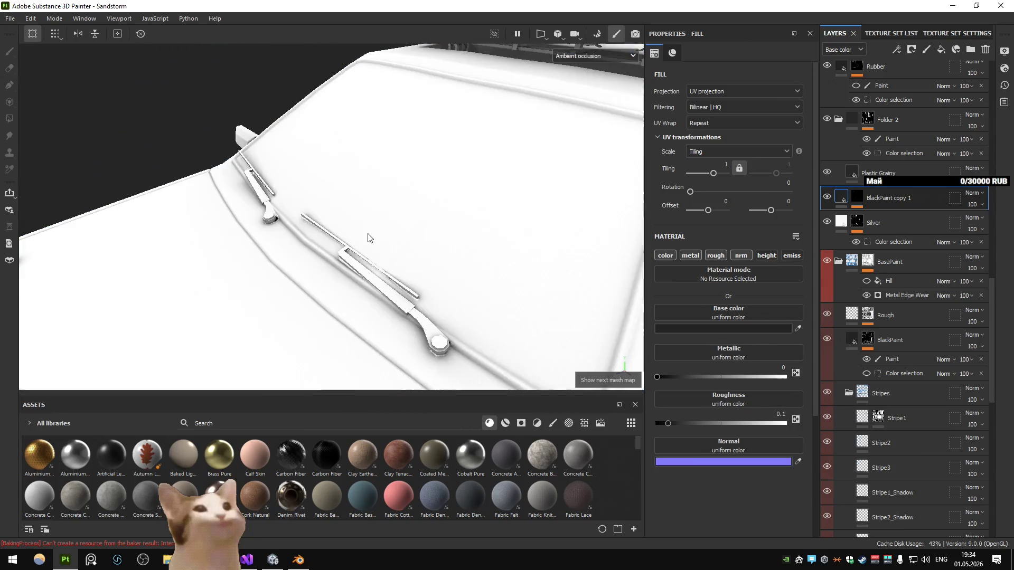
pyautogui.press('b')
pyautogui.press('b')
pyautogui.press('b')
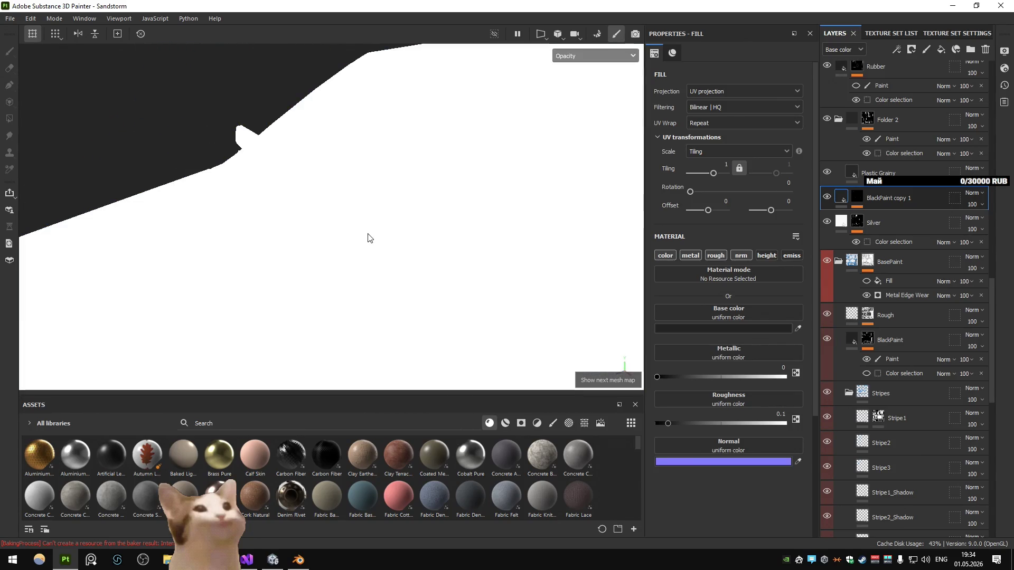
pyautogui.press('b')
pyautogui.press('b')
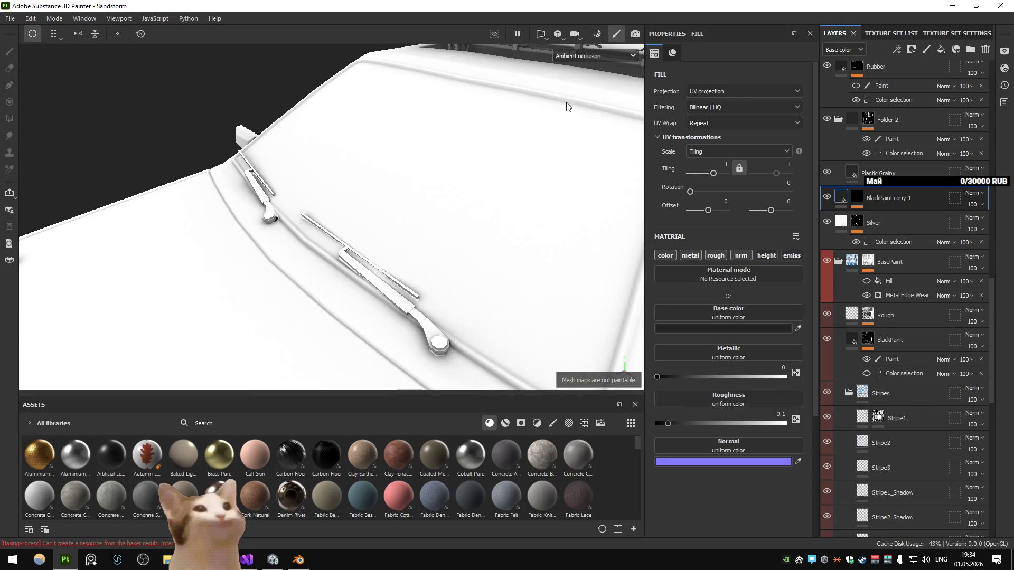
pyautogui.click(596, 56)
pyautogui.scroll(-2, 584, 106)
pyautogui.click(576, 119)
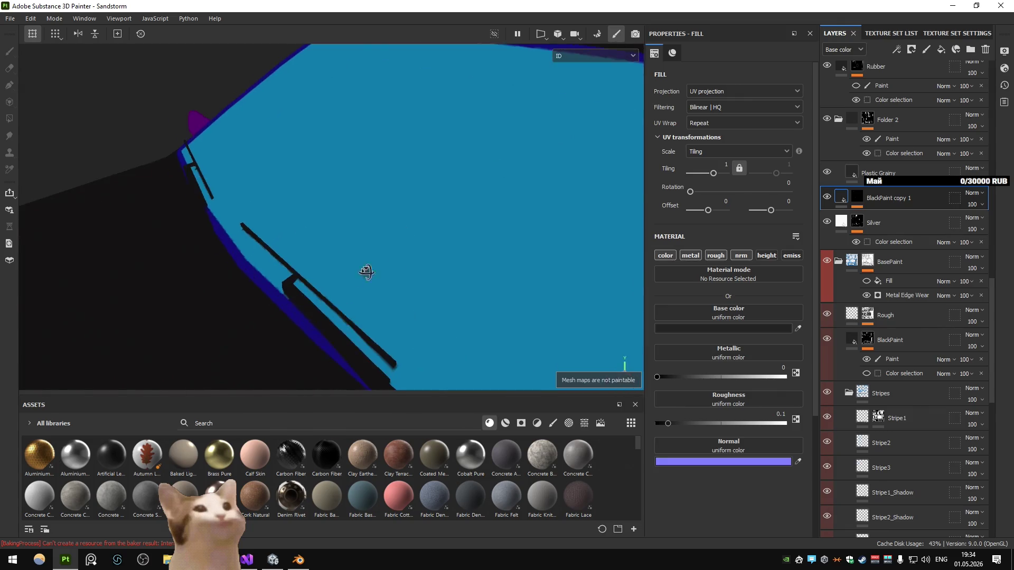
pyautogui.moveTo(366, 271)
pyautogui.mouseDown()
pyautogui.moveTo(489, 209)
pyautogui.moveTo(369, 267)
pyautogui.mouseUp()
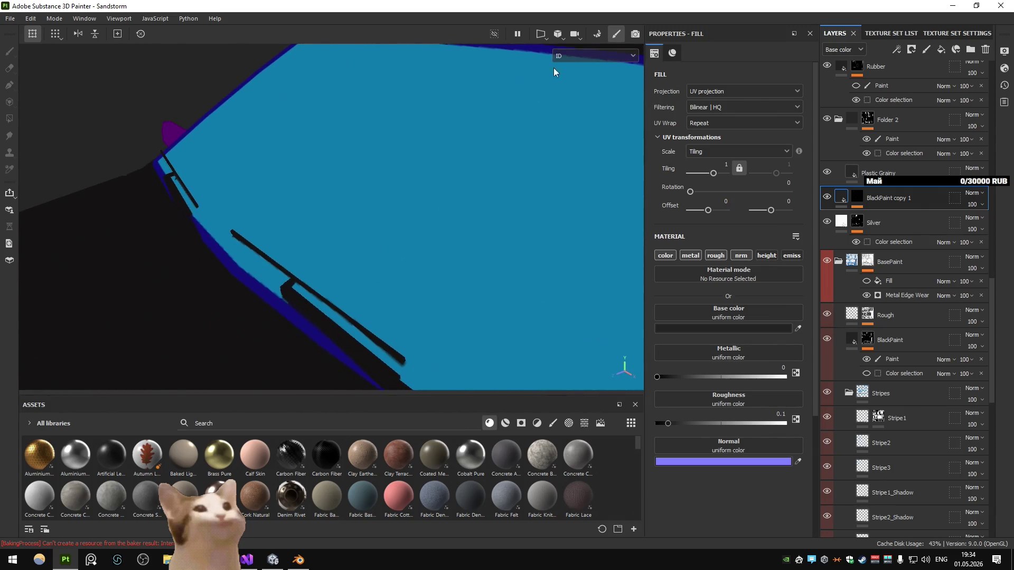
pyautogui.click(565, 55)
pyautogui.click(571, 79)
# Step: Make the BlackPaint copy 1 layer visible so it shows on the wipers
pyautogui.moveTo(515, 126); pyautogui.dragTo(378, 202)
pyautogui.scroll(-3, 378, 202)
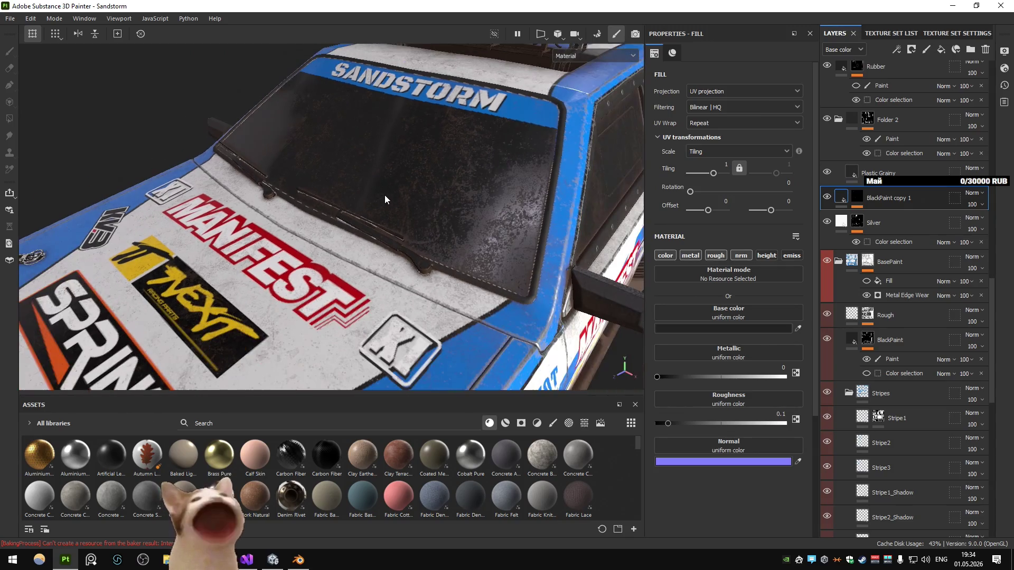
pyautogui.click(826, 198)
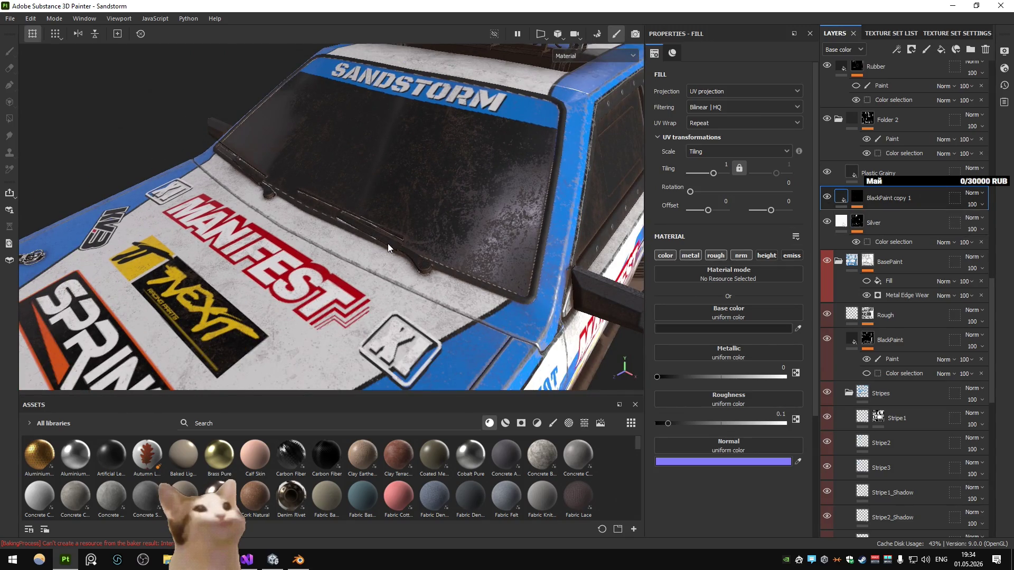
pyautogui.hotkey('alt', 'Tab')
pyautogui.hotkey('alt', 'Tab')
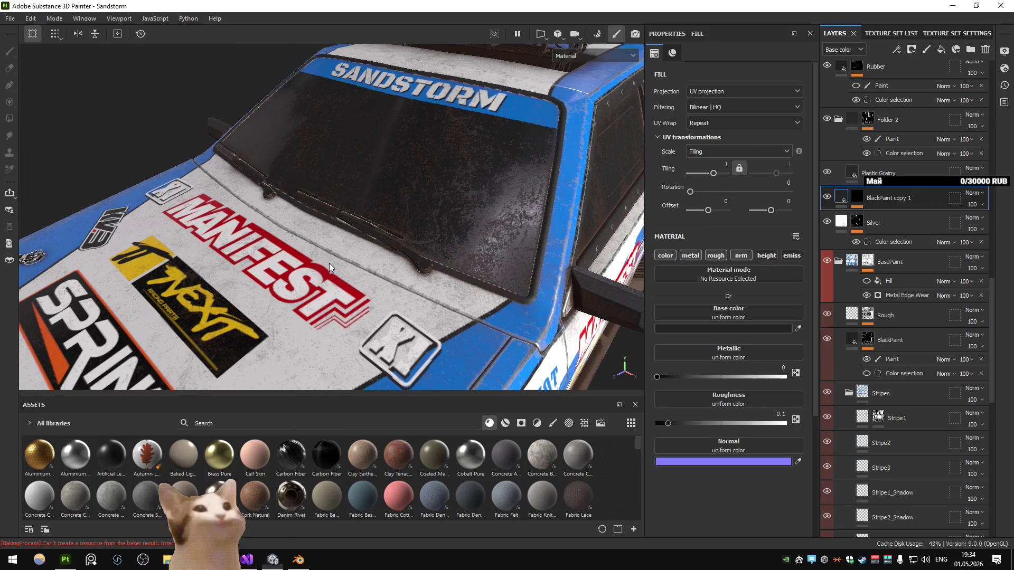
pyautogui.moveTo(335, 250)
pyautogui.mouseDown()
pyautogui.moveTo(435, 224)
pyautogui.moveTo(351, 267)
pyautogui.moveTo(434, 205)
pyautogui.mouseUp()
# Step: Briefly check the ID baker's settings in Bake Mesh Maps mode, then return to painting
pyautogui.hotkey('ctrl', 'shift', 'b')
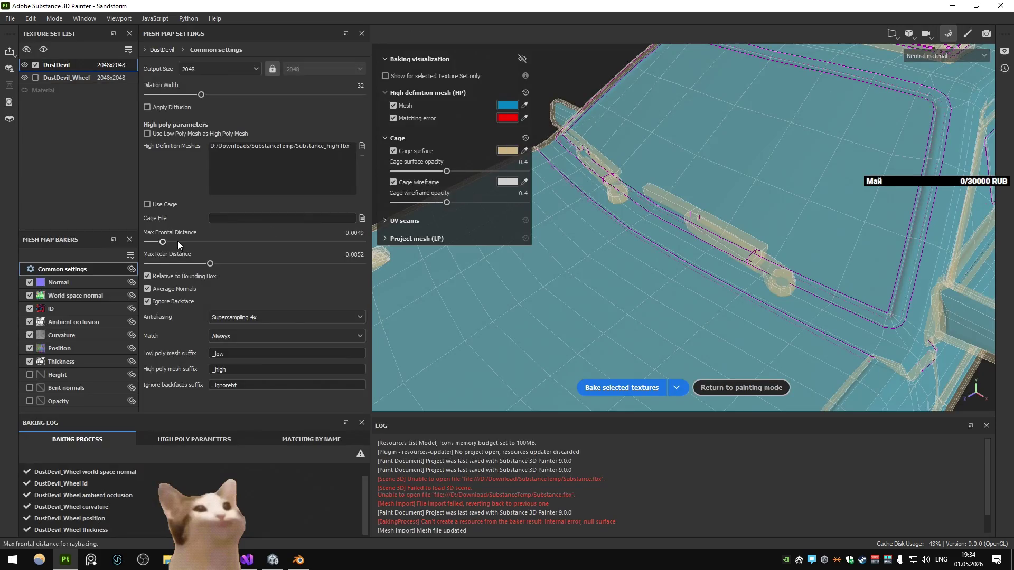
pyautogui.click(82, 312)
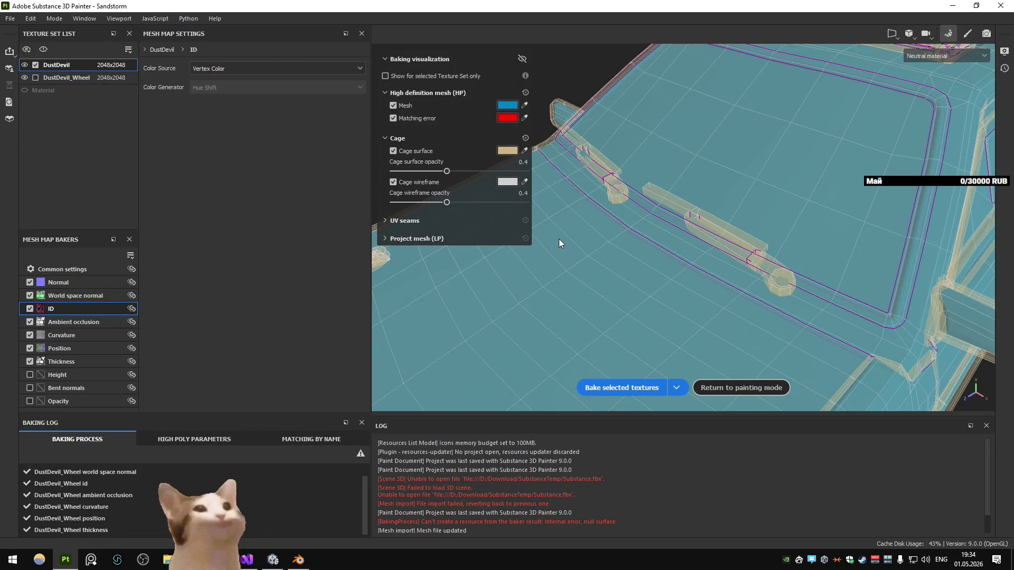
pyautogui.hotkey('ctrl', 'shift', 'b')
pyautogui.moveTo(384, 217); pyautogui.dragTo(354, 225)
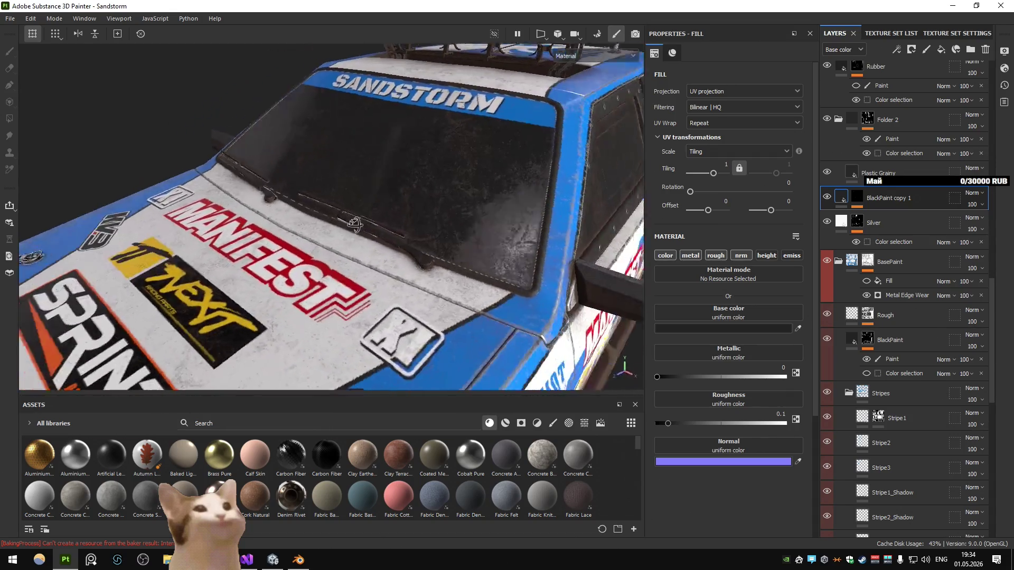
pyautogui.press('f')
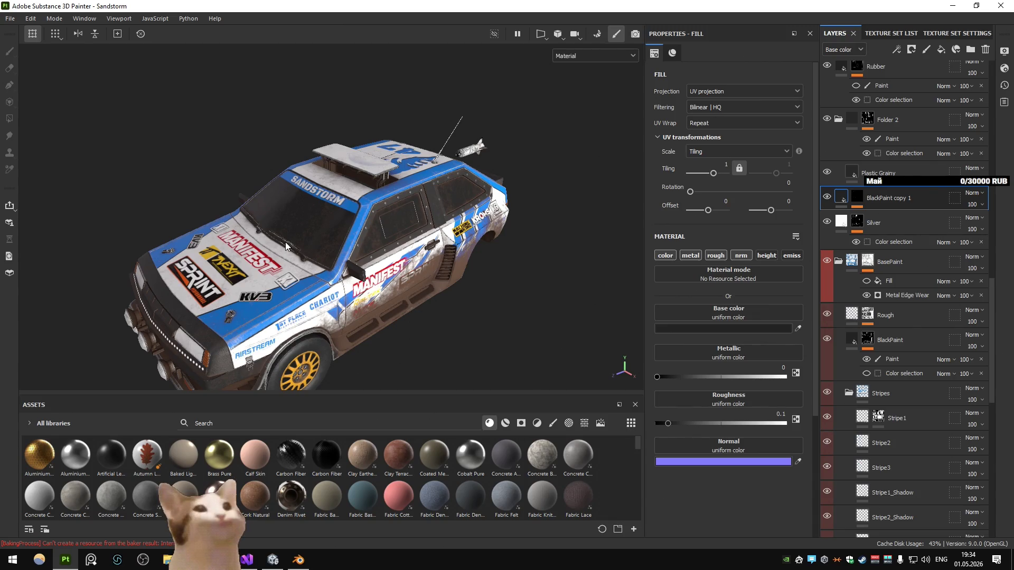
pyautogui.press('f')
pyautogui.scroll(5, 302, 228)
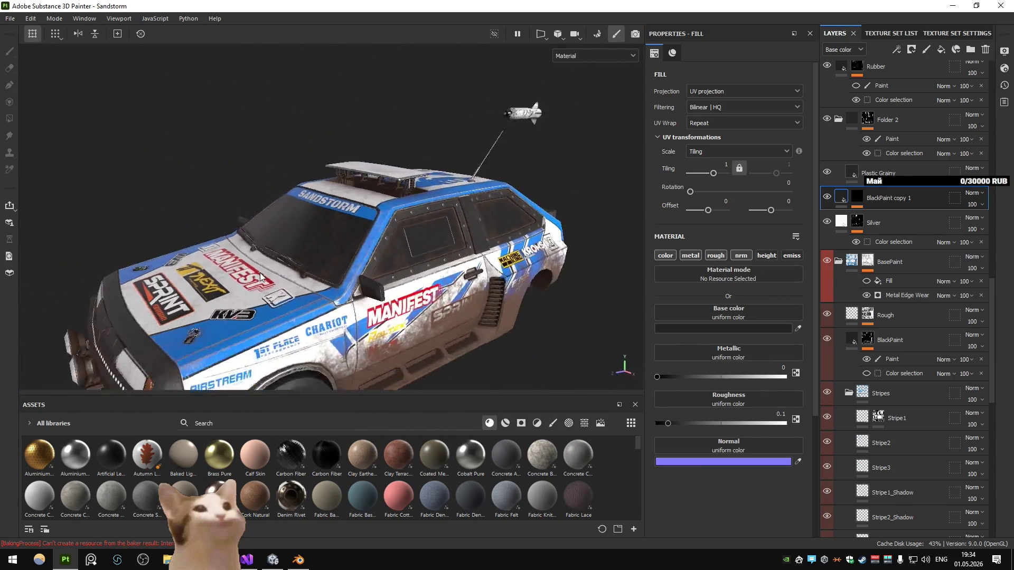
pyautogui.scroll(-5, 260, 275)
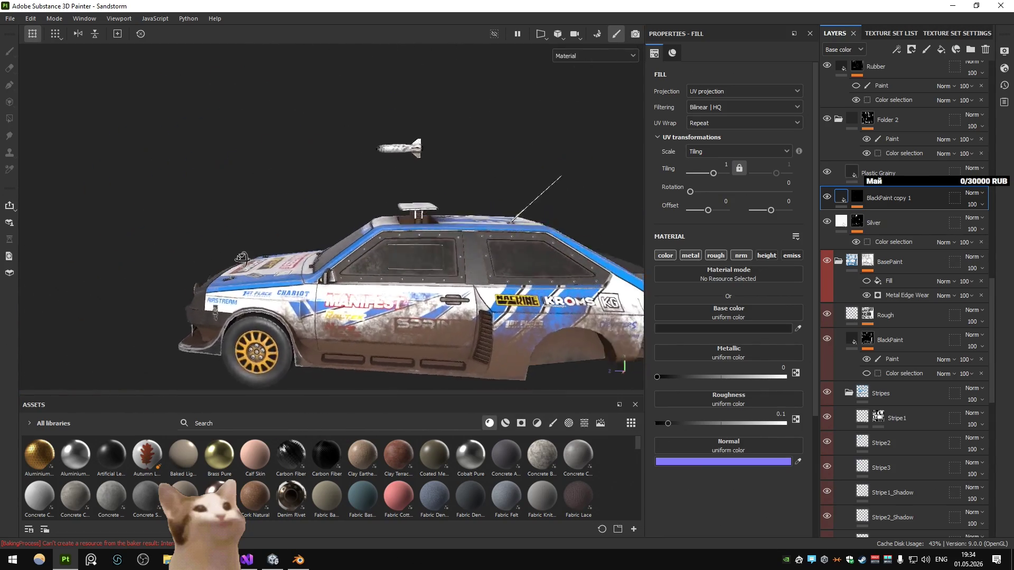
pyautogui.moveTo(259, 276); pyautogui.dragTo(366, 263)
pyautogui.scroll(3, 365, 262)
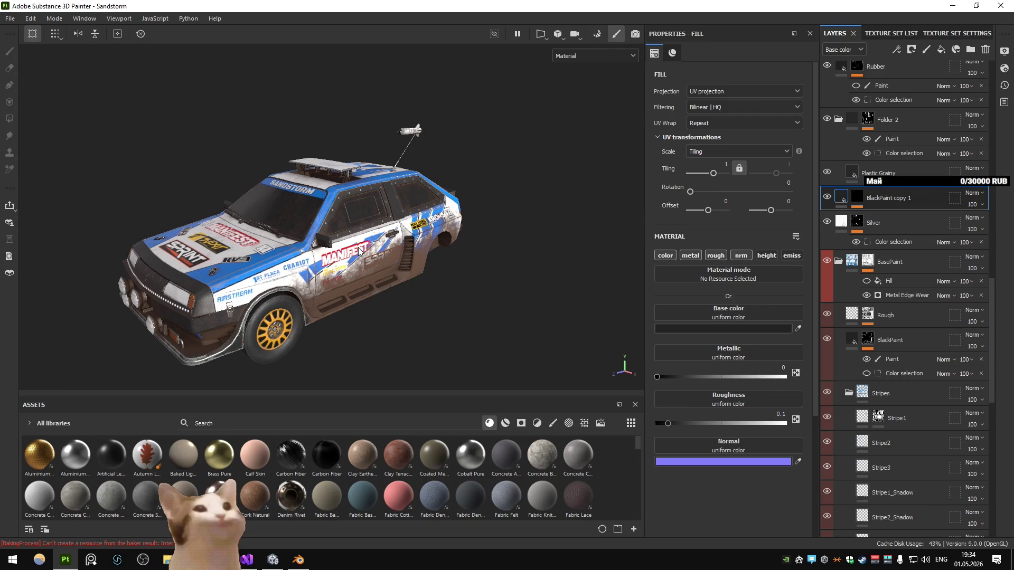
pyautogui.scroll(3, 179, 187)
pyautogui.moveTo(178, 188); pyautogui.dragTo(334, 241)
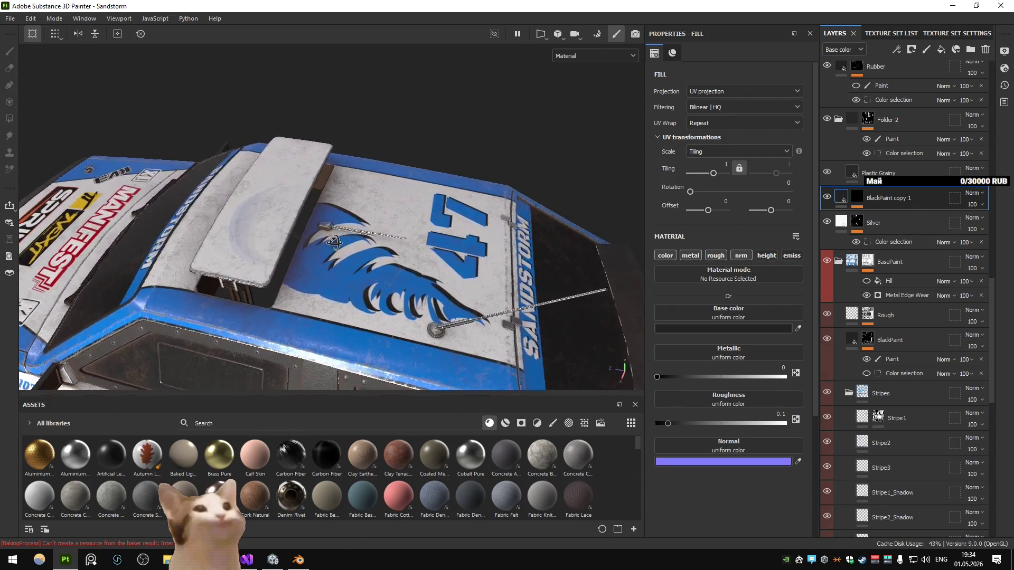
pyautogui.scroll(5, 936, 203)
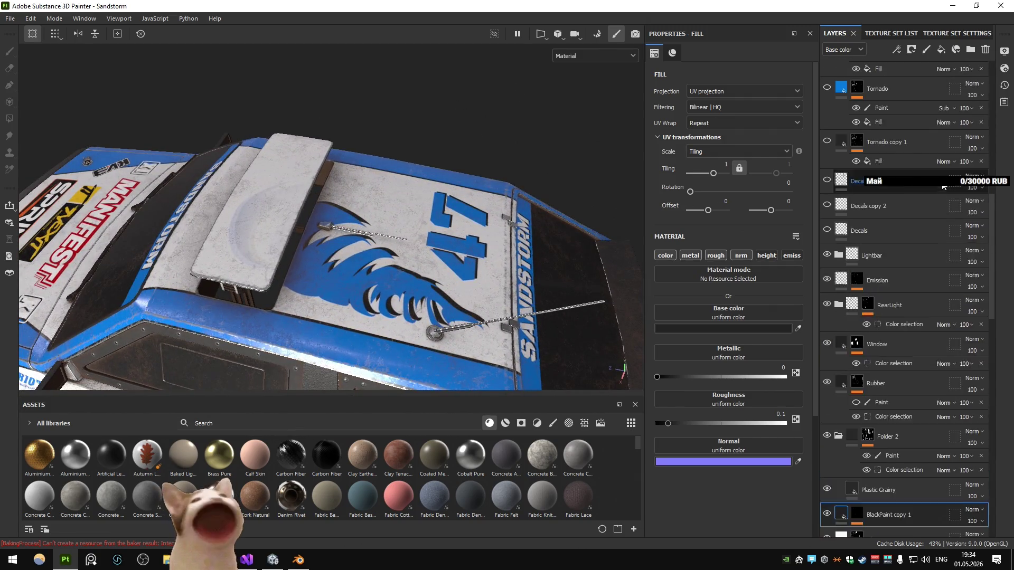
# Step: Toggle the Logos and CarNameAndNumber groups off and on to identify their decals, then collapse CarNameAndNumber
pyautogui.scroll(3, 828, 104)
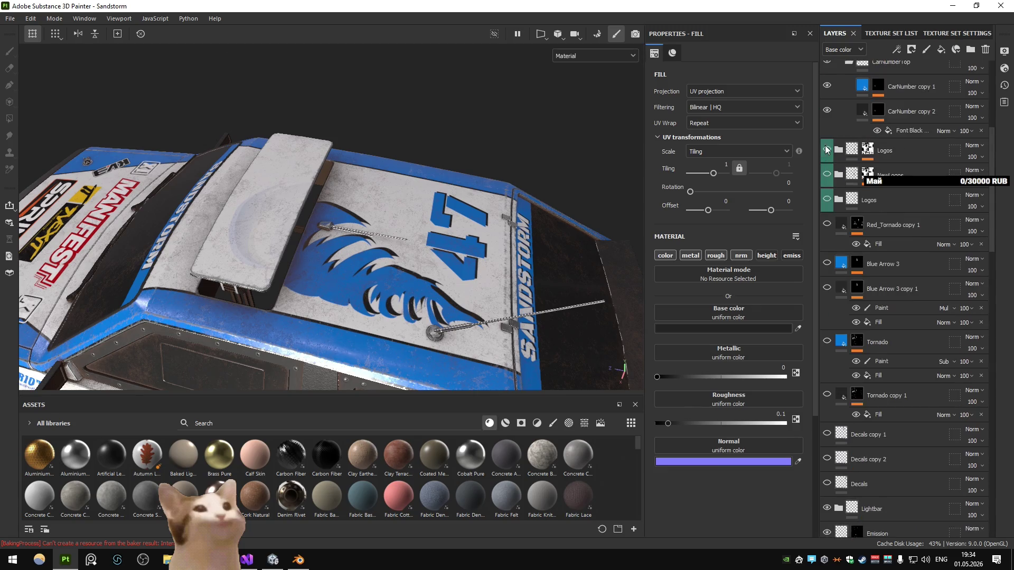
pyautogui.click(826, 151)
pyautogui.click(827, 151)
pyautogui.scroll(8, 829, 164)
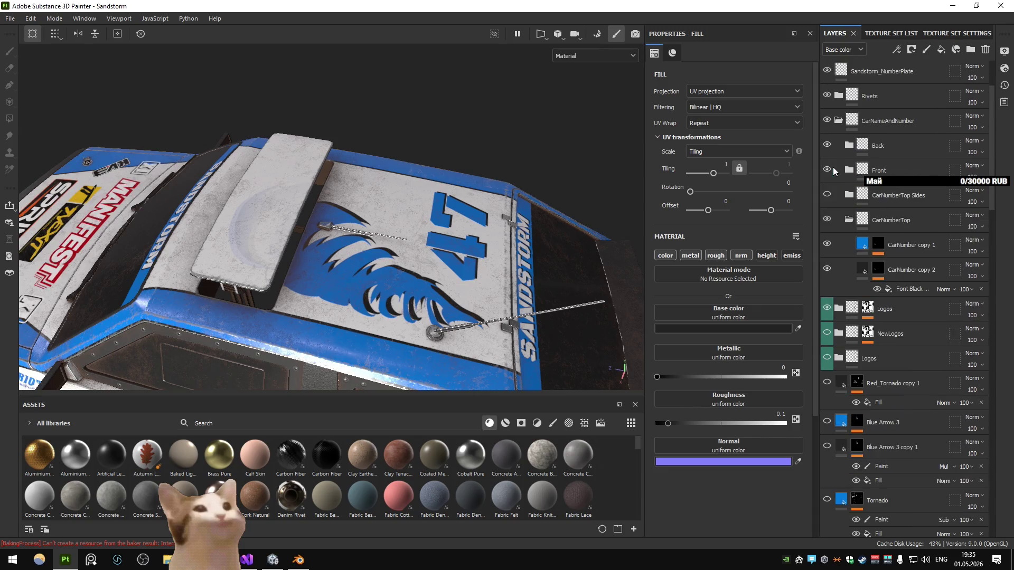
pyautogui.click(827, 211)
pyautogui.click(827, 211)
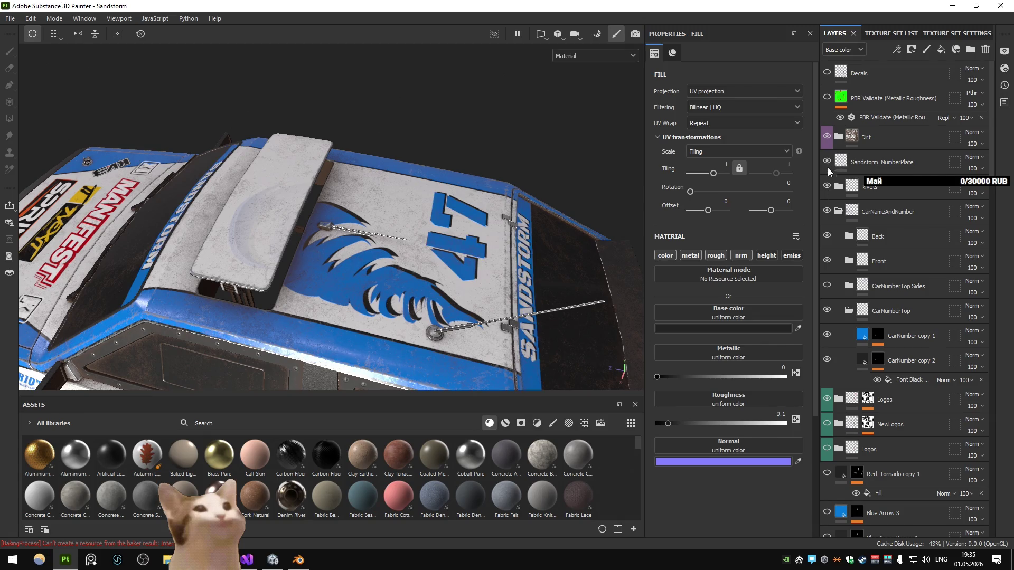
pyautogui.click(840, 212)
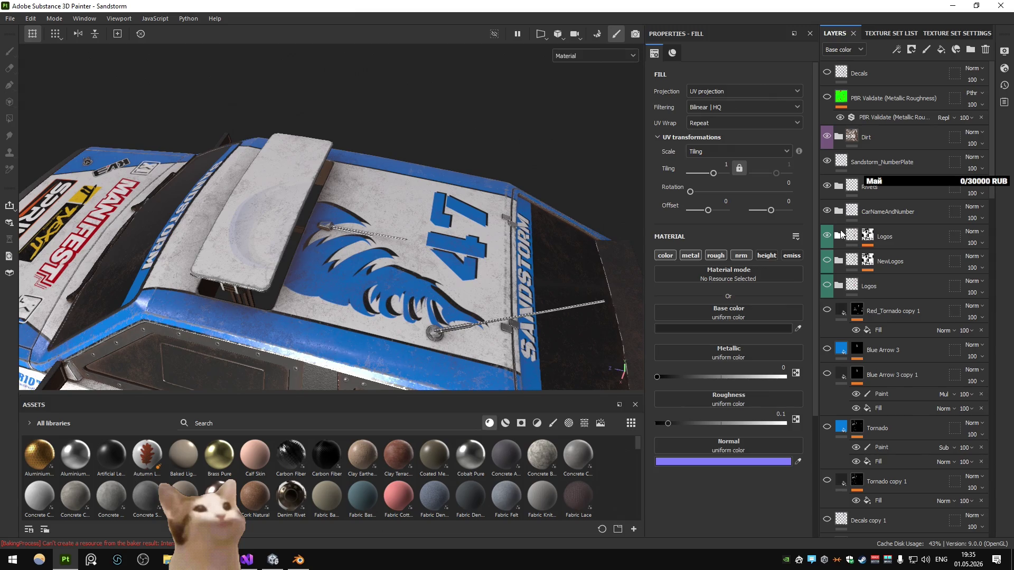
# Step: Check Fill layer 4, the Stripes group and Fill layer 4 copy 4 by toggling their visibility
pyautogui.scroll(-5, 837, 285)
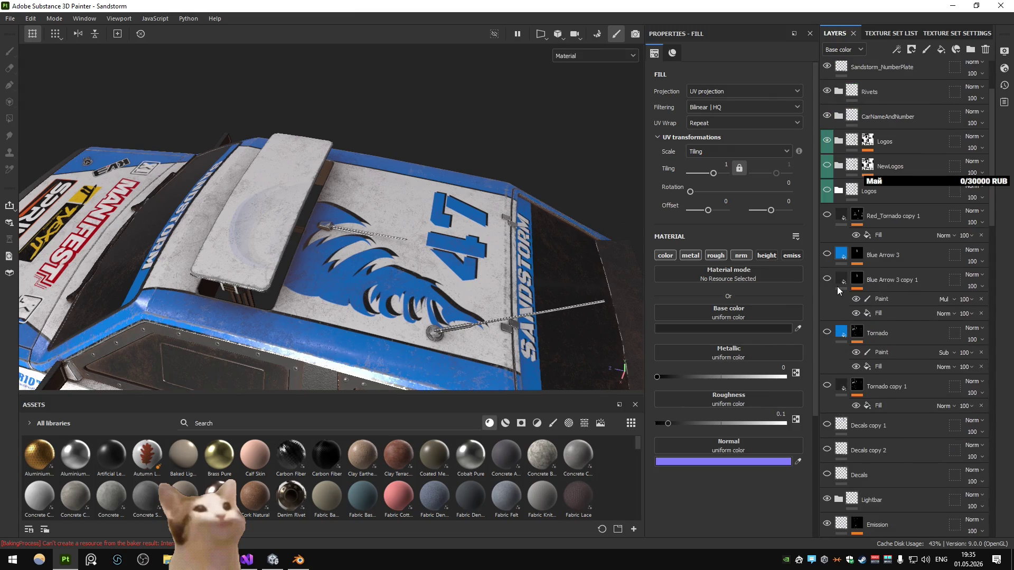
pyautogui.scroll(-4, 837, 285)
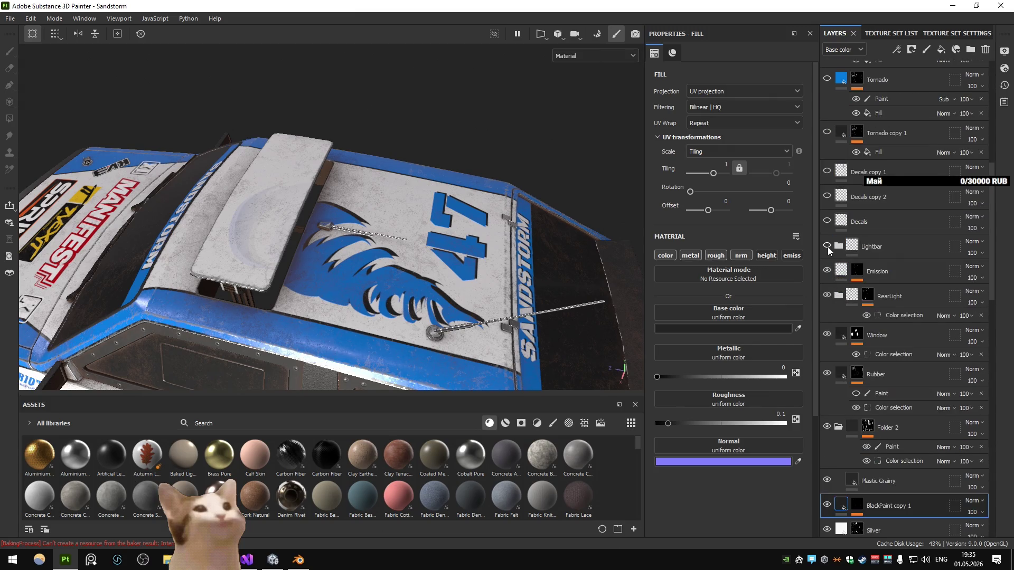
pyautogui.scroll(-3, 827, 248)
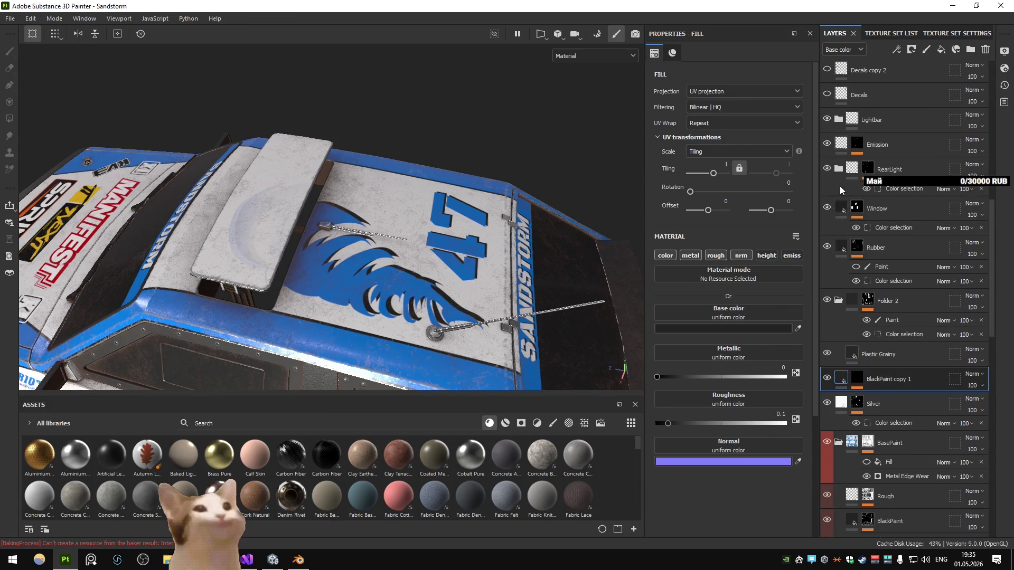
pyautogui.scroll(-3, 840, 177)
pyautogui.scroll(-2, 842, 222)
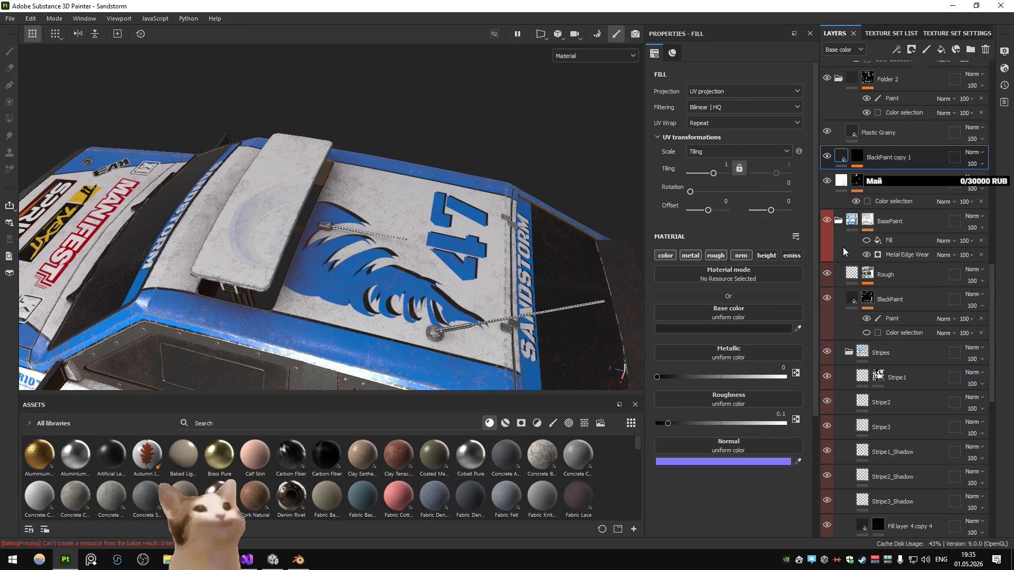
pyautogui.scroll(-3, 840, 251)
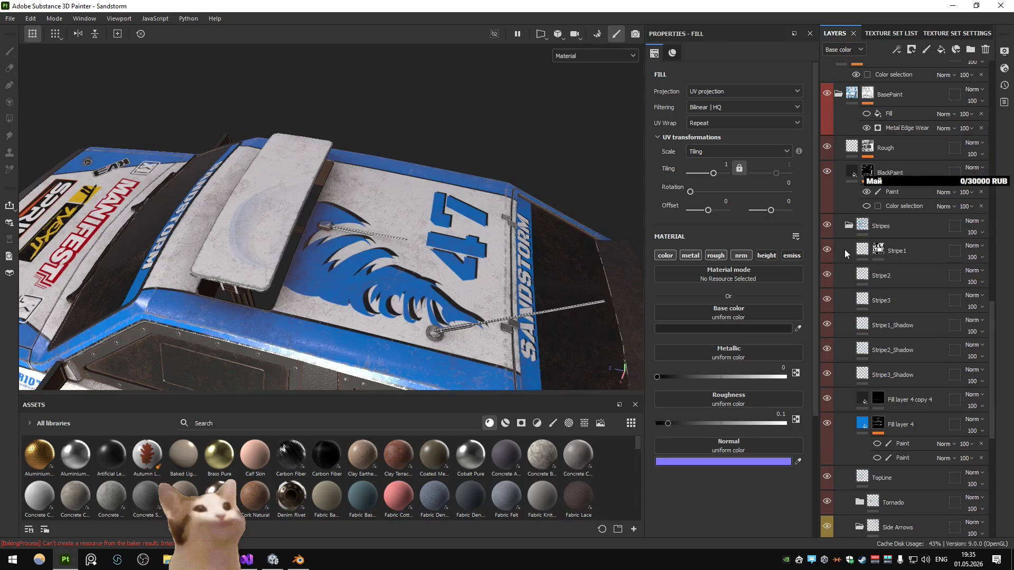
pyautogui.click(828, 422)
pyautogui.click(828, 423)
pyautogui.click(828, 226)
pyautogui.click(829, 226)
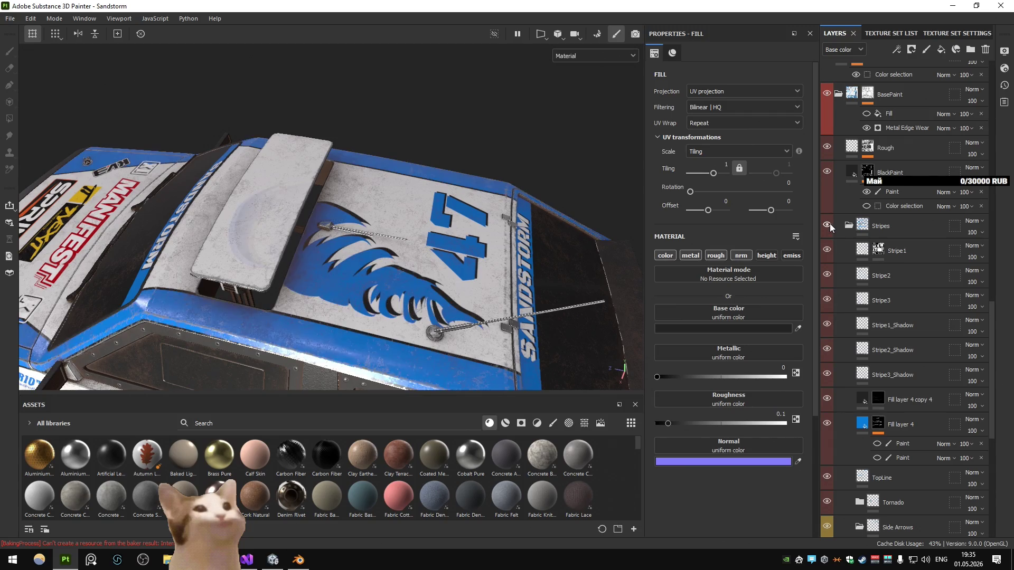
pyautogui.click(866, 250)
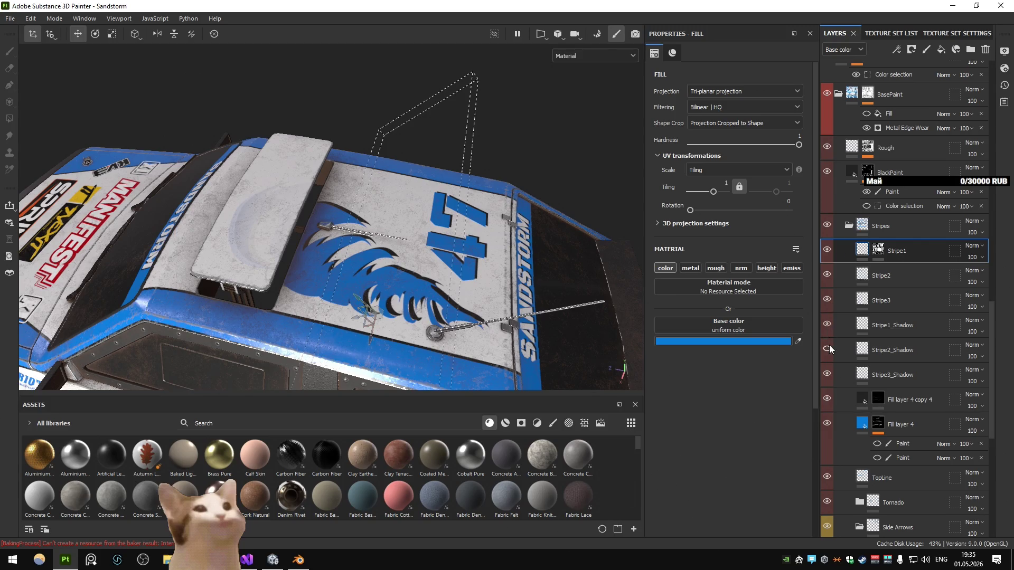
pyautogui.click(826, 400)
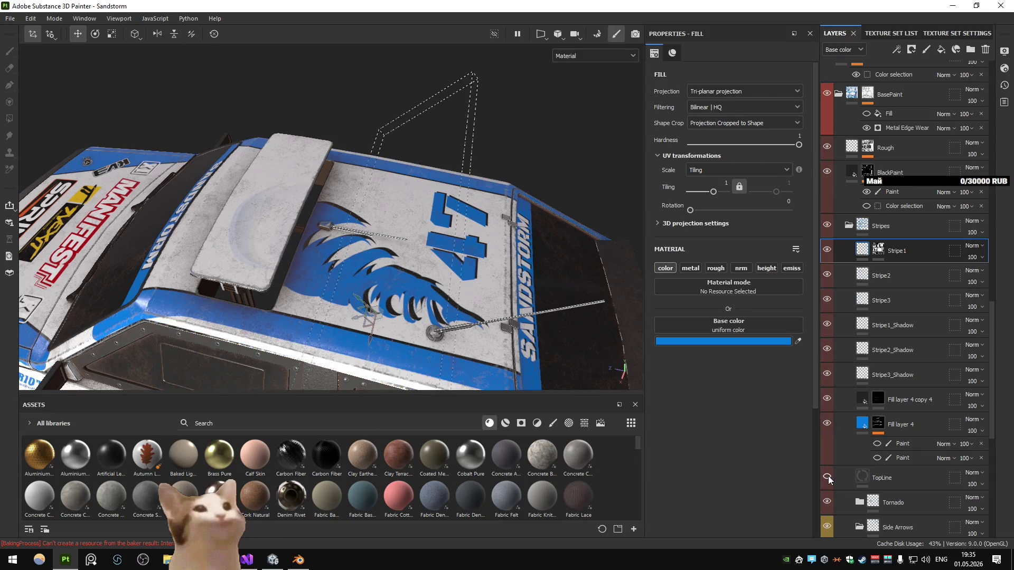
# Step: Expand the Tornado group and select the red_tornado2 layer's mask
pyautogui.scroll(-3, 854, 442)
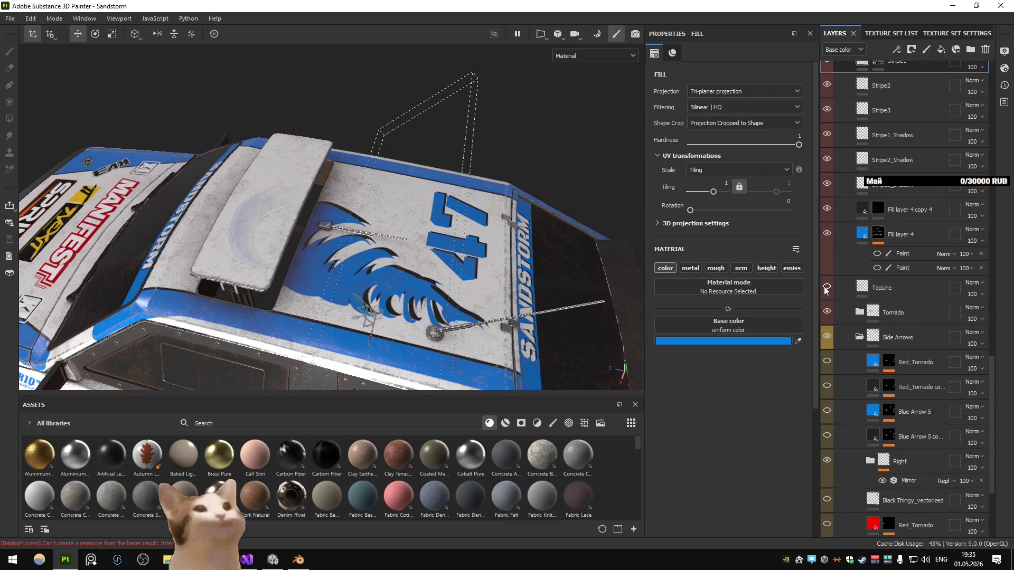
pyautogui.click(859, 312)
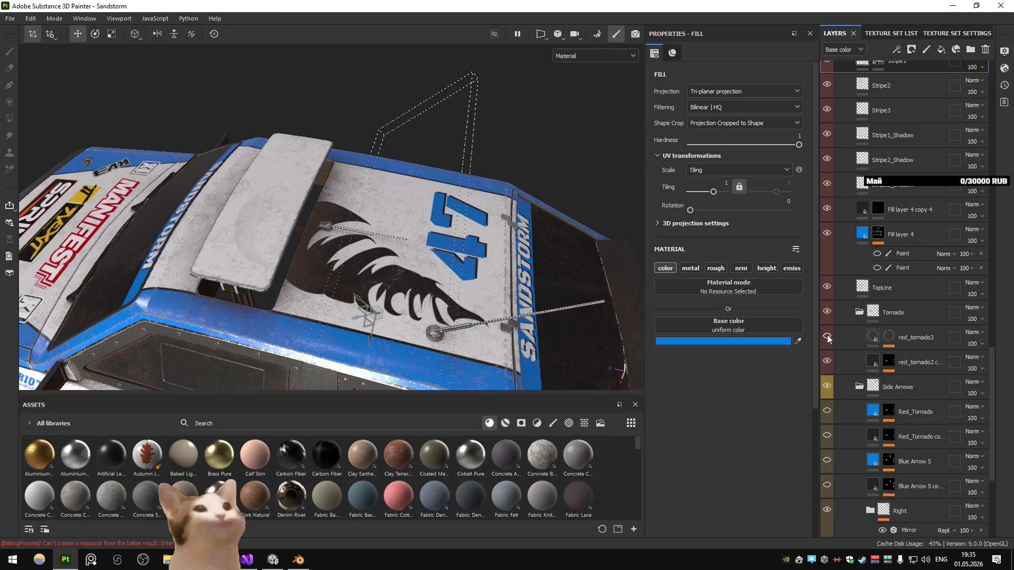
pyautogui.click(895, 341)
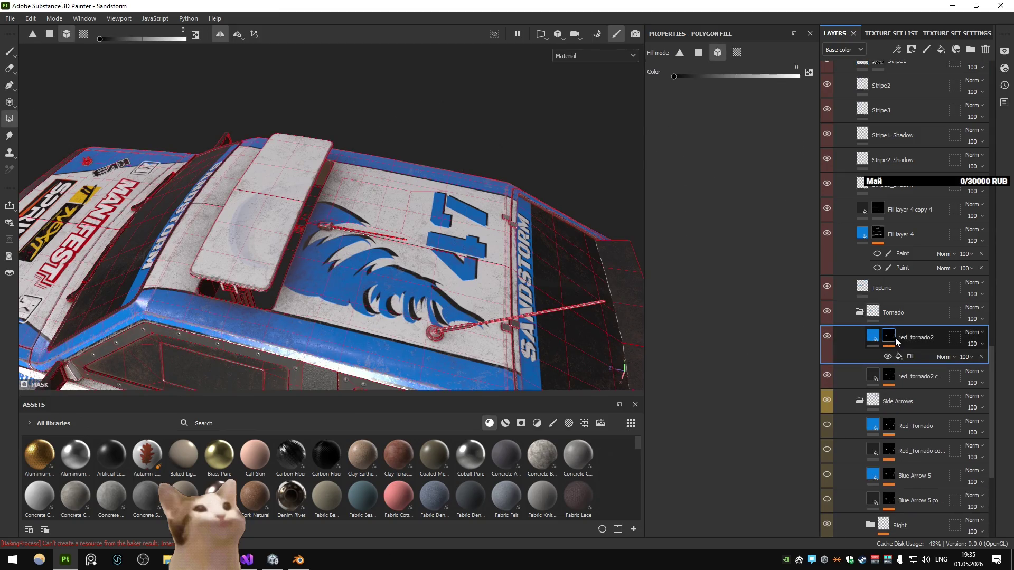
# Step: Add fill effects to the red_tornado2 and copy masks, with projection depths 0.23 and 0.94
pyautogui.hotkey('ctrl', 'v')
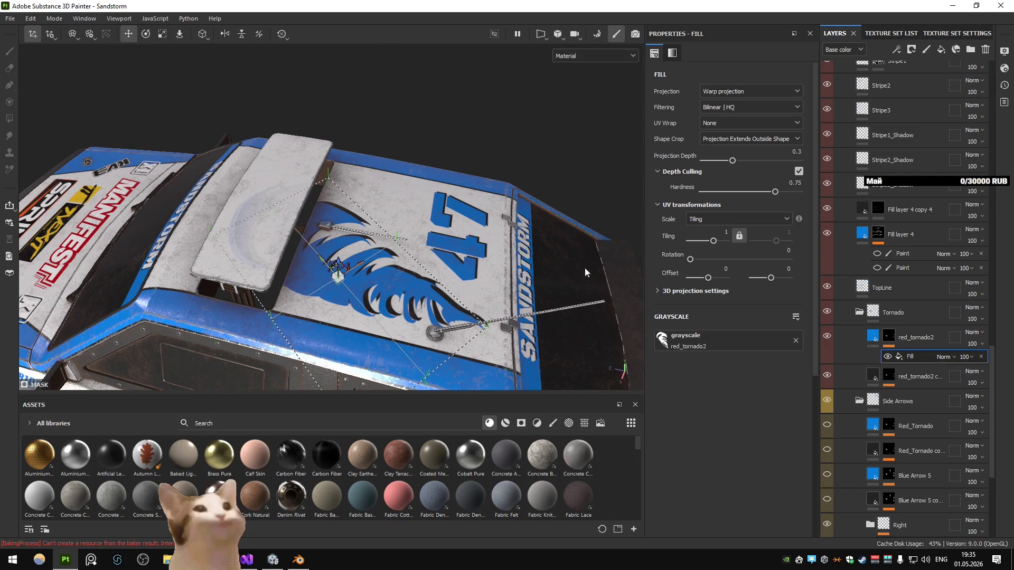
pyautogui.moveTo(732, 160)
pyautogui.mouseDown()
pyautogui.moveTo(726, 167)
pyautogui.moveTo(772, 174)
pyautogui.mouseUp()
pyautogui.click(888, 376)
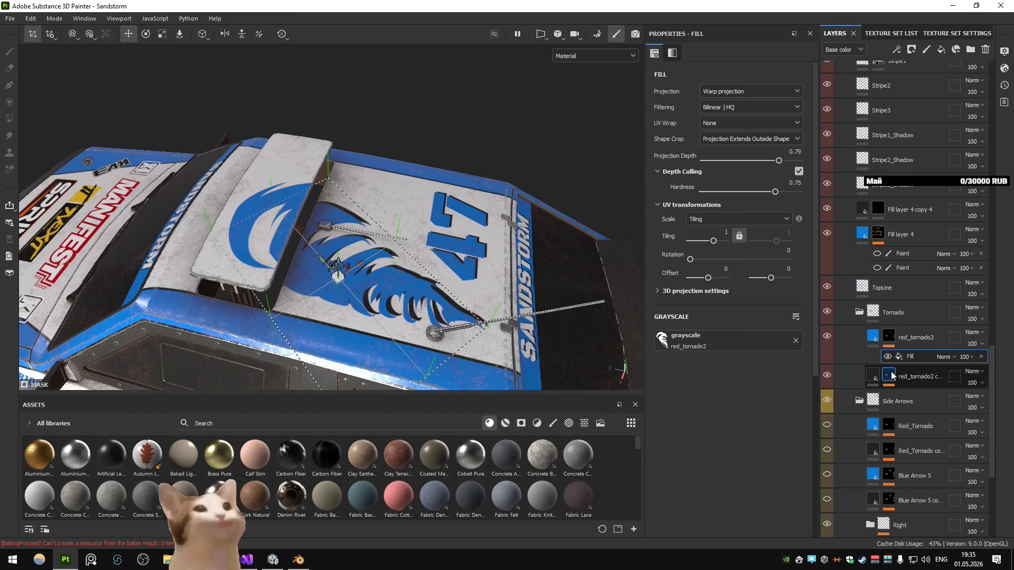
pyautogui.hotkey('ctrl', 'v')
pyautogui.click(917, 395)
pyautogui.moveTo(736, 159); pyautogui.dragTo(793, 167)
pyautogui.moveTo(623, 159)
pyautogui.mouseDown()
pyautogui.moveTo(619, 186)
pyautogui.moveTo(597, 171)
pyautogui.moveTo(528, 190)
pyautogui.moveTo(508, 211)
pyautogui.moveTo(392, 187)
pyautogui.mouseUp()
pyautogui.press('p')
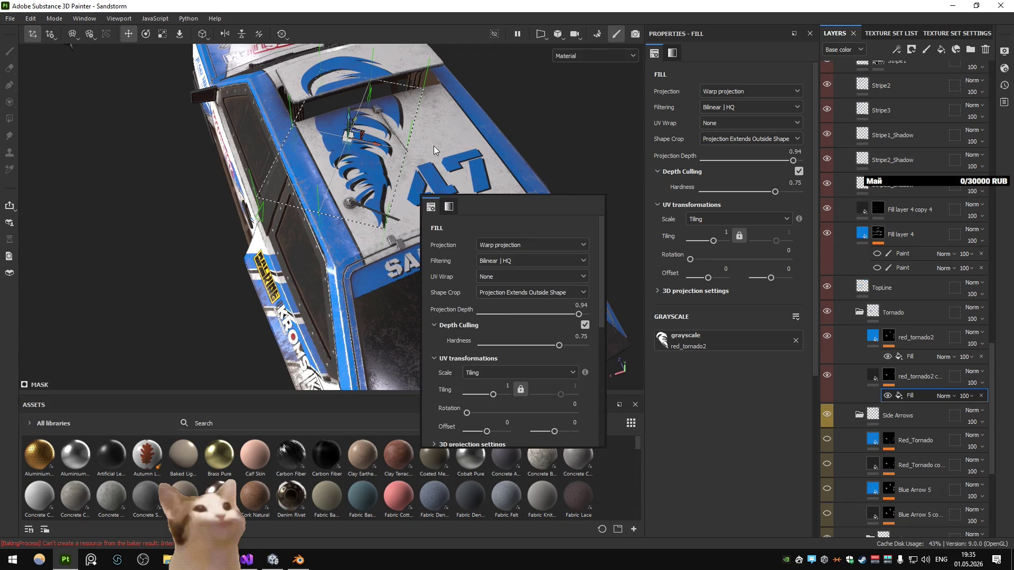
# Step: Export the car textures from the Export Textures dialog
pyautogui.click(876, 350)
pyautogui.moveTo(342, 178)
pyautogui.mouseDown()
pyautogui.moveTo(480, 249)
pyautogui.moveTo(444, 223)
pyautogui.mouseUp()
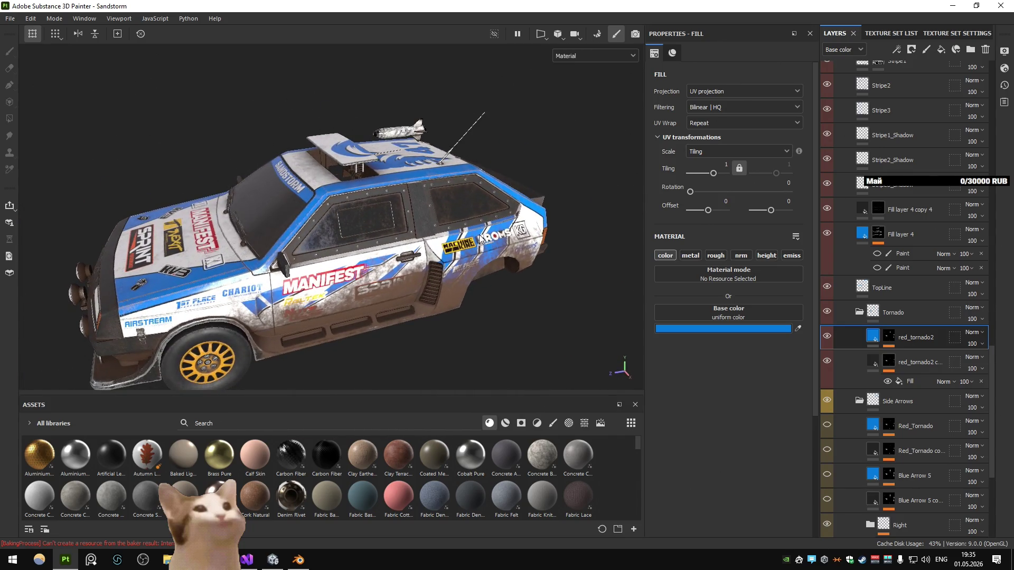
pyautogui.hotkey('ctrl', 'shift', 'e')
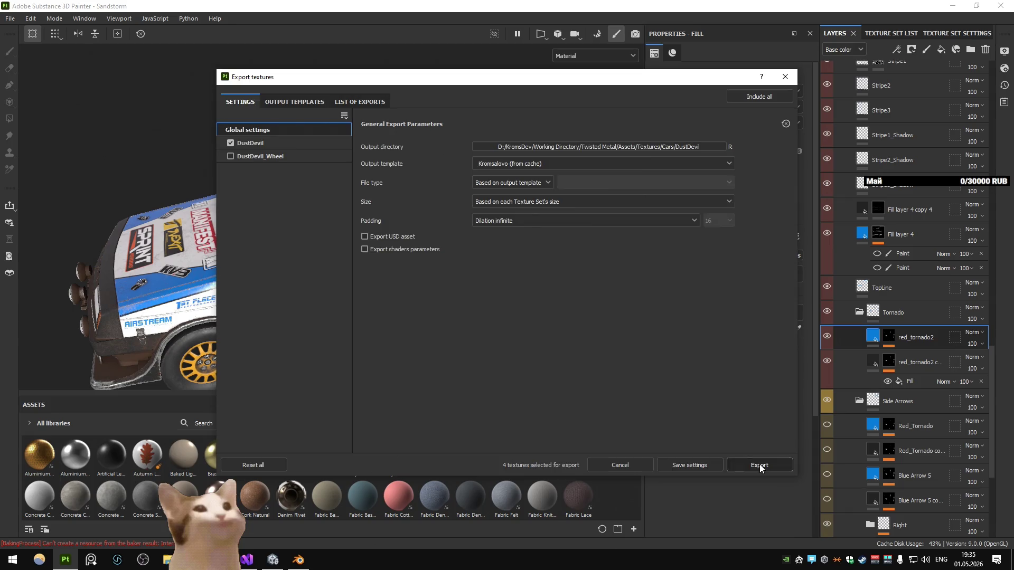
pyautogui.click(760, 465)
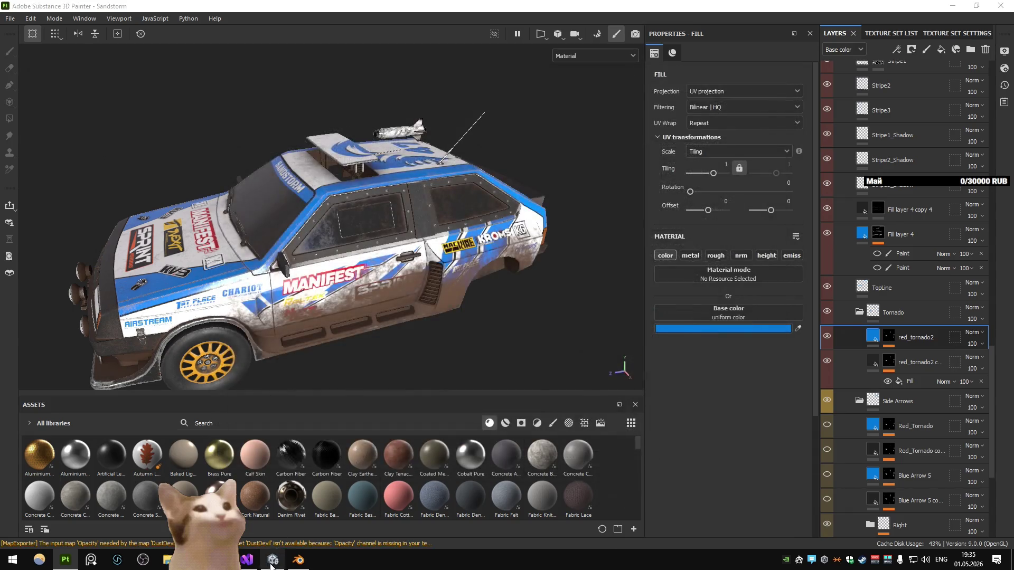
# Step: Check the exported textures on the car in Unity, then reopen Painter's export settings
pyautogui.click(273, 561)
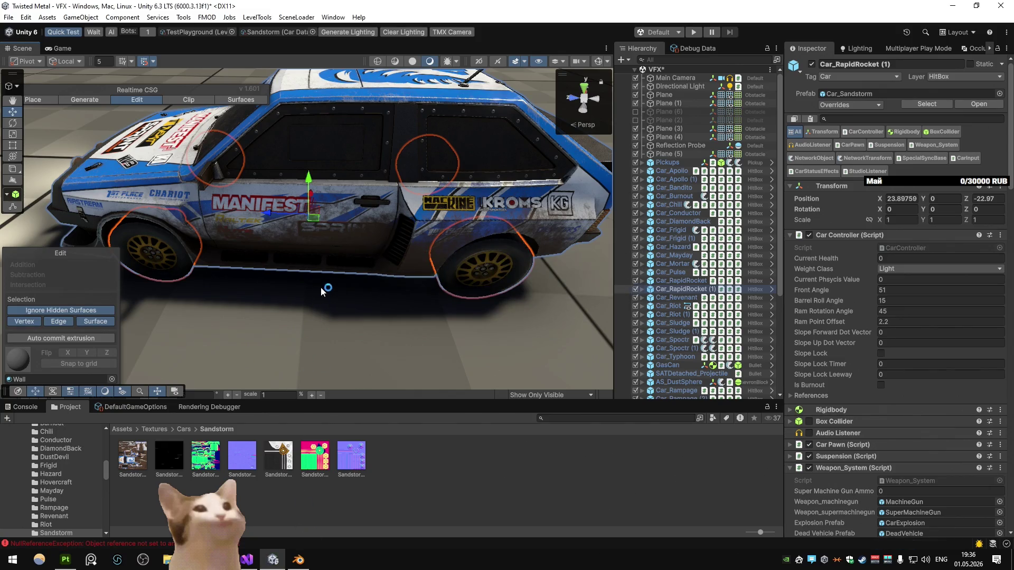
pyautogui.moveTo(322, 290); pyautogui.dragTo(378, 272)
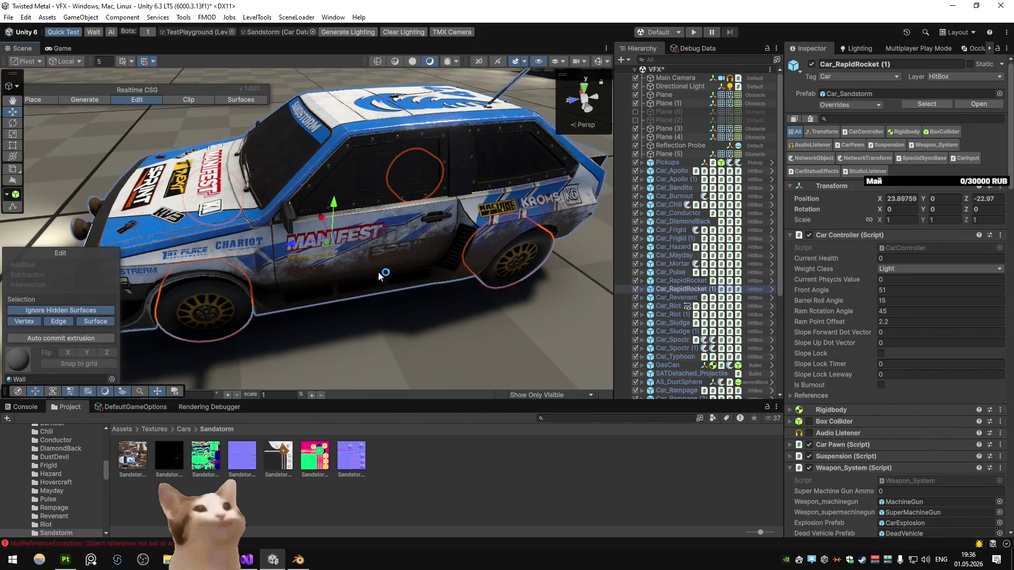
pyautogui.hotkey('alt', 'Tab')
pyautogui.hotkey('ctrl', 'shift', 'e')
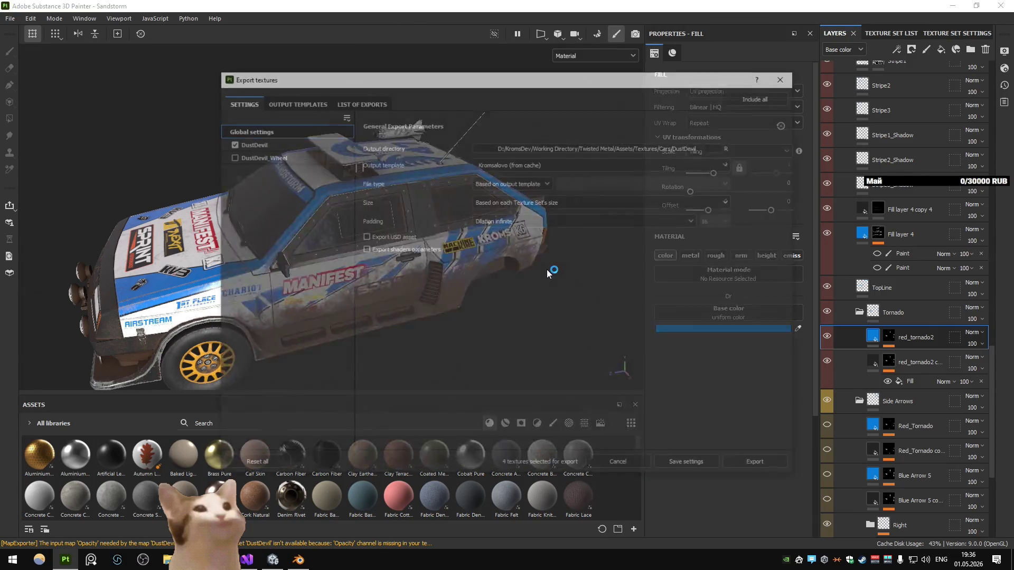
# Step: Rename the DustDevil texture set to Sandstorm
pyautogui.click(785, 77)
pyautogui.click(877, 32)
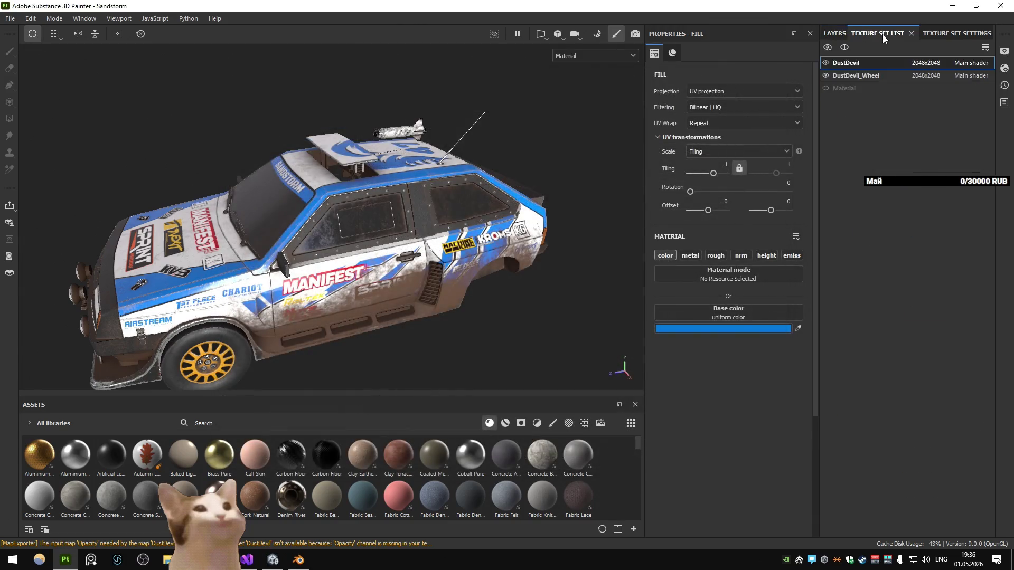
pyautogui.doubleClick(846, 63)
pyautogui.write('Sand')
pyautogui.hotkey('alt', 'Tab')
pyautogui.hotkey('alt', 'Tab')
pyautogui.doubleClick(847, 62)
pyautogui.write('storm')
pyautogui.press('Return')
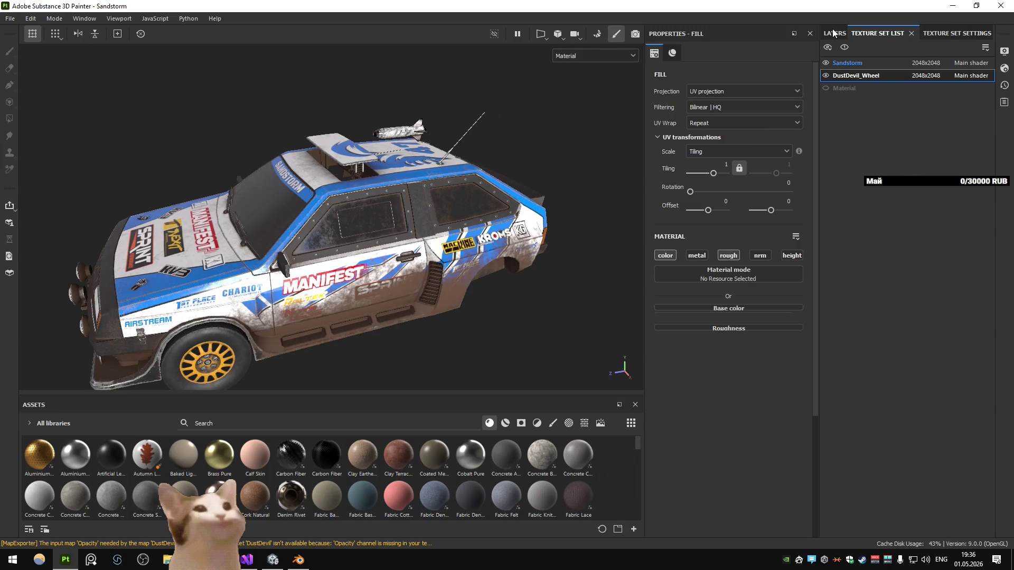
# Step: Rename the DustDevil_Wheel texture set to Sandstorm_Wheel
pyautogui.doubleClick(866, 63)
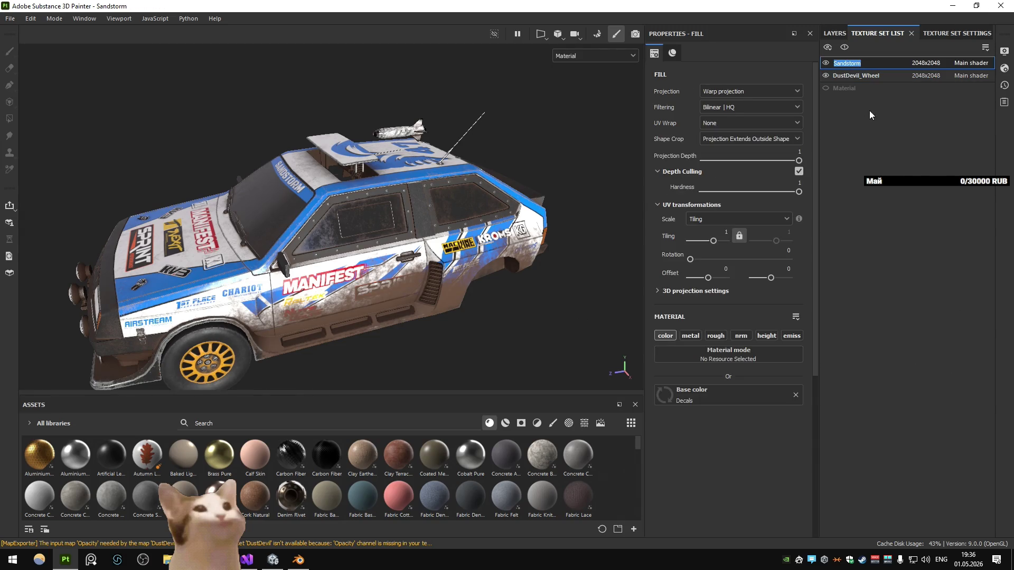
pyautogui.click(851, 75)
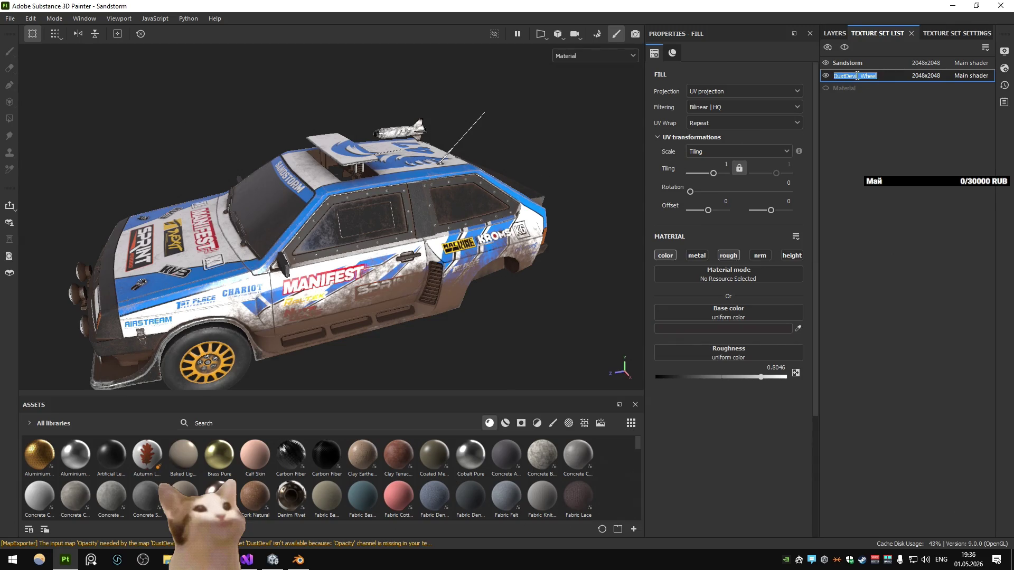
pyautogui.moveTo(857, 75); pyautogui.dragTo(796, 77)
pyautogui.write('Sandstorm')
pyautogui.press('Return')
pyautogui.click(272, 559)
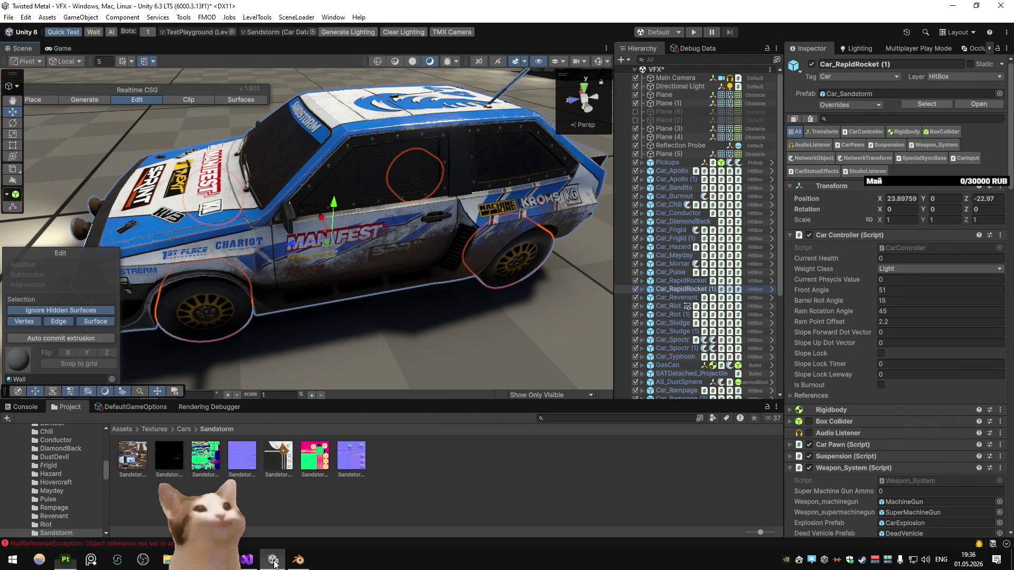
# Step: Delete the DustDevil folder from Unity's Assets/Textures/Cars, then reopen Painter's texture export settings
pyautogui.press('BackSpace')
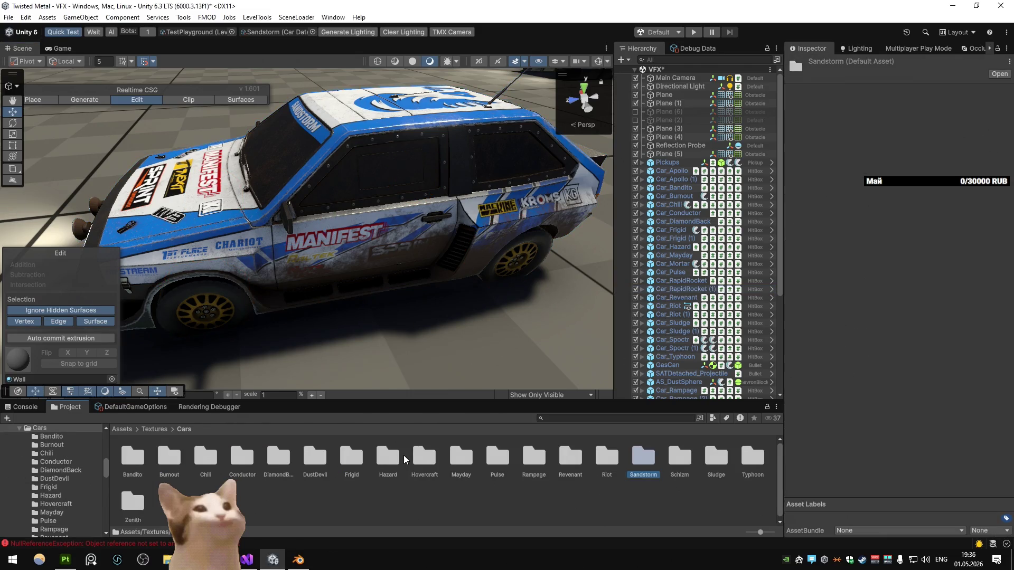
pyautogui.doubleClick(309, 468)
pyautogui.press('BackSpace')
pyautogui.press('Delete')
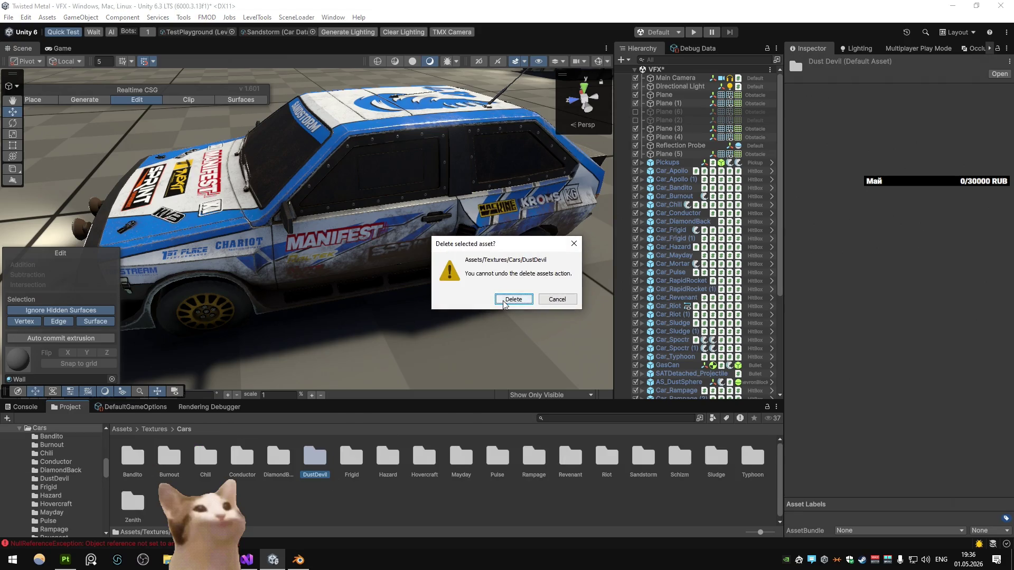
pyautogui.press('Return')
pyautogui.hotkey('alt', 'Tab')
pyautogui.hotkey('ctrl', 'shift', 'e')
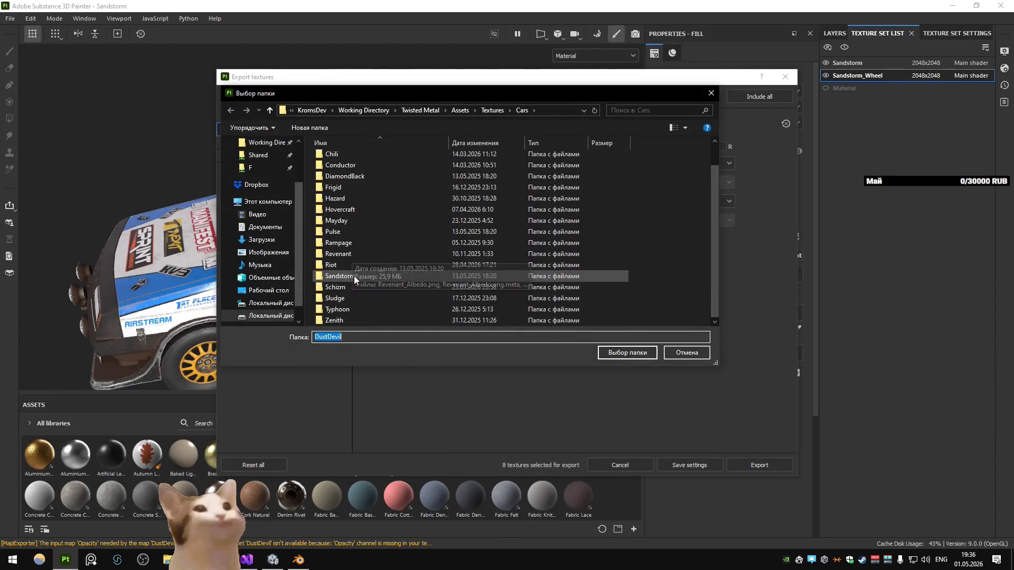
# Step: Export the Sandstorm textures into Cars/Sandstorm, excluding the wheel texture set
pyautogui.doubleClick(354, 275)
pyautogui.press('Escape')
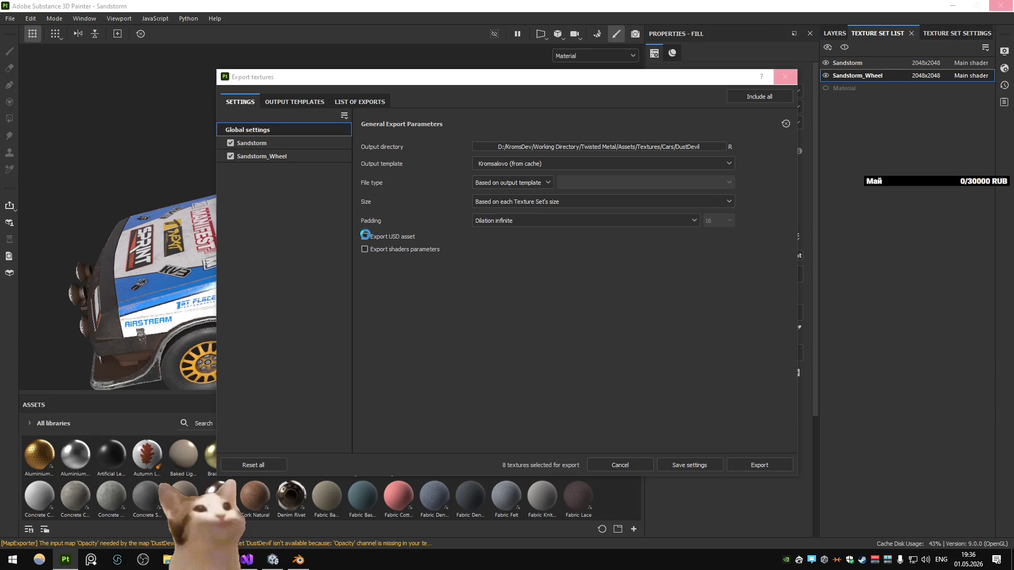
pyautogui.click(230, 157)
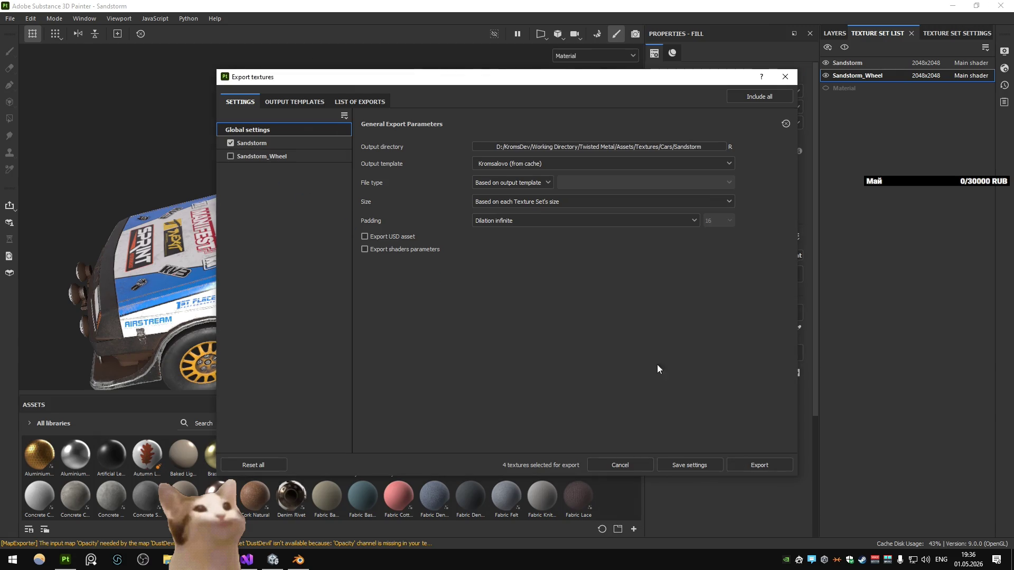
pyautogui.click(759, 465)
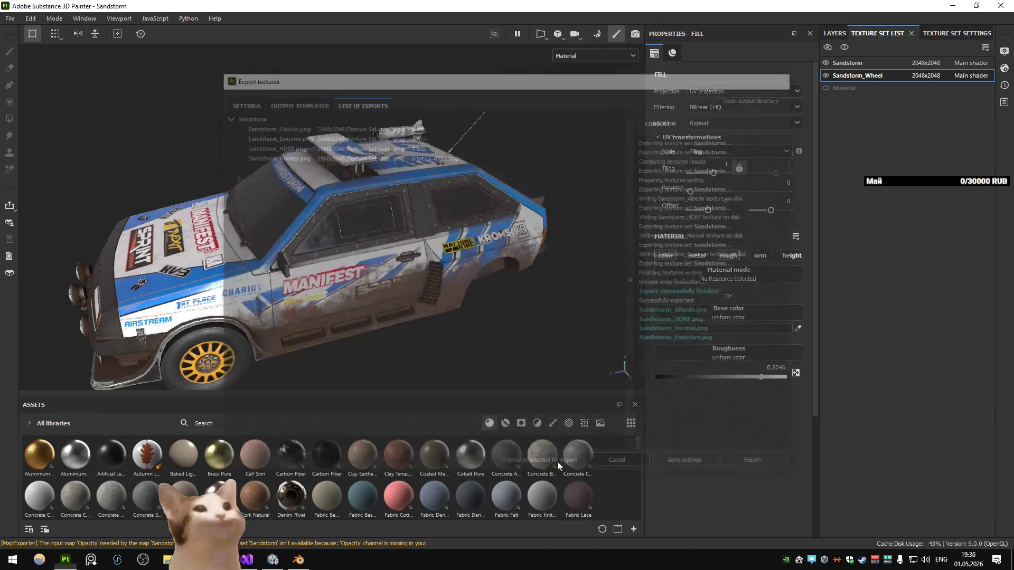
# Step: Save the Blender file and export all car objects to Unity via Quick Favorites' Export All
pyautogui.click(273, 559)
pyautogui.click(298, 561)
pyautogui.hotkey('ctrl', 's')
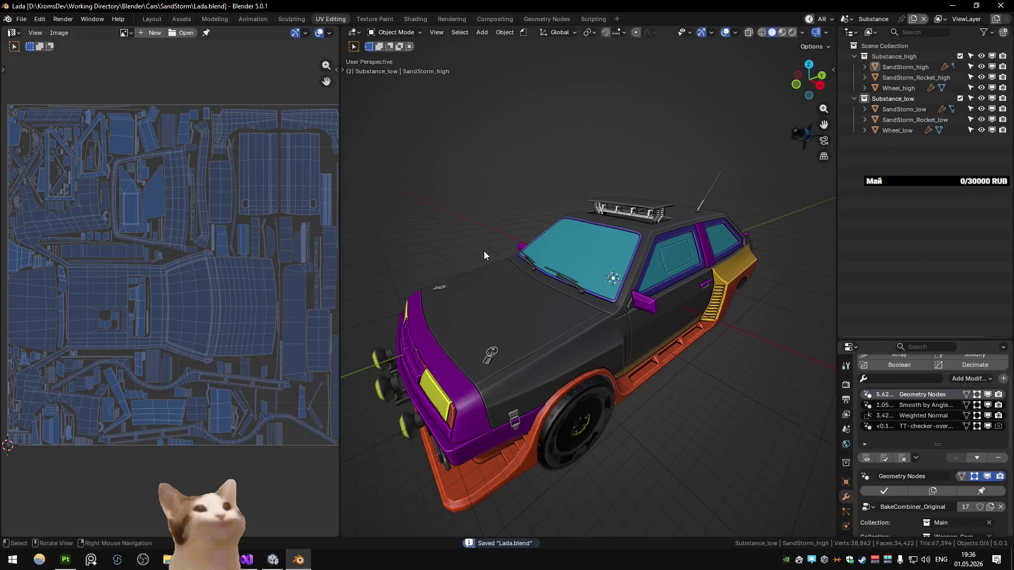
pyautogui.press('q')
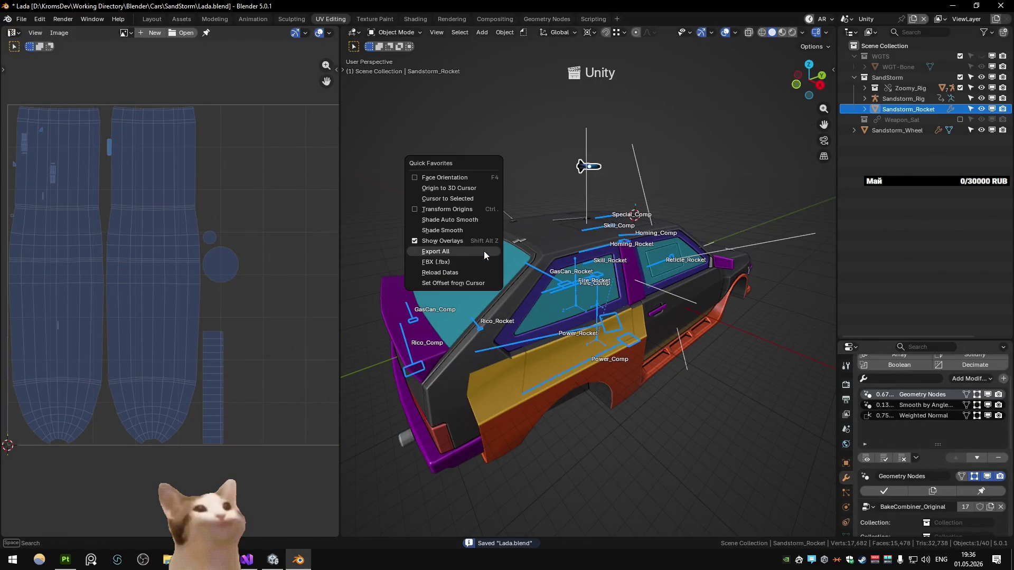
pyautogui.click(484, 251)
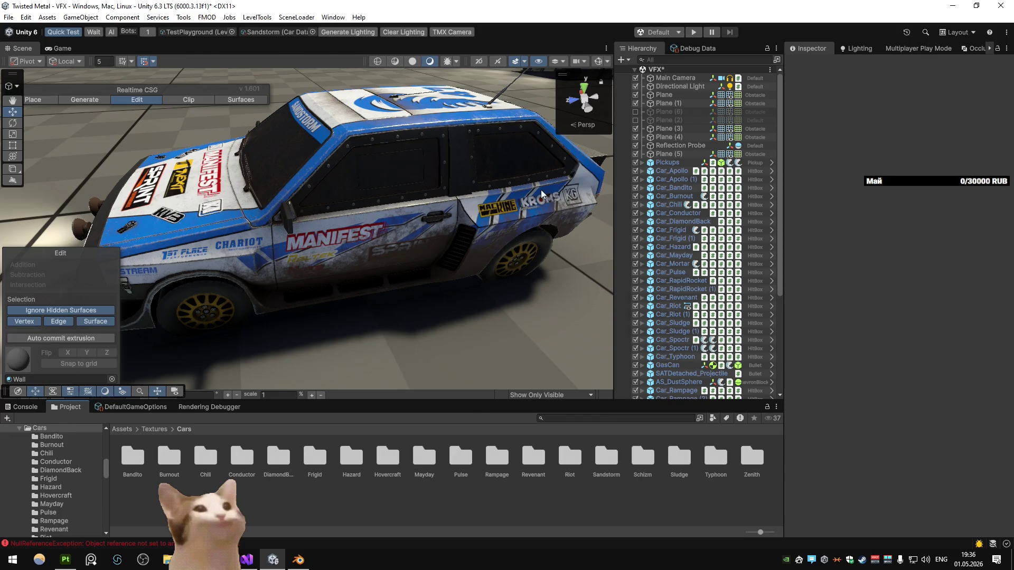
# Step: Play-test the Sandstorm car in TestPlayground, driving, switching weapons and drifting, then stop play mode
pyautogui.moveTo(541, 194); pyautogui.dragTo(431, 172)
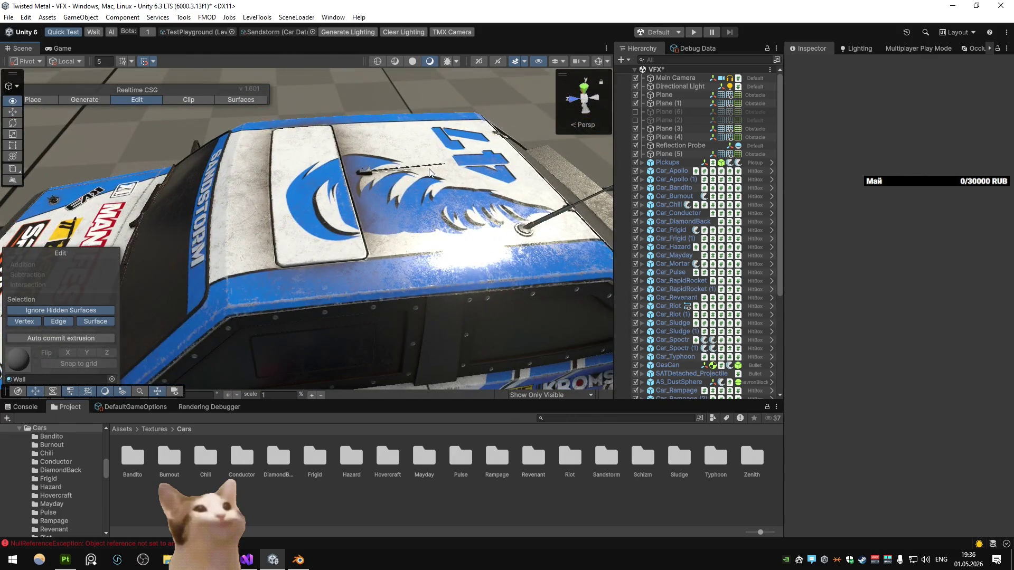
pyautogui.hotkey('ctrl', 'p')
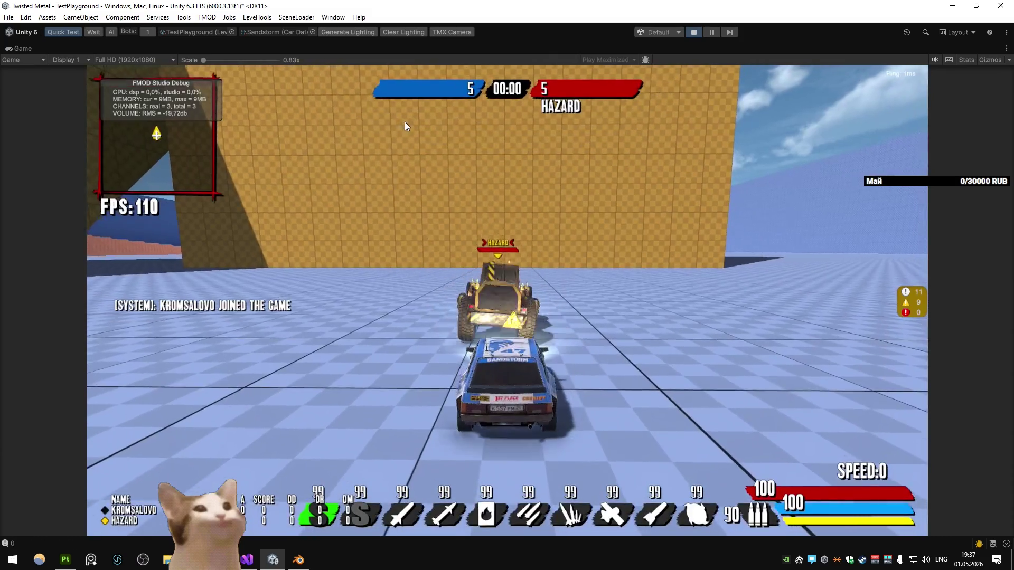
pyautogui.press('w')
pyautogui.press('d')
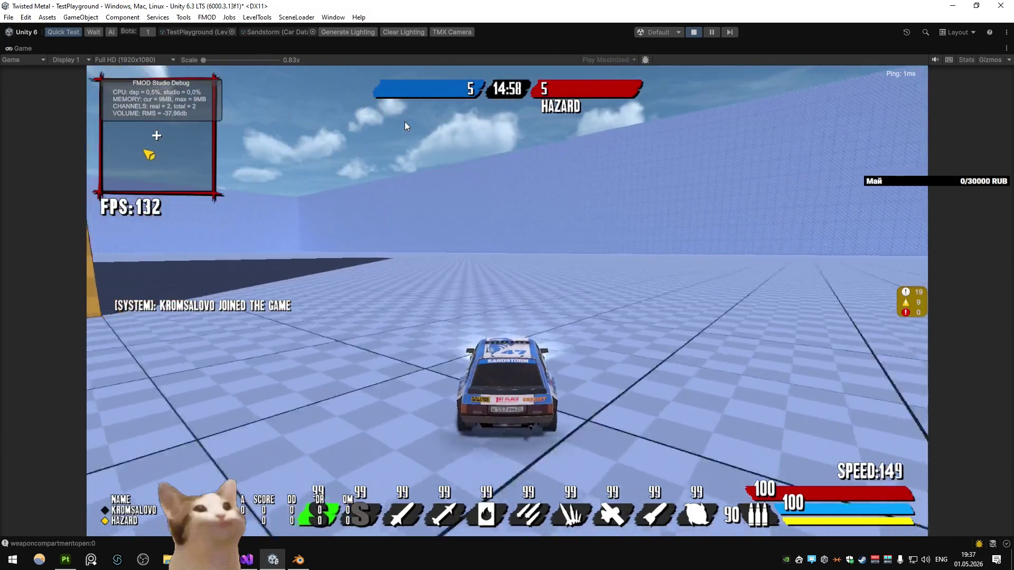
pyautogui.press('a')
pyautogui.press('q')
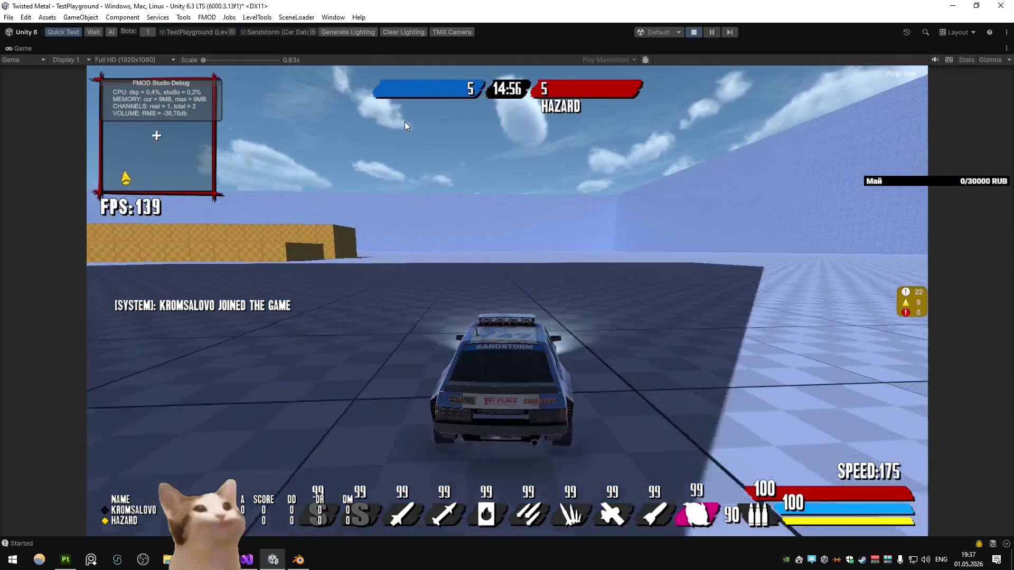
pyautogui.press('space')
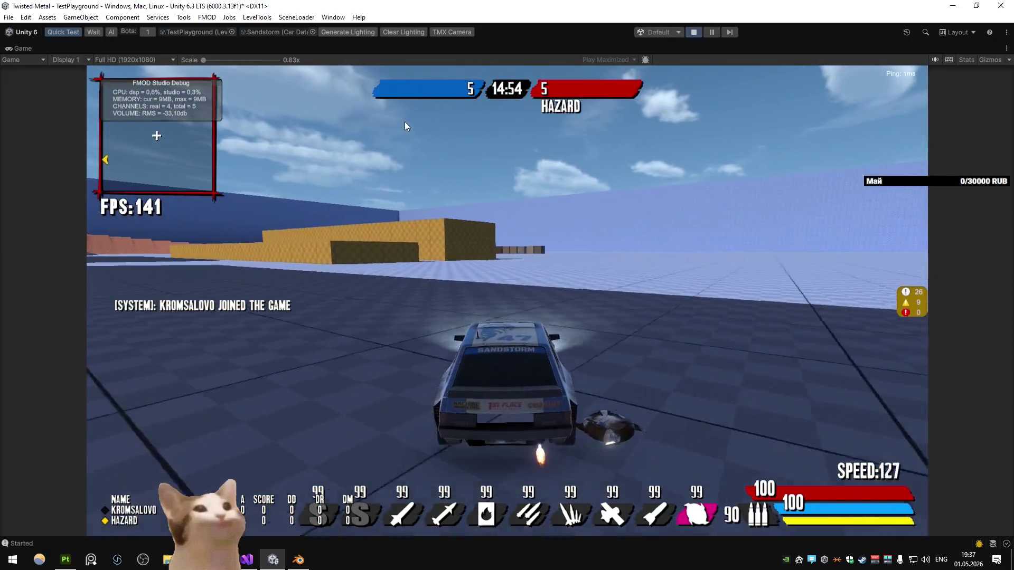
pyautogui.press('a')
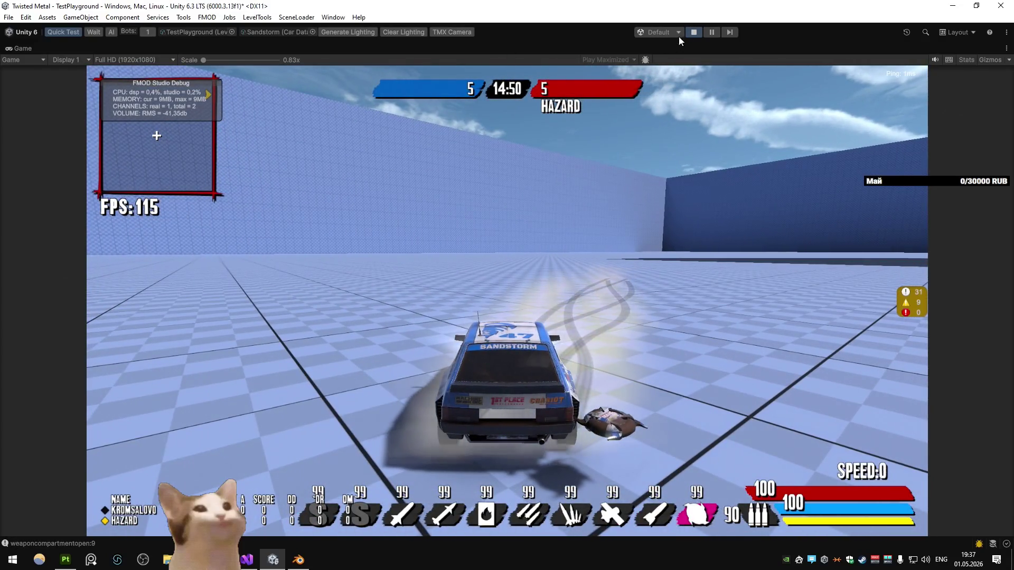
pyautogui.click(693, 31)
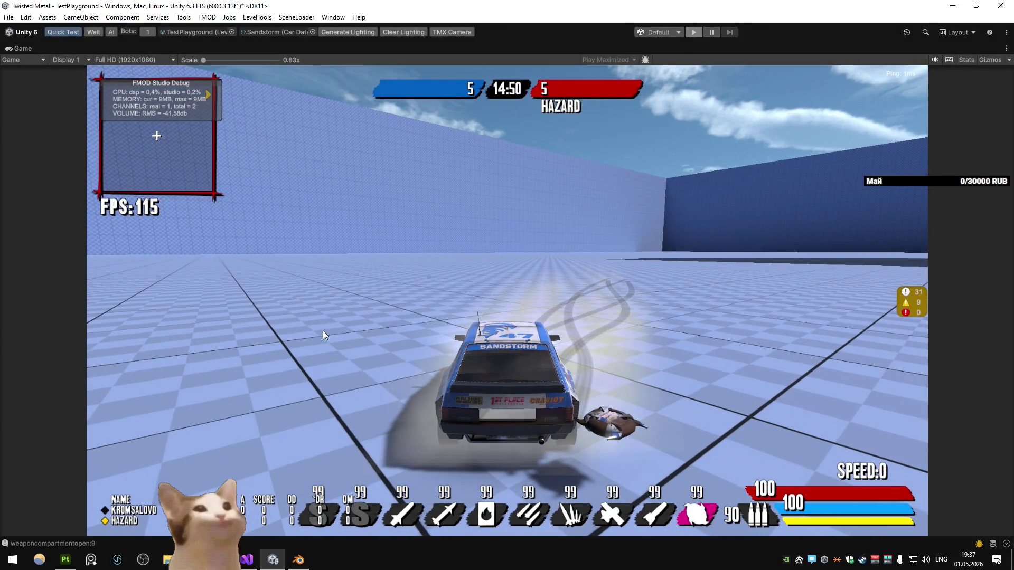
pyautogui.click(299, 559)
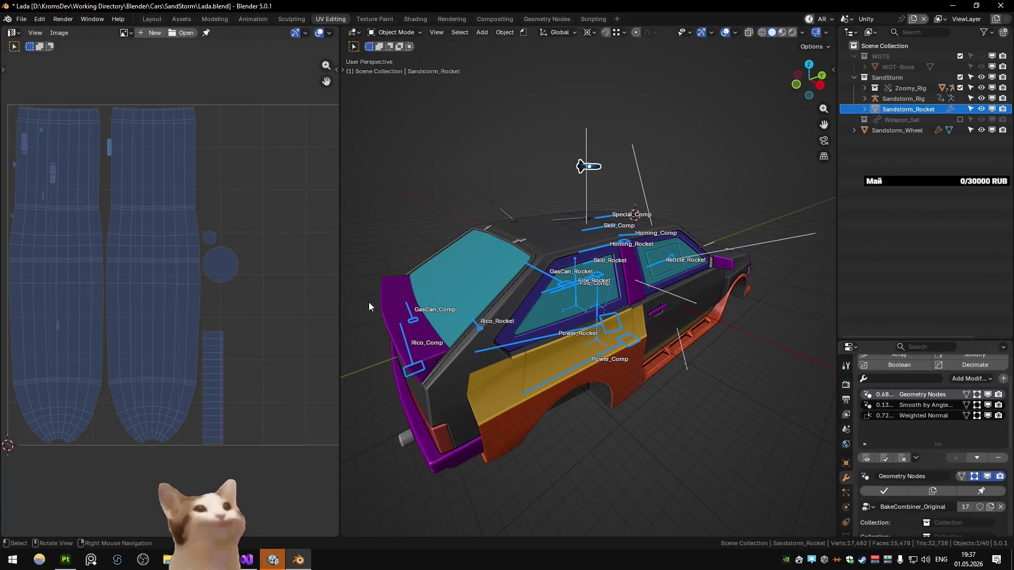
# Step: Switch to the Main scene and select the Special_Compartment roof lid
pyautogui.hotkey('ctrl', 'pagedown')
pyautogui.hotkey('ctrl', 'pagedown')
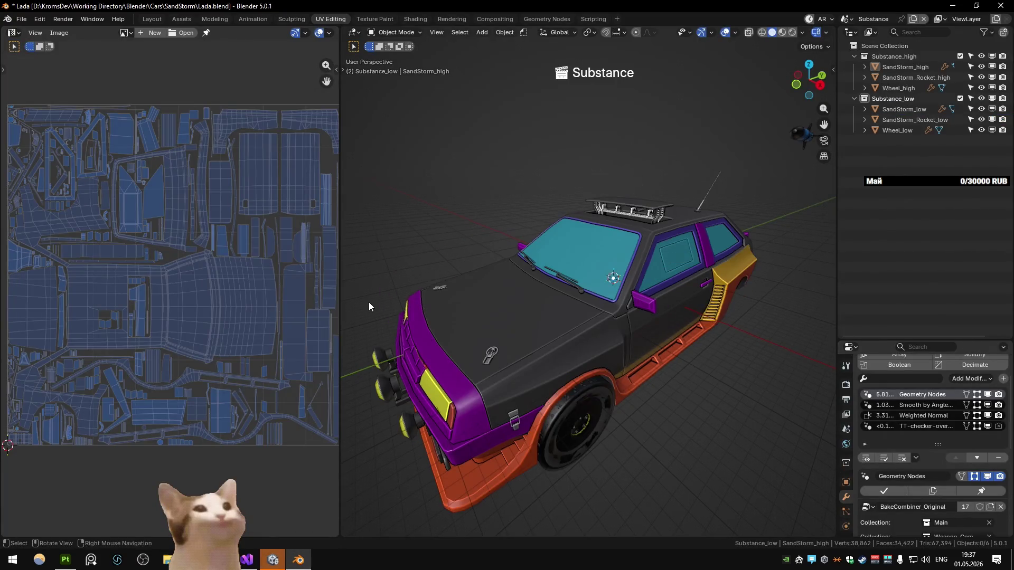
pyautogui.scroll(5, 607, 237)
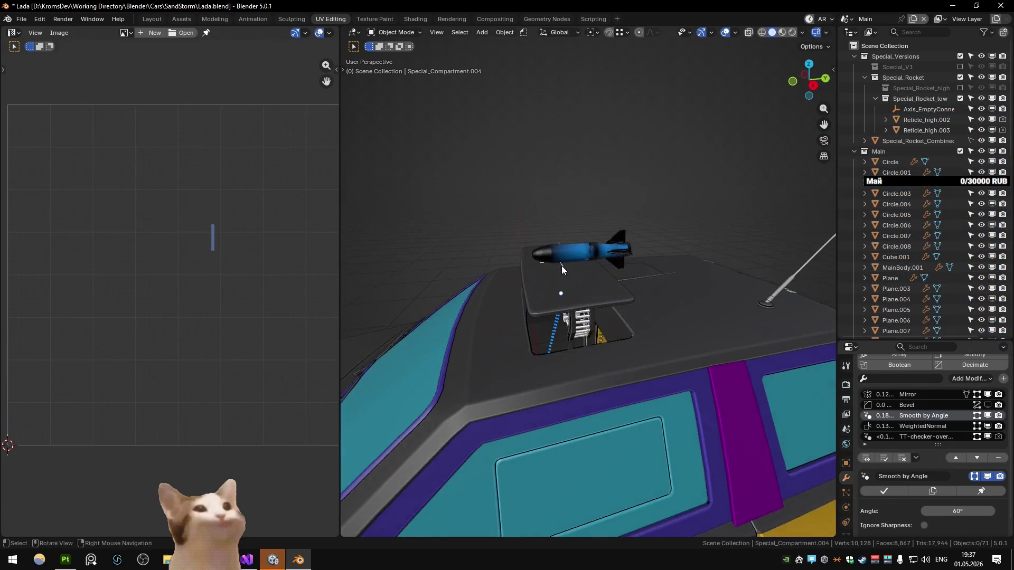
pyautogui.click(572, 295)
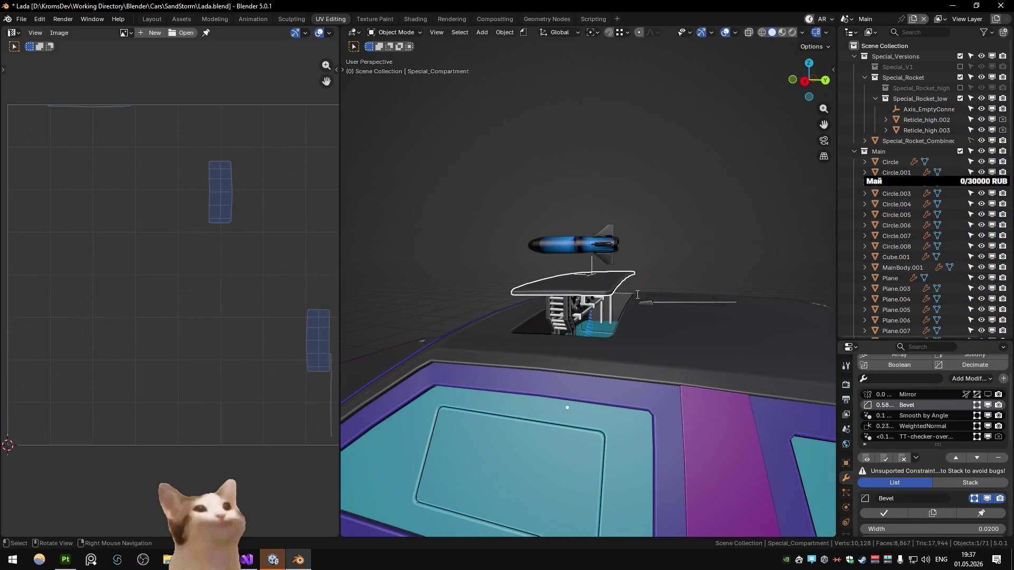
pyautogui.press('F2')
pyautogui.press('.')
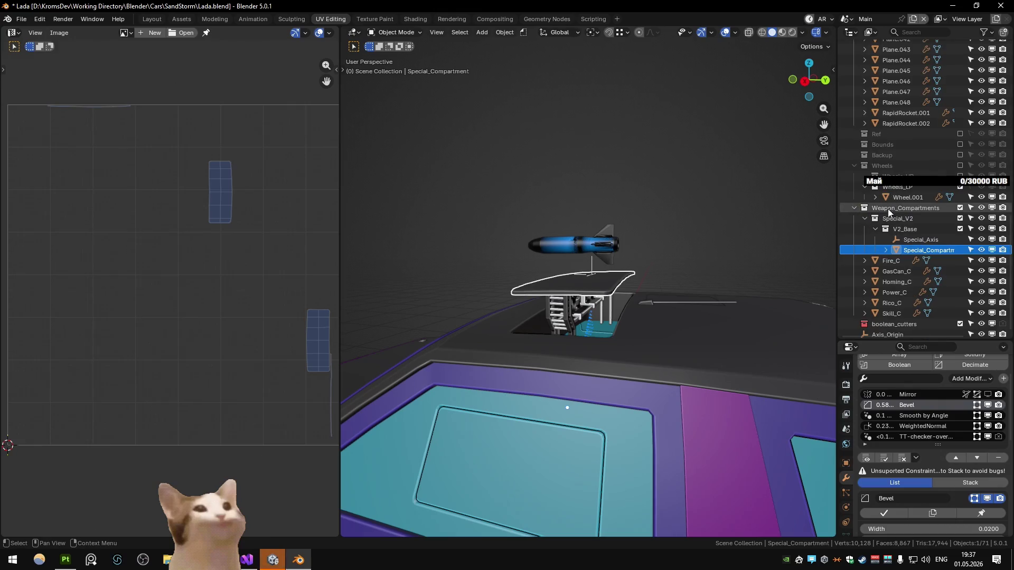
pyautogui.click(559, 314)
pyautogui.click(579, 296)
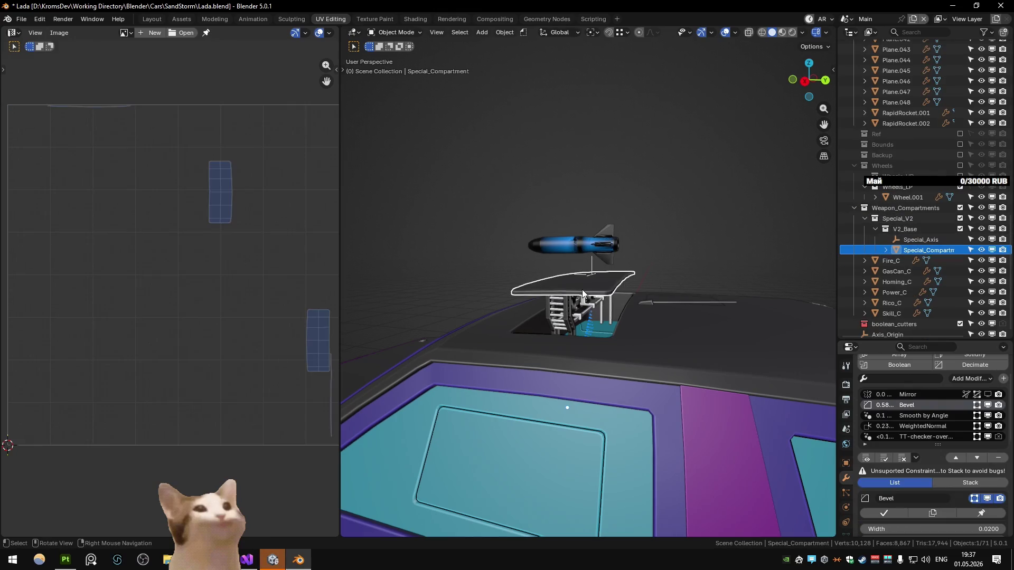
# Step: Expand Special_Compartment and inspect its parts .008 and .015, framing the selection
pyautogui.click(885, 251)
pyautogui.scroll(-1, 889, 254)
pyautogui.scroll(-5, 889, 249)
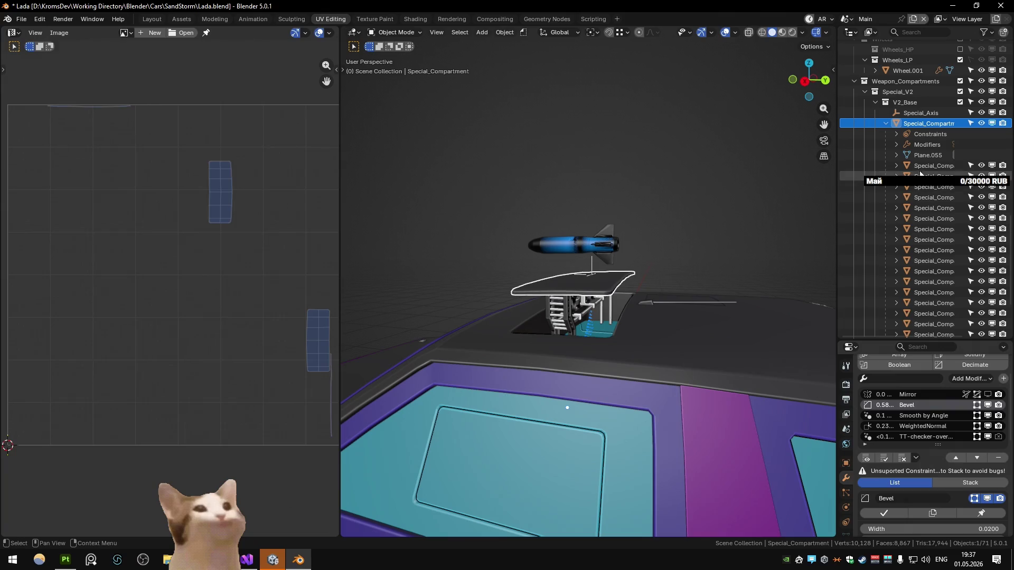
pyautogui.click(930, 218)
pyautogui.click(561, 316)
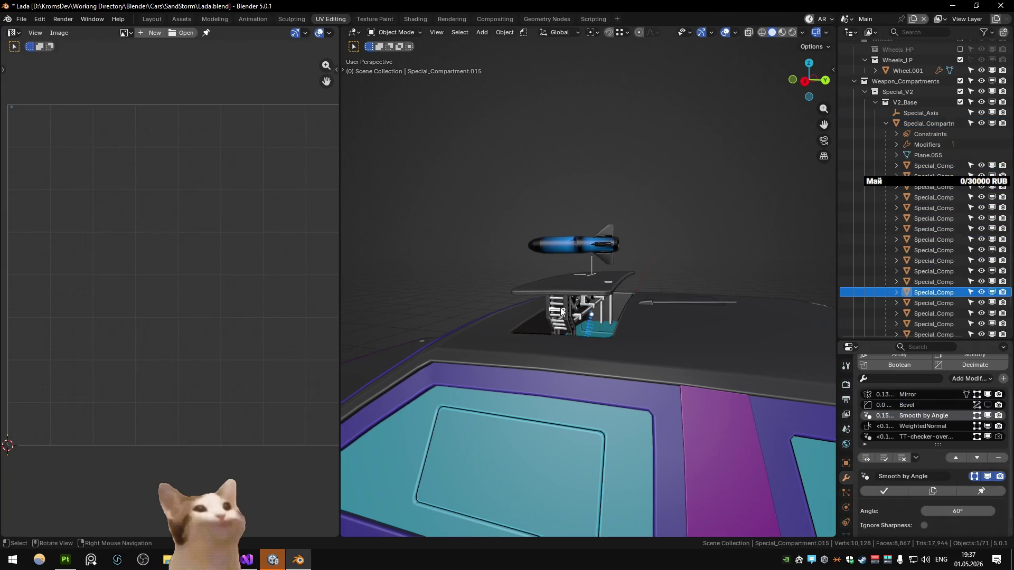
pyautogui.press('KP_Decimal')
pyautogui.scroll(-8, 637, 308)
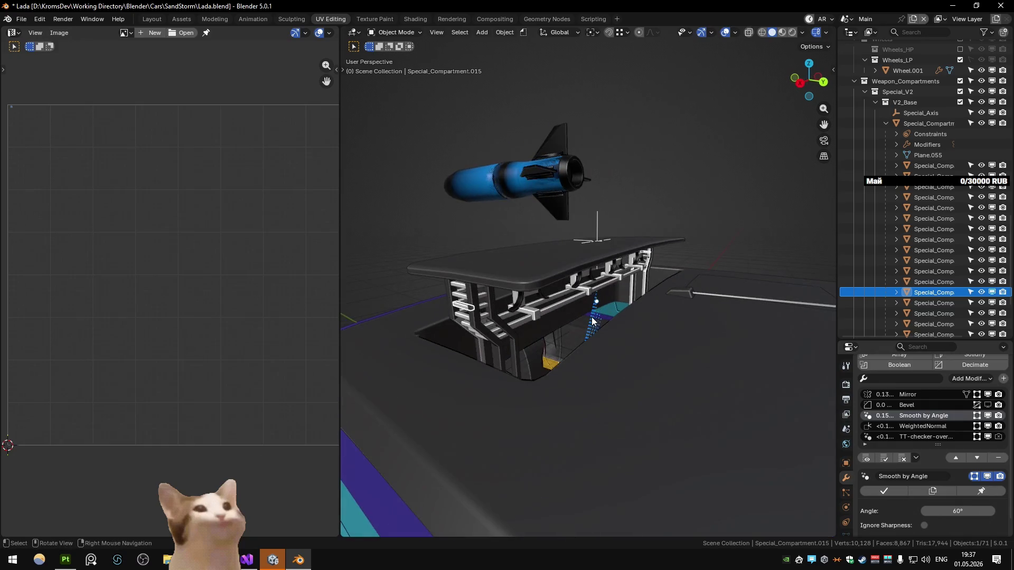
pyautogui.scroll(2, 581, 306)
pyautogui.scroll(-2, 581, 301)
# Step: Select every object in the same collection with Shift+G and orbit around the compartment
pyautogui.hotkey('shift', 'g')
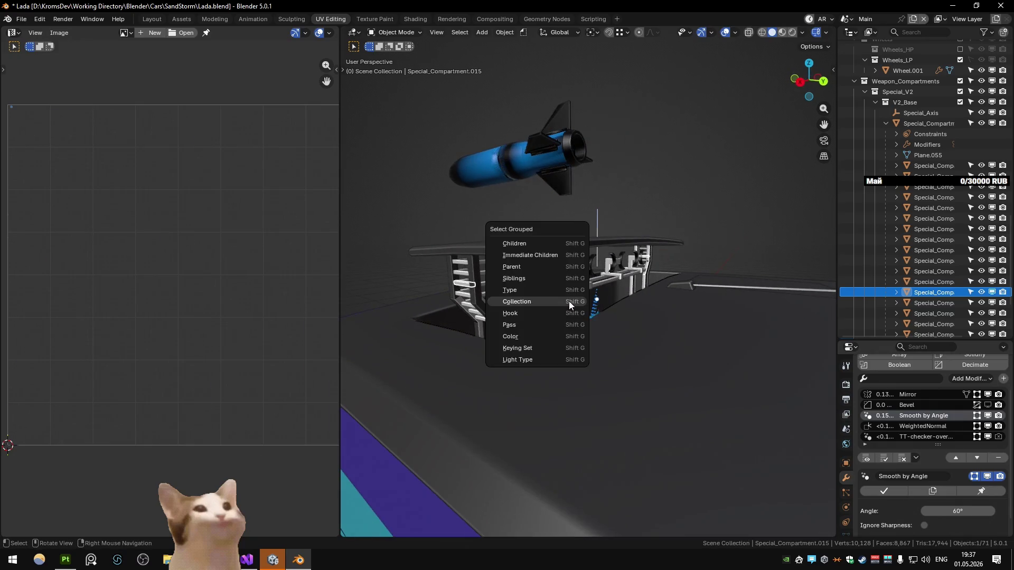
pyautogui.click(569, 301)
pyautogui.scroll(-4, 573, 279)
pyautogui.moveTo(573, 278); pyautogui.dragTo(560, 275)
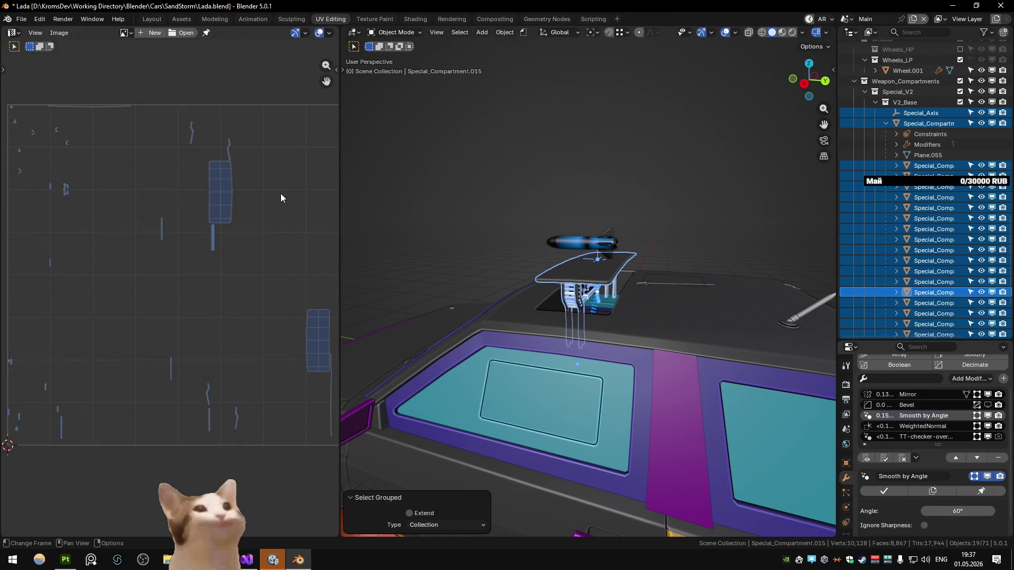
pyautogui.press('n')
pyautogui.scroll(-10, 293, 271)
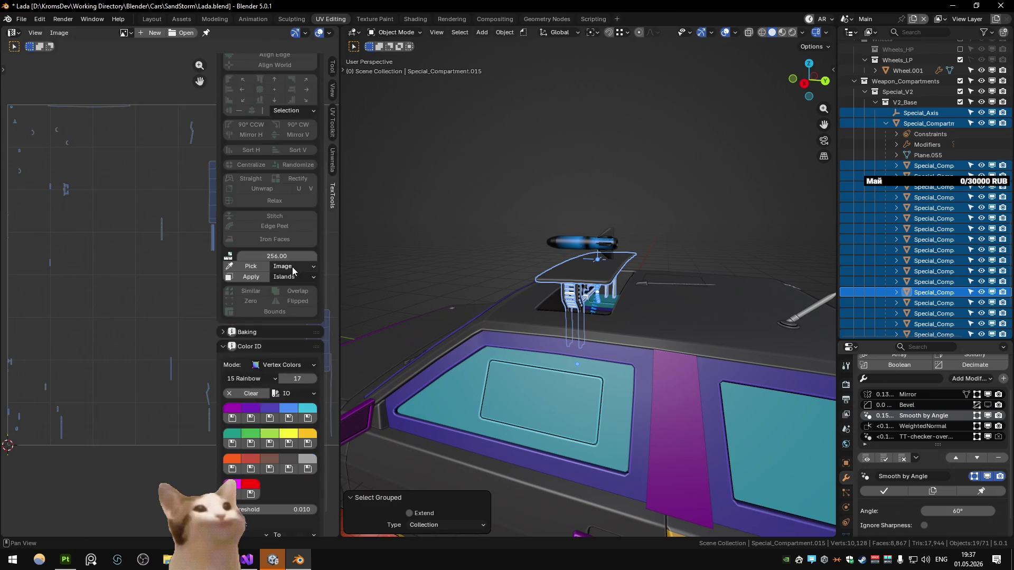
pyautogui.scroll(-1, 293, 271)
pyautogui.moveTo(677, 179)
pyautogui.mouseDown()
pyautogui.moveTo(459, 220)
pyautogui.moveTo(462, 191)
pyautogui.moveTo(557, 174)
pyautogui.moveTo(623, 204)
pyautogui.mouseUp()
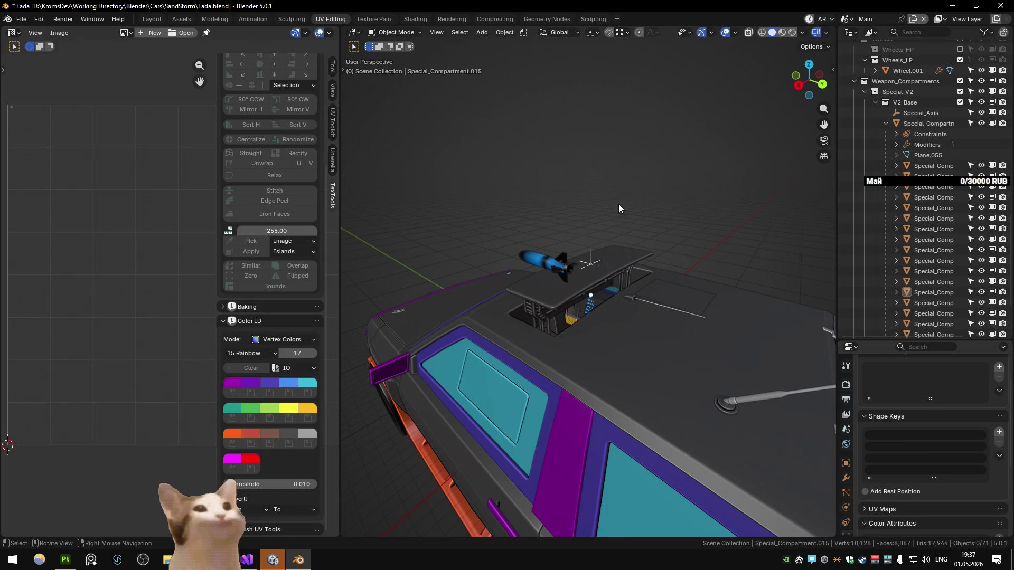
# Step: Pick the compartment lid plate and select all objects in its collection
pyautogui.click(597, 265)
pyautogui.hotkey('shift', 'g')
pyautogui.click(598, 265)
pyautogui.moveTo(597, 265); pyautogui.dragTo(606, 253)
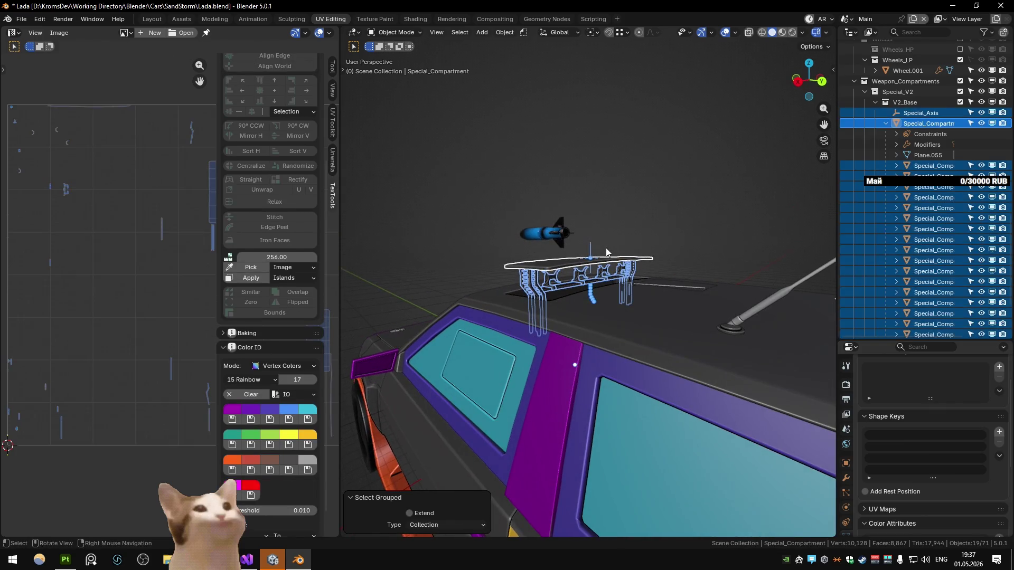
pyautogui.scroll(2, 658, 265)
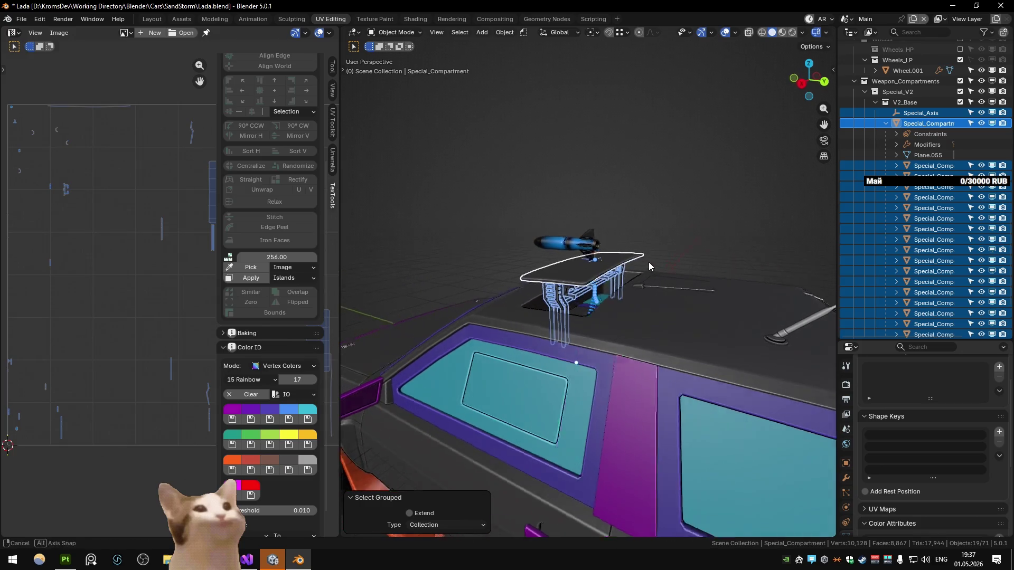
pyautogui.scroll(-2, 648, 261)
# Step: Test-move the lid along Z, undo, and delete its Object Constraint
pyautogui.press('g')
pyautogui.press('z')
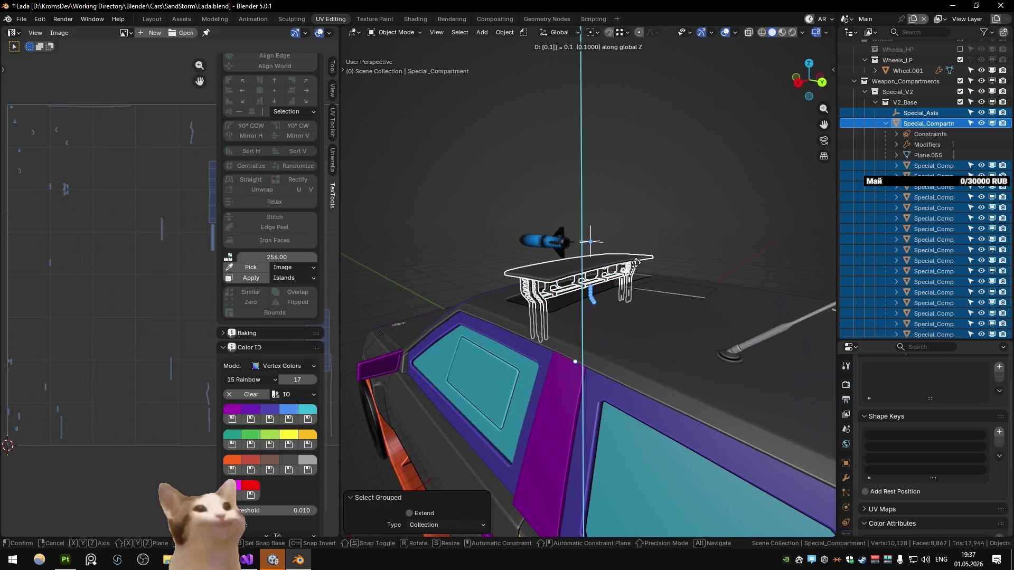
pyautogui.press('Escape')
pyautogui.hotkey('ctrl', 'z')
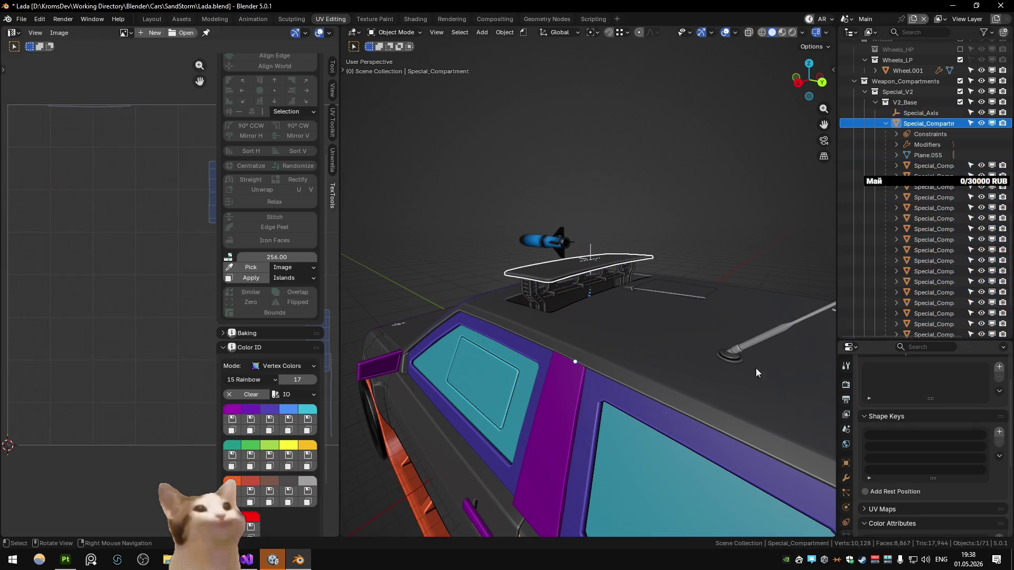
pyautogui.click(845, 482)
pyautogui.click(1002, 414)
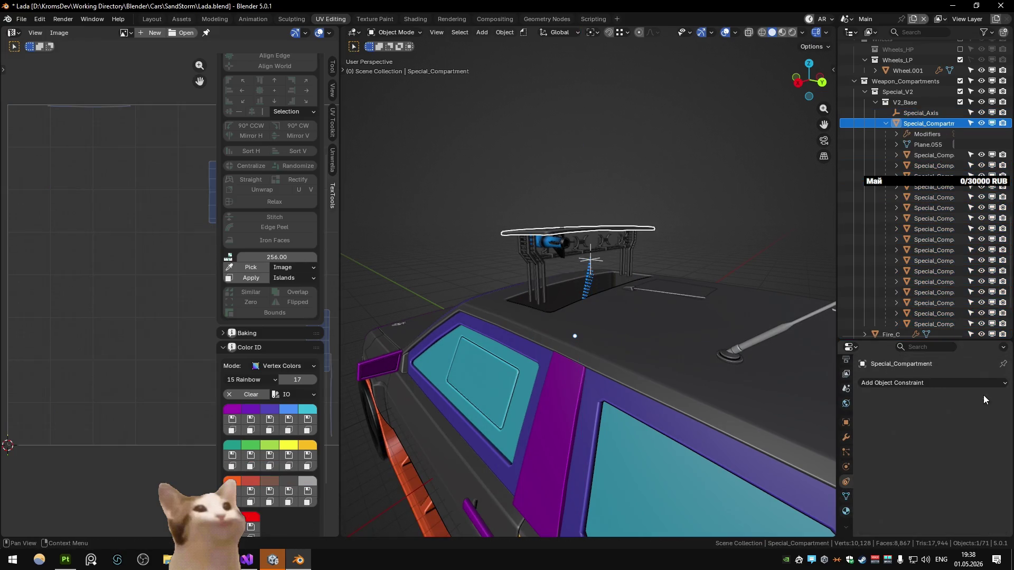
# Step: Inspect Special_Compartment.004, deselect everything, and switch to the Substance scene
pyautogui.click(689, 186)
pyautogui.moveTo(690, 185)
pyautogui.mouseDown()
pyautogui.moveTo(603, 185)
pyautogui.moveTo(683, 173)
pyautogui.moveTo(683, 209)
pyautogui.mouseUp()
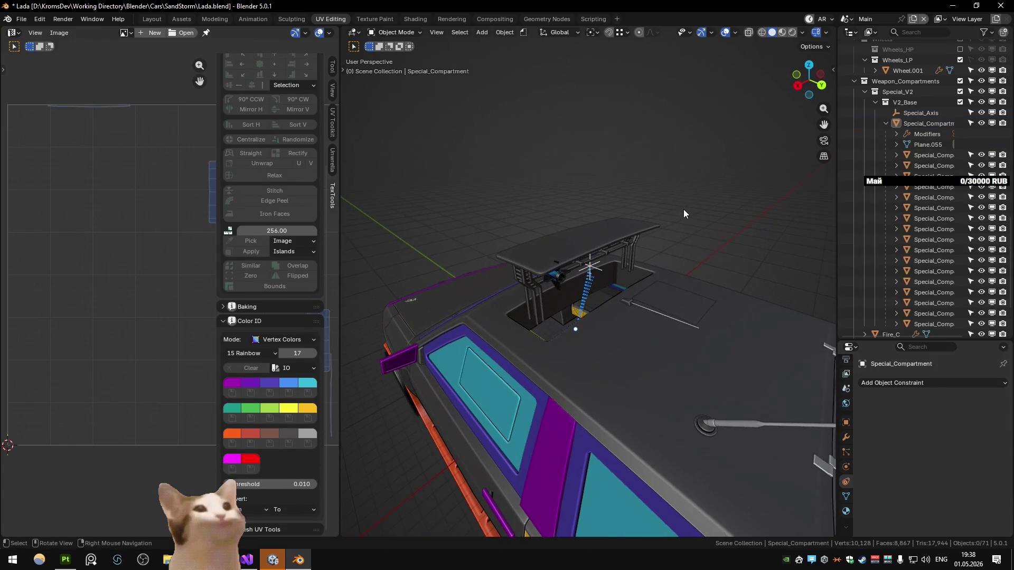
pyautogui.click(558, 278)
pyautogui.scroll(-6, 558, 278)
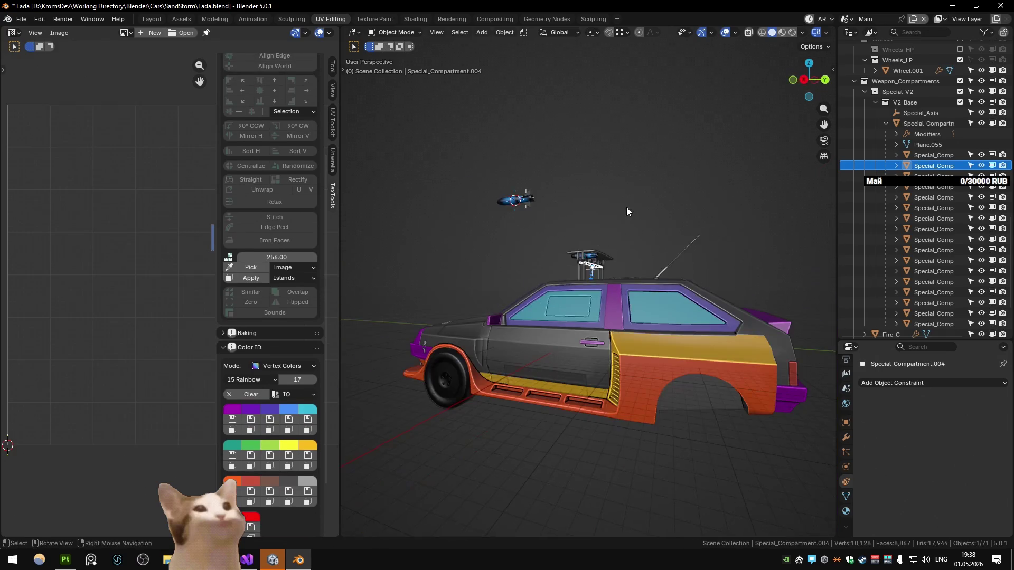
pyautogui.click(609, 234)
pyautogui.hotkey('ctrl', 'pagedown')
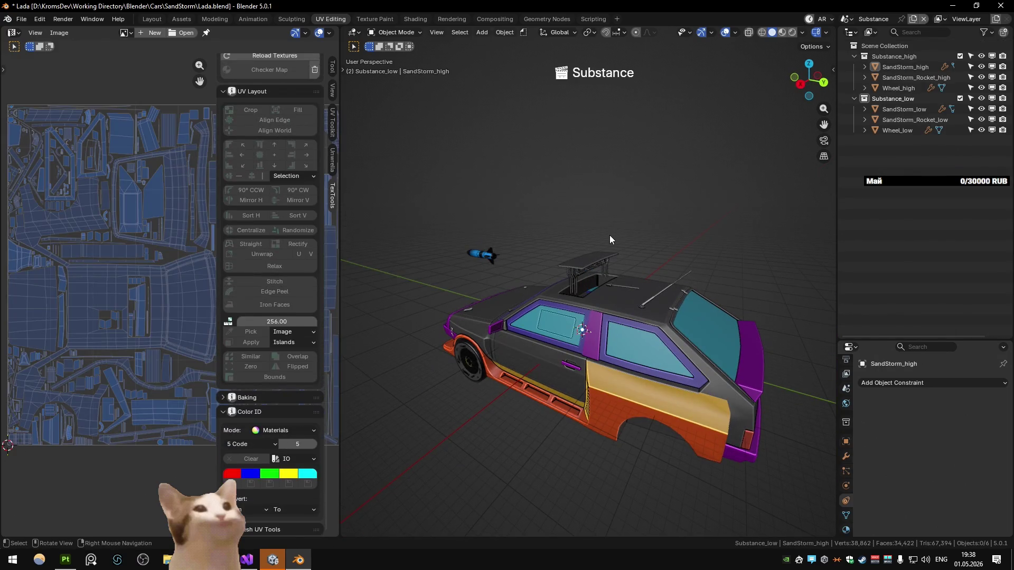
# Step: Export all parts for Substance Painter from the Q favourites menu
pyautogui.press('q')
pyautogui.click(609, 236)
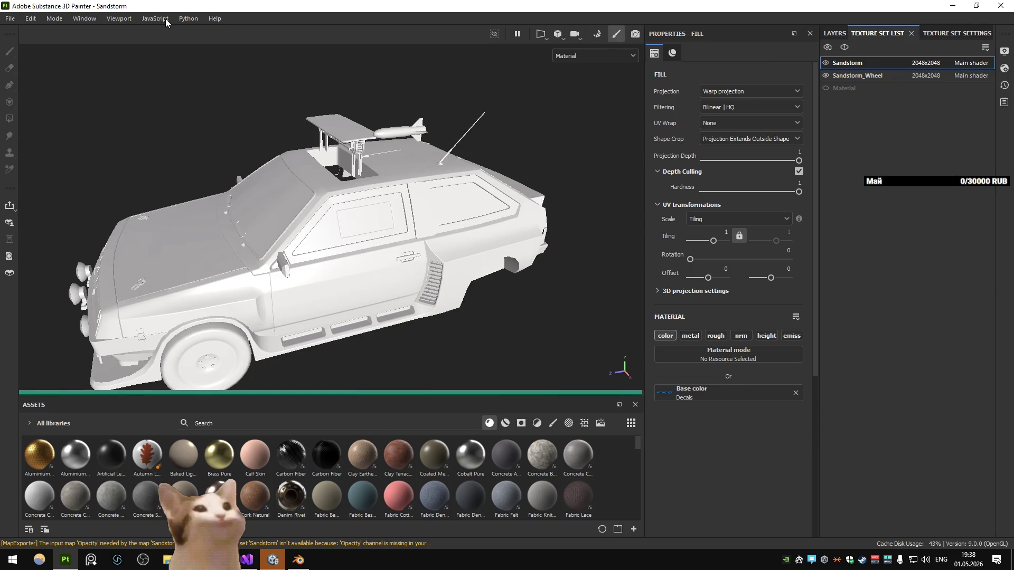
# Step: Inspect the red_tornado2 layer, its mask and both Fill effects, then enter baking mode
pyautogui.moveTo(296, 190)
pyautogui.mouseDown()
pyautogui.moveTo(361, 200)
pyautogui.moveTo(324, 229)
pyautogui.moveTo(363, 201)
pyautogui.mouseUp()
pyautogui.click(835, 33)
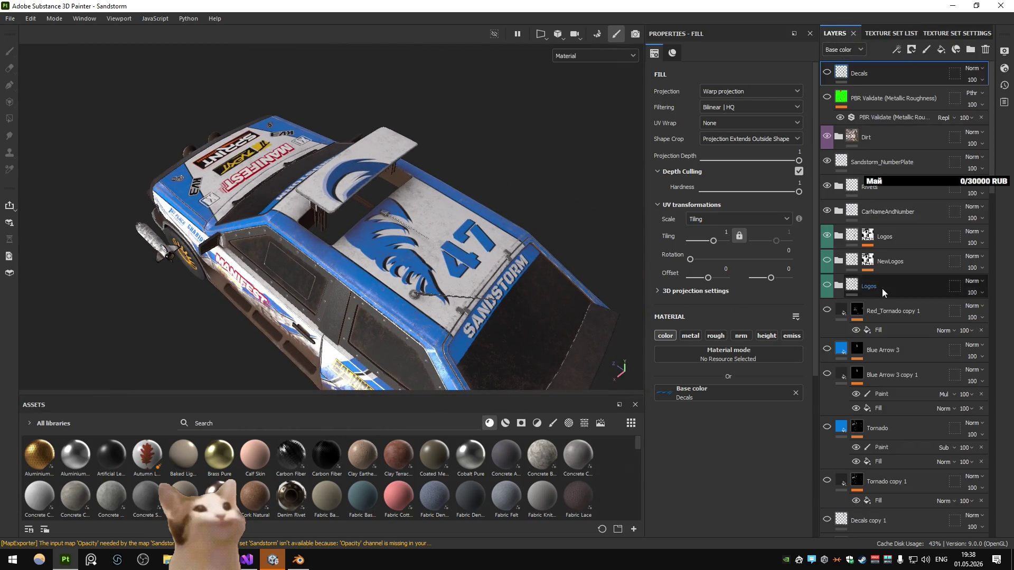
pyautogui.scroll(-15, 911, 274)
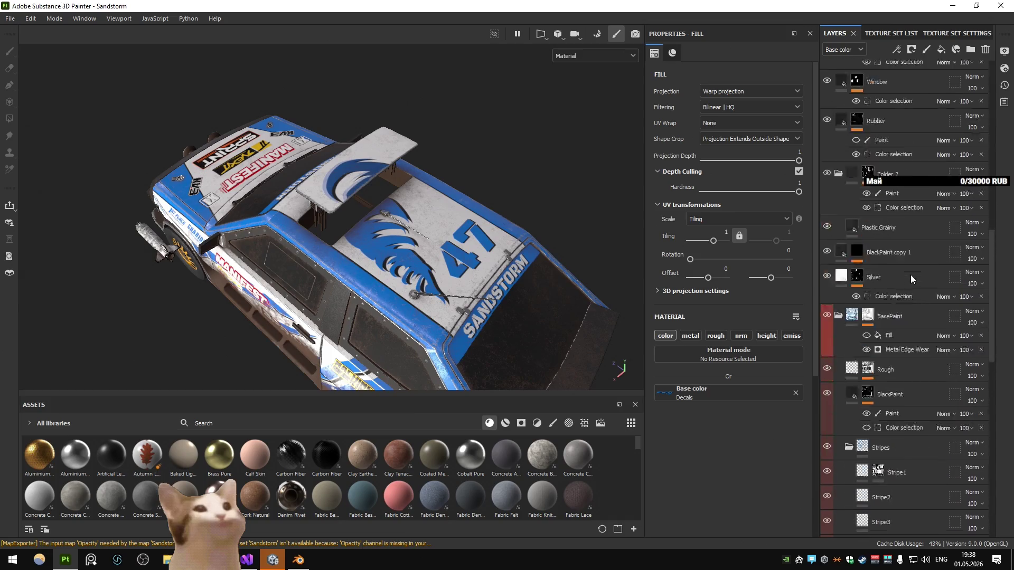
pyautogui.click(895, 304)
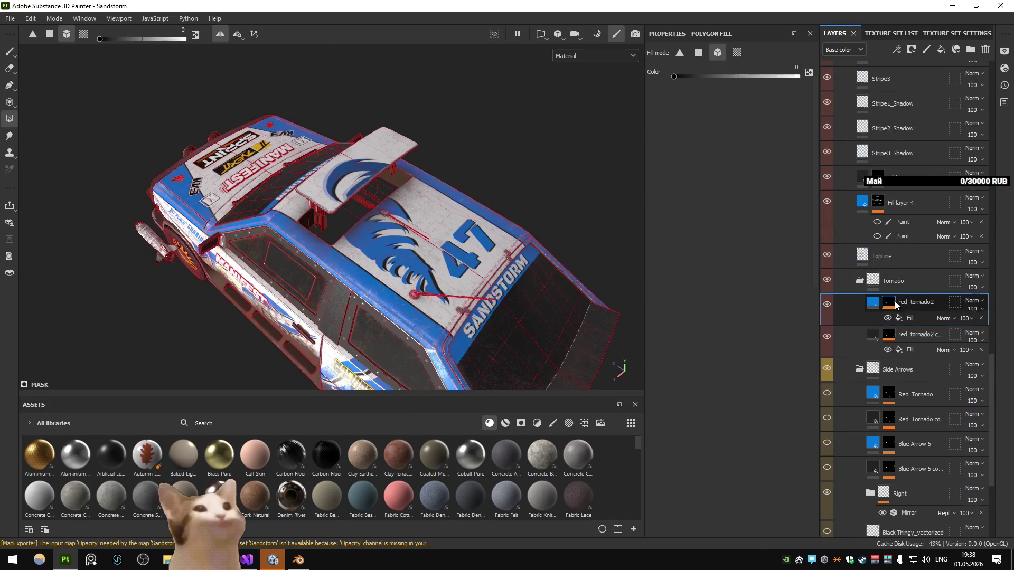
pyautogui.click(885, 320)
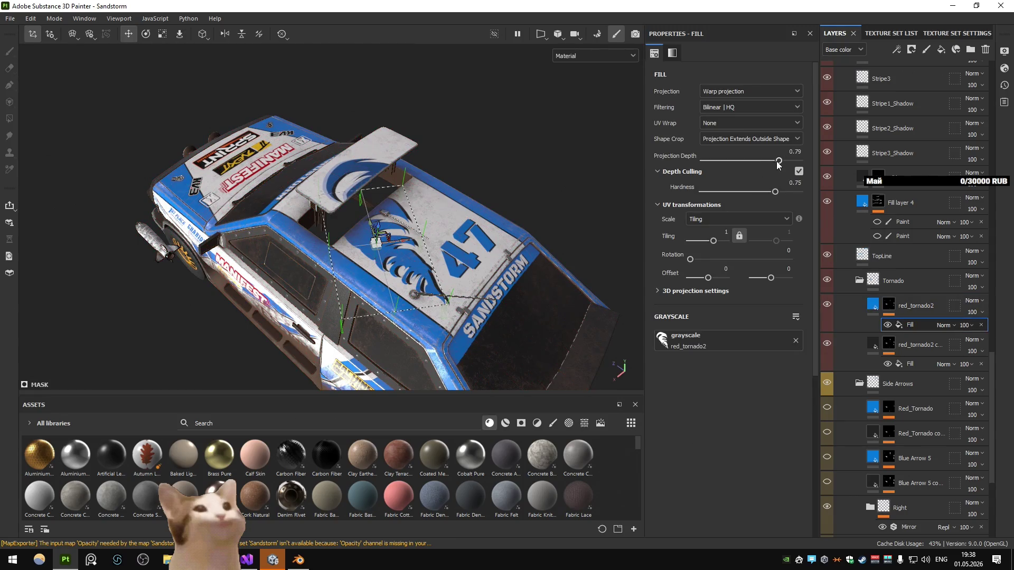
pyautogui.click(910, 364)
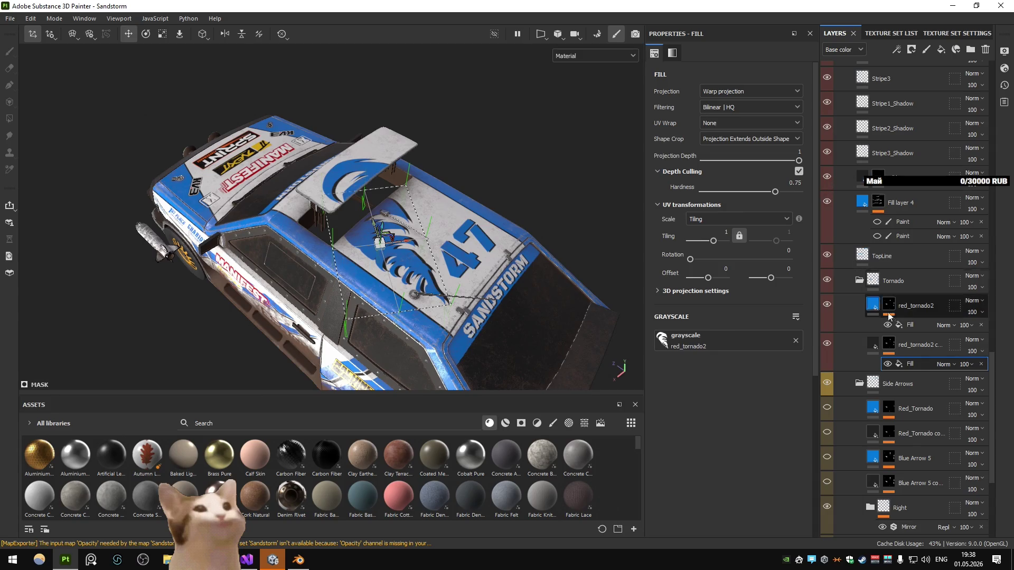
pyautogui.click(869, 305)
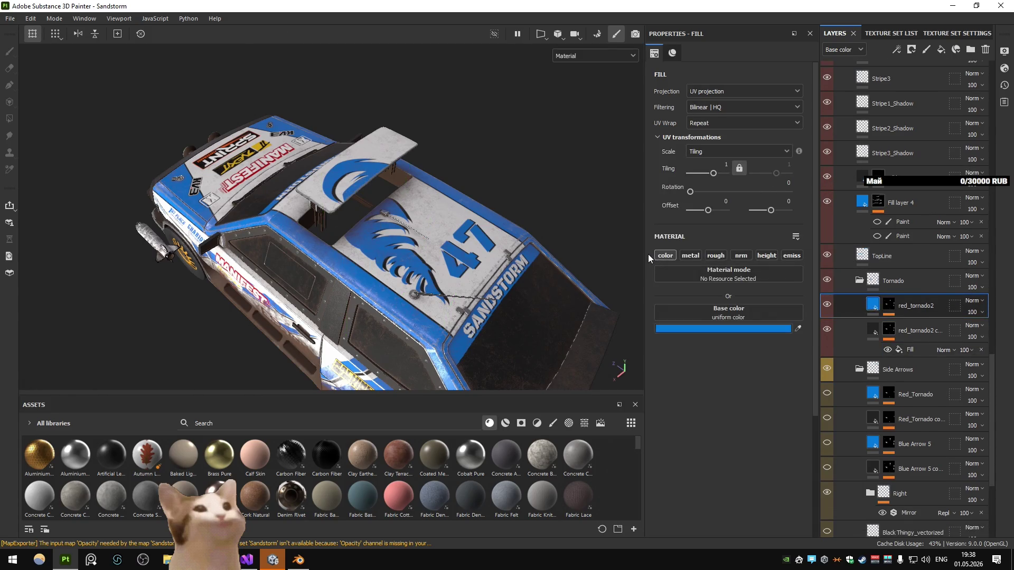
pyautogui.click(587, 54)
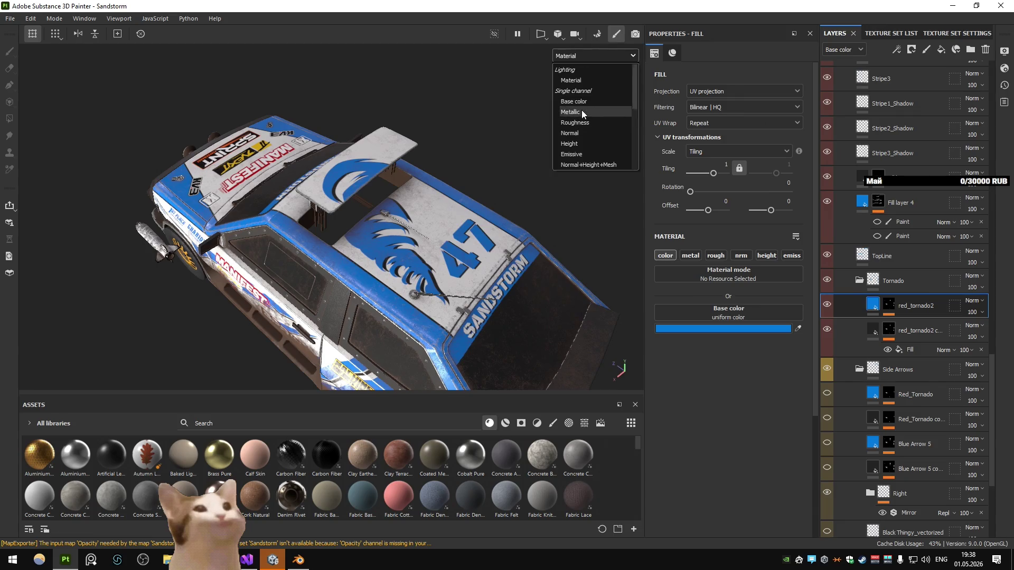
pyautogui.click(475, 111)
pyautogui.hotkey('ctrl', 'shift', 'b')
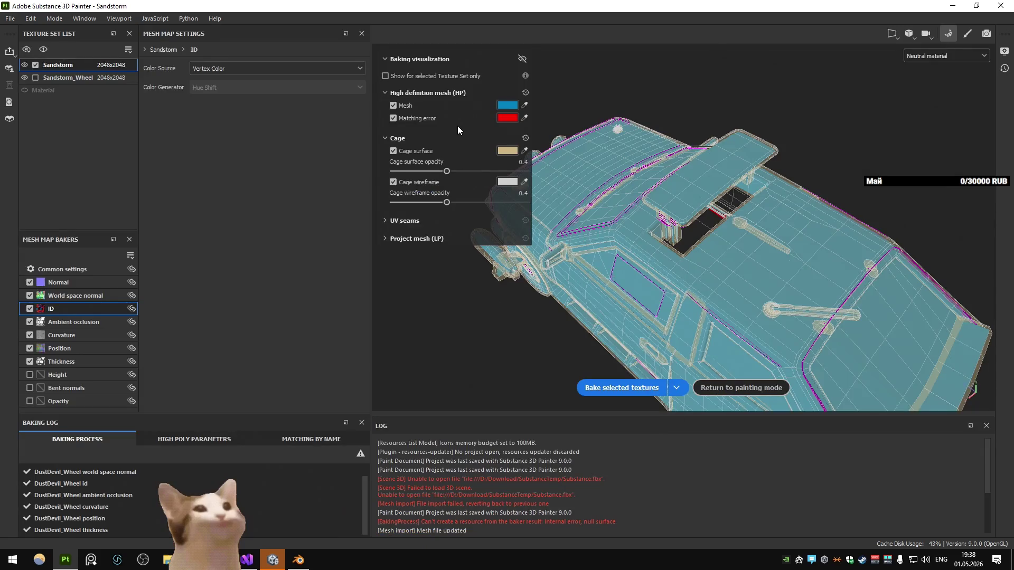
# Step: Bake the mesh maps, then rebake with Common settings Match set to By Mesh Name
pyautogui.click(628, 381)
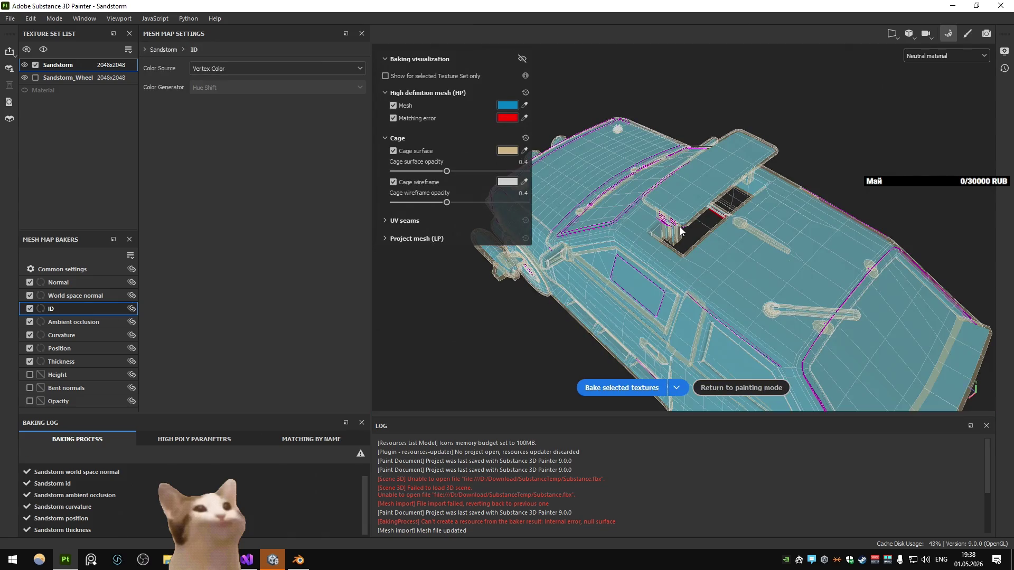
pyautogui.click(82, 270)
pyautogui.click(251, 336)
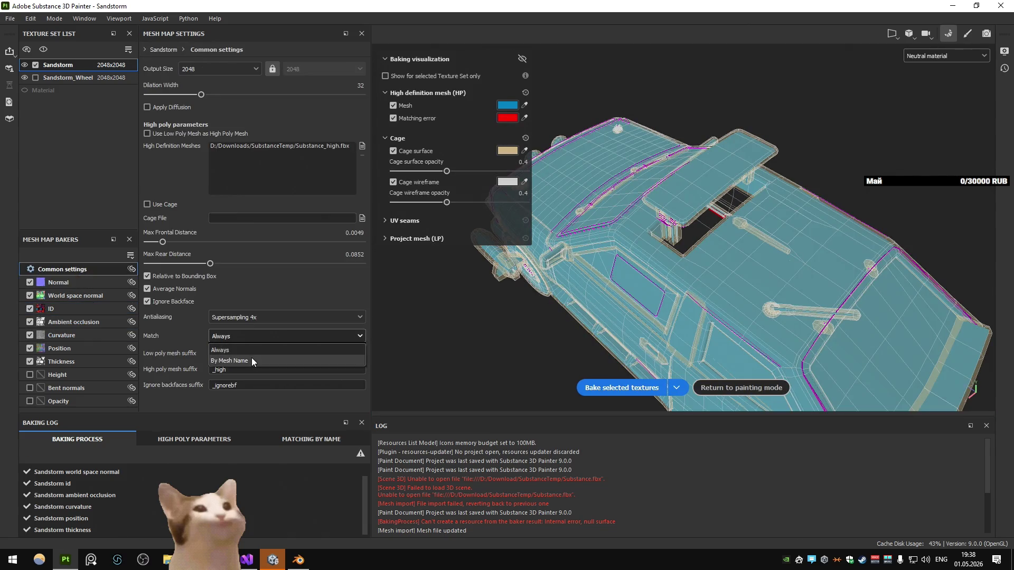
pyautogui.click(251, 357)
pyautogui.click(591, 388)
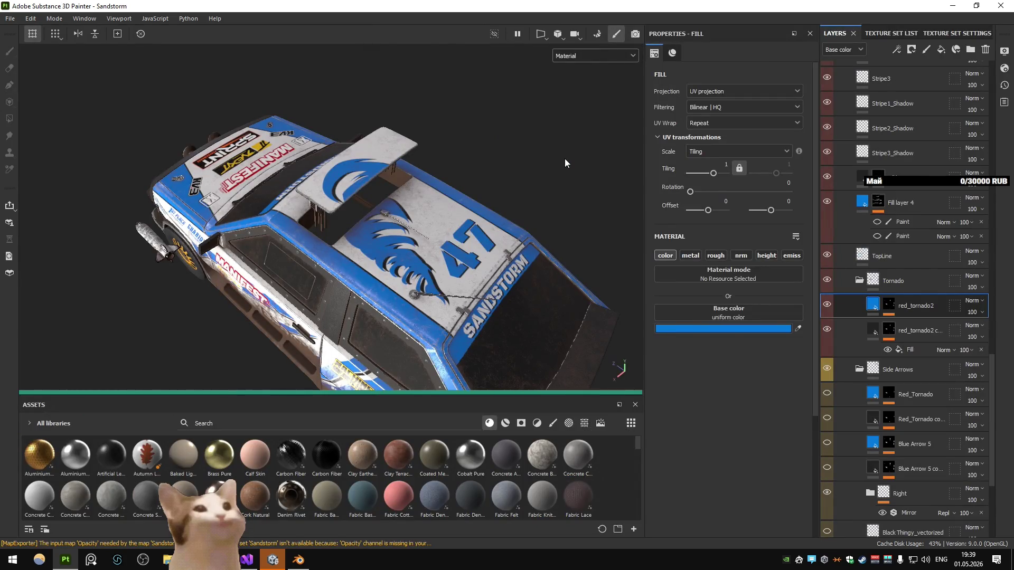
# Step: Export the Sandstorm textures from the Export Textures dialog
pyautogui.hotkey('ctrl', 'shift', 'e')
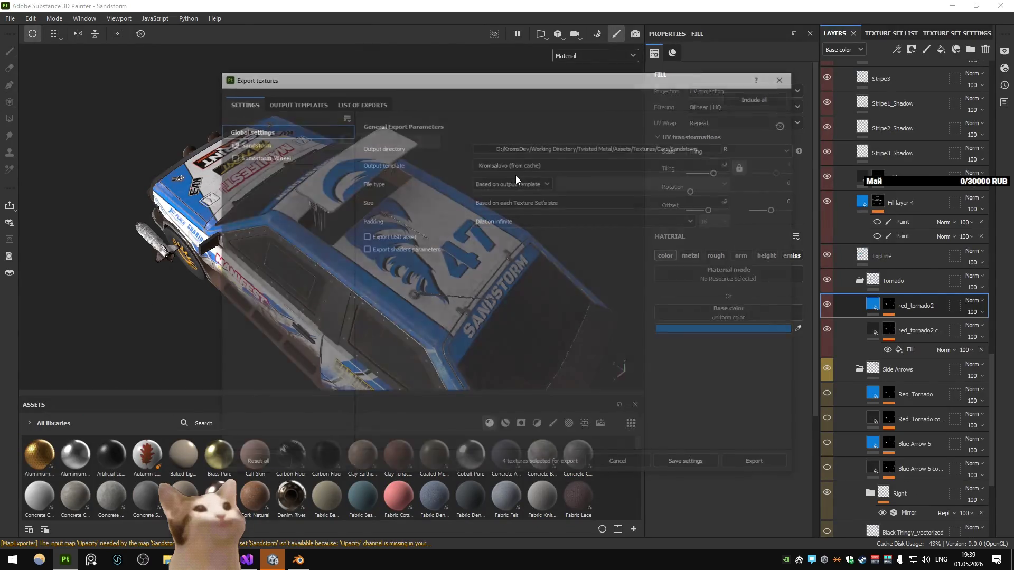
pyautogui.click(619, 463)
pyautogui.moveTo(475, 264)
pyautogui.mouseDown()
pyautogui.moveTo(351, 187)
pyautogui.moveTo(478, 170)
pyautogui.moveTo(354, 194)
pyautogui.mouseUp()
pyautogui.hotkey('ctrl', 'shift', 'e')
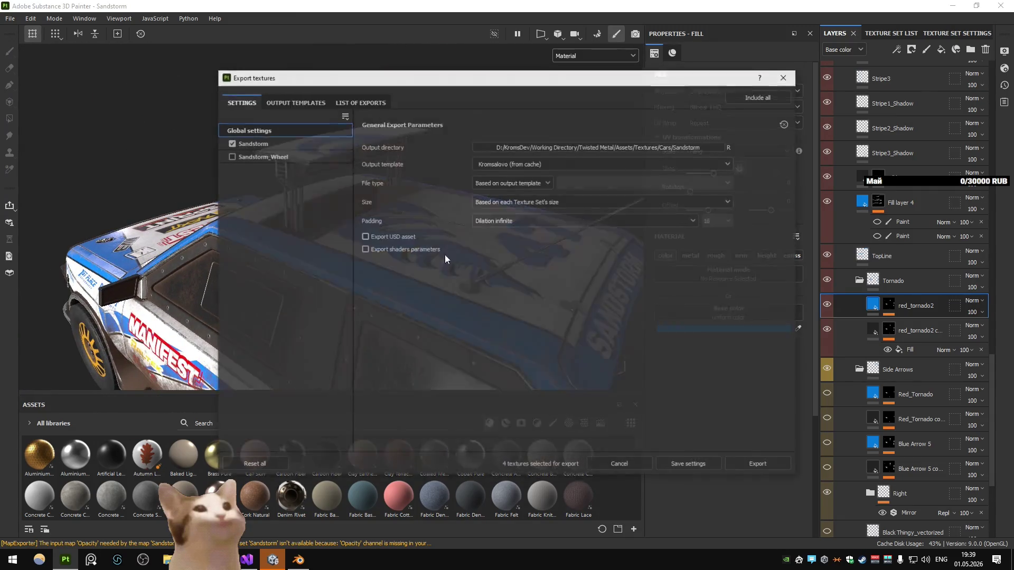
pyautogui.click(759, 465)
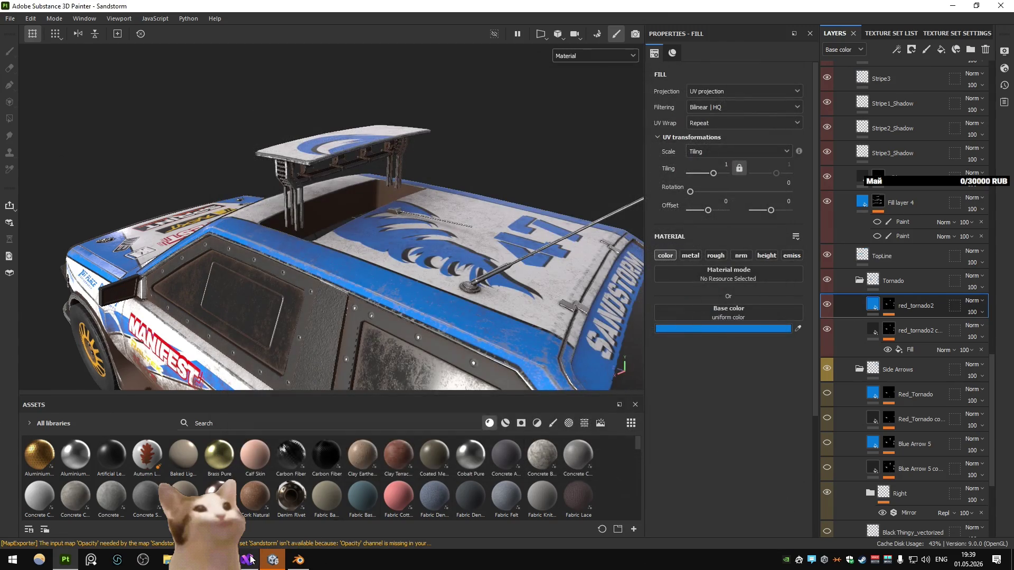
# Step: Check the car in Unity, preview the ambient occlusion in Painter, and enter baking mode
pyautogui.click(297, 559)
pyautogui.click(297, 560)
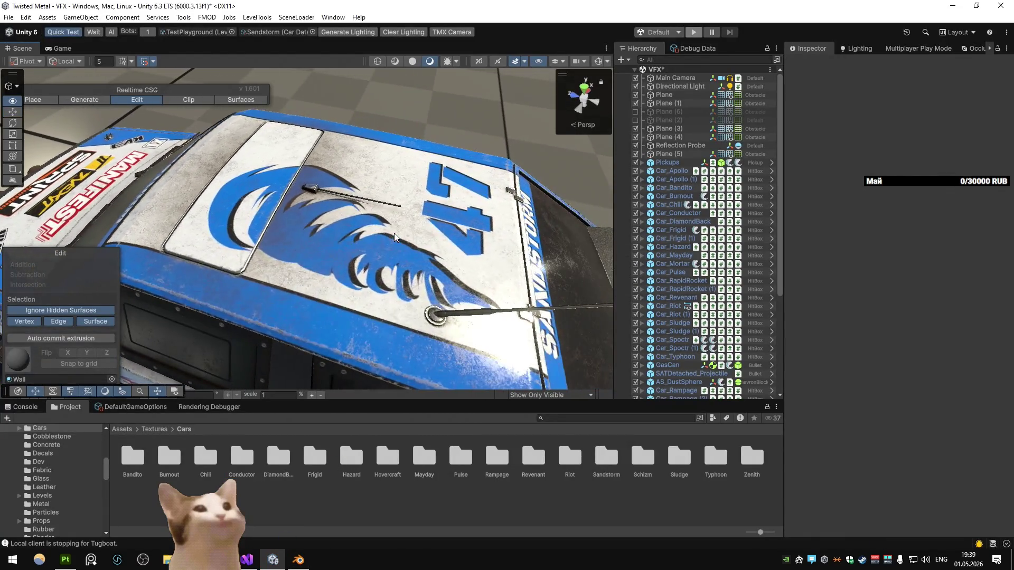
pyautogui.hotkey('alt', 'Tab')
pyautogui.hotkey('alt', 'Tab')
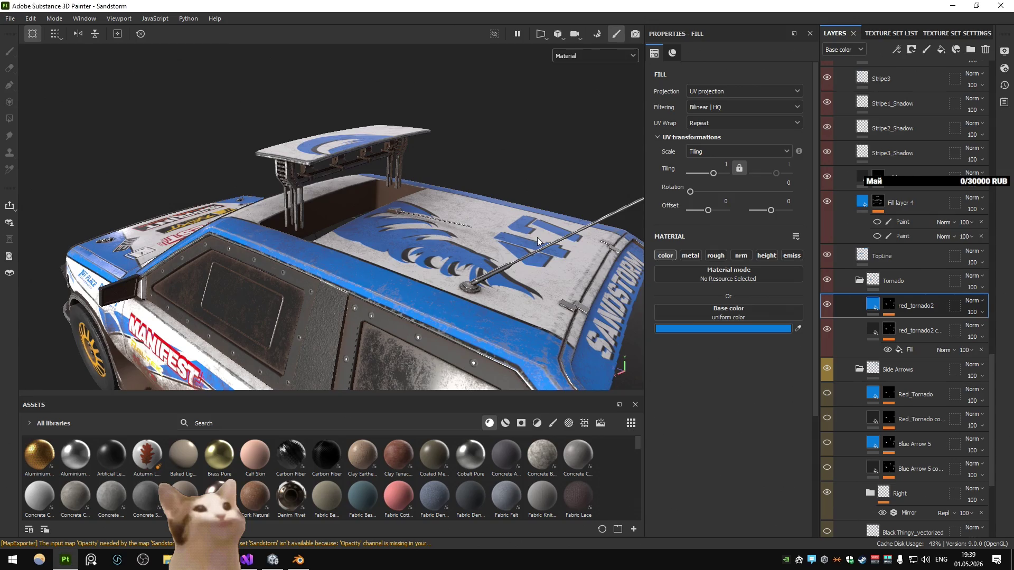
pyautogui.scroll(3, 537, 236)
pyautogui.press('b')
pyautogui.press('b')
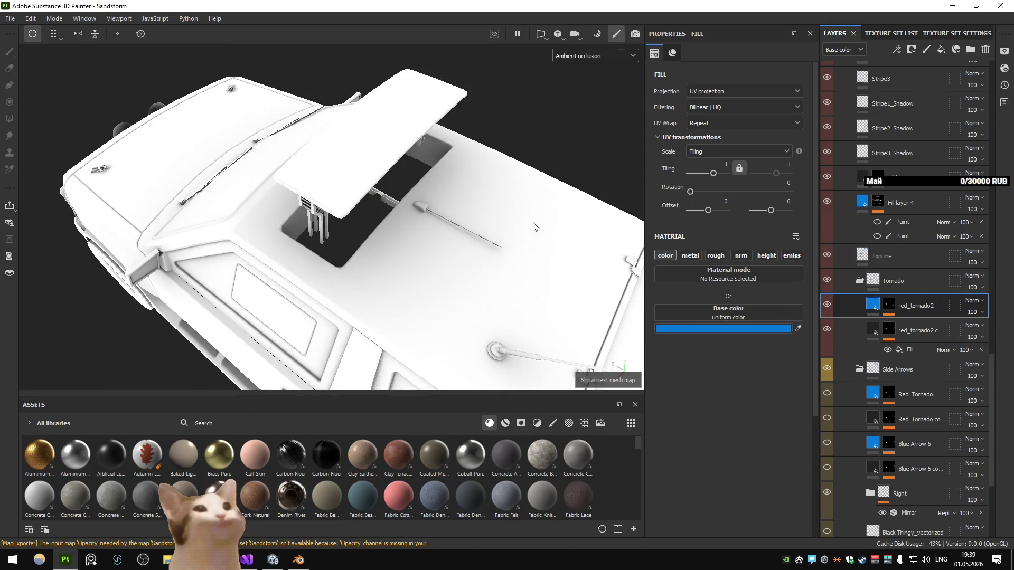
pyautogui.moveTo(533, 227); pyautogui.dragTo(496, 198)
pyautogui.hotkey('ctrl', 'shift', 'b')
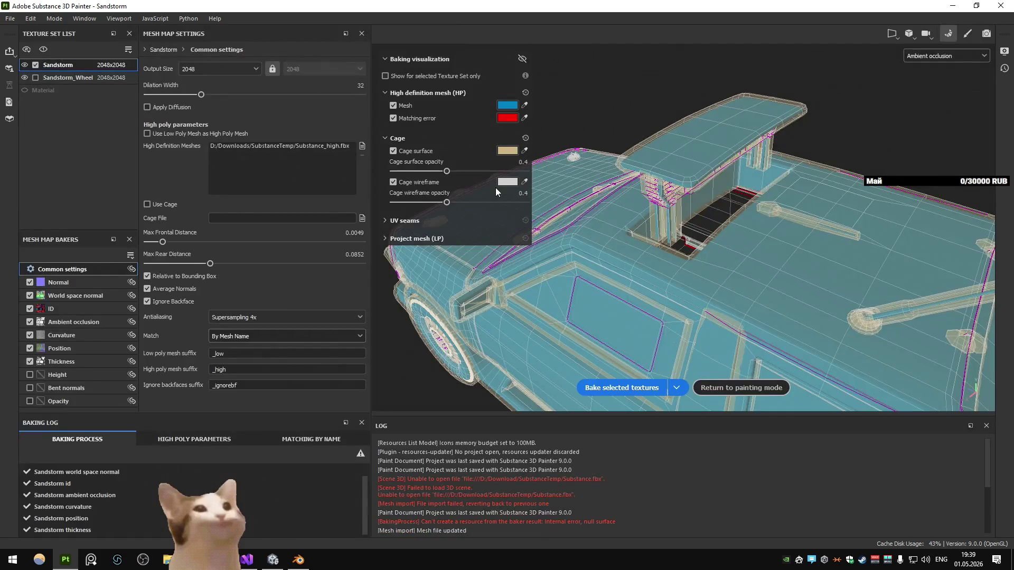
# Step: Enable only the Ambient occlusion baker and bake it with Uniform ray distribution
pyautogui.click(92, 323)
pyautogui.click(521, 59)
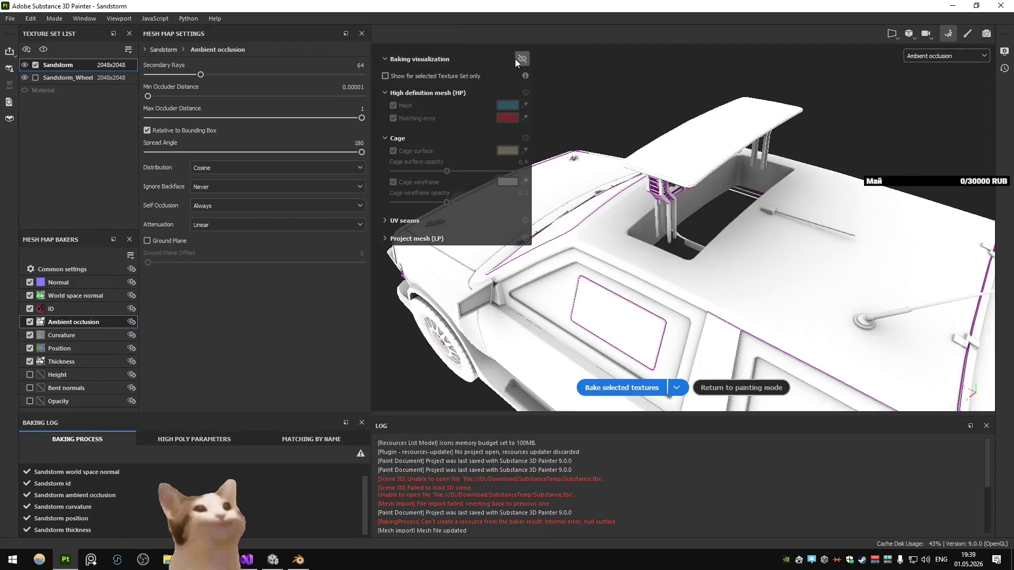
pyautogui.keyDown('ctrl'); pyautogui.click(30, 322); pyautogui.keyUp('ctrl')
pyautogui.click(221, 170)
pyautogui.click(222, 182)
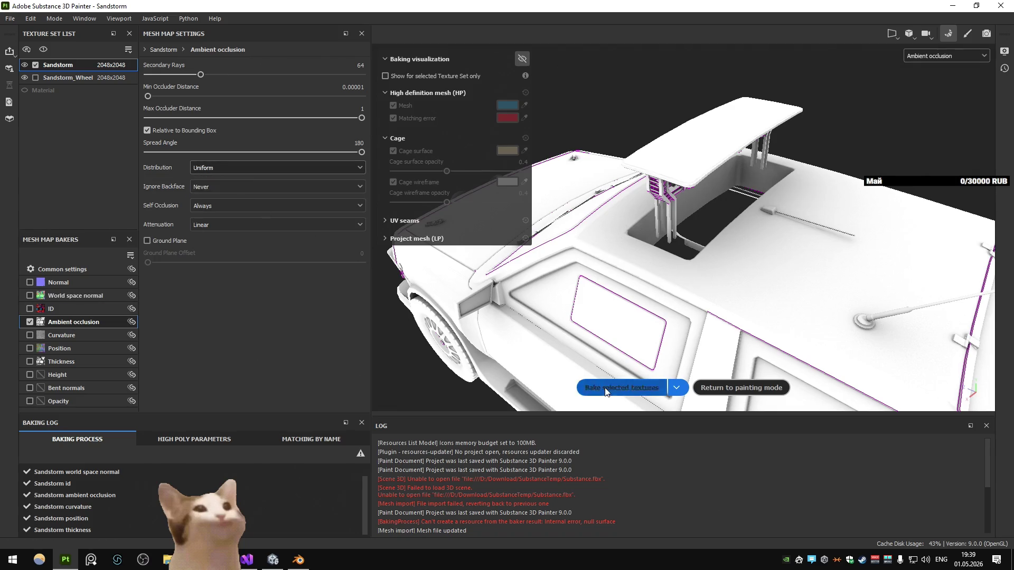
pyautogui.click(605, 390)
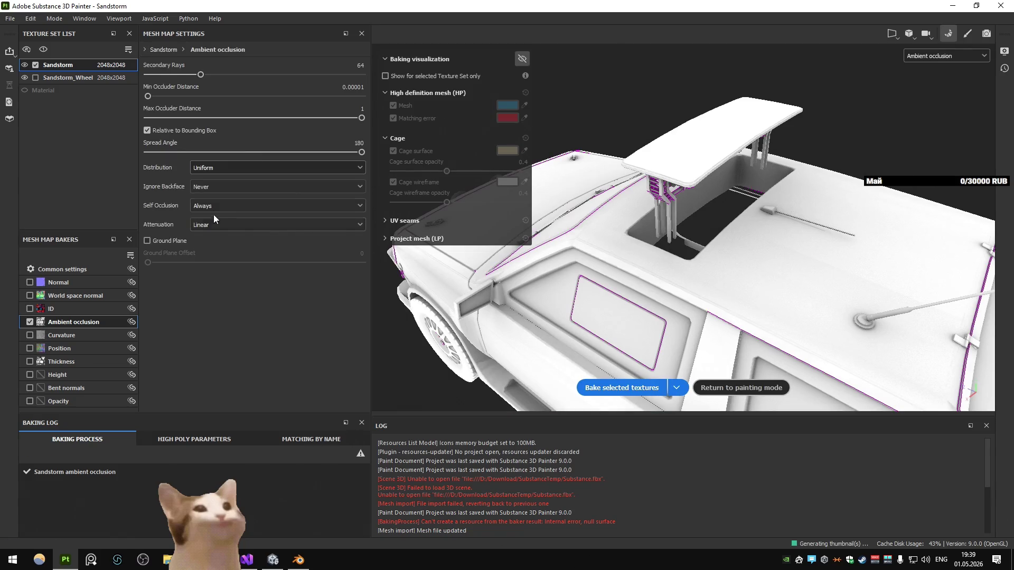
# Step: Rebake with Cosine distribution, Ignore Backface set to Always, then Self Occlusion by same mesh name
pyautogui.click(217, 168)
pyautogui.click(220, 184)
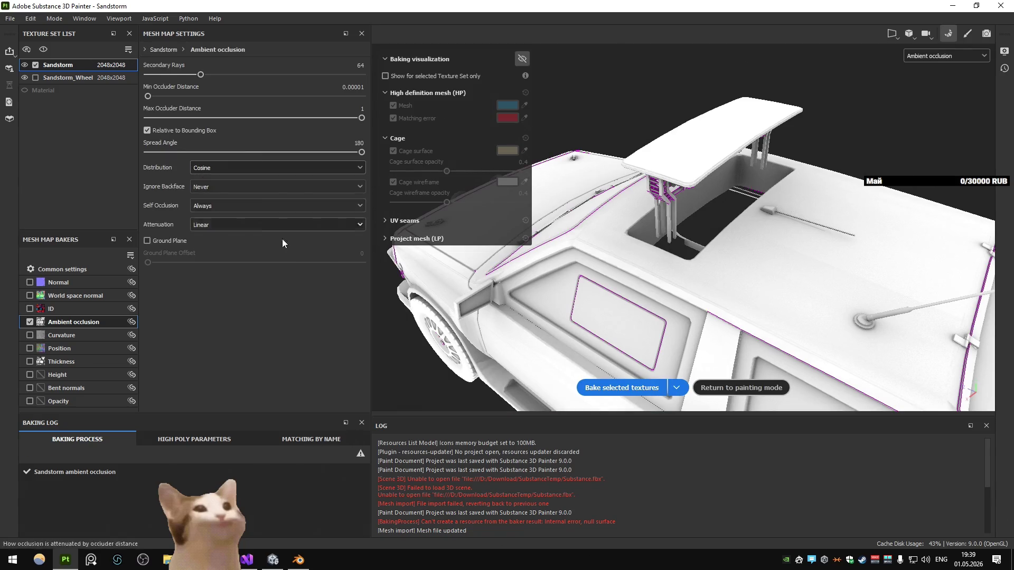
pyautogui.click(211, 192)
pyautogui.click(212, 208)
pyautogui.click(607, 389)
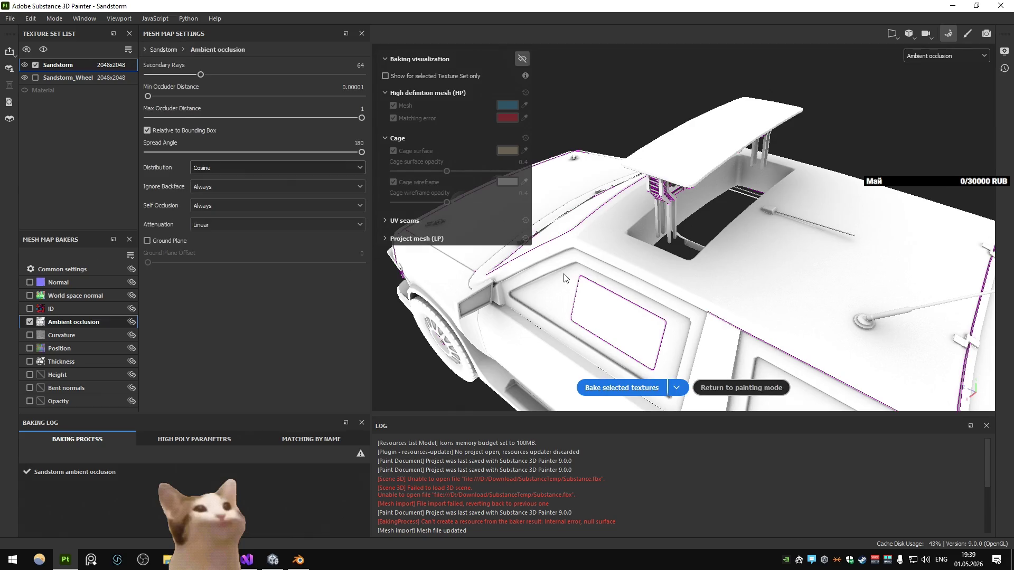
pyautogui.click(232, 208)
pyautogui.click(233, 228)
pyautogui.click(618, 388)
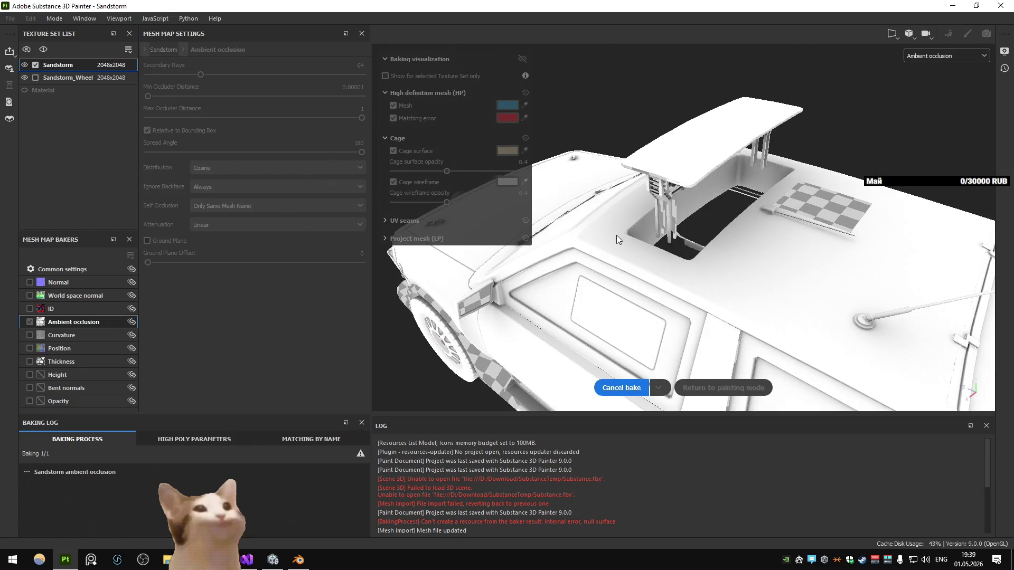
# Step: Restore Self Occlusion to Always, rebake with Smooth attenuation, then set attenuation back to Linear
pyautogui.click(283, 205)
pyautogui.click(274, 219)
pyautogui.click(242, 170)
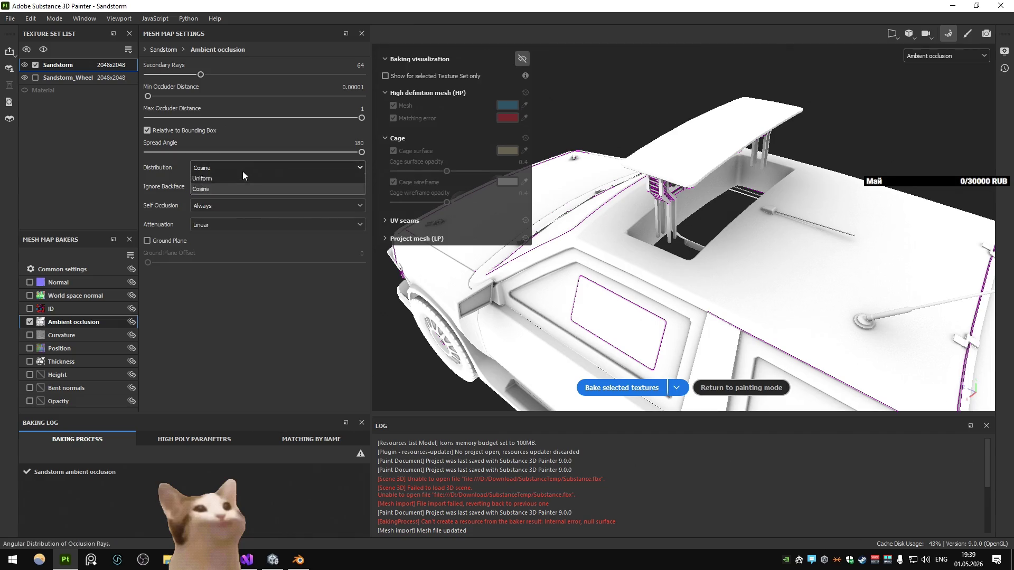
pyautogui.click(237, 189)
pyautogui.click(230, 224)
pyautogui.click(224, 252)
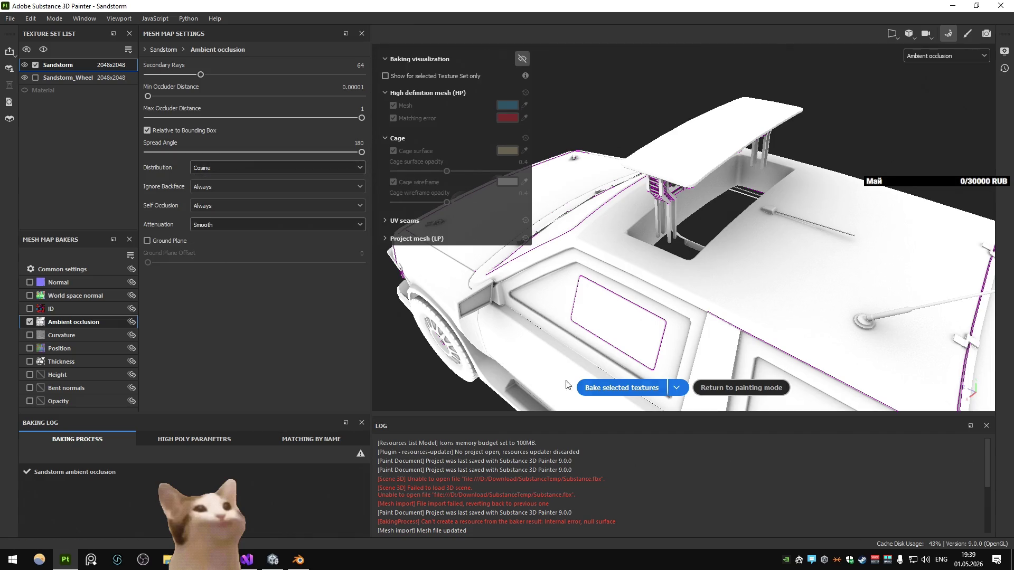
pyautogui.click(583, 388)
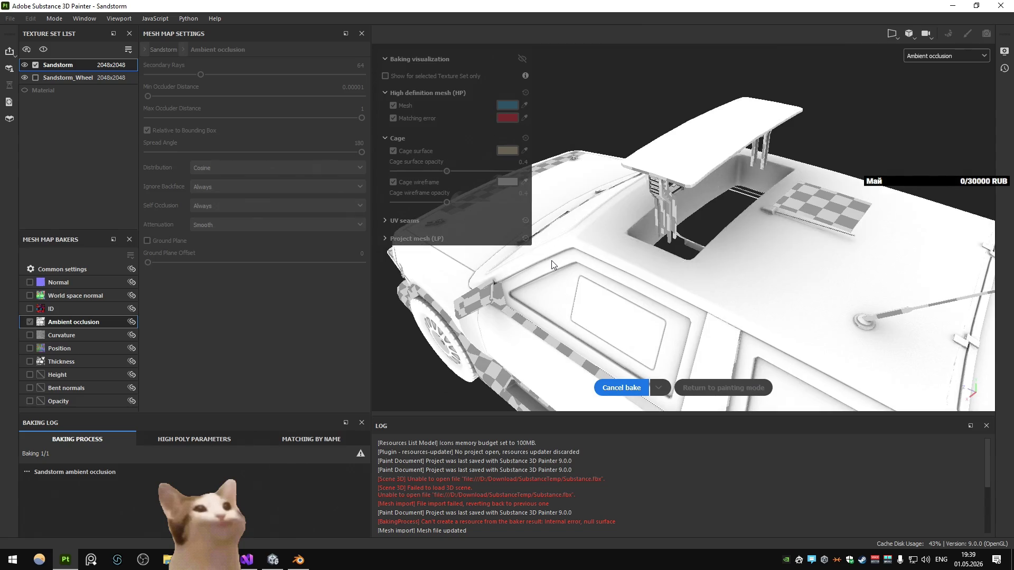
pyautogui.click(261, 226)
pyautogui.click(271, 261)
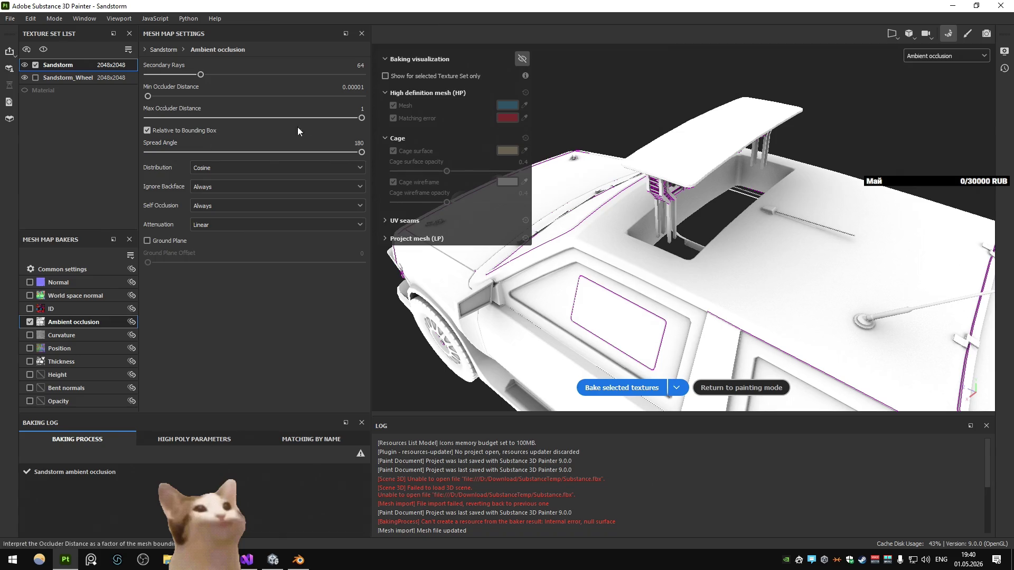
# Step: Lower Max Occluder Distance to 0.15 and rebake the ambient occlusion several times
pyautogui.moveTo(361, 117); pyautogui.dragTo(246, 118)
pyautogui.click(639, 388)
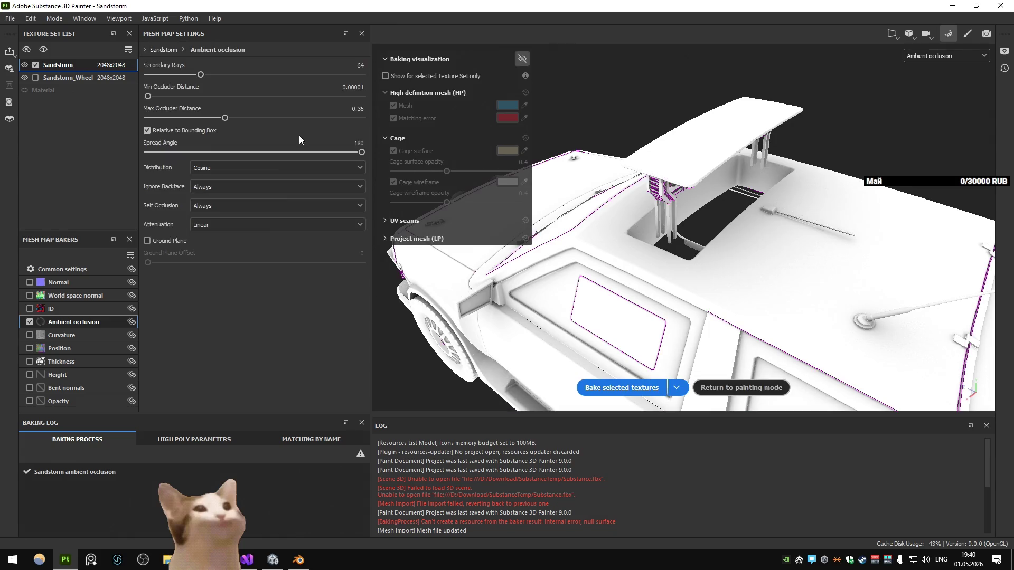
pyautogui.click(583, 384)
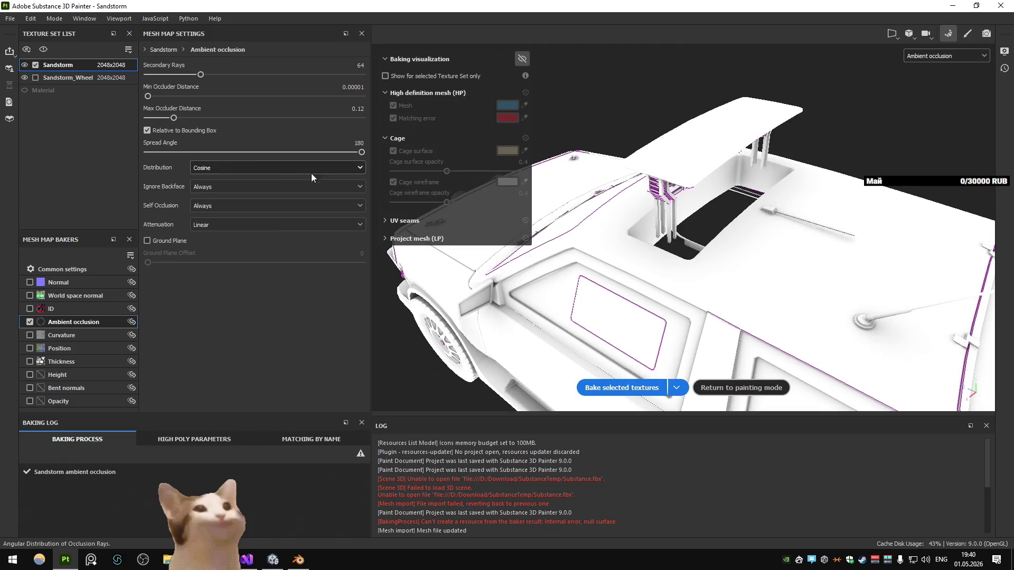
pyautogui.click(622, 393)
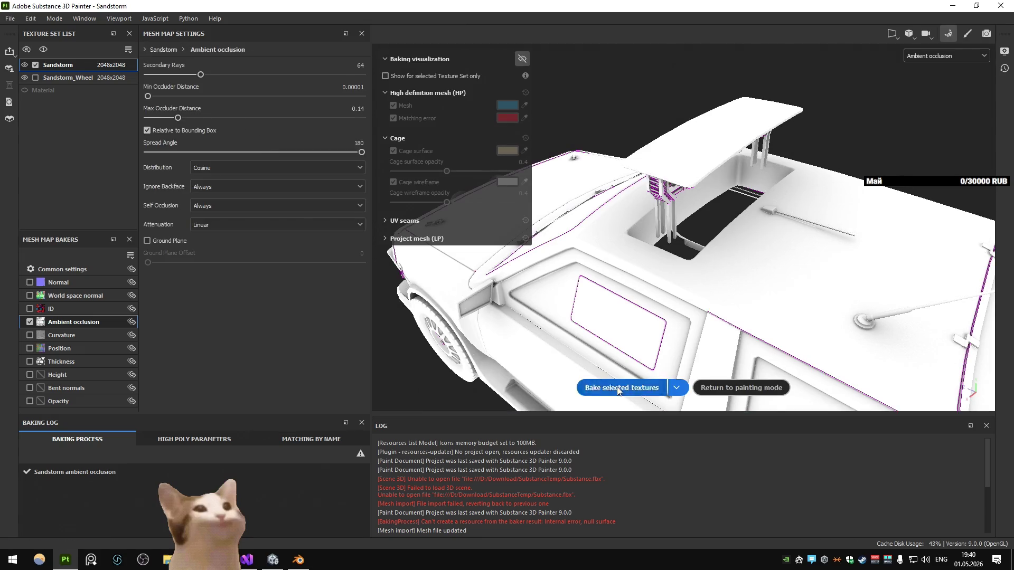
pyautogui.click(617, 389)
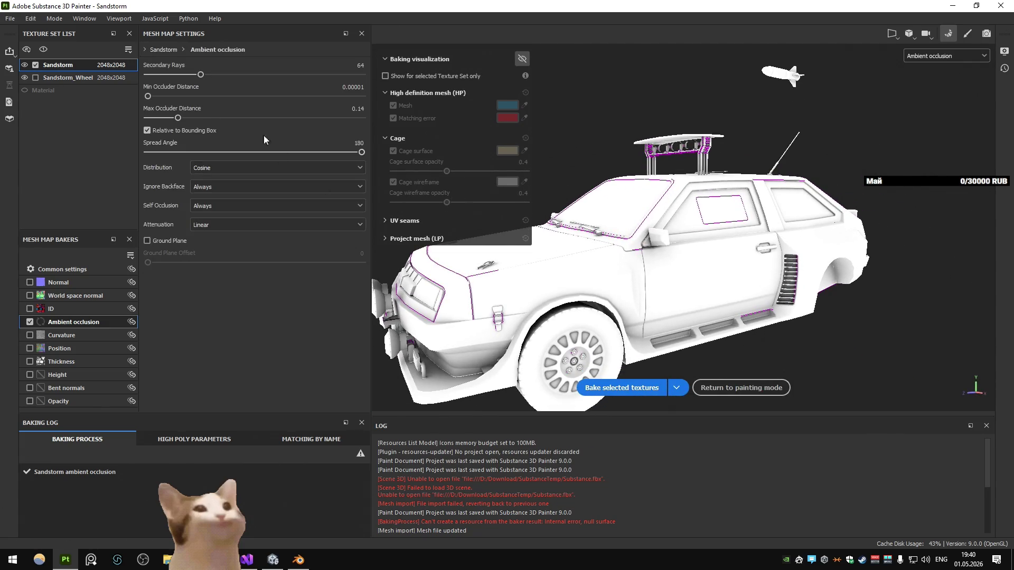
pyautogui.click(661, 389)
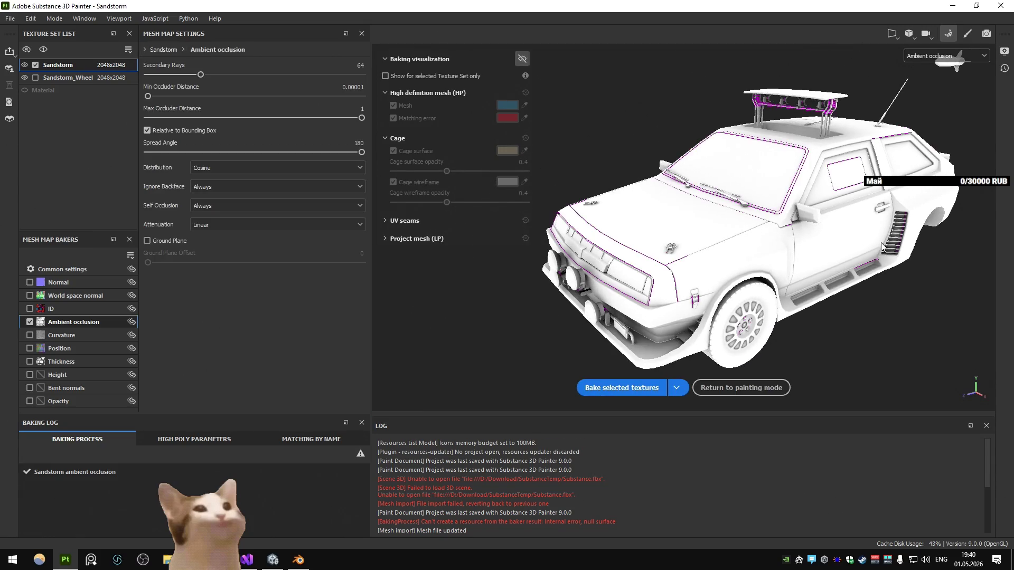
# Step: Open Paint, rebake, and paste a screenshot of the bake result into Paint
pyautogui.press('super')
pyautogui.write('paint')
pyautogui.press('Return')
pyautogui.hotkey('alt', 'Tab')
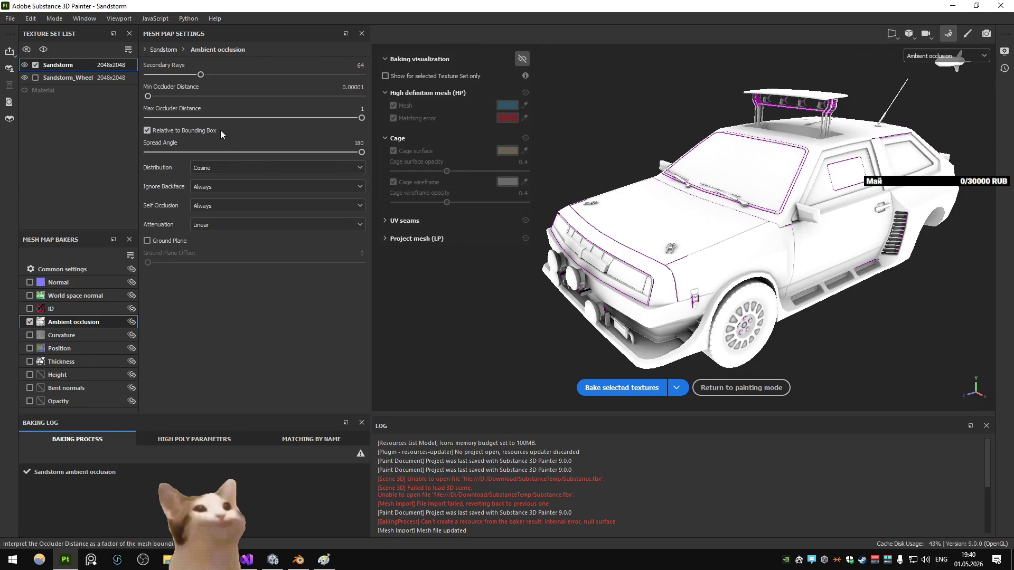
pyautogui.click(622, 387)
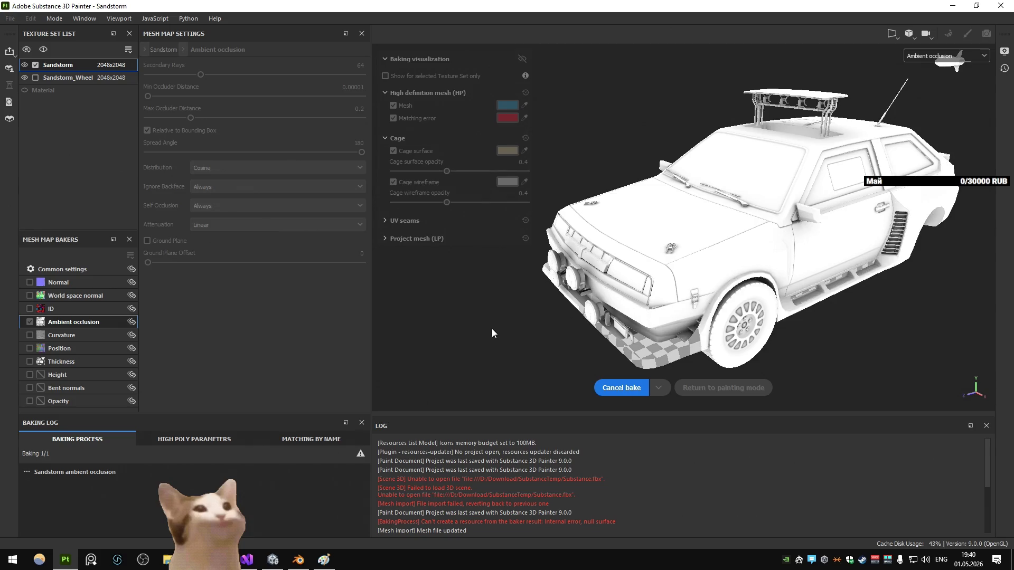
pyautogui.press('Print')
pyautogui.hotkey('alt', 'Tab')
pyautogui.hotkey('ctrl', 'v')
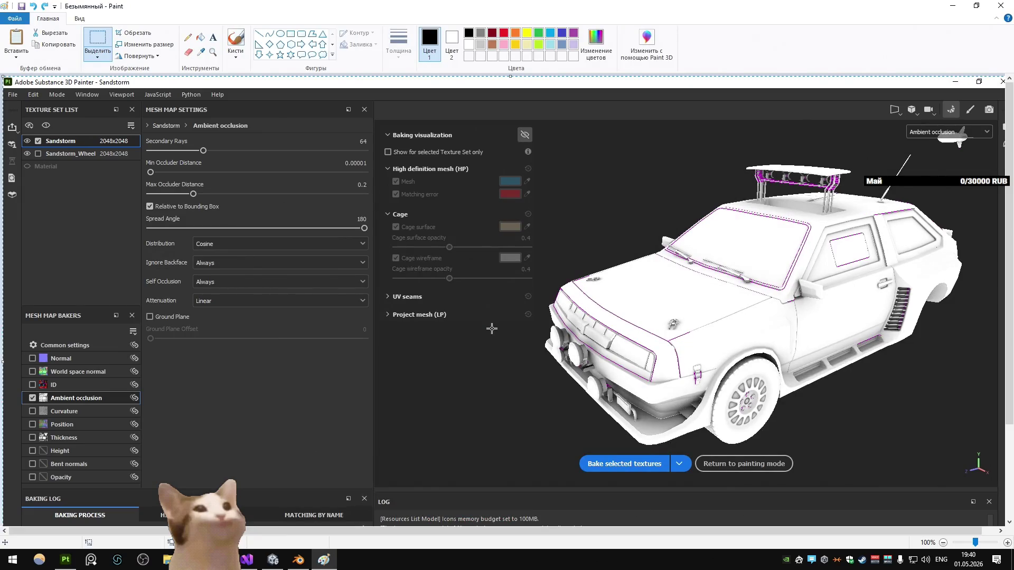
pyautogui.hotkey('alt', 'Tab')
# Step: Rebake the ambient occlusion, return to painting mode, and set the viewport to Material
pyautogui.keyDown('alt'); pyautogui.moveTo(740, 166); pyautogui.dragTo(616, 279); pyautogui.keyUp('alt')
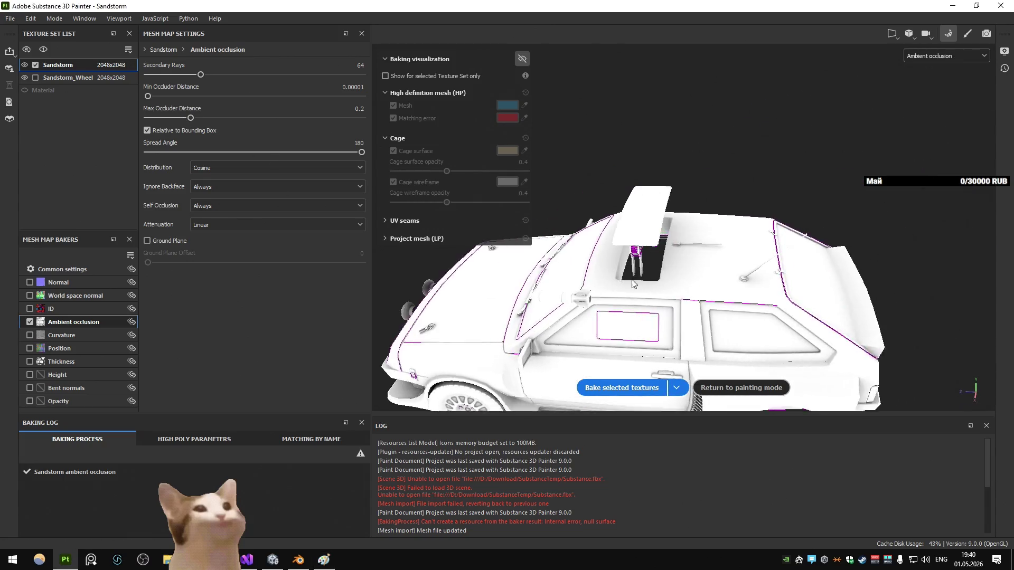
pyautogui.scroll(5, 617, 279)
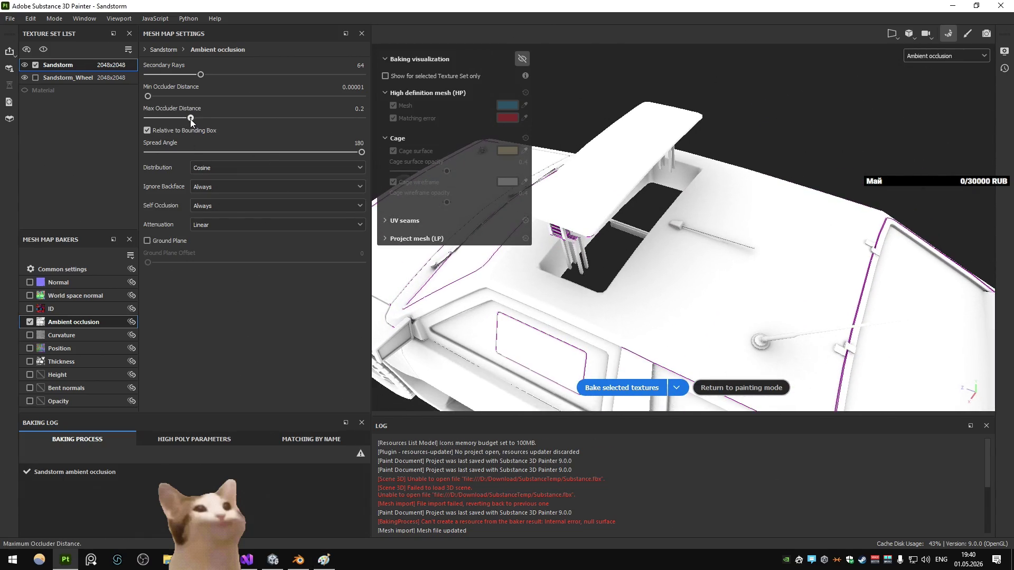
pyautogui.click(621, 387)
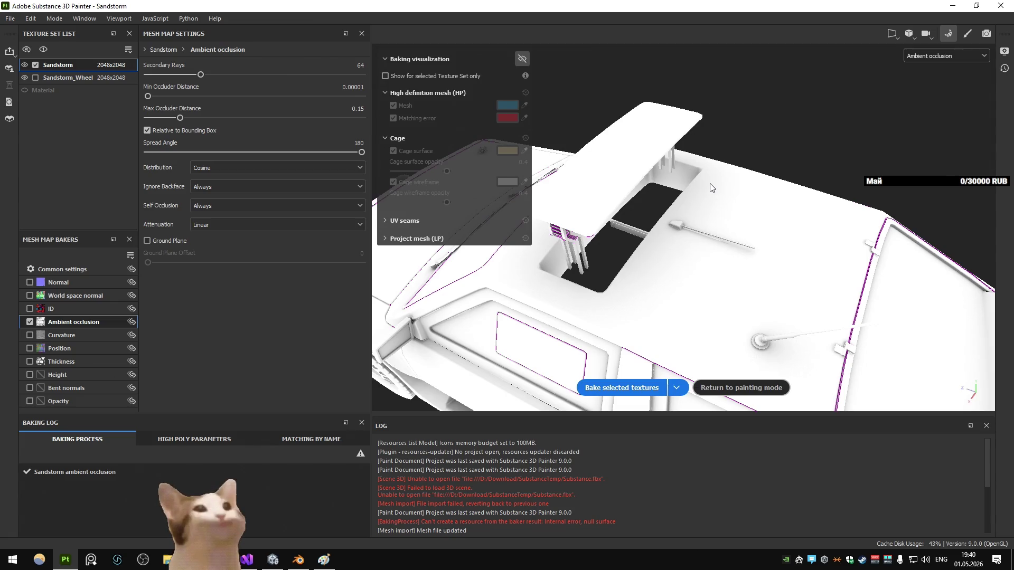
pyautogui.hotkey('ctrl', 'b')
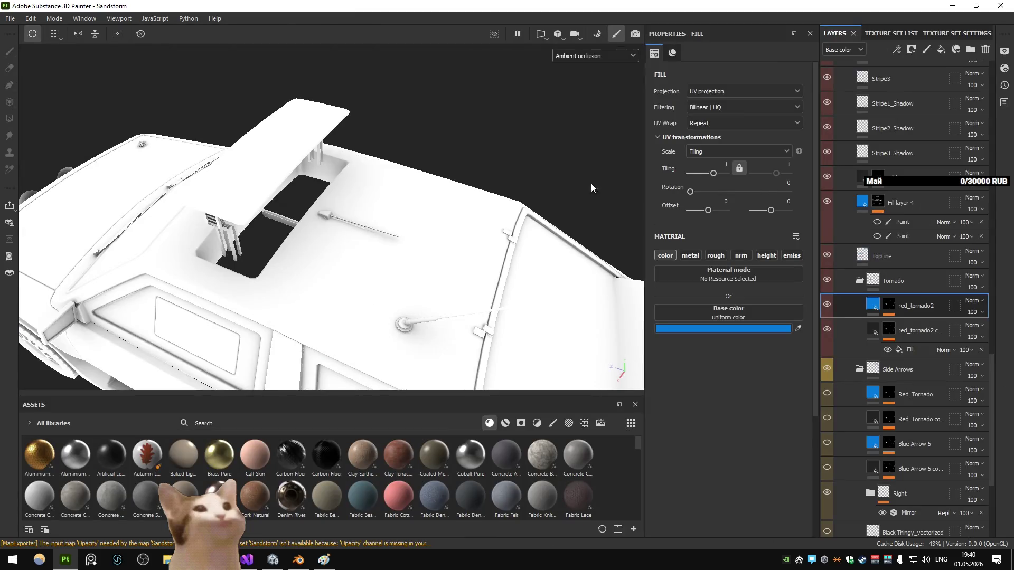
pyautogui.click(583, 62)
pyautogui.click(594, 84)
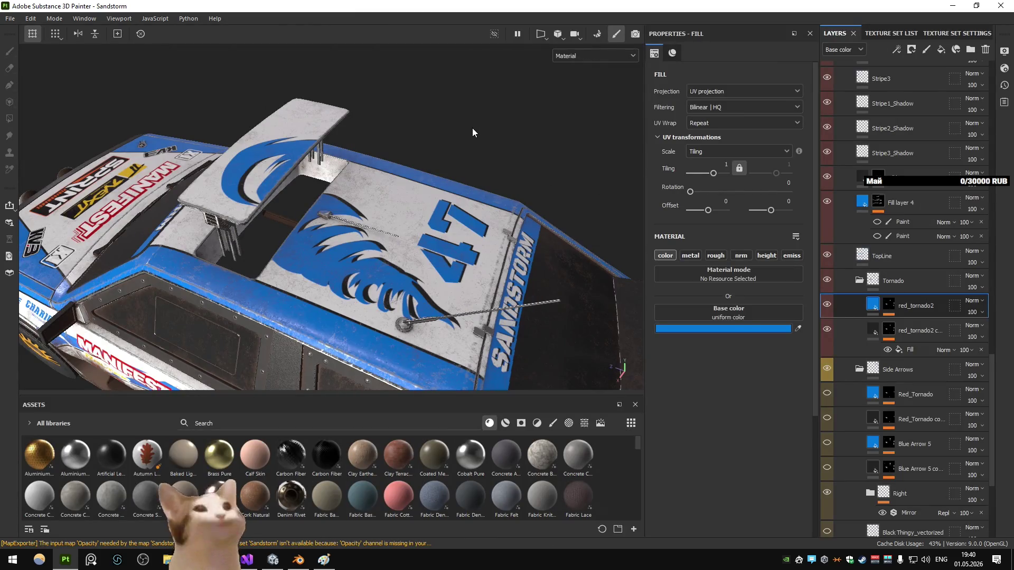
# Step: Export the Sandstorm textures and bring Unity to the front
pyautogui.hotkey('ctrl', 'shift', 'e')
pyautogui.click(750, 464)
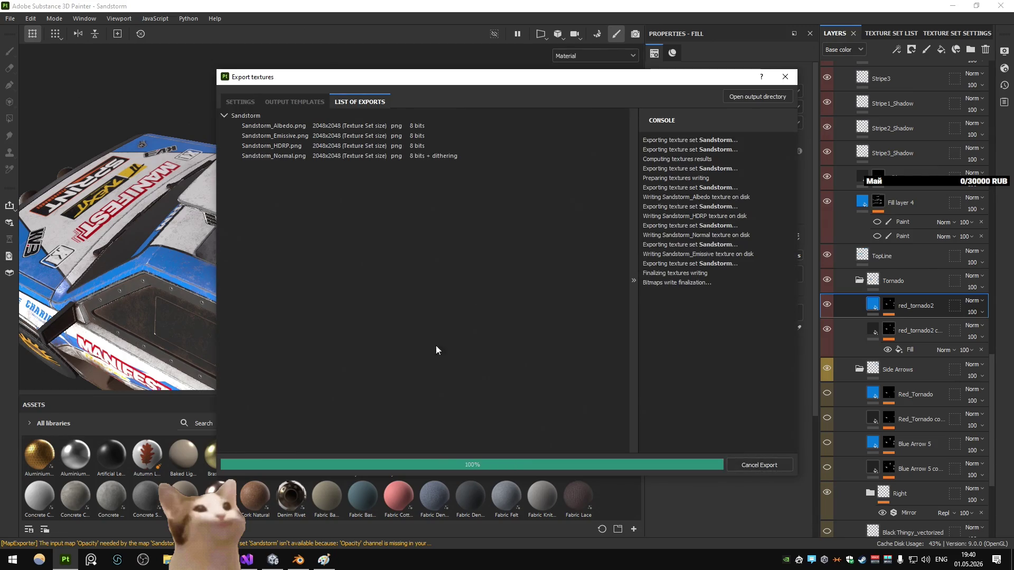
pyautogui.press('Escape')
pyautogui.hotkey('alt', 'Tab')
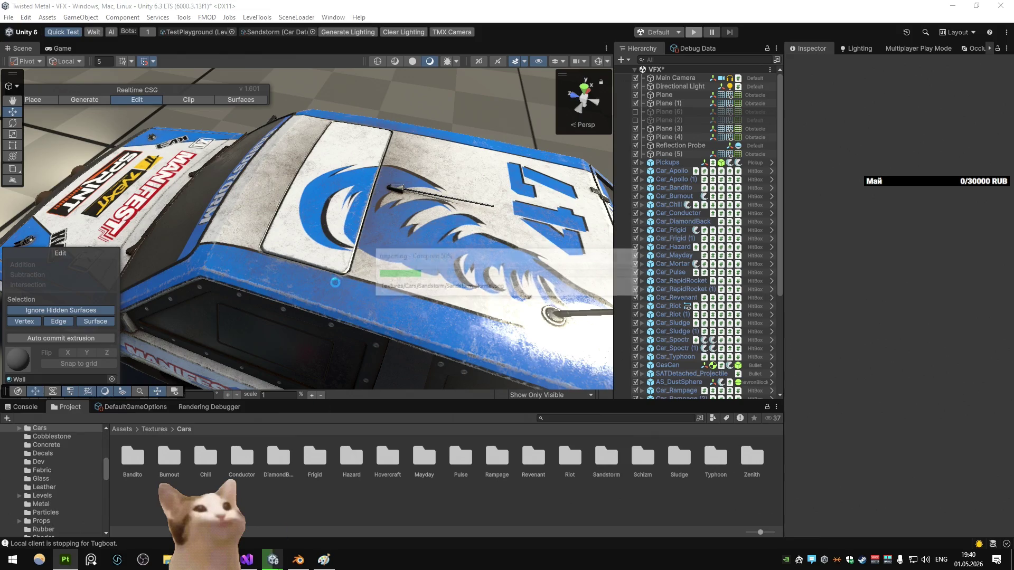
pyautogui.moveTo(346, 233)
pyautogui.mouseDown()
pyautogui.moveTo(407, 200)
pyautogui.moveTo(390, 179)
pyautogui.moveTo(396, 211)
pyautogui.moveTo(414, 208)
pyautogui.mouseUp()
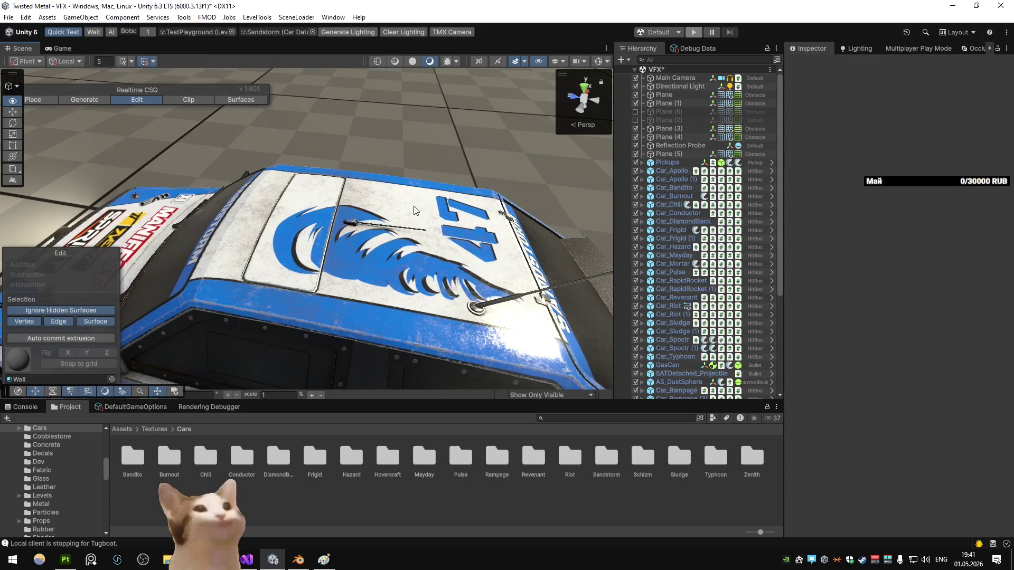
pyautogui.hotkey('alt', 'Tab')
pyautogui.moveTo(426, 230)
pyautogui.mouseDown()
pyautogui.moveTo(486, 202)
pyautogui.moveTo(418, 197)
pyautogui.mouseUp()
pyautogui.hotkey('alt', 'Tab')
pyautogui.hotkey('alt', 'Tab')
# Step: Show Base color only, expand the Dirt folder, and inspect the Dirt copy 2 mask
pyautogui.click(602, 57)
pyautogui.click(575, 101)
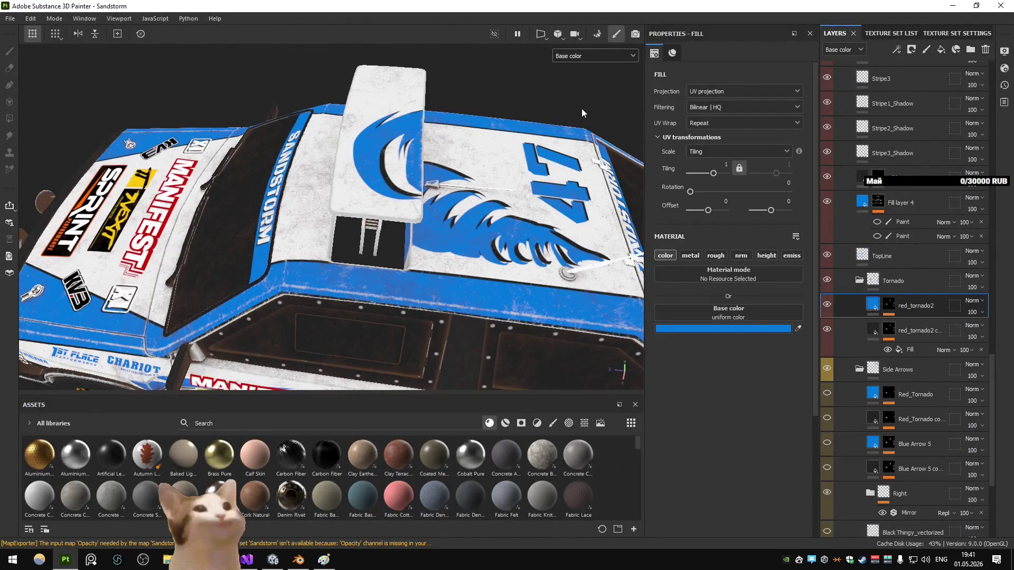
pyautogui.moveTo(581, 109); pyautogui.dragTo(483, 213)
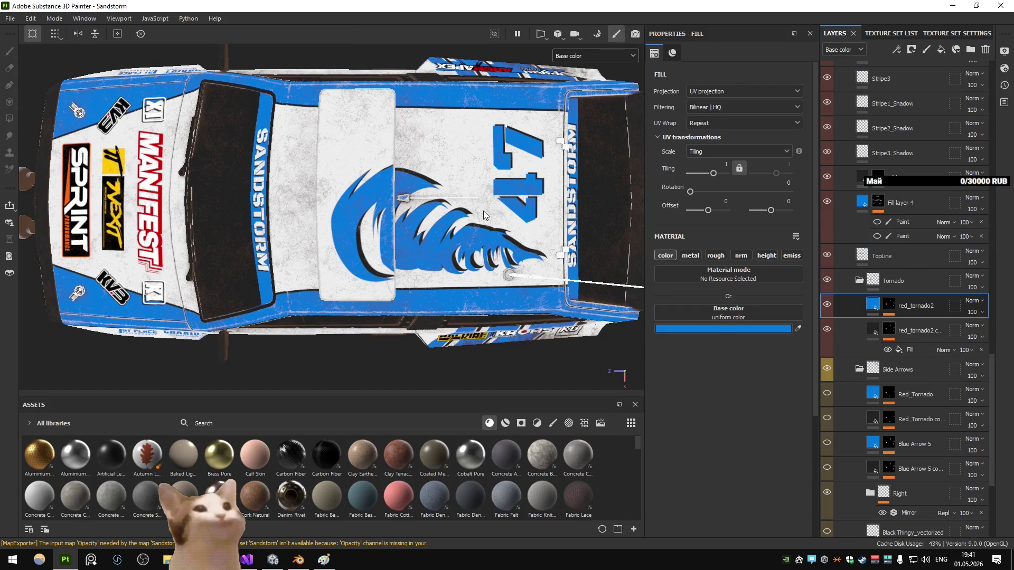
pyautogui.scroll(10, 889, 238)
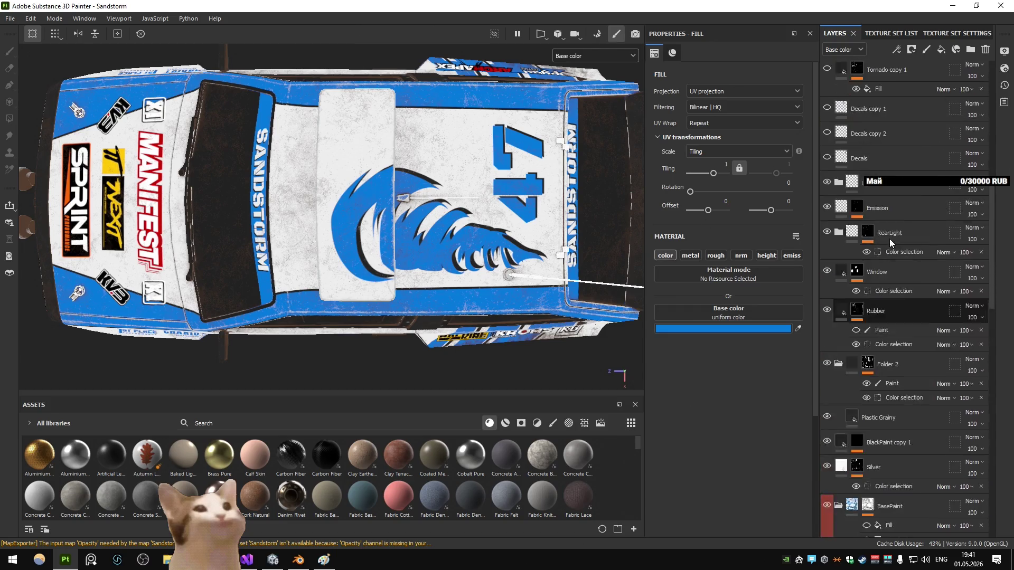
pyautogui.click(839, 137)
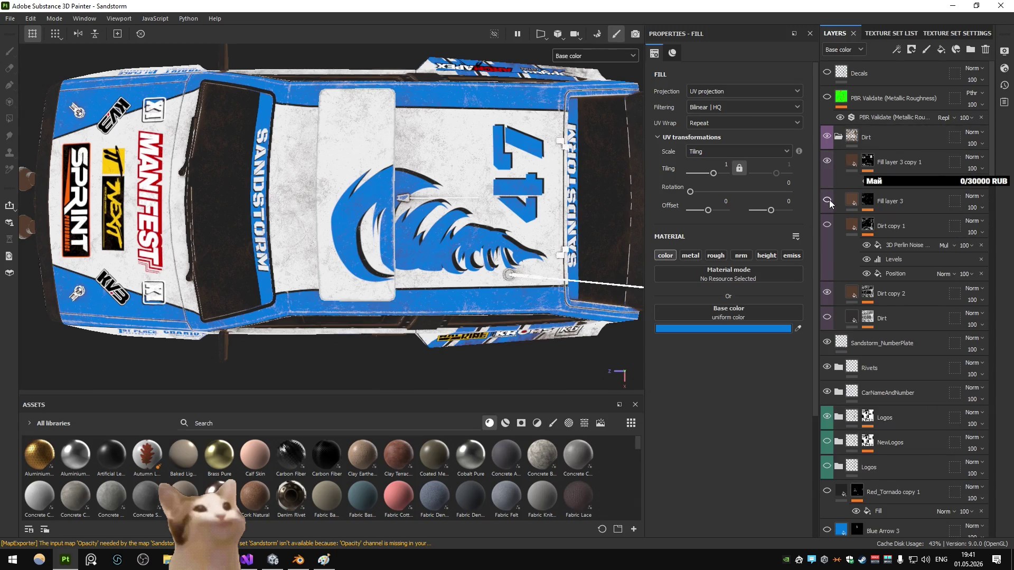
pyautogui.keyDown('alt'); pyautogui.click(867, 294); pyautogui.keyUp('alt')
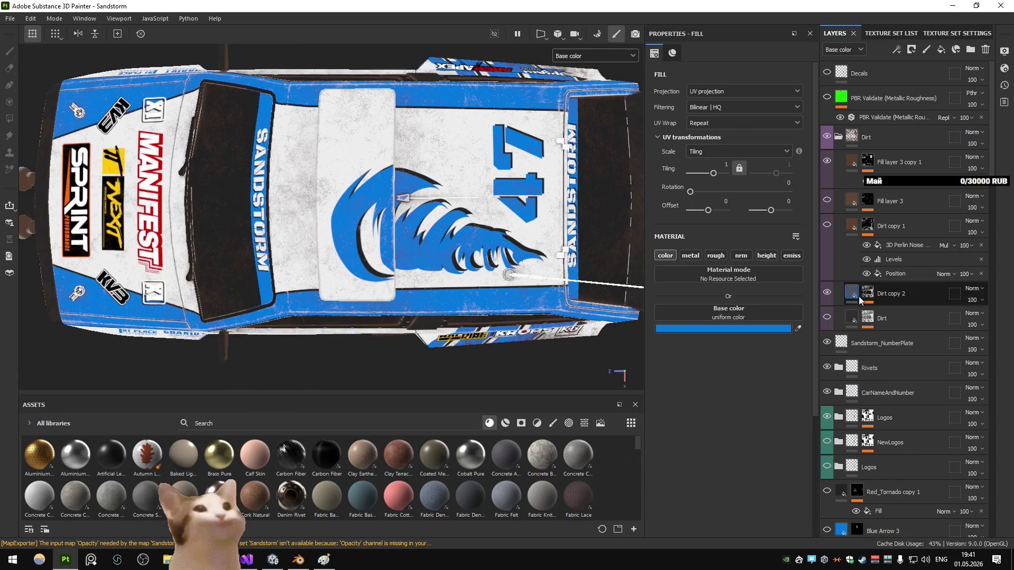
pyautogui.moveTo(494, 256)
pyautogui.mouseDown()
pyautogui.moveTo(429, 181)
pyautogui.moveTo(446, 176)
pyautogui.moveTo(426, 176)
pyautogui.moveTo(589, 219)
pyautogui.mouseUp()
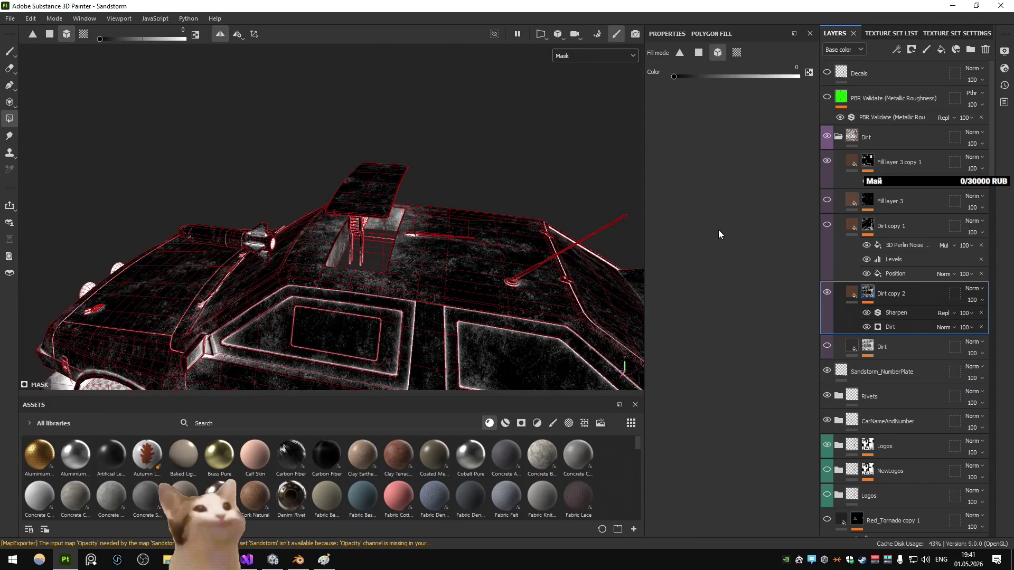
pyautogui.click(839, 137)
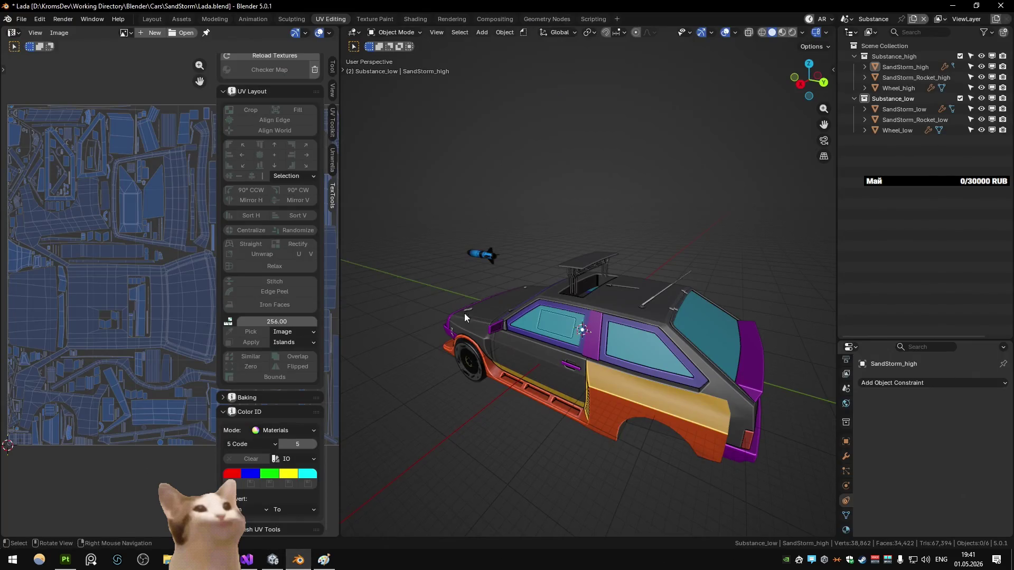
# Step: Switch to the Main scene and select the roof weapon compartment
pyautogui.click(577, 283)
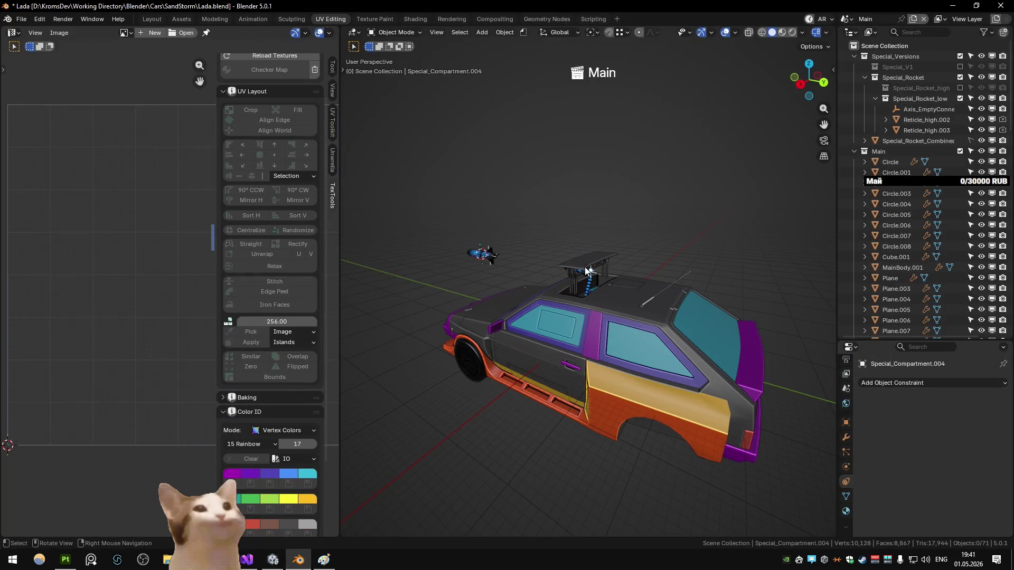
pyautogui.click(585, 267)
pyautogui.scroll(5, 583, 285)
pyautogui.moveTo(588, 306)
pyautogui.mouseDown()
pyautogui.moveTo(609, 240)
pyautogui.moveTo(541, 248)
pyautogui.moveTo(564, 246)
pyautogui.mouseUp()
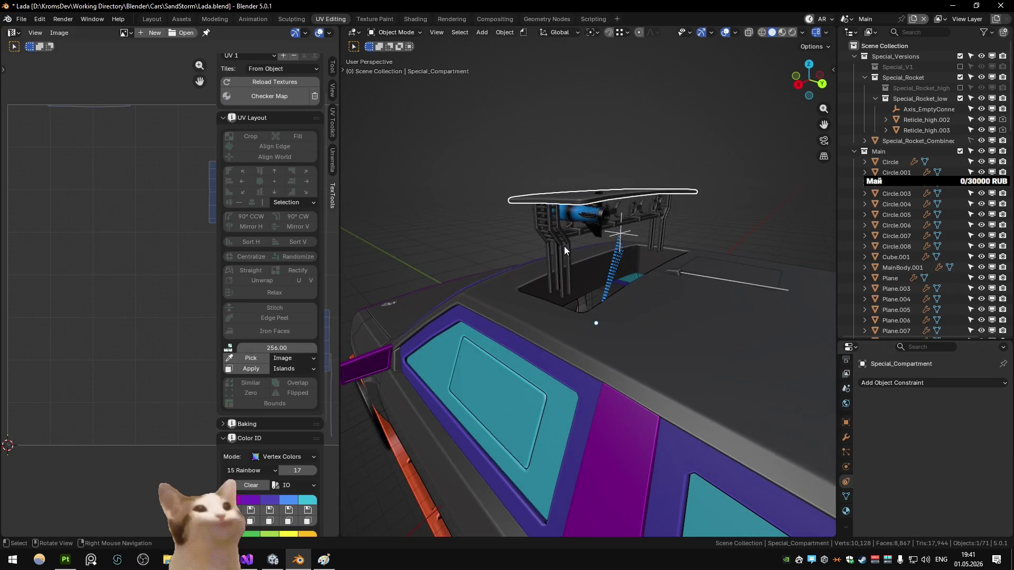
# Step: Duplicate the compartment and its legs and move the copy 0.1 along Z
pyautogui.hotkey('shift', 'g')
pyautogui.click(564, 246)
pyautogui.hotkey('shift', 'd')
pyautogui.write('z')
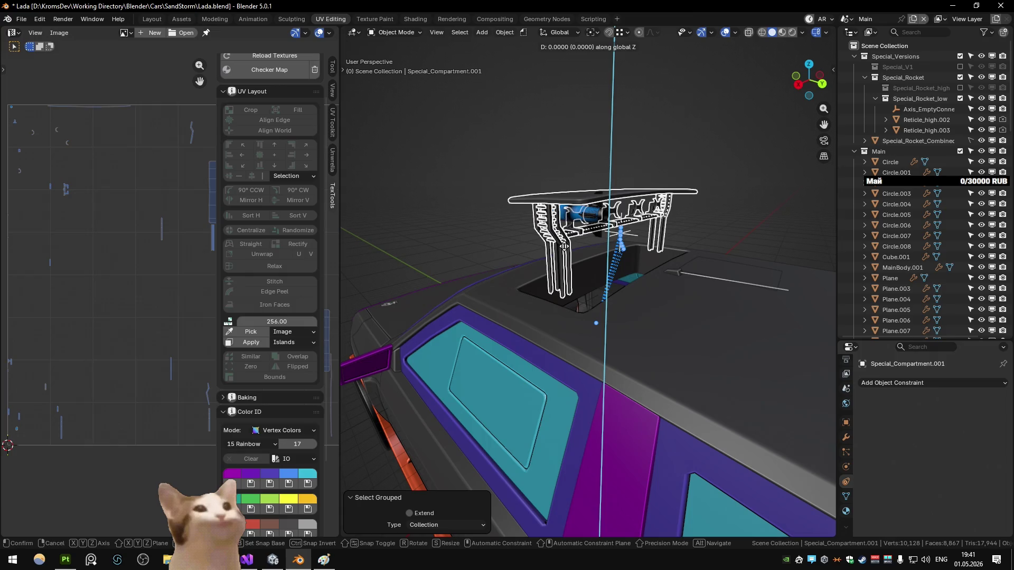
pyautogui.write('.1')
pyautogui.press('Return')
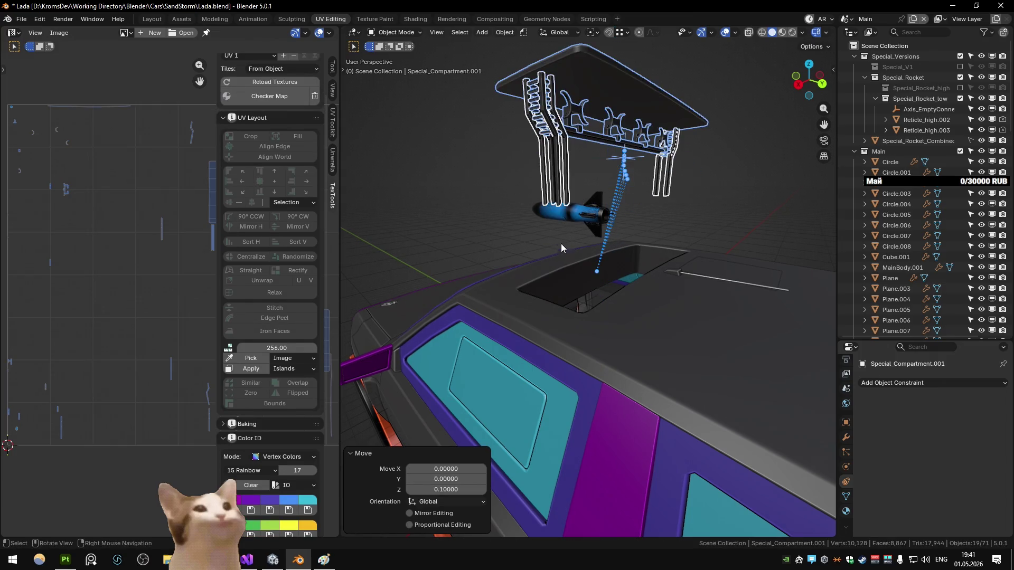
# Step: Undo the duplicate, leaving the compartment in its lowered pose under the rocket
pyautogui.click(509, 147)
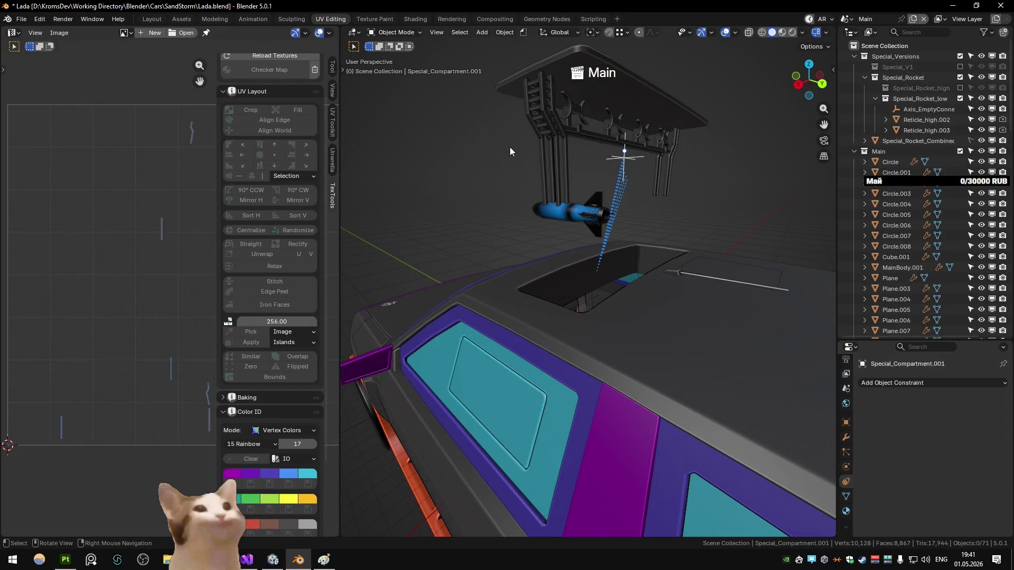
pyautogui.moveTo(509, 146); pyautogui.dragTo(517, 157)
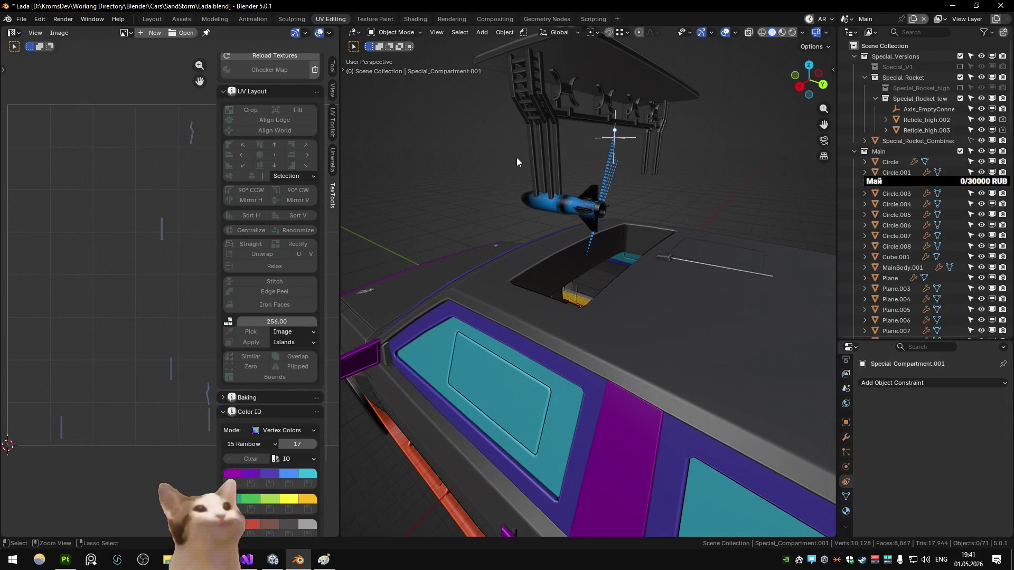
pyautogui.hotkey('ctrl', 'z')
pyautogui.hotkey('ctrl', 'z')
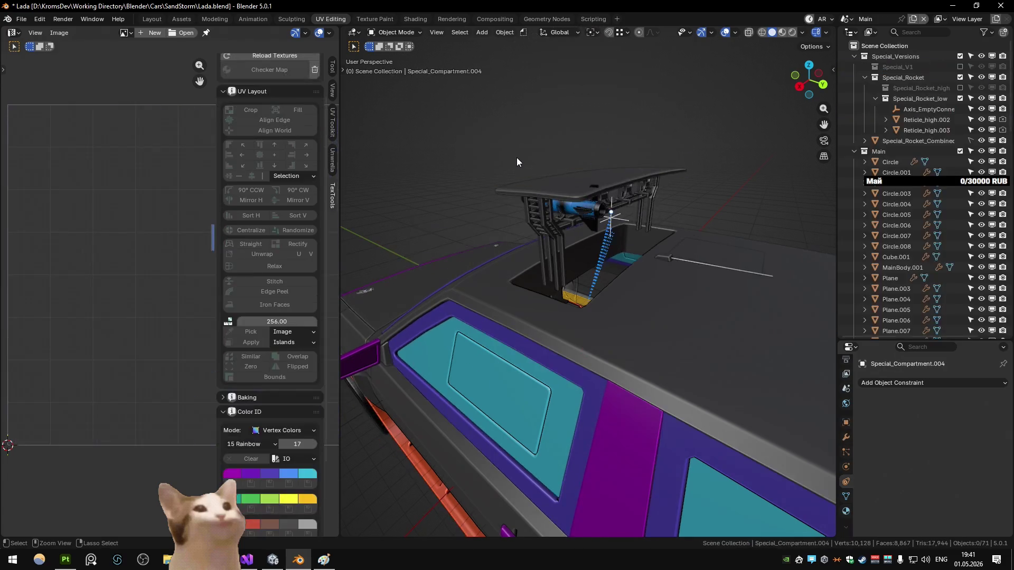
pyautogui.hotkey('ctrl', 'z')
pyautogui.hotkey('ctrl', 'z')
pyautogui.hotkey('ctrl', 'z')
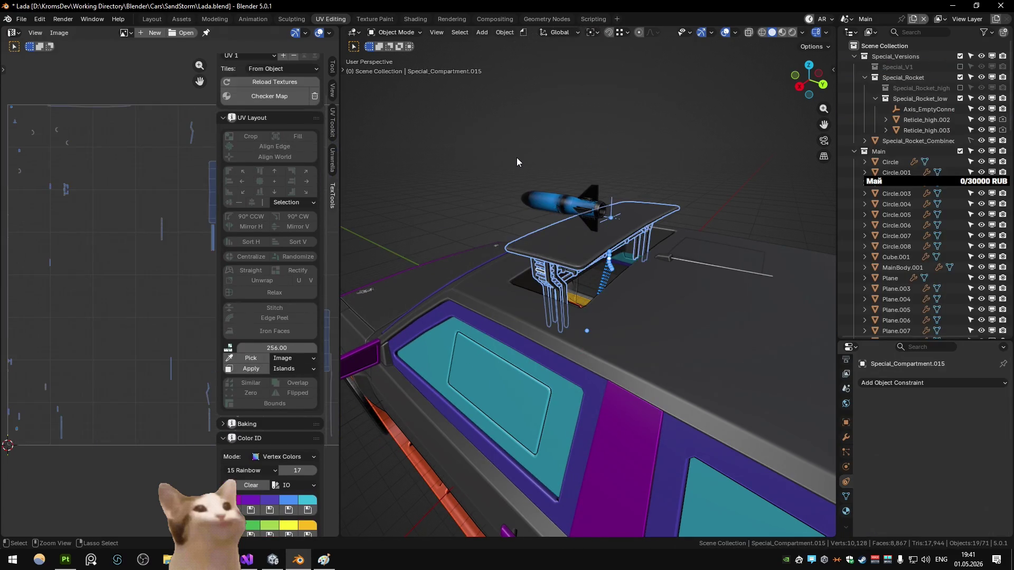
pyautogui.hotkey('ctrl', 'z')
pyautogui.hotkey('ctrl', 'z')
pyautogui.hotkey('ctrl', 'z')
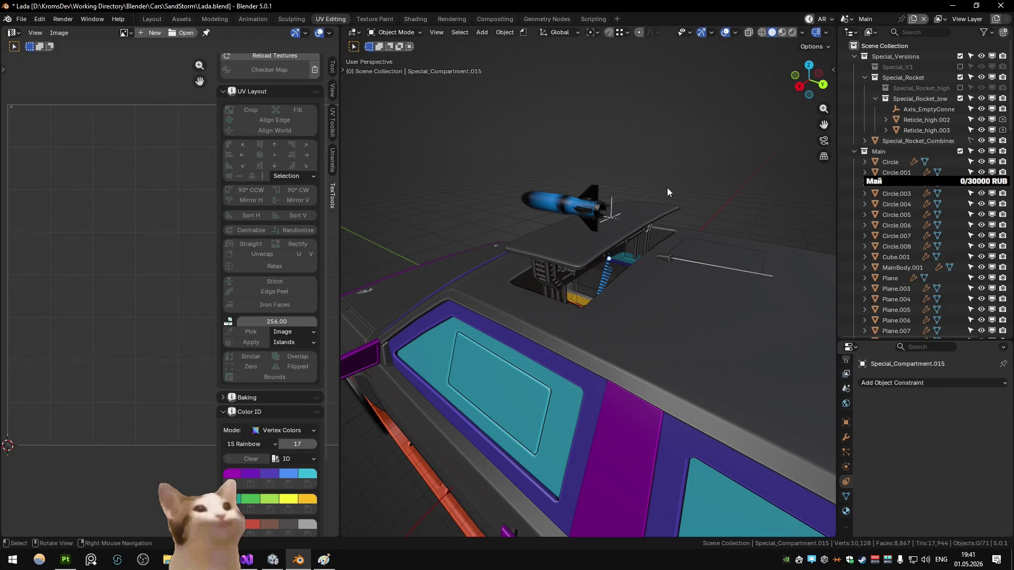
# Step: Clear Special_Axis's parent and drag it into the Weapon_Compartments collection in the Outliner
pyautogui.click(615, 198)
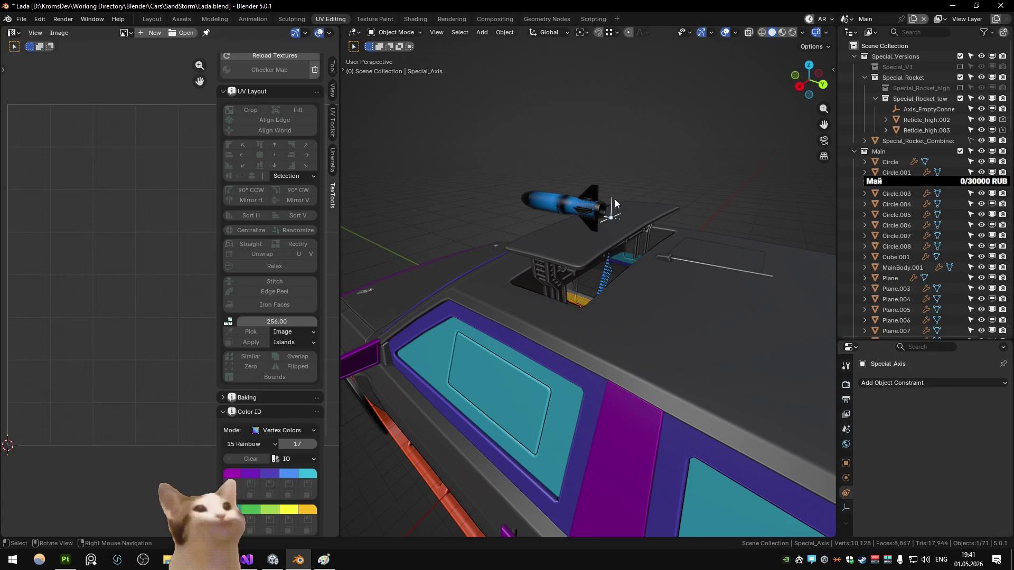
pyautogui.hotkey('alt', 'p')
pyautogui.click(615, 201)
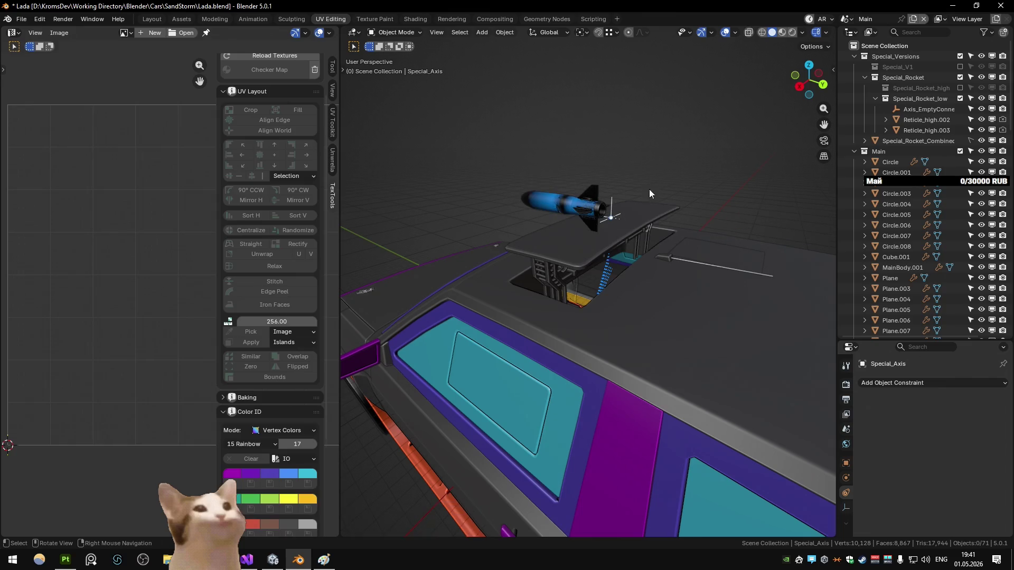
pyautogui.hotkey('shift', 'g')
pyautogui.click(644, 217)
pyautogui.click(613, 203)
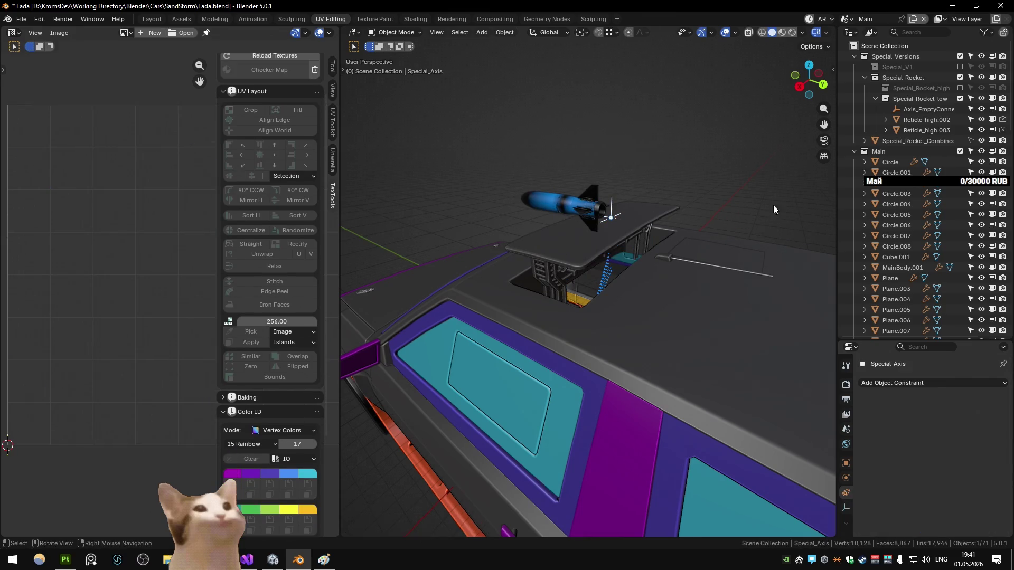
pyautogui.press('.')
pyautogui.moveTo(896, 190); pyautogui.dragTo(897, 152)
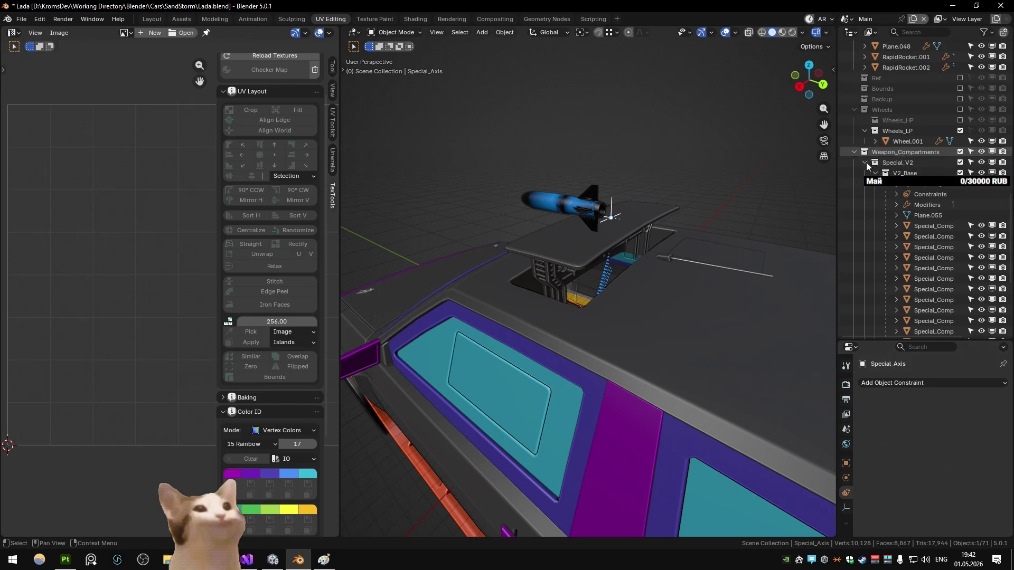
# Step: Select the compartment platform's whole collection, inspect it around the roof, then undo the selection
pyautogui.click(645, 219)
pyautogui.hotkey('shift', 'g')
pyautogui.click(647, 220)
pyautogui.moveTo(660, 249)
pyautogui.mouseDown()
pyautogui.moveTo(615, 211)
pyautogui.moveTo(697, 227)
pyautogui.moveTo(572, 239)
pyautogui.moveTo(673, 248)
pyautogui.moveTo(683, 242)
pyautogui.moveTo(559, 253)
pyautogui.moveTo(673, 251)
pyautogui.moveTo(657, 230)
pyautogui.moveTo(667, 235)
pyautogui.moveTo(604, 275)
pyautogui.moveTo(616, 232)
pyautogui.moveTo(613, 259)
pyautogui.mouseUp()
pyautogui.hotkey('ctrl', 'z')
# Step: Switch to the Substance scene and back to Main, then select the whole compartment by collection
pyautogui.hotkey('ctrl', 'pagedown')
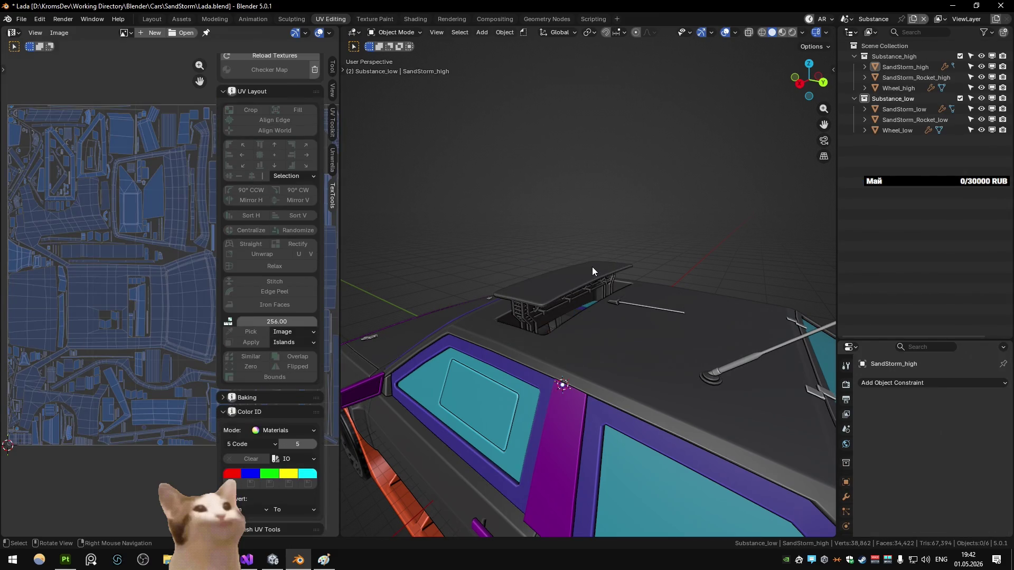
pyautogui.hotkey('ctrl', 'pageup')
pyautogui.moveTo(592, 267)
pyautogui.mouseDown()
pyautogui.moveTo(555, 262)
pyautogui.moveTo(464, 281)
pyautogui.moveTo(710, 289)
pyautogui.moveTo(718, 318)
pyautogui.moveTo(658, 322)
pyautogui.moveTo(646, 315)
pyautogui.moveTo(645, 299)
pyautogui.moveTo(661, 308)
pyautogui.moveTo(648, 296)
pyautogui.moveTo(651, 315)
pyautogui.moveTo(659, 300)
pyautogui.moveTo(543, 294)
pyautogui.moveTo(648, 304)
pyautogui.moveTo(654, 325)
pyautogui.mouseUp()
pyautogui.click(644, 299)
pyautogui.press('[')
pyautogui.hotkey('shift', 'g')
pyautogui.click(628, 273)
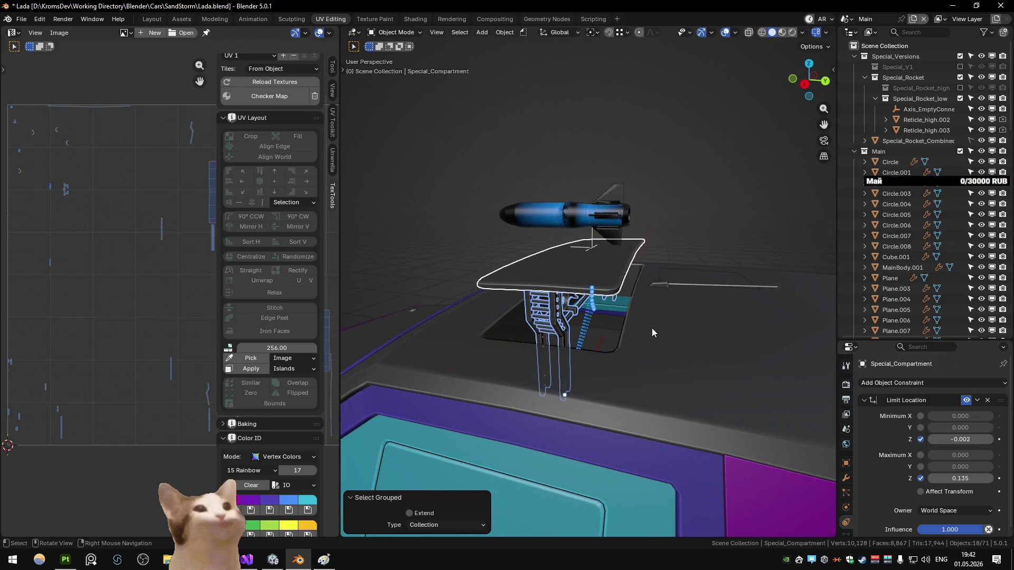
# Step: Move the compartment along Z twice to roughly set its height
pyautogui.scroll(8, 589, 335)
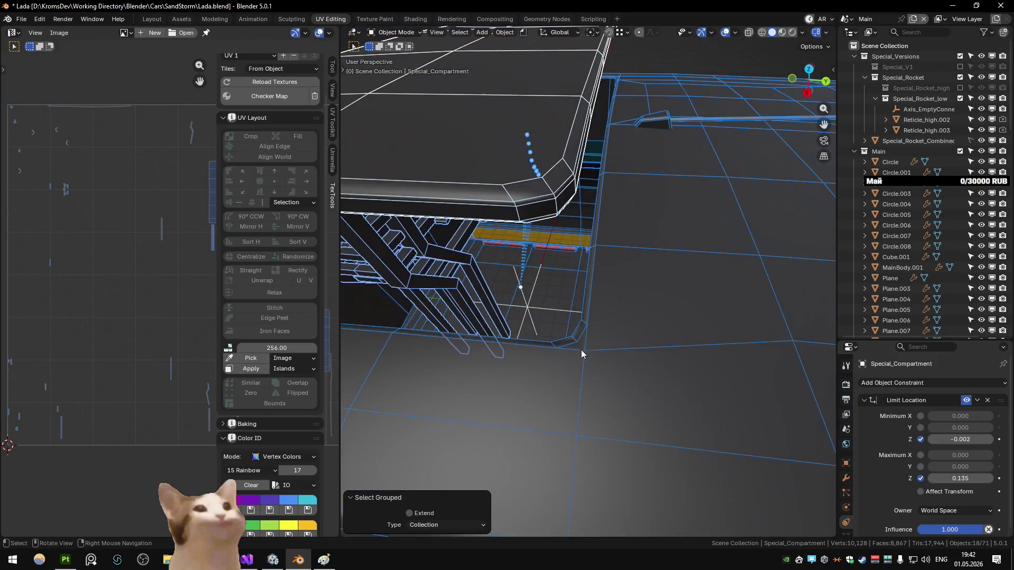
pyautogui.press('g')
pyautogui.press('z')
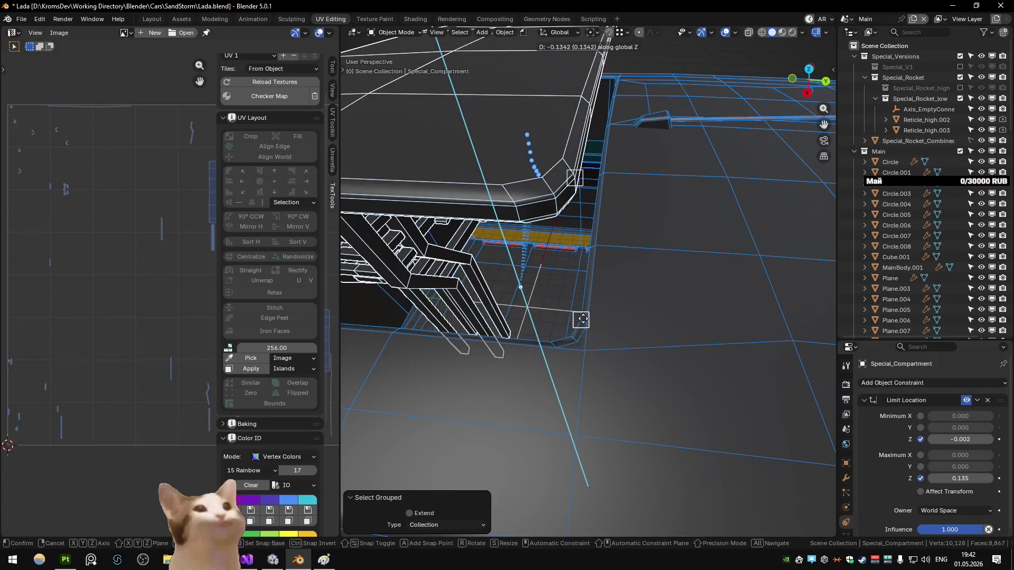
pyautogui.click(575, 315)
pyautogui.press('g')
pyautogui.press('z')
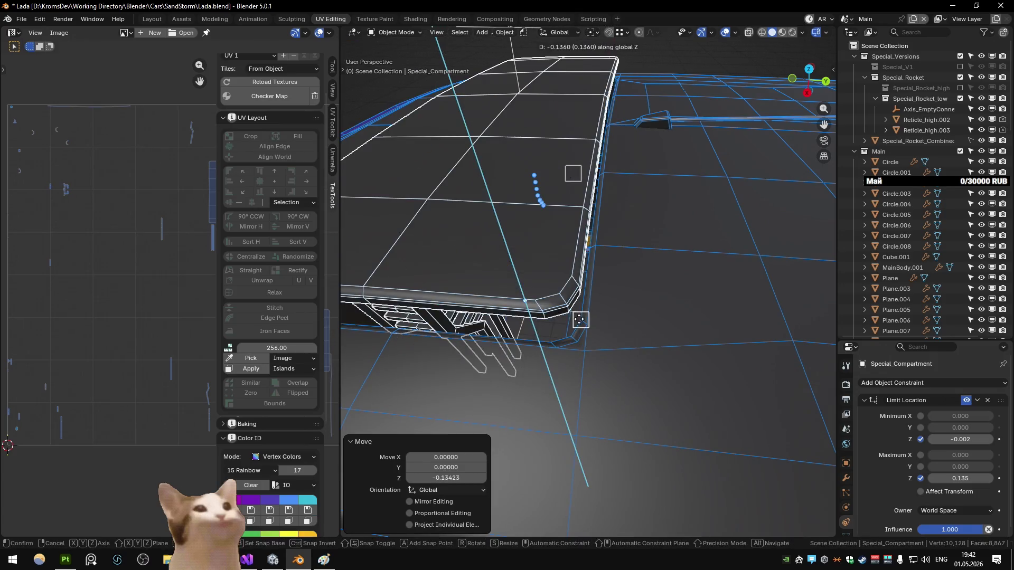
pyautogui.click(587, 251)
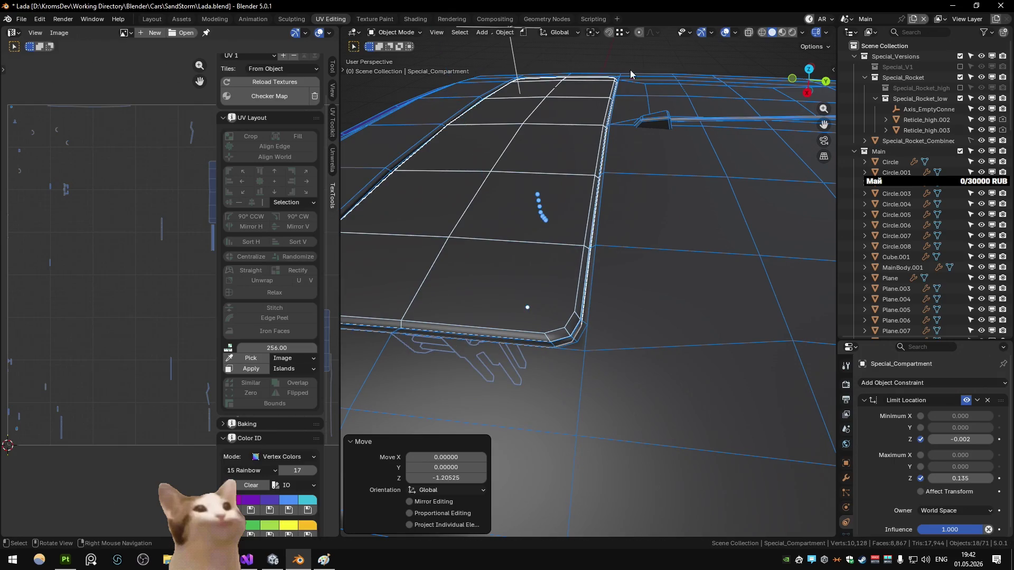
pyautogui.moveTo(630, 70)
pyautogui.mouseDown()
pyautogui.moveTo(580, 293)
pyautogui.moveTo(590, 268)
pyautogui.moveTo(585, 276)
pyautogui.moveTo(643, 296)
pyautogui.moveTo(450, 303)
pyautogui.moveTo(546, 319)
pyautogui.moveTo(572, 310)
pyautogui.moveTo(567, 323)
pyautogui.mouseUp()
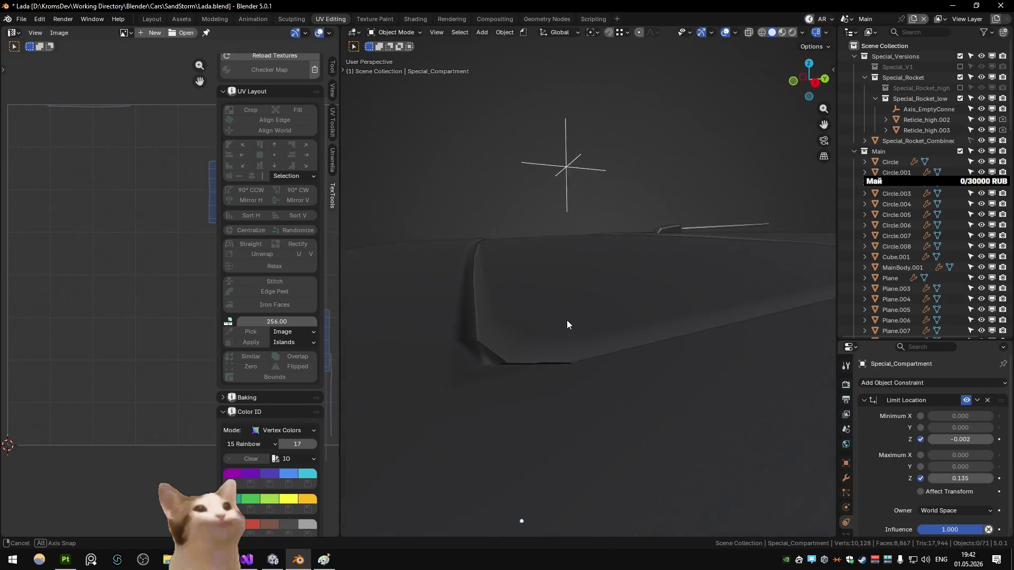
# Step: Select the lid, tweak its height along Z twice, and check its mesh edges in Edit Mode
pyautogui.click(531, 327)
pyautogui.press('g')
pyautogui.press('z')
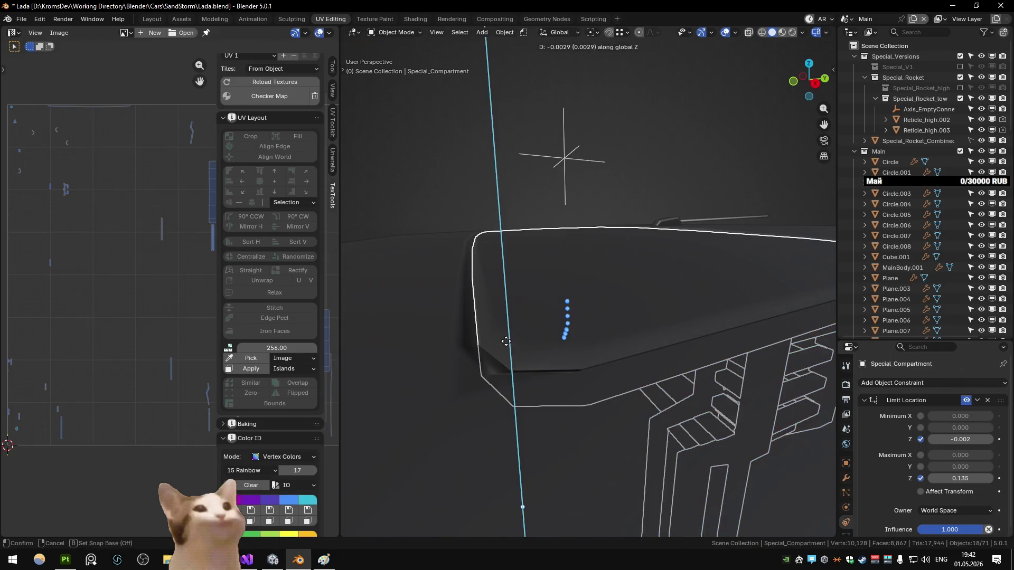
pyautogui.click(511, 302)
pyautogui.press('g')
pyautogui.press('z')
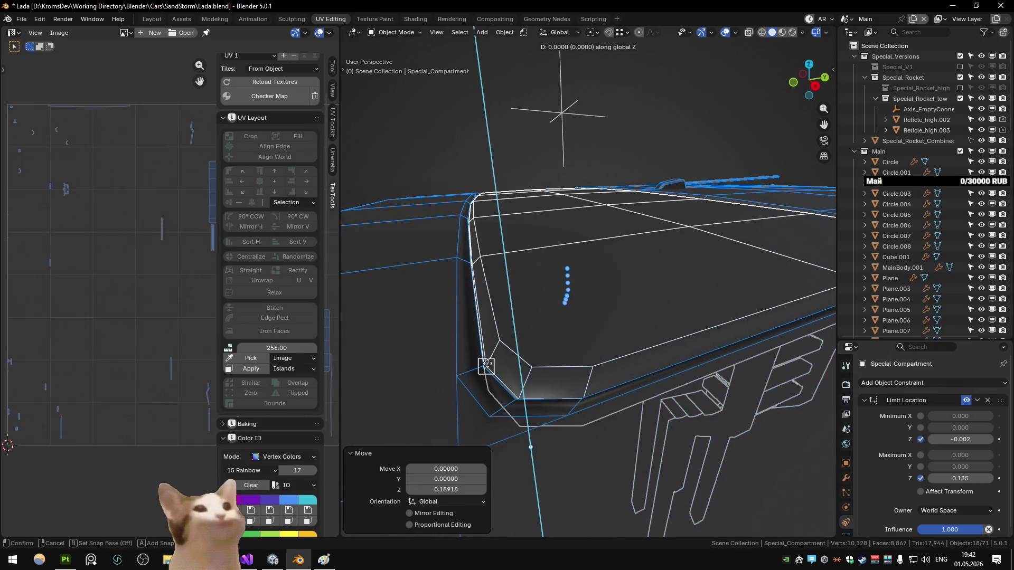
pyautogui.click(483, 362)
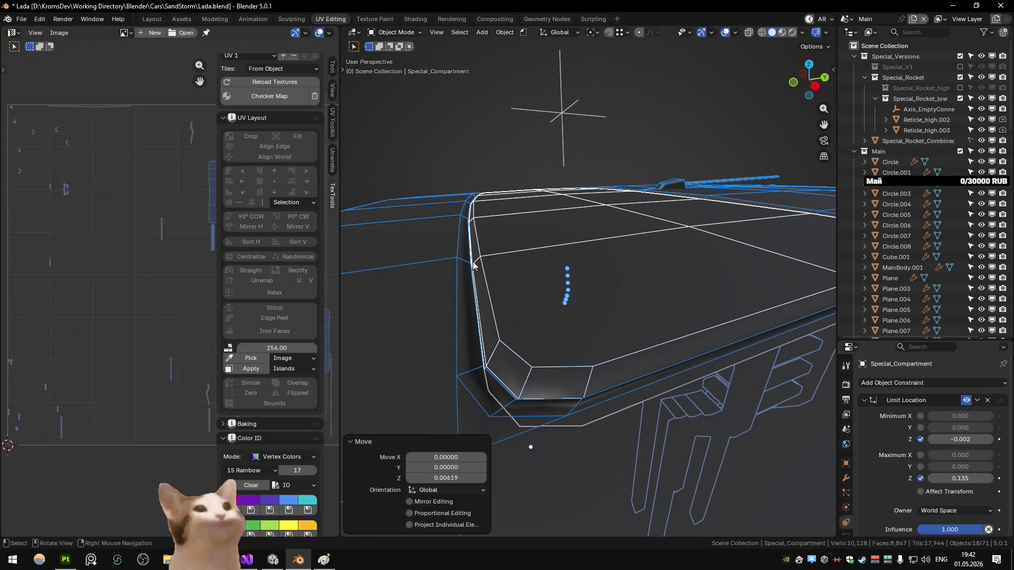
pyautogui.press('Tab')
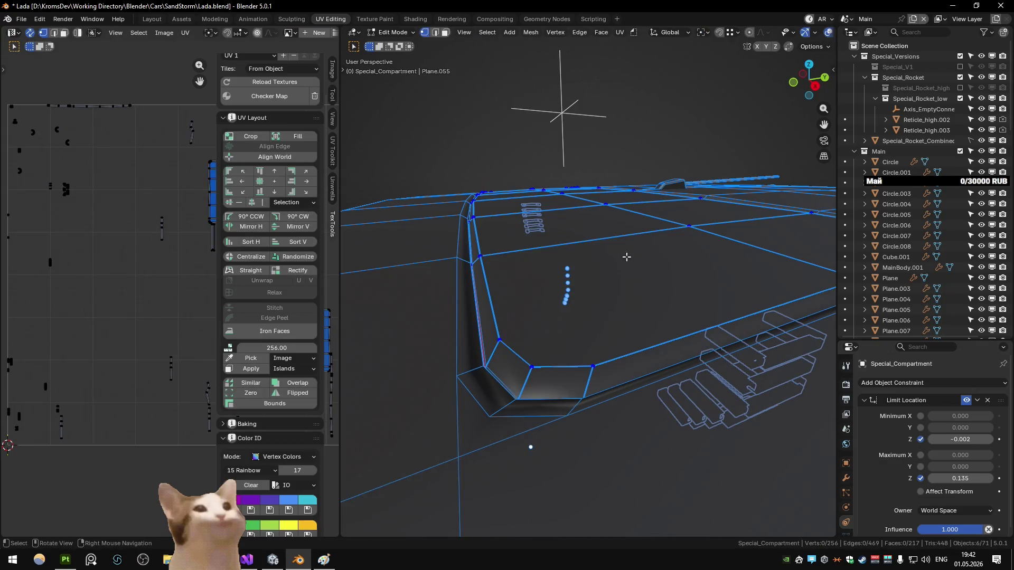
pyautogui.press('Tab')
# Step: Reselect the compartment collection and raise then lower it along Z against the roof
pyautogui.hotkey('ctrl', 'z')
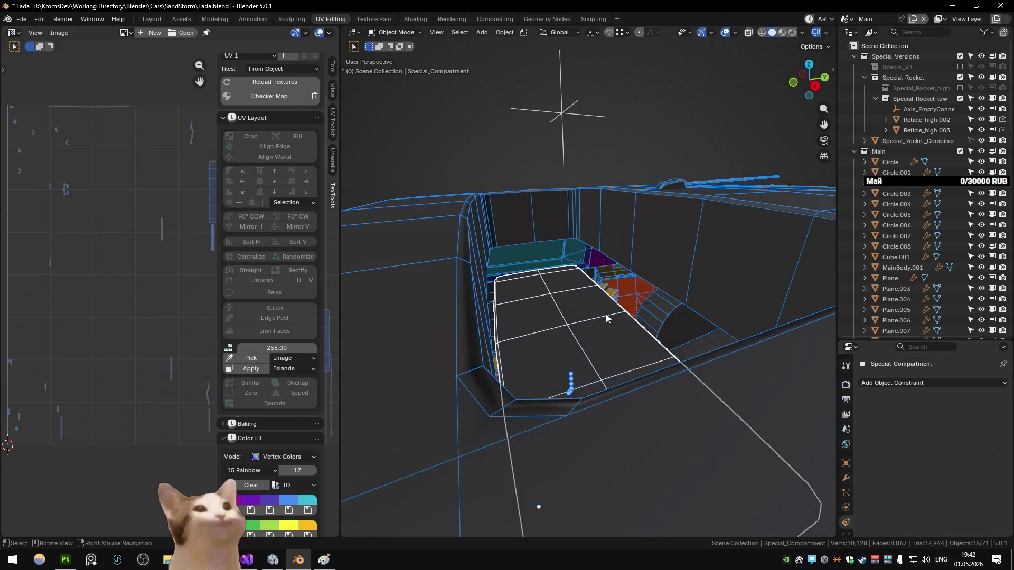
pyautogui.hotkey('shift', 'g')
pyautogui.click(602, 314)
pyautogui.press('g')
pyautogui.press('z')
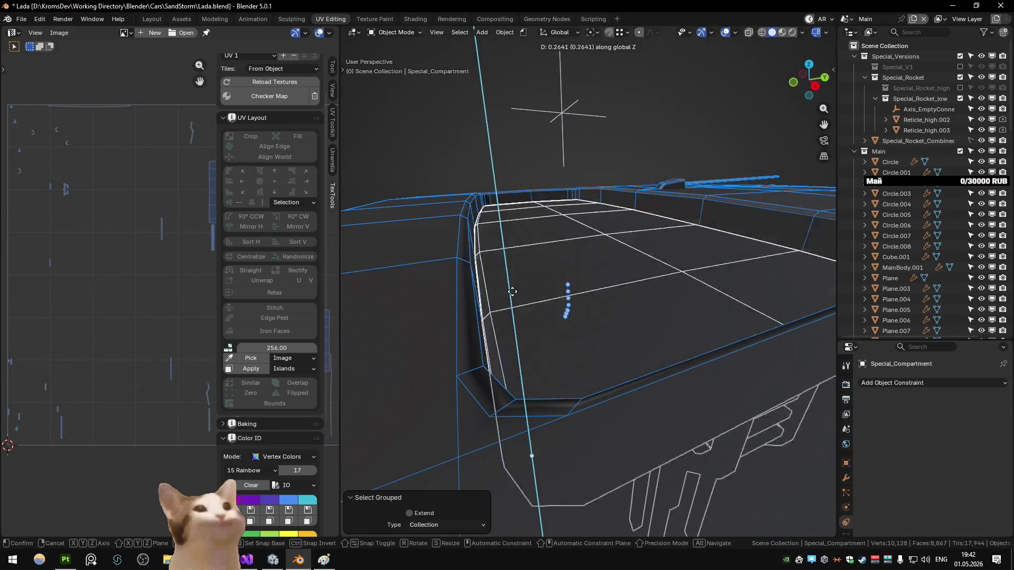
pyautogui.click(491, 235)
pyautogui.press('g')
pyautogui.press('z')
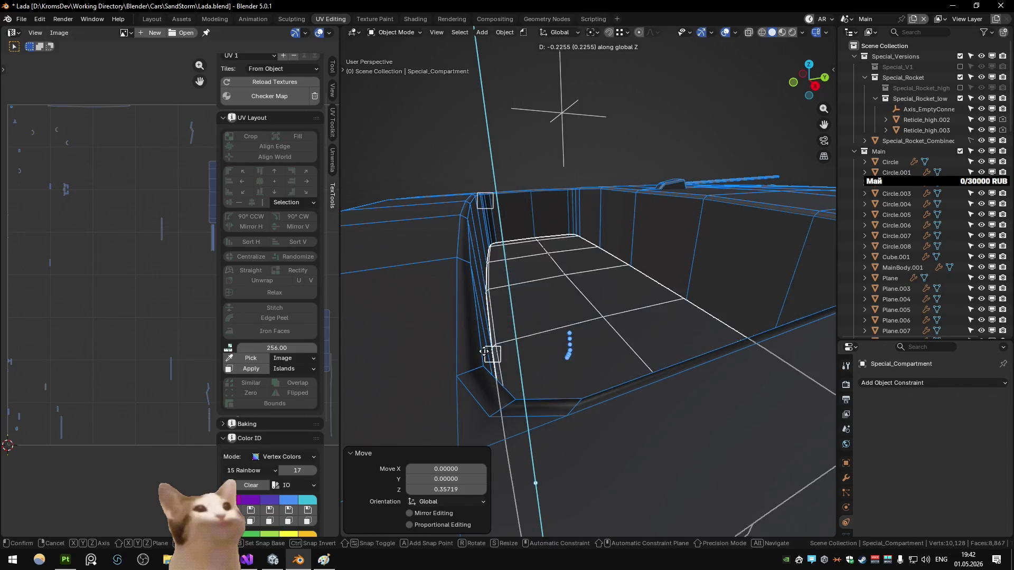
pyautogui.click(489, 364)
pyautogui.moveTo(489, 364)
pyautogui.mouseDown()
pyautogui.moveTo(473, 344)
pyautogui.moveTo(517, 341)
pyautogui.mouseUp()
# Step: Make a final -0.00266 Z move so the lid sits flush, then deselect and review the roof and rocket
pyautogui.press('g')
pyautogui.press('z')
pyautogui.click(502, 340)
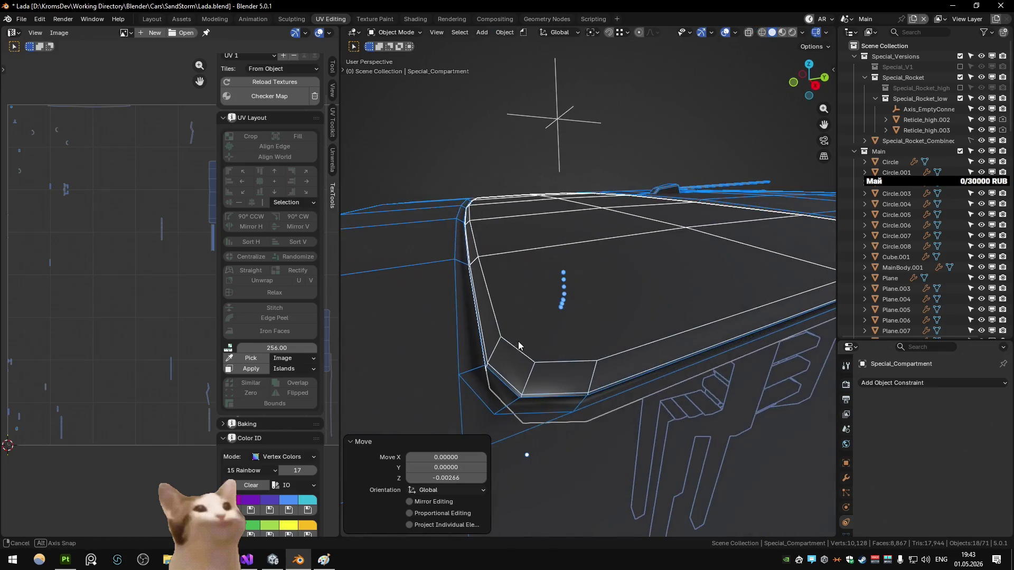
pyautogui.click(473, 158)
pyautogui.scroll(-3, 591, 248)
pyautogui.moveTo(591, 248)
pyautogui.mouseDown()
pyautogui.moveTo(617, 299)
pyautogui.moveTo(639, 296)
pyautogui.moveTo(585, 295)
pyautogui.moveTo(656, 300)
pyautogui.moveTo(632, 304)
pyautogui.mouseUp()
pyautogui.scroll(5, 597, 318)
pyautogui.scroll(-5, 630, 303)
pyautogui.scroll(-1, 630, 303)
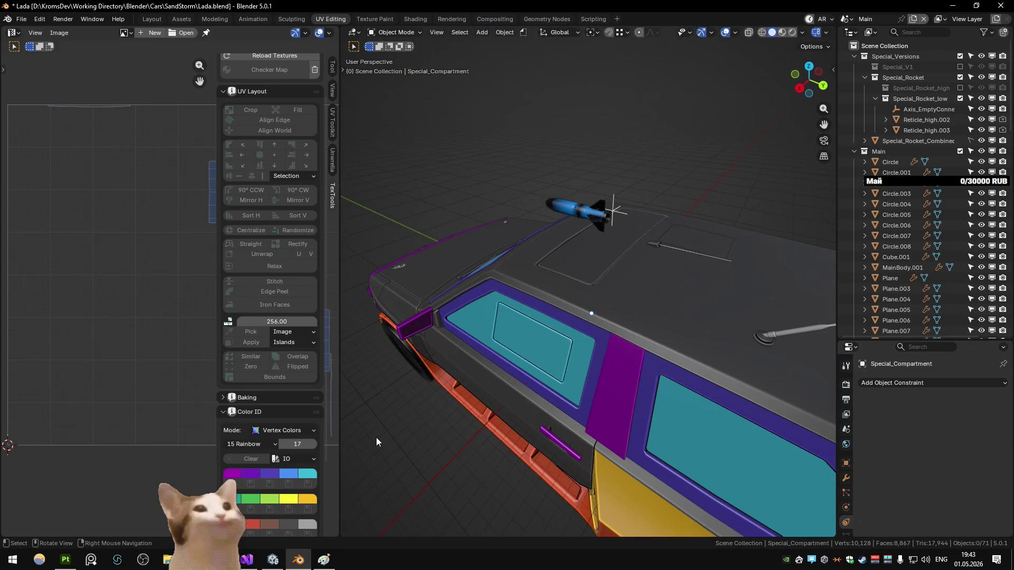
# Step: Return from the Start menu and Visual Studio to Blender, save Lada.blend, and select the roof lid
pyautogui.press('super')
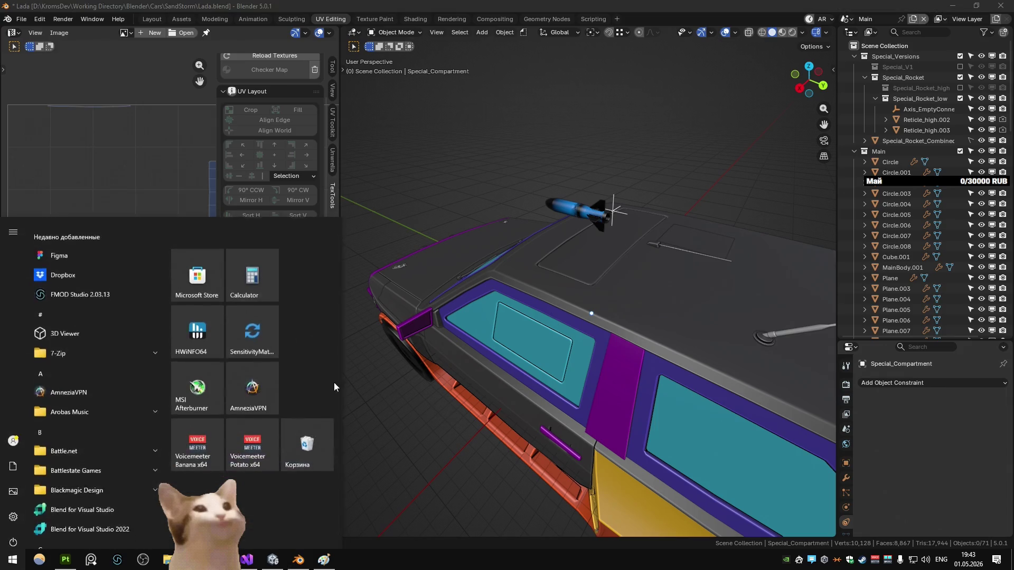
pyautogui.click(63, 275)
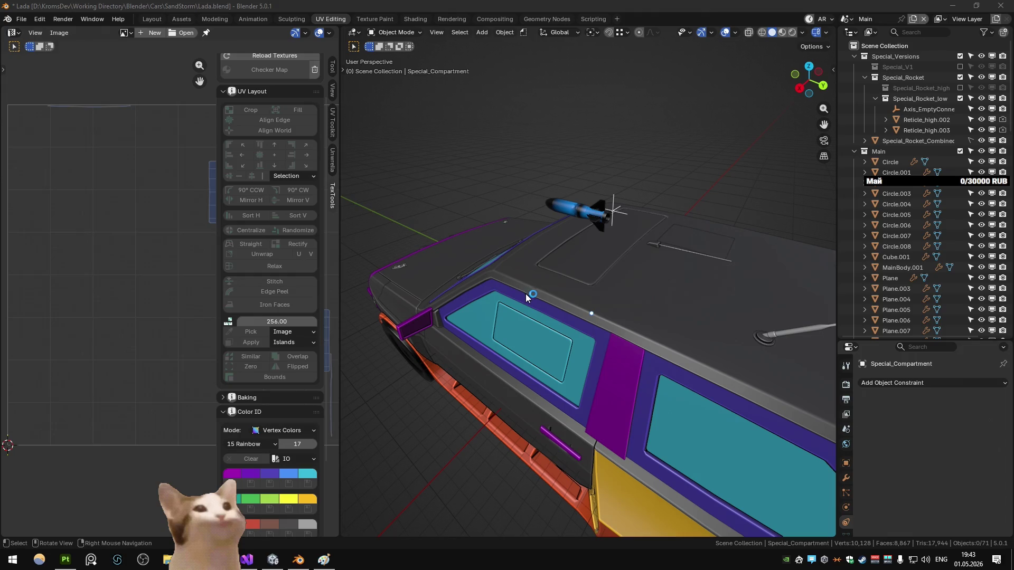
pyautogui.click(247, 560)
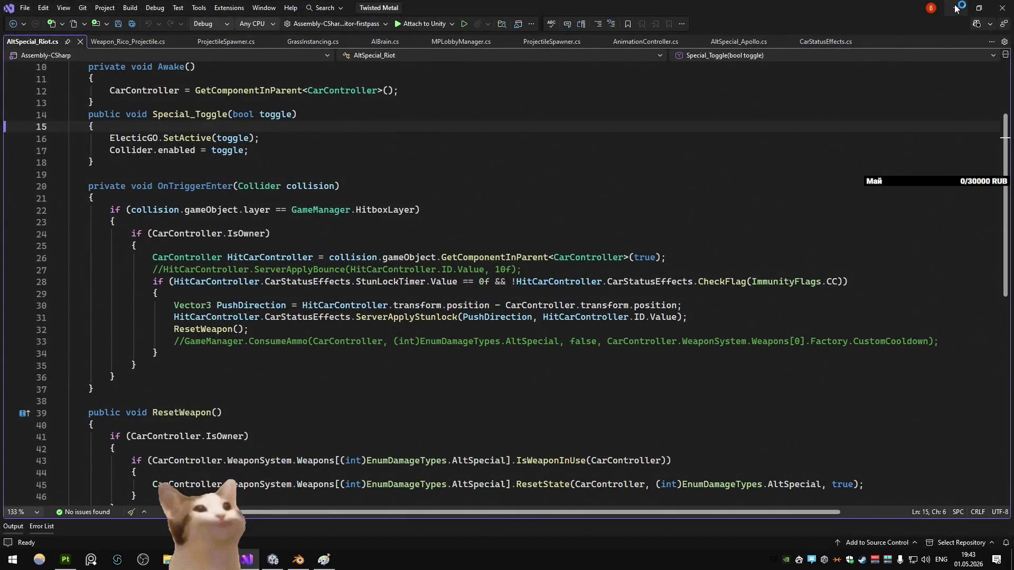
pyautogui.hotkey('alt', 'Tab')
pyautogui.hotkey('ctrl', 's')
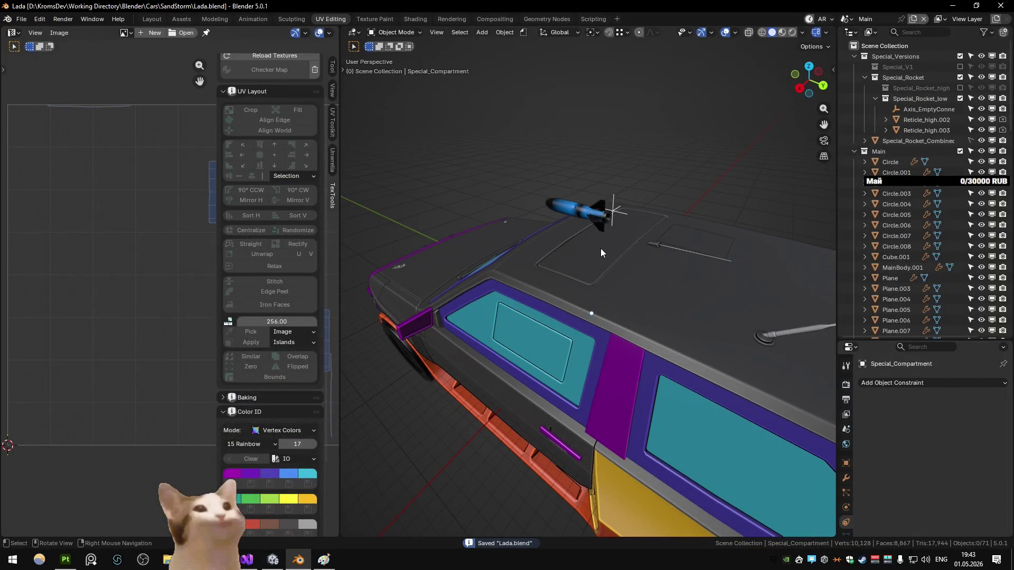
pyautogui.click(600, 248)
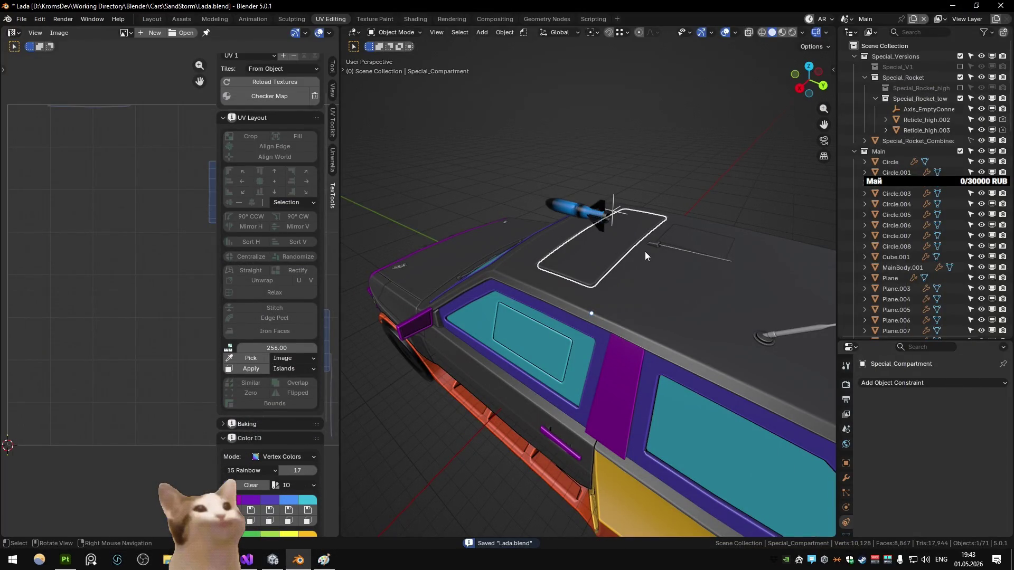
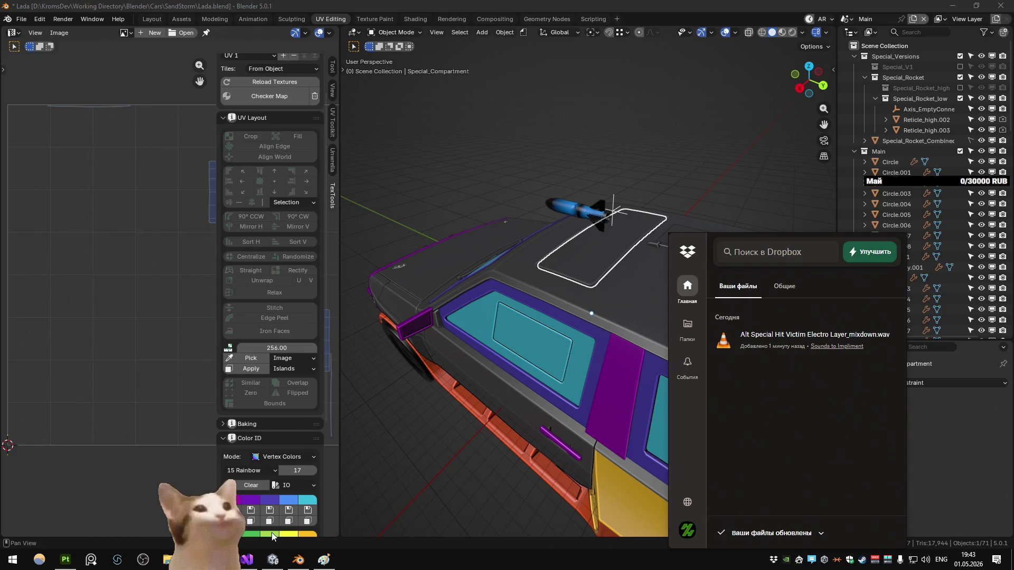
# Step: Dismiss the Dropbox popup and bring up the Kromgame.fspro project's Assets list in FMOD Studio
pyautogui.click(117, 559)
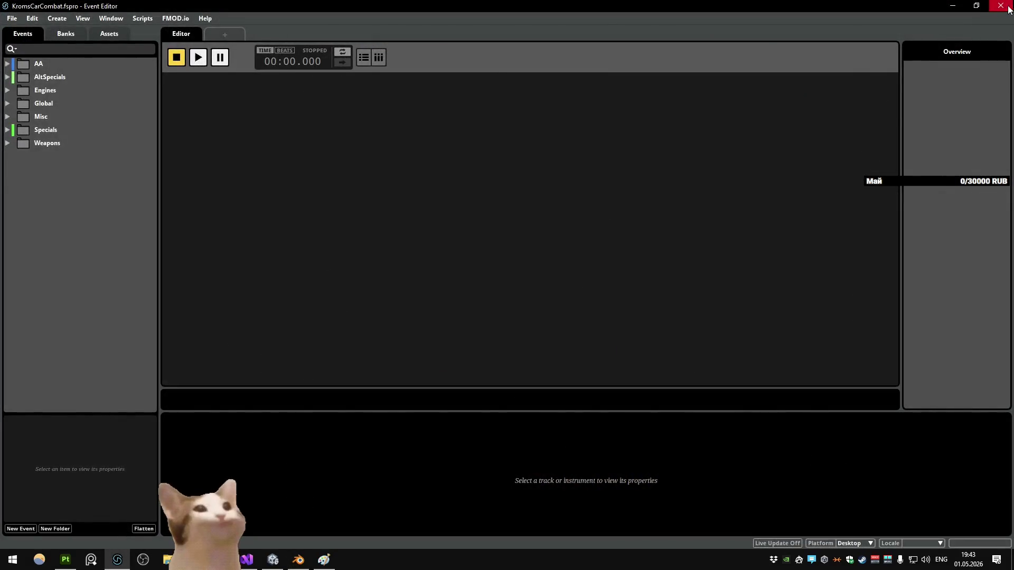
pyautogui.click(1008, 10)
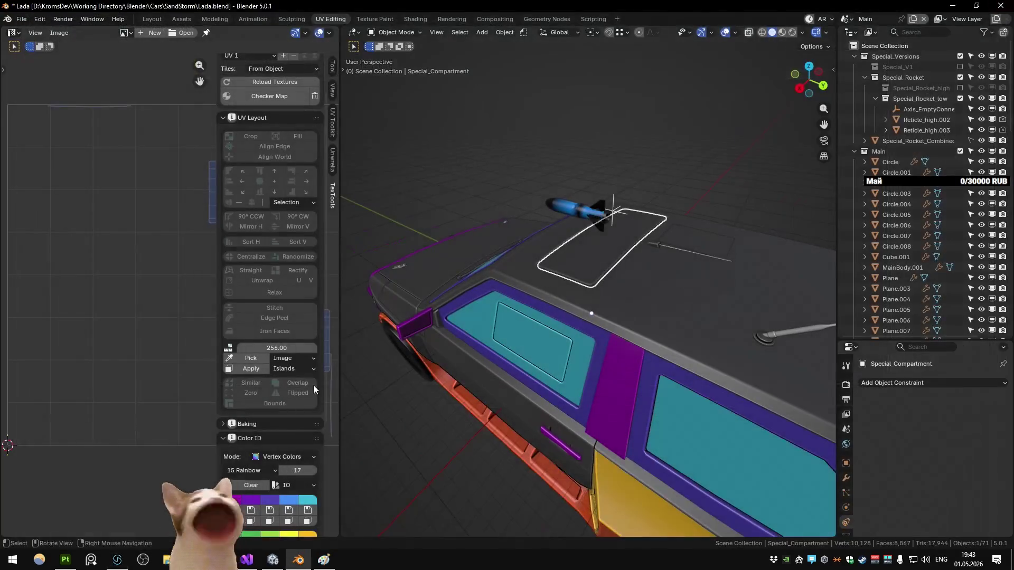
pyautogui.rightClick(117, 560)
pyautogui.click(94, 479)
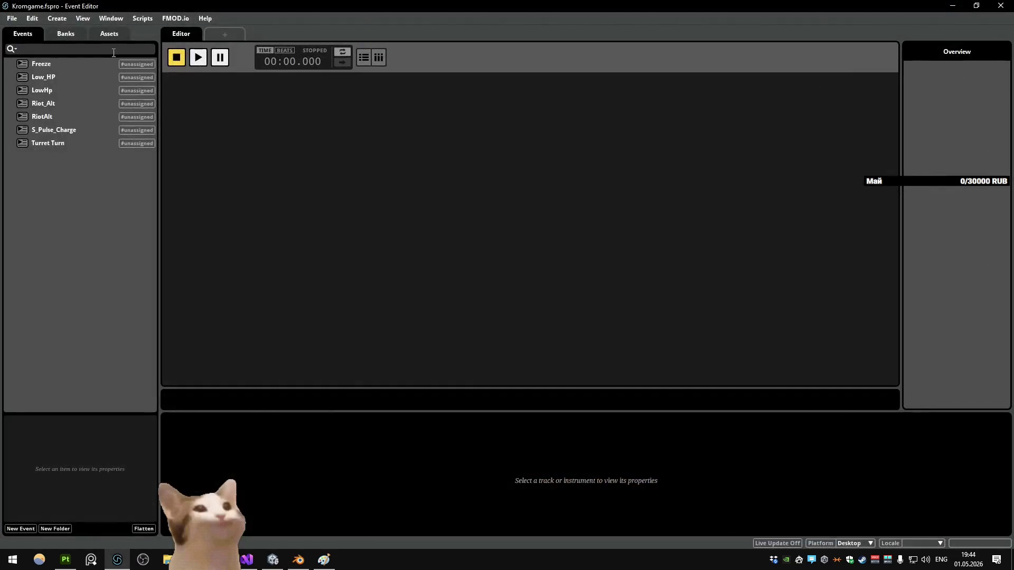
pyautogui.click(109, 34)
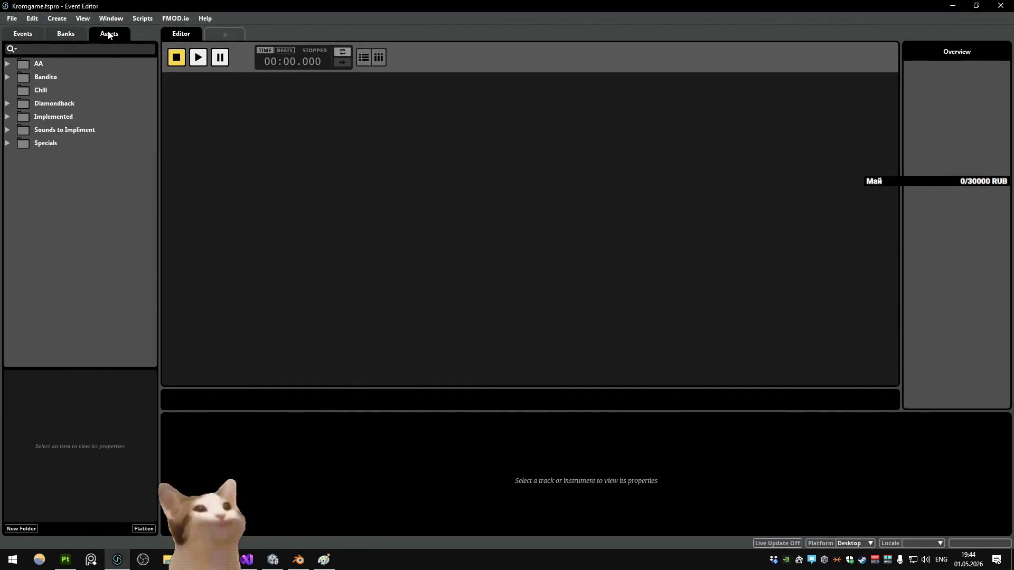
# Step: Expand Sounds to Impliment and alternately preview the Alt Special mixdown and Riot Alt Shock Hit sounds
pyautogui.doubleClick(40, 130)
pyautogui.click(75, 145)
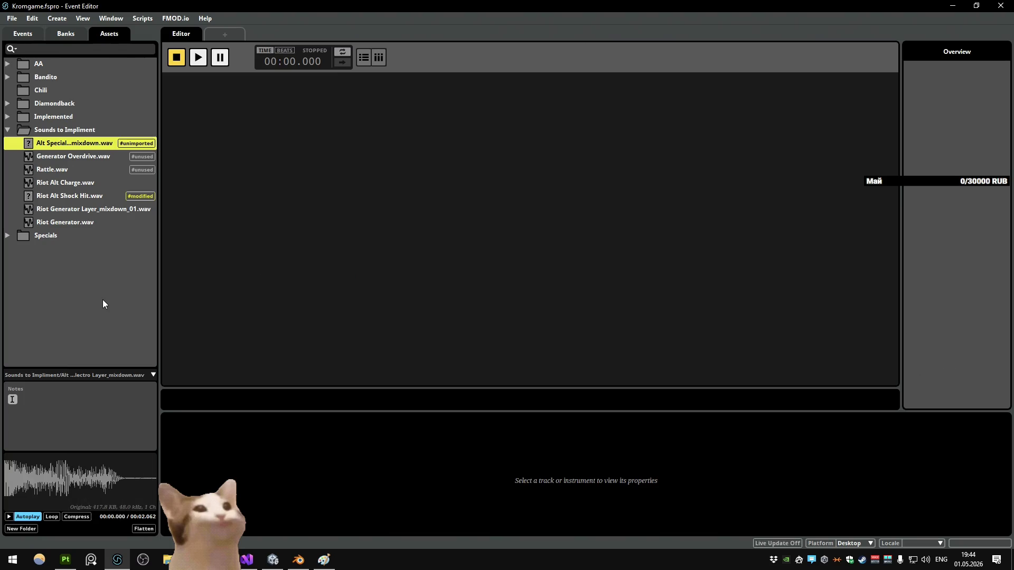
pyautogui.click(85, 196)
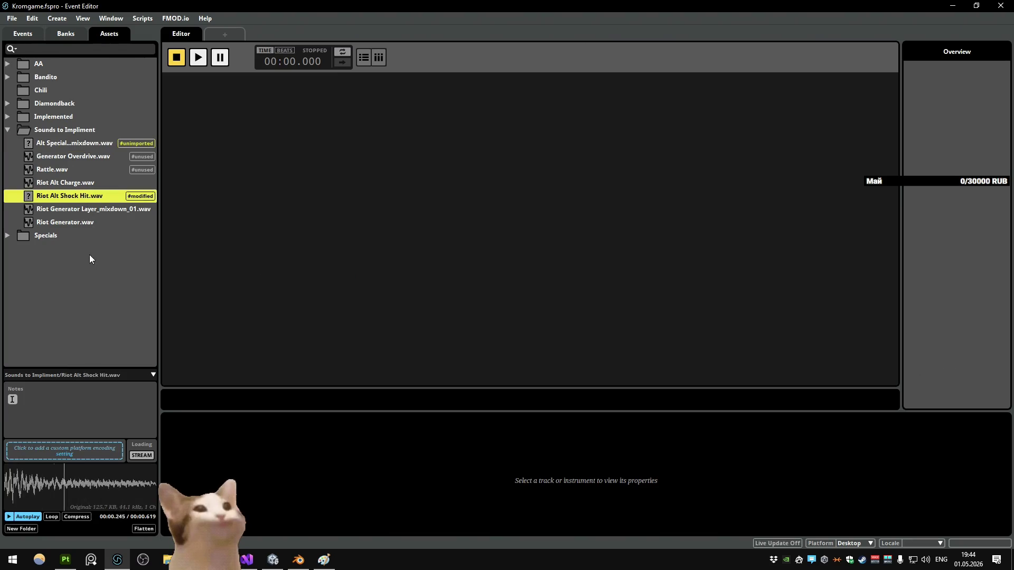
pyautogui.click(89, 143)
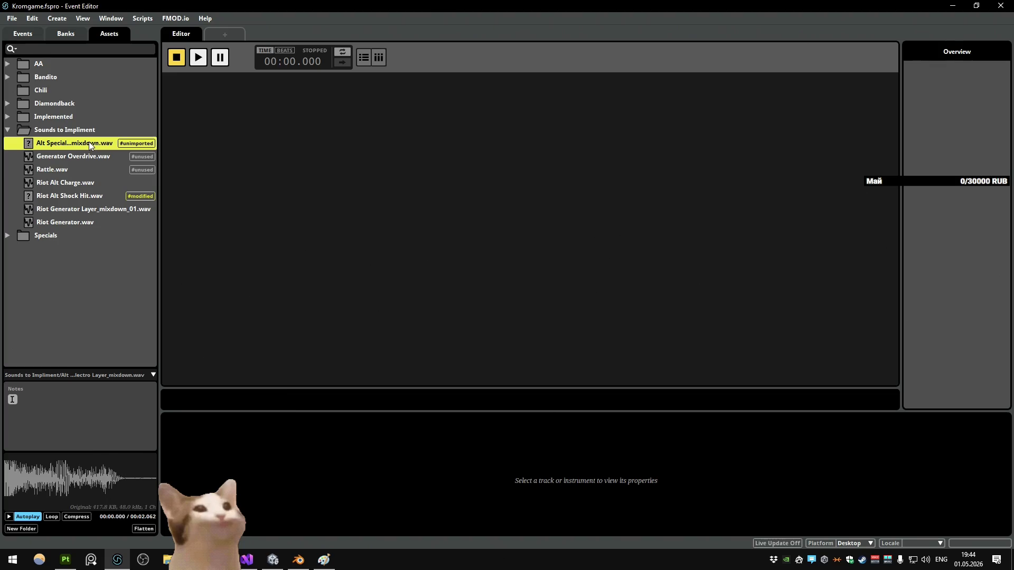
pyautogui.click(94, 199)
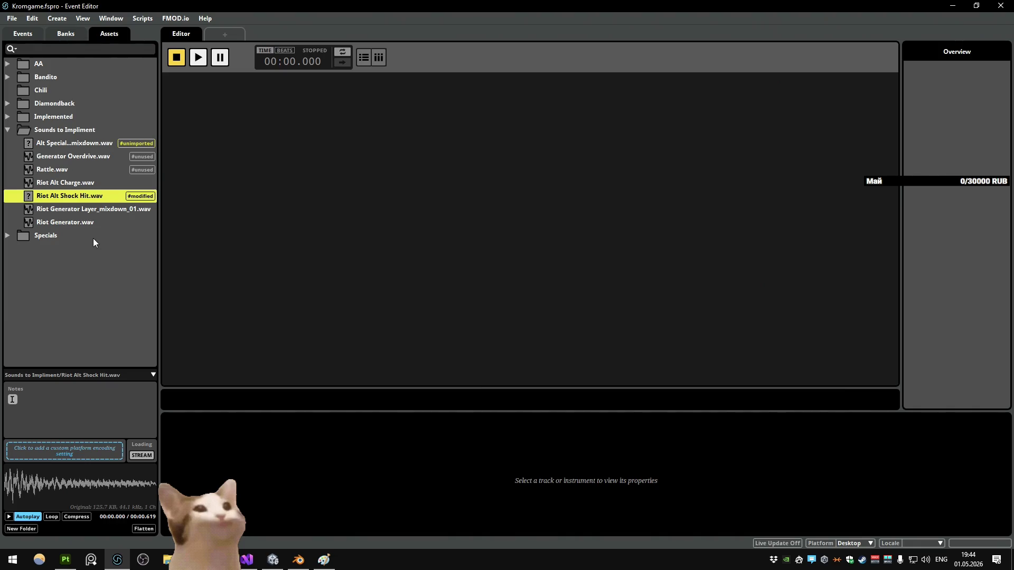
pyautogui.click(81, 144)
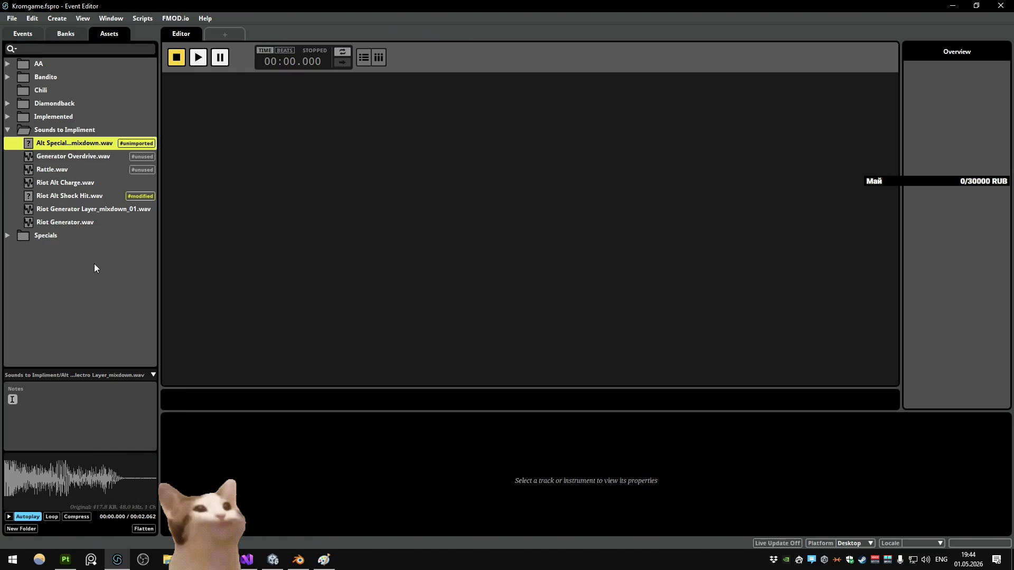
pyautogui.click(89, 196)
pyautogui.click(83, 143)
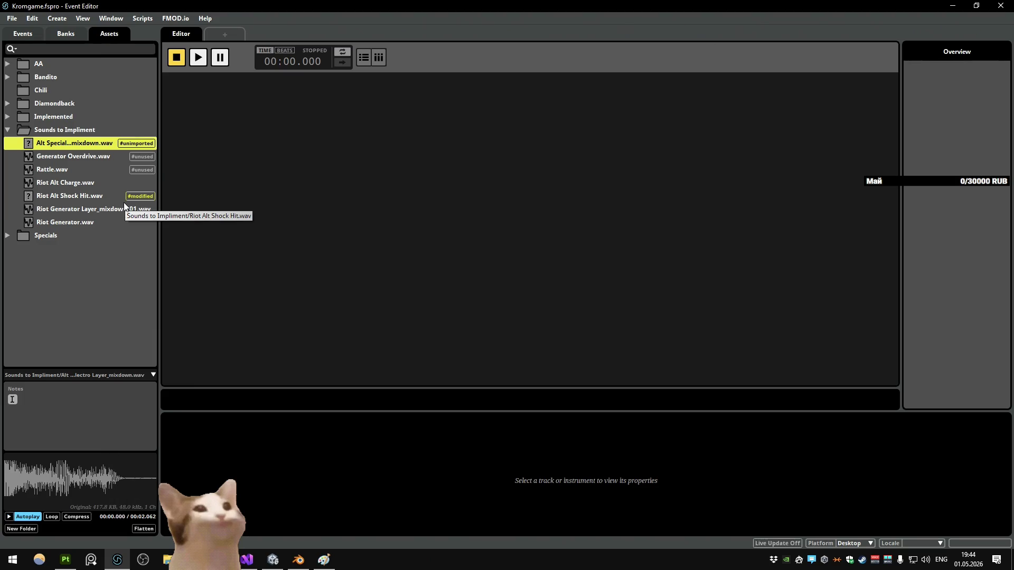
pyautogui.click(69, 196)
# Step: Audition the Alt Special mixdown and Riot Alt Shock Hit a few more times, then close FMOD Studio
pyautogui.click(85, 275)
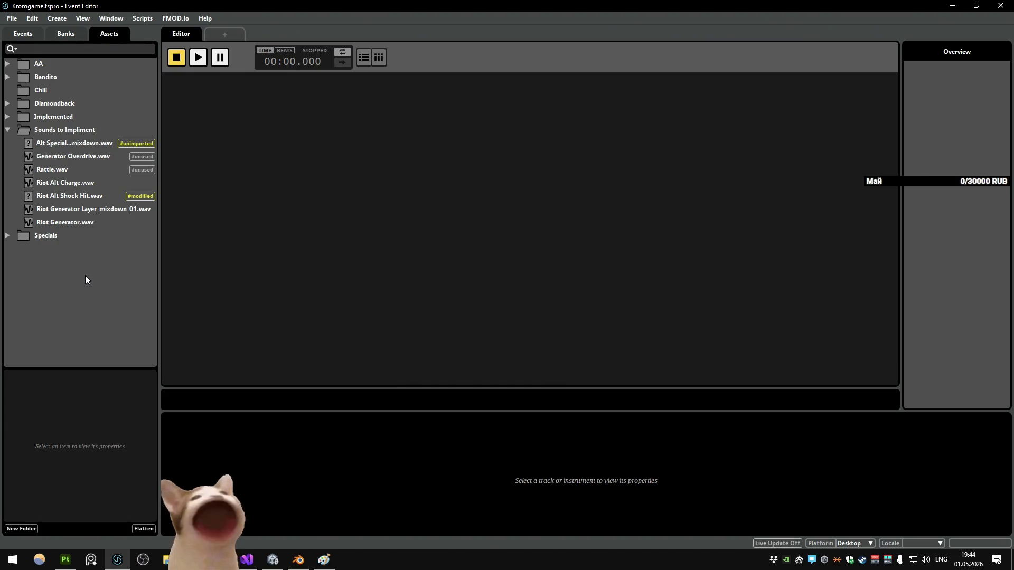
pyautogui.click(84, 145)
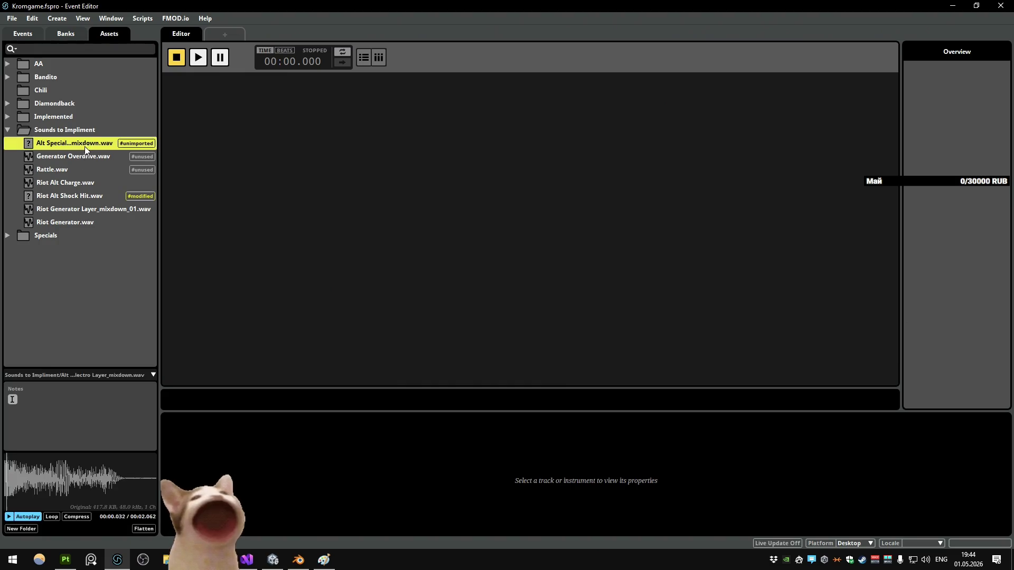
pyautogui.click(83, 268)
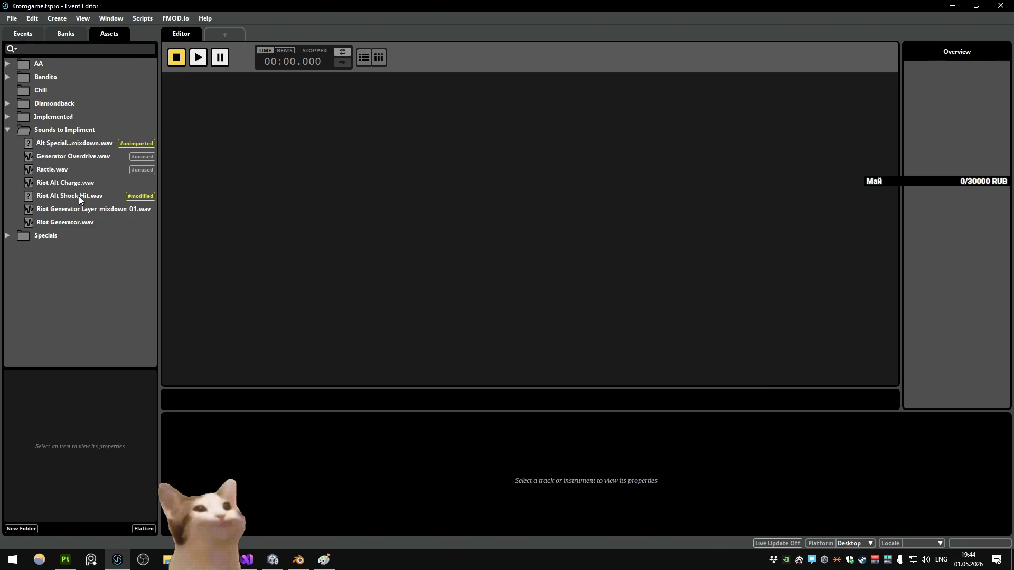
pyautogui.click(78, 195)
pyautogui.click(87, 269)
pyautogui.click(78, 148)
pyautogui.click(78, 283)
pyautogui.click(80, 140)
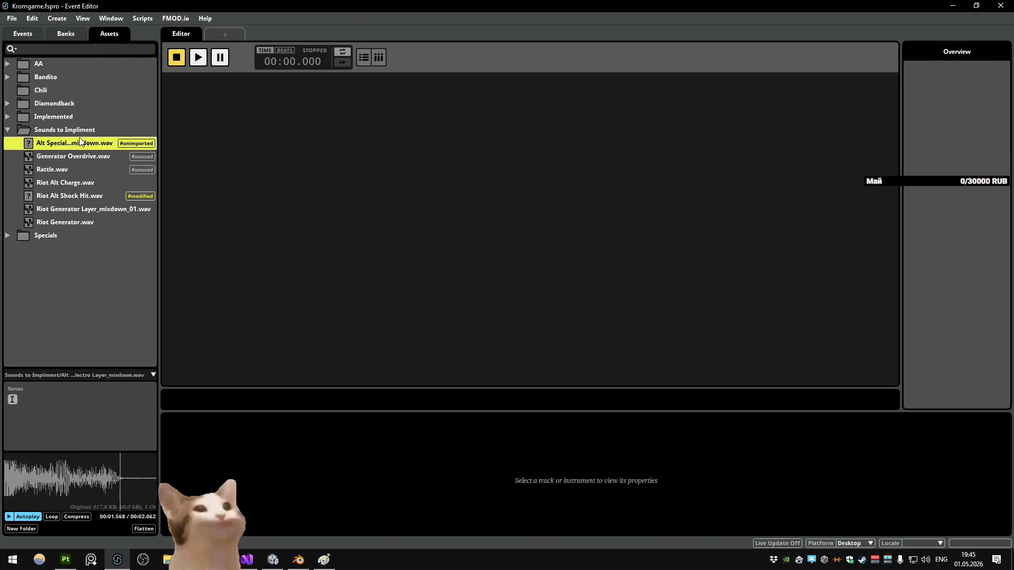
pyautogui.click(87, 246)
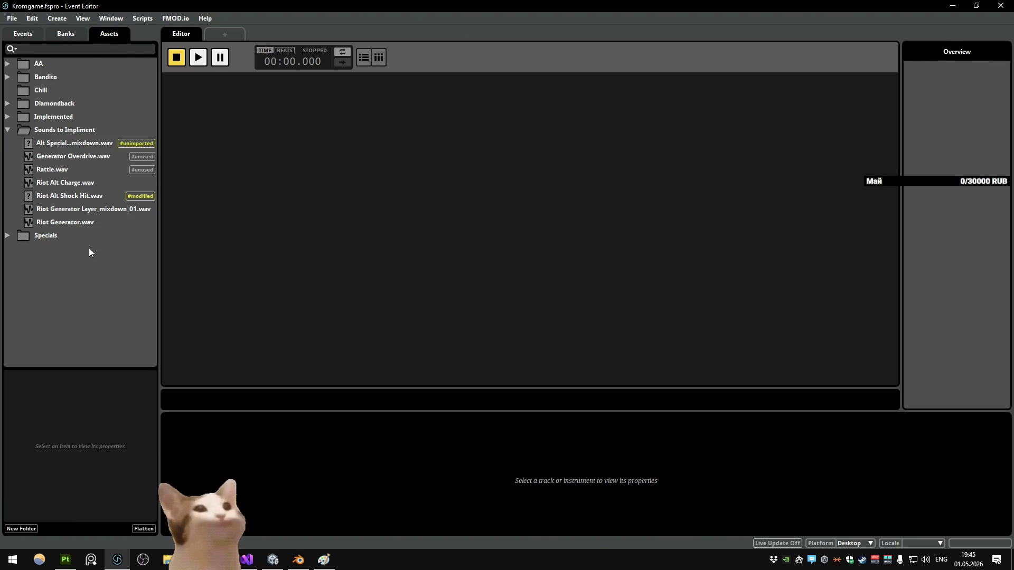
pyautogui.click(1000, 6)
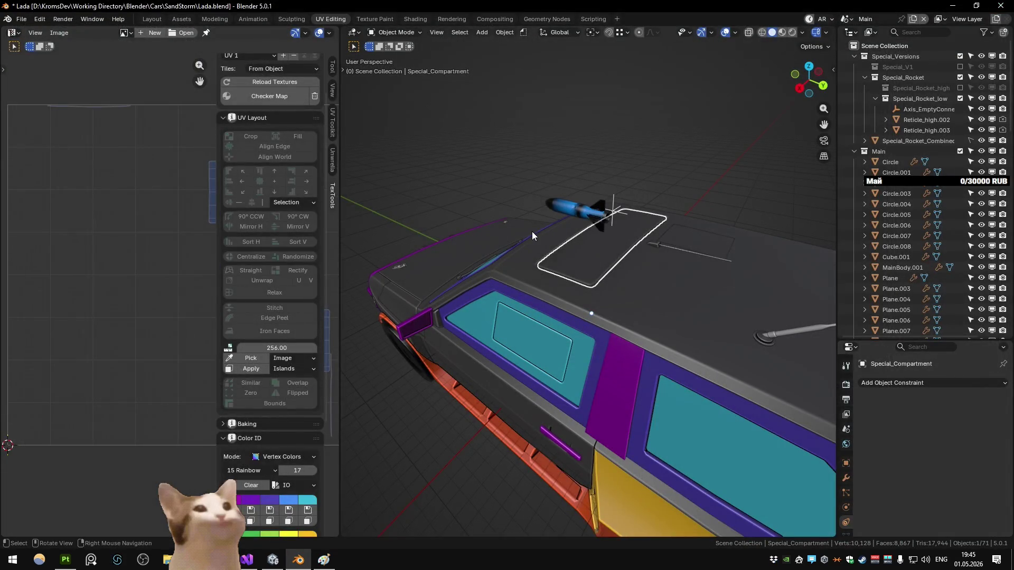
pyautogui.moveTo(626, 351)
pyautogui.mouseDown()
pyautogui.moveTo(576, 314)
pyautogui.moveTo(658, 264)
pyautogui.moveTo(581, 280)
pyautogui.moveTo(630, 284)
pyautogui.moveTo(604, 281)
pyautogui.moveTo(597, 341)
pyautogui.moveTo(588, 313)
pyautogui.mouseUp()
pyautogui.hotkey('alt', 'z')
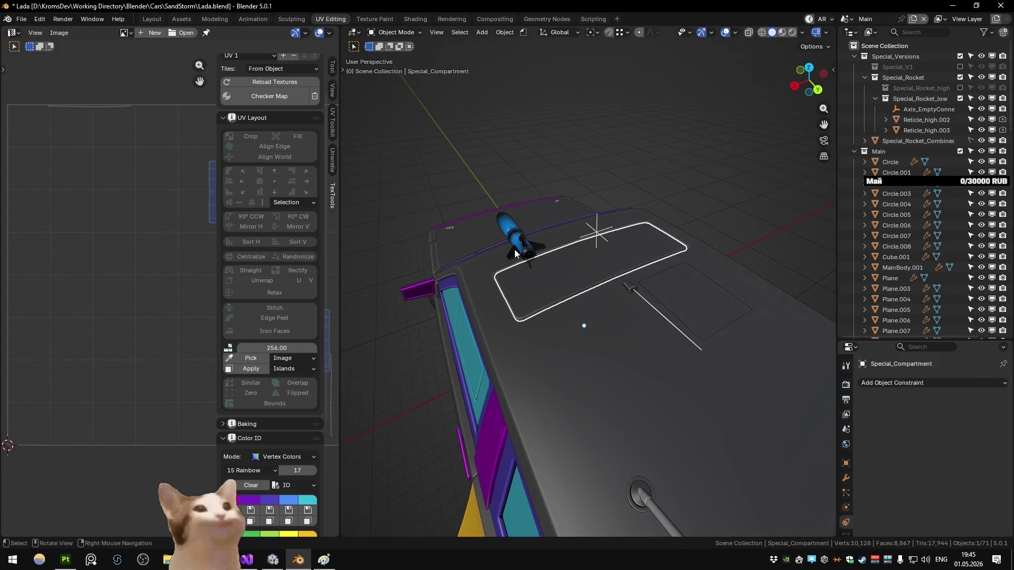
pyautogui.click(514, 249)
pyautogui.moveTo(514, 249)
pyautogui.mouseDown()
pyautogui.moveTo(564, 178)
pyautogui.moveTo(531, 255)
pyautogui.moveTo(598, 207)
pyautogui.moveTo(543, 220)
pyautogui.moveTo(540, 234)
pyautogui.moveTo(644, 220)
pyautogui.moveTo(579, 222)
pyautogui.moveTo(549, 240)
pyautogui.mouseUp()
pyautogui.click(599, 207)
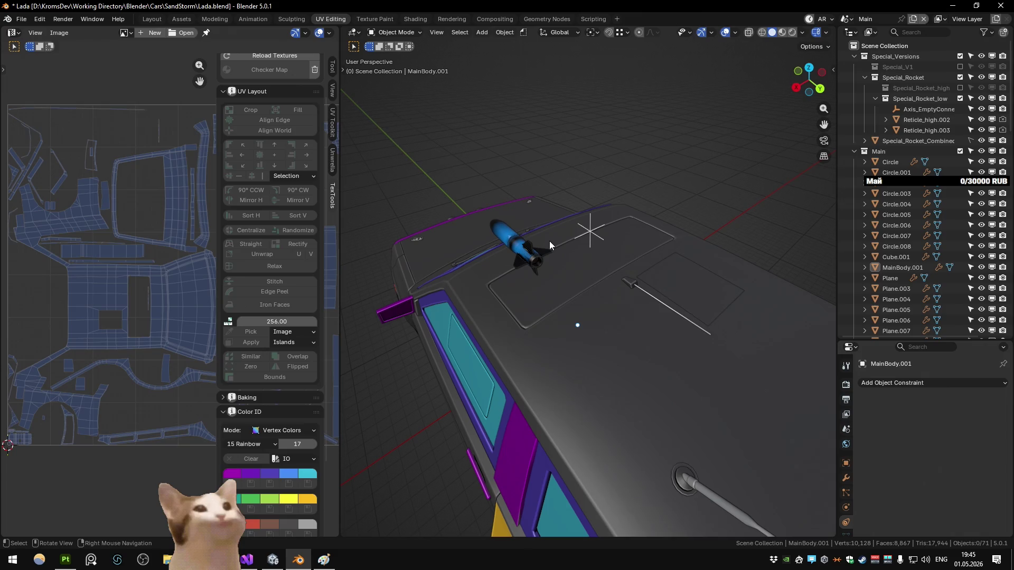
# Step: Select Special_Compartment and the 17 objects grouped with it, framing the roof rack
pyautogui.click(564, 283)
pyautogui.press('KP_Decimal')
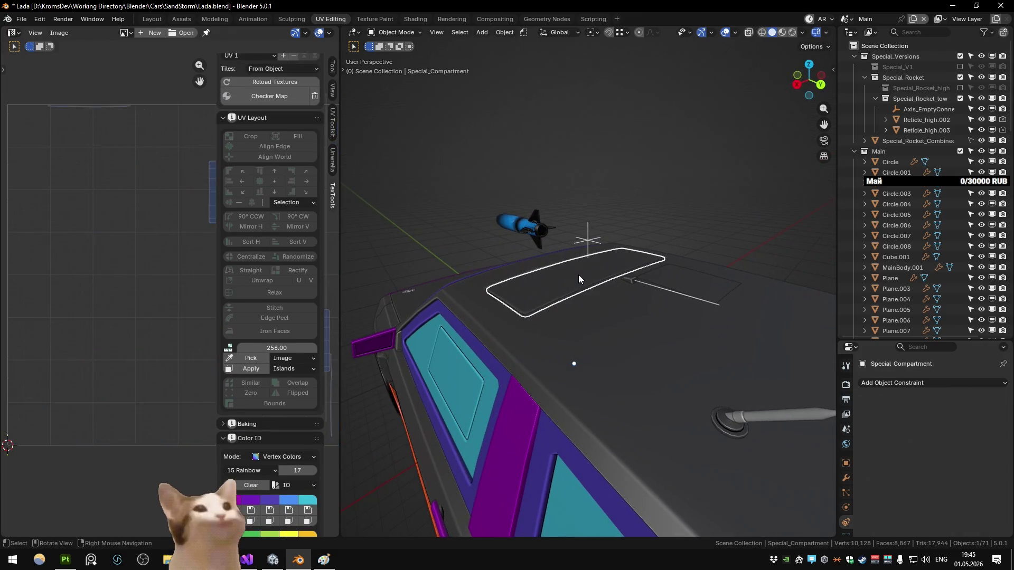
pyautogui.hotkey('shift', 'g')
pyautogui.click(578, 274)
pyautogui.press('KP_Decimal')
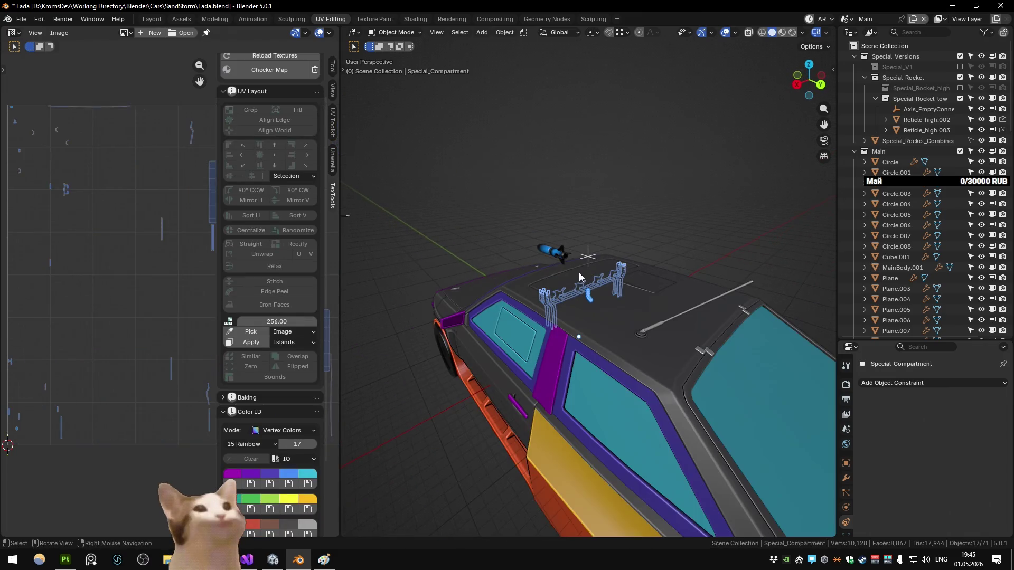
pyautogui.moveTo(578, 273)
pyautogui.mouseDown()
pyautogui.moveTo(446, 273)
pyautogui.moveTo(554, 268)
pyautogui.moveTo(608, 280)
pyautogui.moveTo(531, 297)
pyautogui.moveTo(533, 287)
pyautogui.mouseUp()
# Step: Add Special_Axis to the selection and move the rack parts 2 units along X
pyautogui.press('g')
pyautogui.press('x')
pyautogui.press('1')
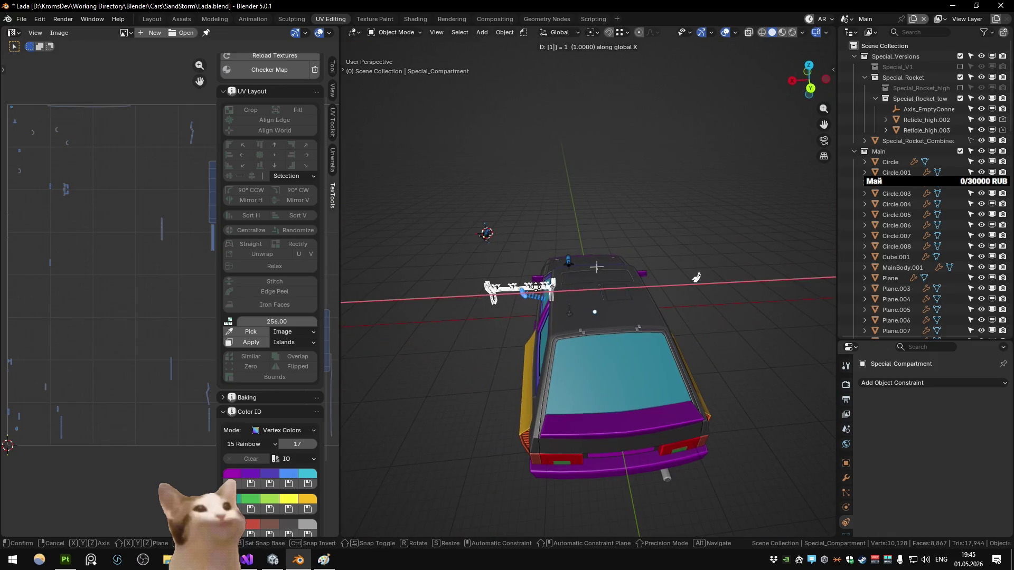
pyautogui.press('Escape')
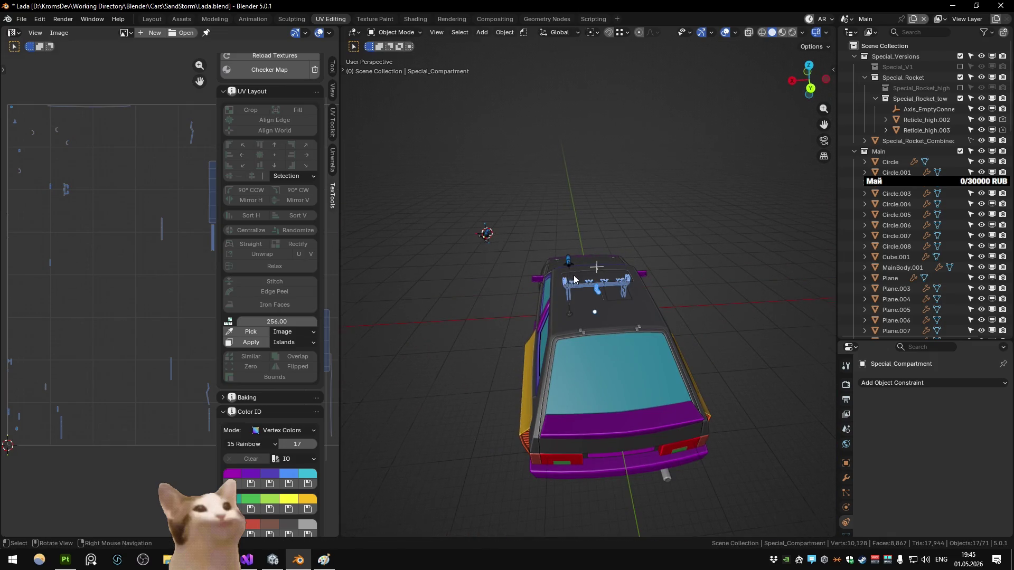
pyautogui.scroll(3, 574, 275)
pyautogui.hotkey('ctrl', 'z')
pyautogui.press('g')
pyautogui.press('x')
pyautogui.press('1')
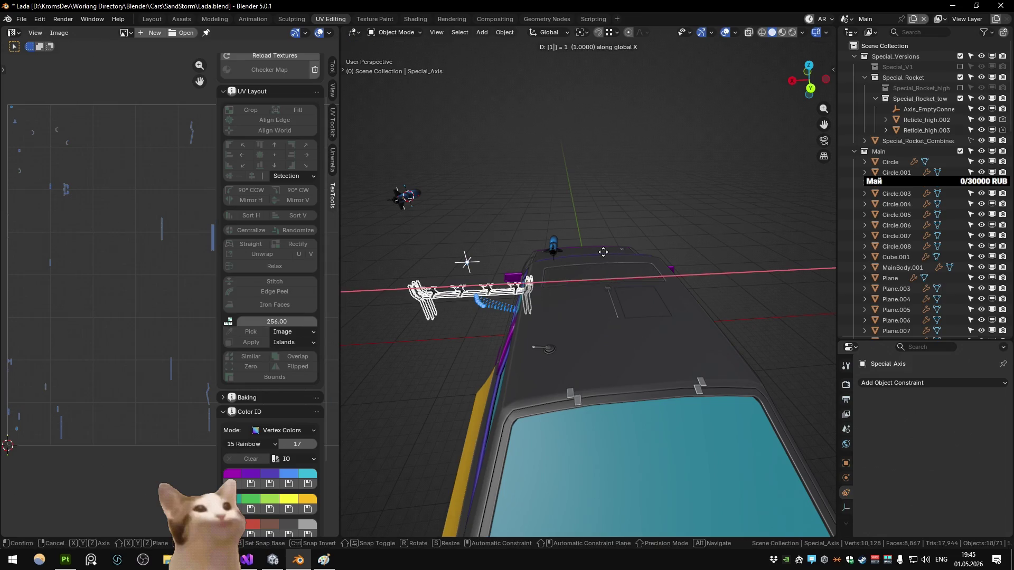
pyautogui.press('BackSpace')
pyautogui.write('2')
pyautogui.press('Return')
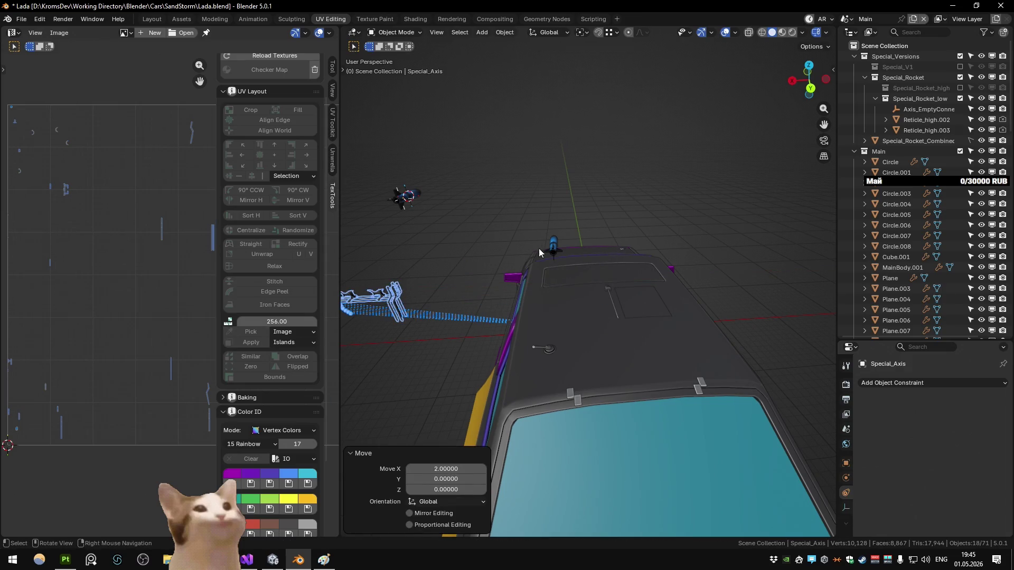
pyautogui.moveTo(538, 248); pyautogui.dragTo(664, 244)
# Step: From the Substance scene, export all car meshes to Substance 3D Painter
pyautogui.hotkey('ctrl', 'pagedown')
pyautogui.rightClick(674, 229)
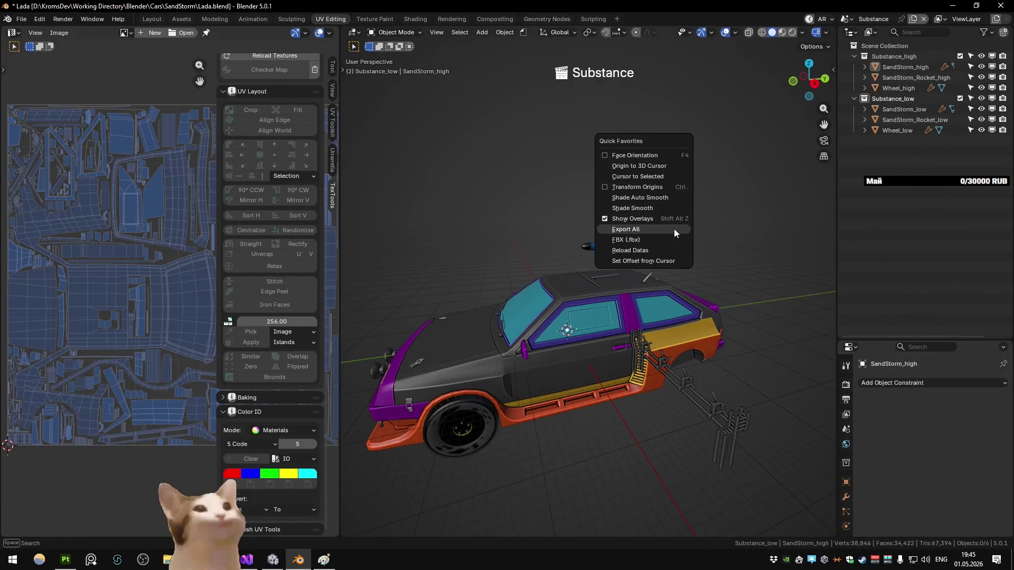
pyautogui.hotkey('alt', 'Tab')
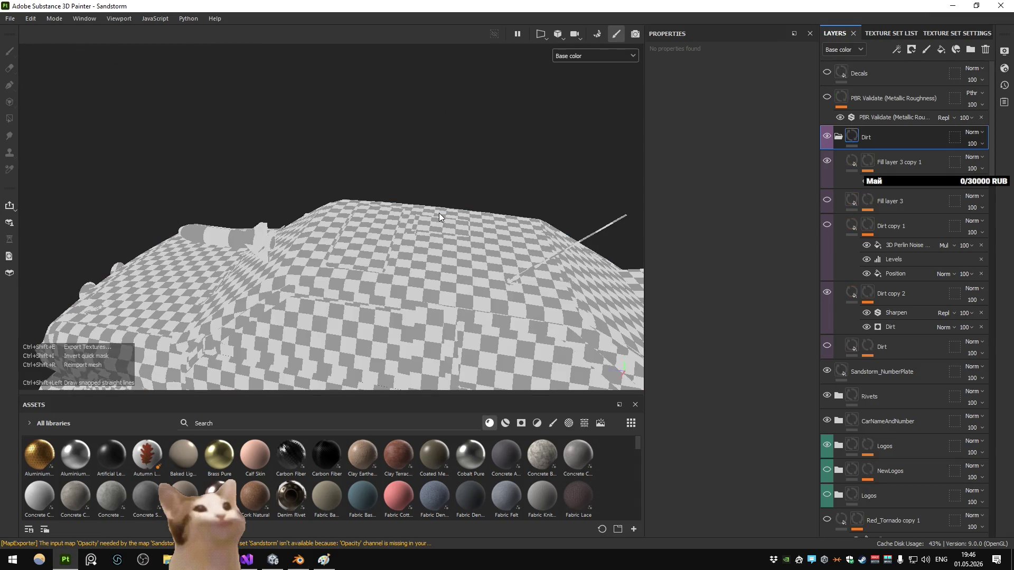
# Step: View the reloaded Sandstorm car with full materials in the viewport
pyautogui.click(592, 56)
pyautogui.click(575, 84)
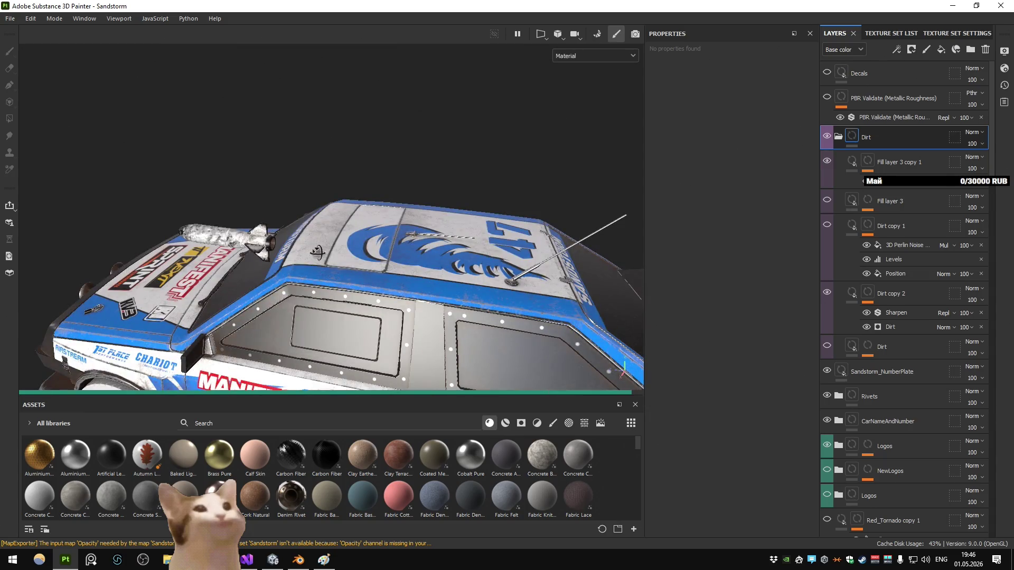
pyautogui.moveTo(544, 146)
pyautogui.mouseDown()
pyautogui.moveTo(411, 214)
pyautogui.moveTo(444, 205)
pyautogui.mouseUp()
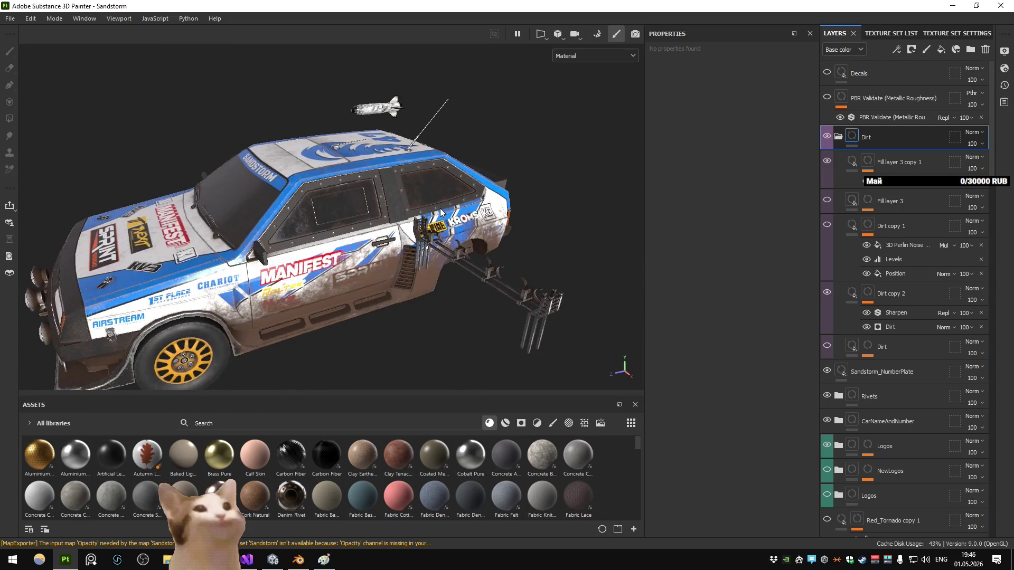
# Step: Bake ambient occlusion with Max Occluder Distance 1, then return to painting mode
pyautogui.hotkey('ctrl', 'b')
pyautogui.click(644, 388)
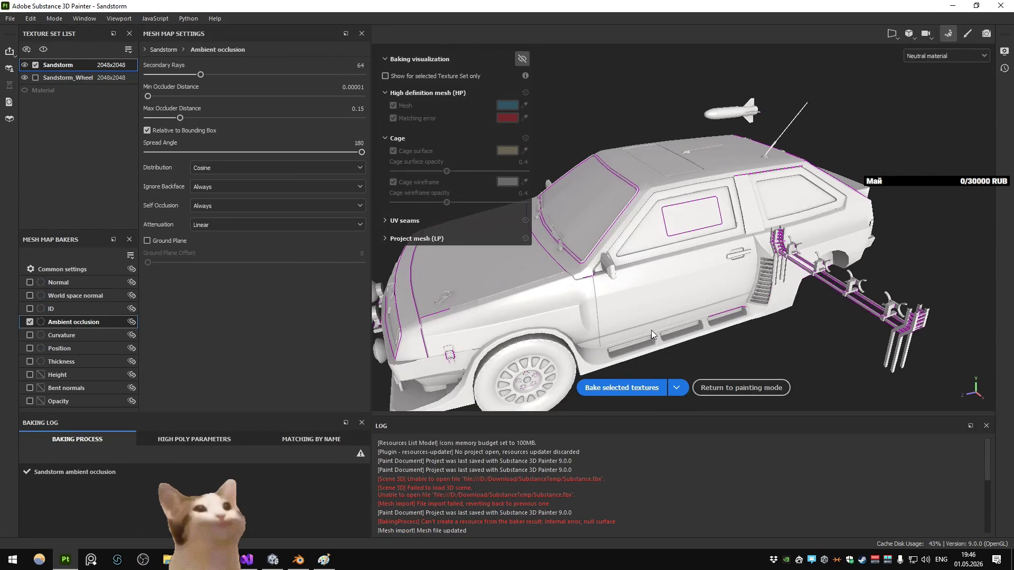
pyautogui.moveTo(189, 115); pyautogui.dragTo(370, 117)
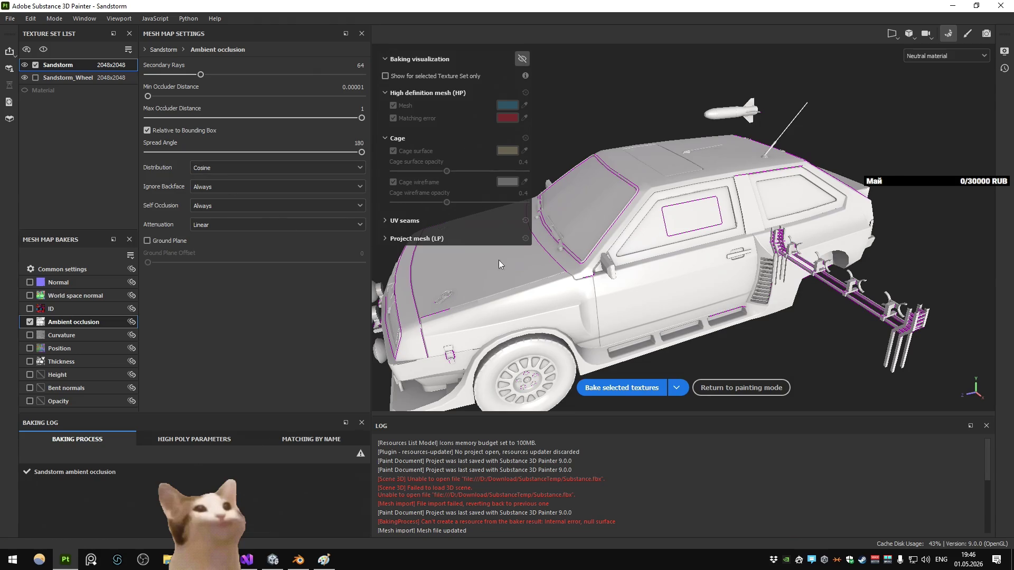
pyautogui.click(622, 387)
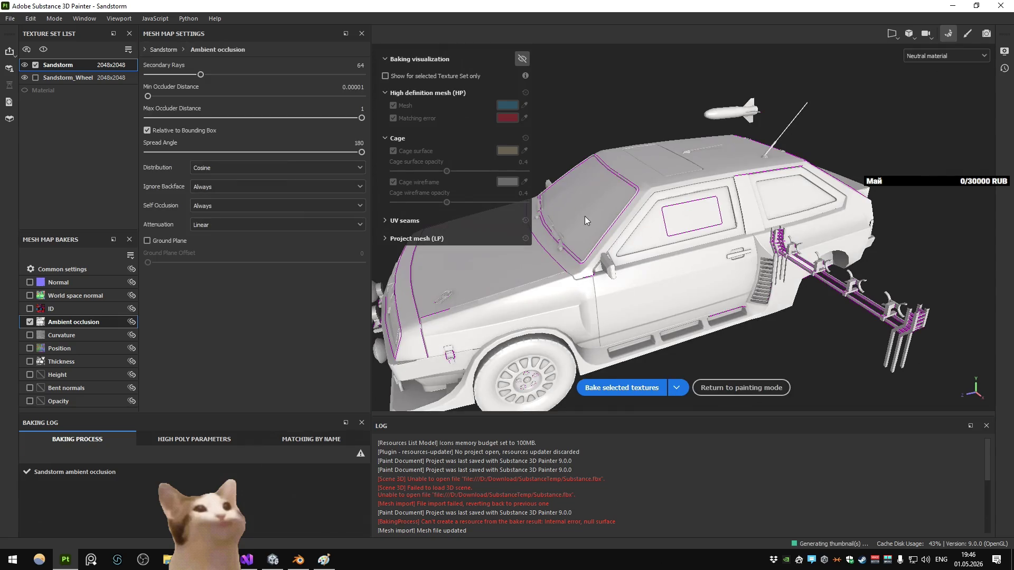
pyautogui.press('F9')
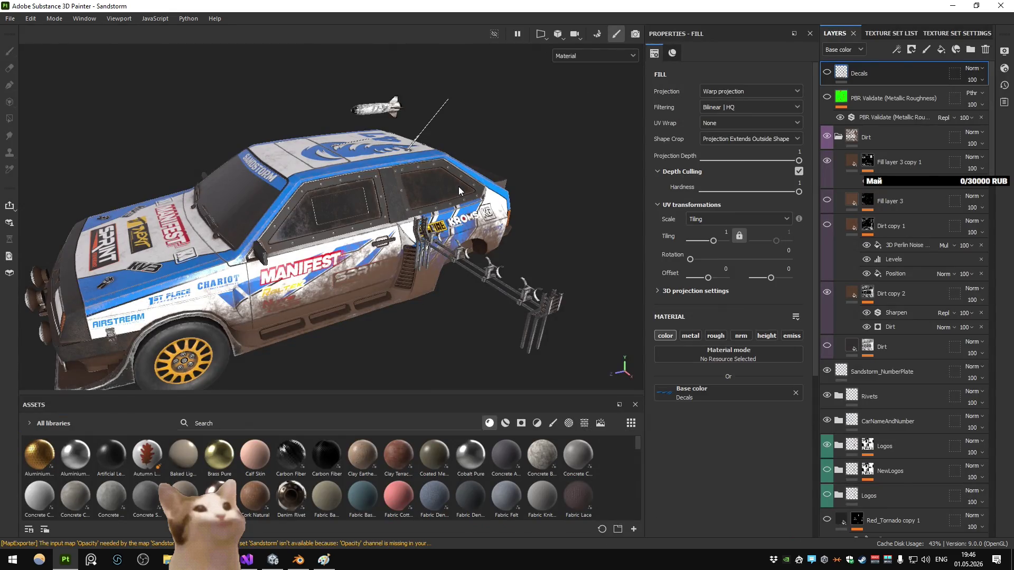
# Step: Inspect the textured car's roof, then switch back to Blender and view the car from the rear
pyautogui.moveTo(459, 186)
pyautogui.mouseDown()
pyautogui.moveTo(253, 253)
pyautogui.moveTo(211, 177)
pyautogui.mouseUp()
pyautogui.scroll(5, 341, 199)
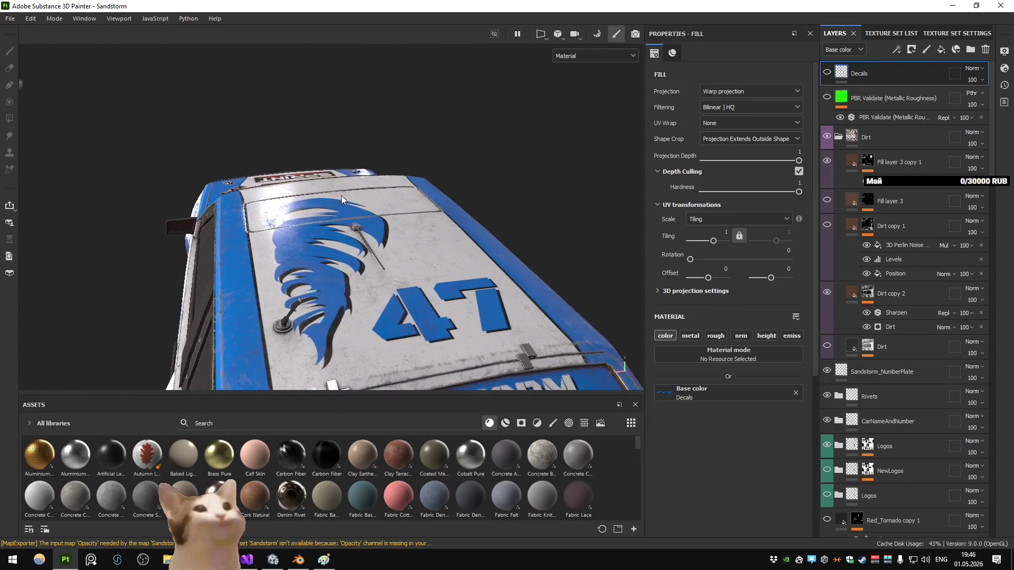
pyautogui.moveTo(341, 199)
pyautogui.mouseDown()
pyautogui.moveTo(301, 158)
pyautogui.moveTo(371, 182)
pyautogui.moveTo(343, 200)
pyautogui.moveTo(362, 222)
pyautogui.mouseUp()
pyautogui.scroll(-5, 371, 182)
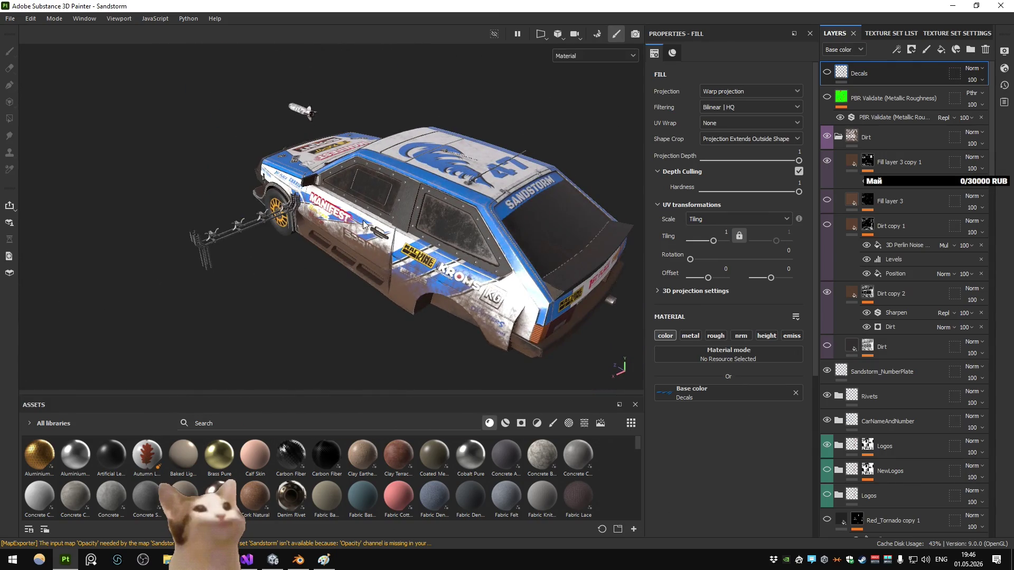
pyautogui.click(299, 560)
pyautogui.moveTo(610, 258)
pyautogui.mouseDown()
pyautogui.moveTo(478, 270)
pyautogui.moveTo(474, 312)
pyautogui.mouseUp()
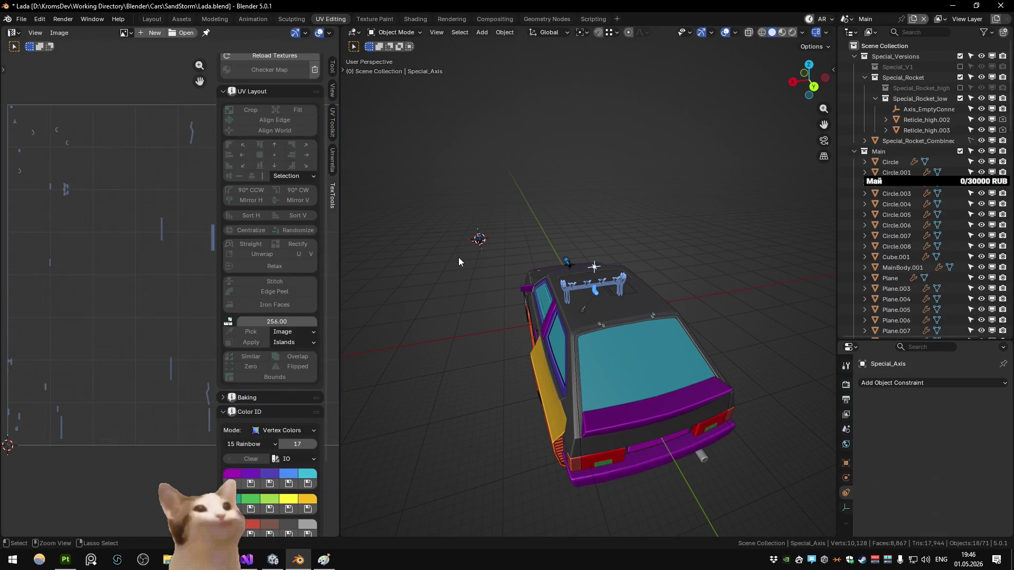
# Step: Select the car body, roof compartment and roof rack, cycling through the overlapping roof objects
pyautogui.click(570, 279)
pyautogui.moveTo(568, 207); pyautogui.dragTo(593, 223)
pyautogui.scroll(5, 587, 270)
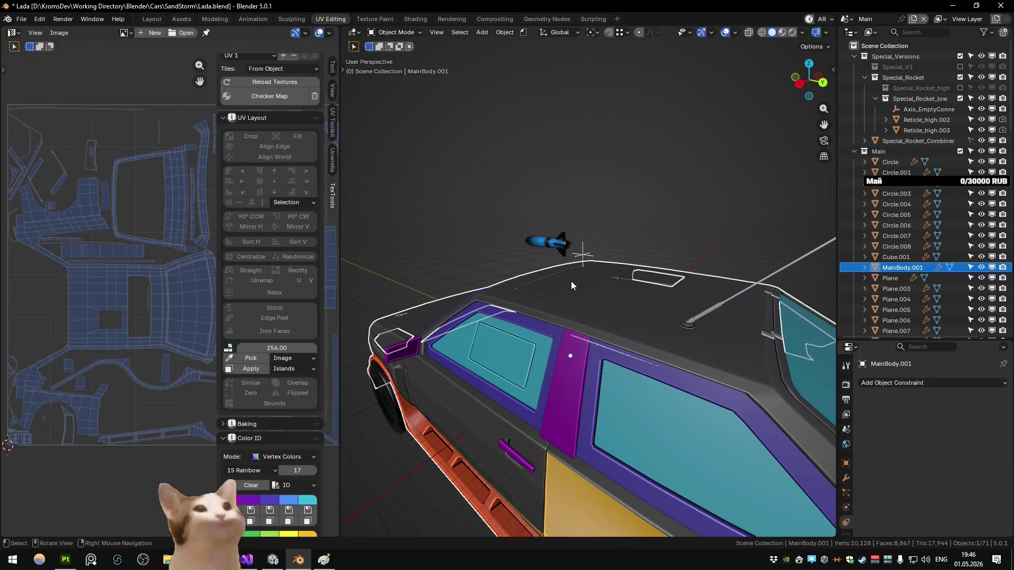
pyautogui.moveTo(571, 285)
pyautogui.mouseDown()
pyautogui.moveTo(594, 286)
pyautogui.moveTo(530, 293)
pyautogui.mouseUp()
pyautogui.click(603, 282)
pyautogui.moveTo(603, 282)
pyautogui.mouseDown()
pyautogui.moveTo(536, 255)
pyautogui.moveTo(644, 257)
pyautogui.moveTo(650, 284)
pyautogui.mouseUp()
pyautogui.click(649, 284)
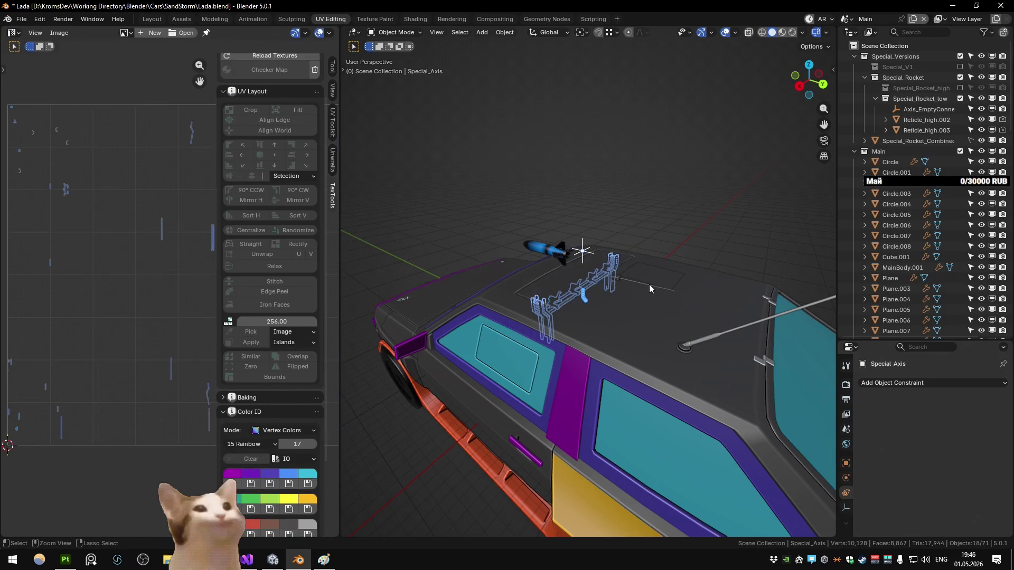
pyautogui.click(648, 284)
pyautogui.click(649, 284)
pyautogui.click(648, 284)
# Step: Toggle the compartment into Edit Mode and back, cycling among the roof objects
pyautogui.press('Tab')
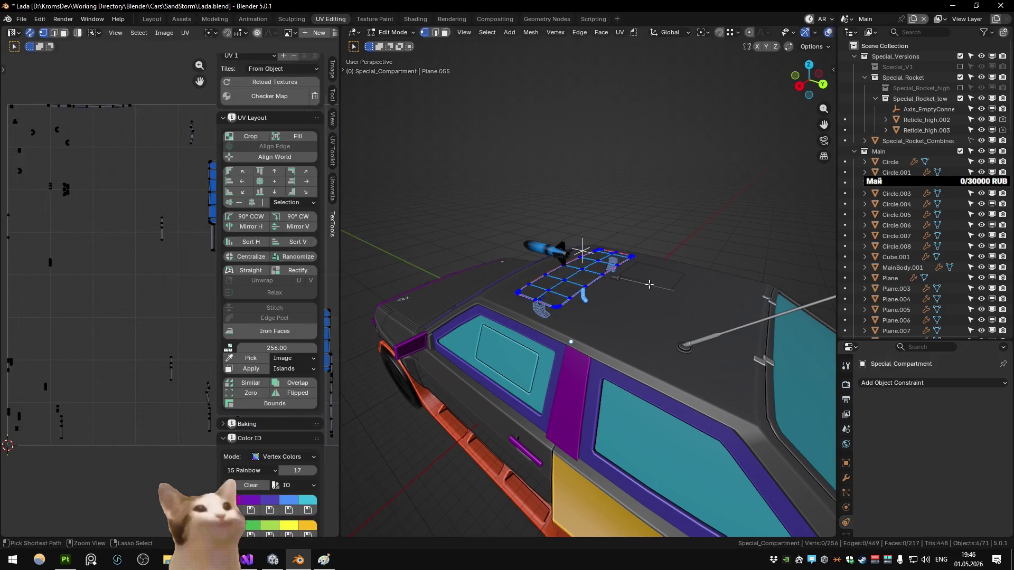
pyautogui.press('Tab')
pyautogui.click(648, 284)
pyautogui.click(649, 284)
pyautogui.press('Tab')
pyautogui.press('Tab')
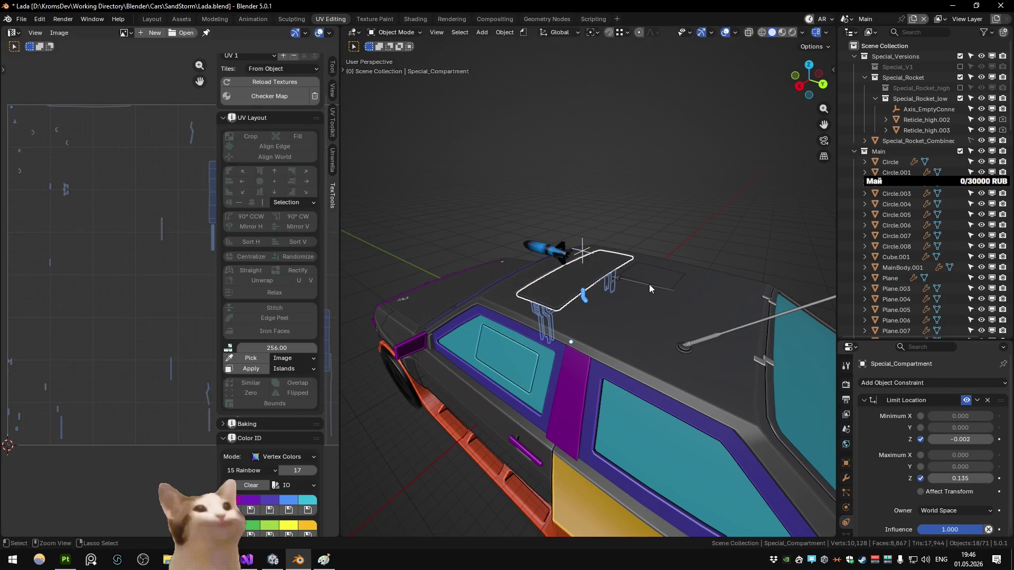
pyautogui.click(654, 220)
pyautogui.moveTo(654, 220)
pyautogui.mouseDown()
pyautogui.moveTo(606, 206)
pyautogui.moveTo(632, 223)
pyautogui.moveTo(629, 252)
pyautogui.moveTo(644, 258)
pyautogui.mouseUp()
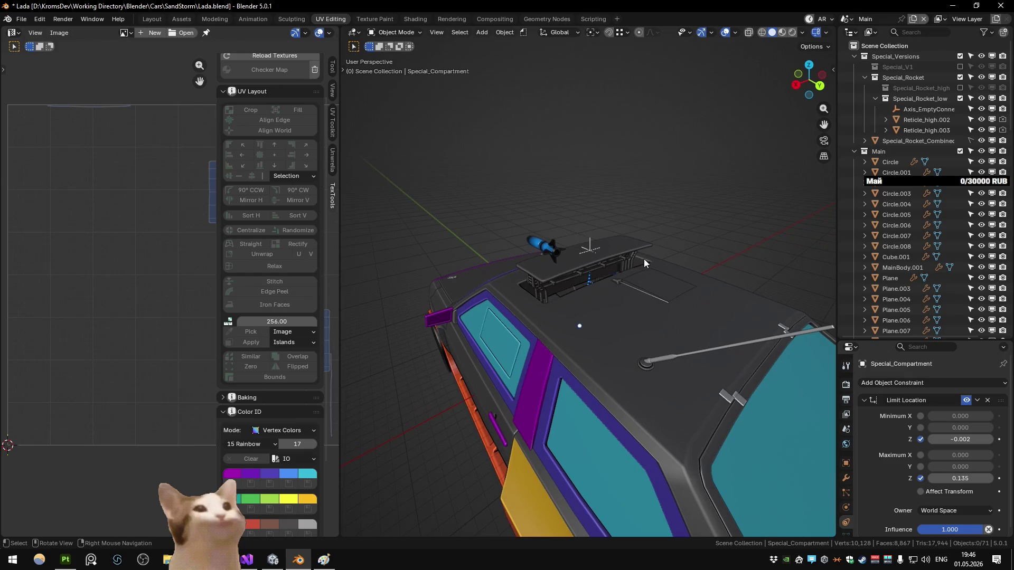
# Step: Select the roof lid, check its full name in the outliner, then bring up Collection Manager with M
pyautogui.click(632, 247)
pyautogui.keyDown('alt'); pyautogui.click(633, 251); pyautogui.keyUp('alt')
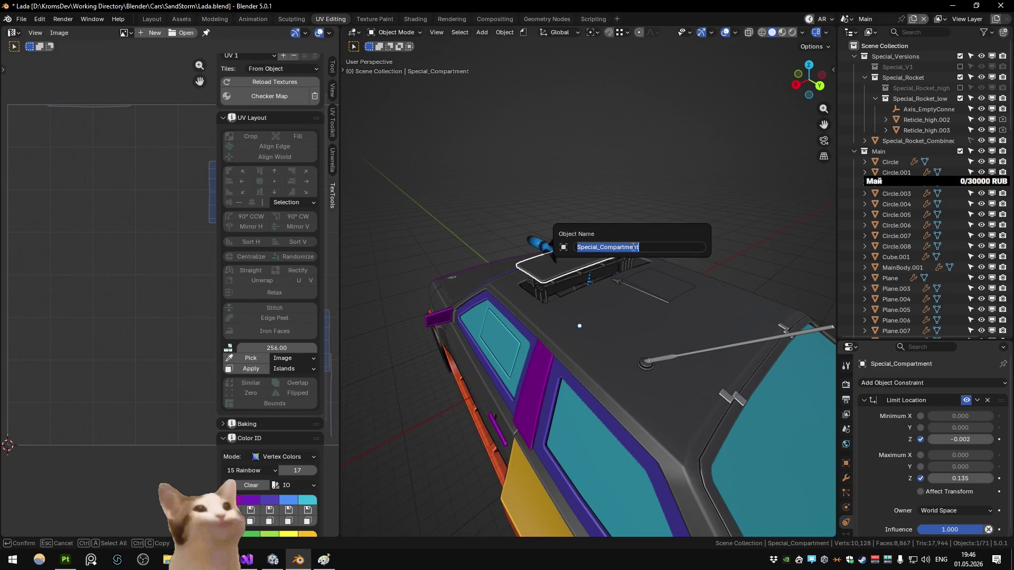
pyautogui.click(633, 247)
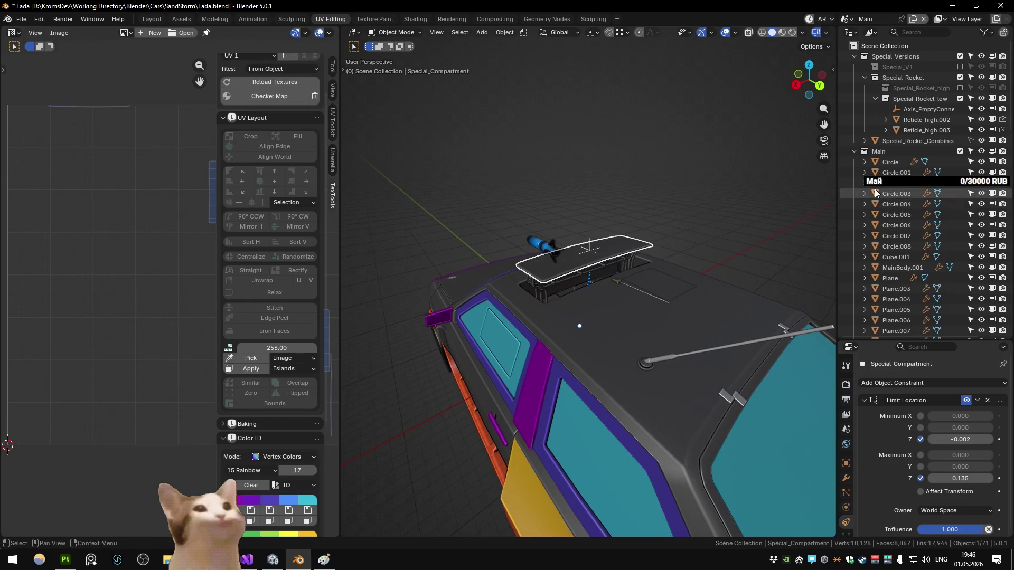
pyautogui.click(626, 261)
pyautogui.click(625, 250)
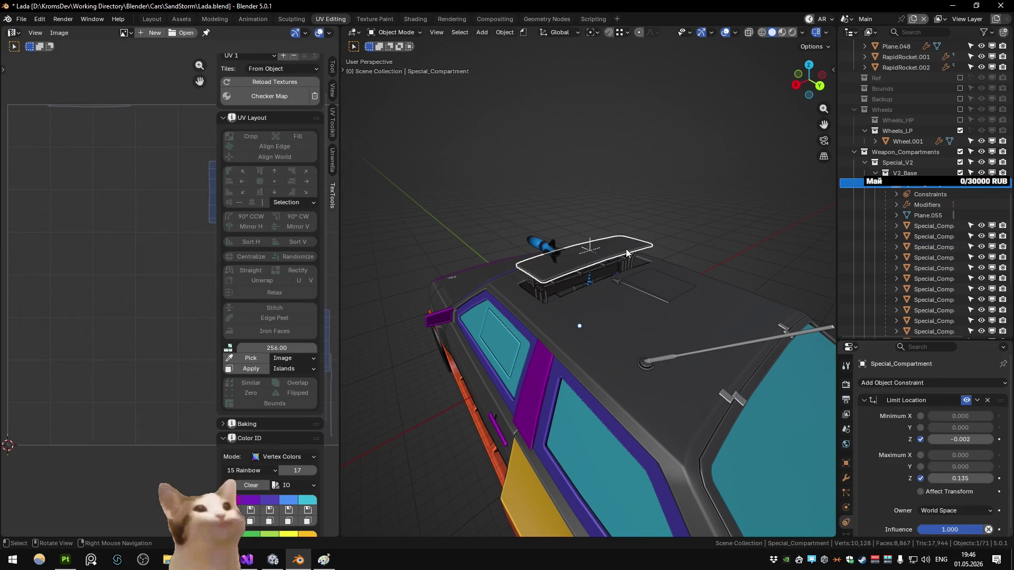
pyautogui.click(655, 187)
pyautogui.press('m')
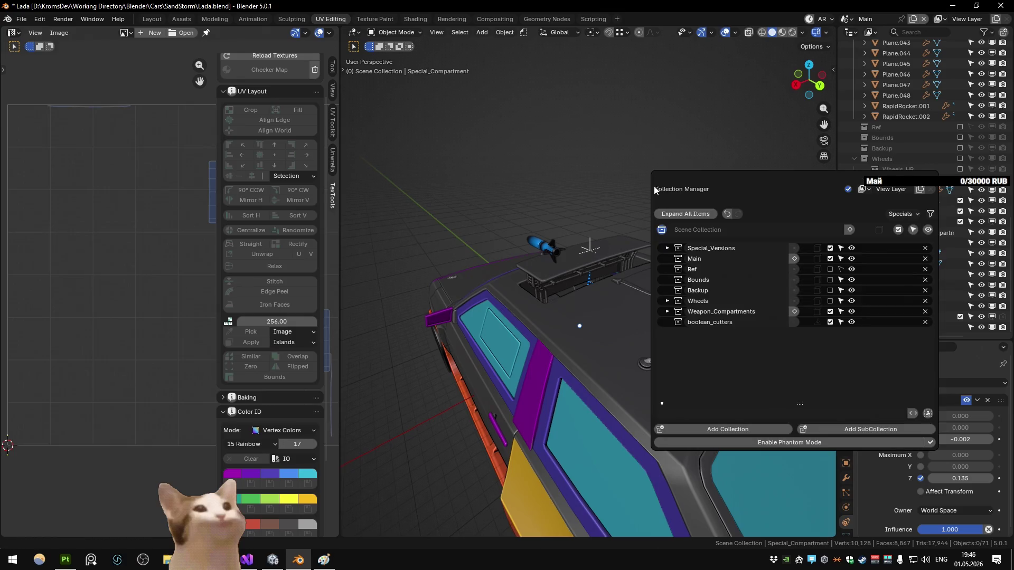
# Step: Expand Weapon_Compartments and Special_V2 to reveal the V2_Base collection
pyautogui.click(666, 248)
pyautogui.click(679, 270)
pyautogui.click(677, 270)
pyautogui.click(665, 332)
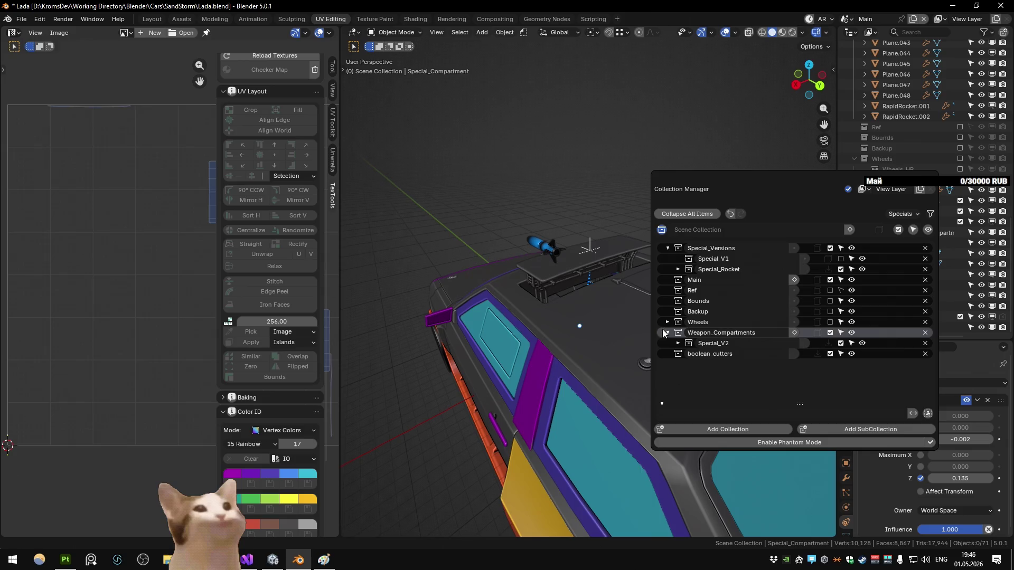
pyautogui.click(678, 343)
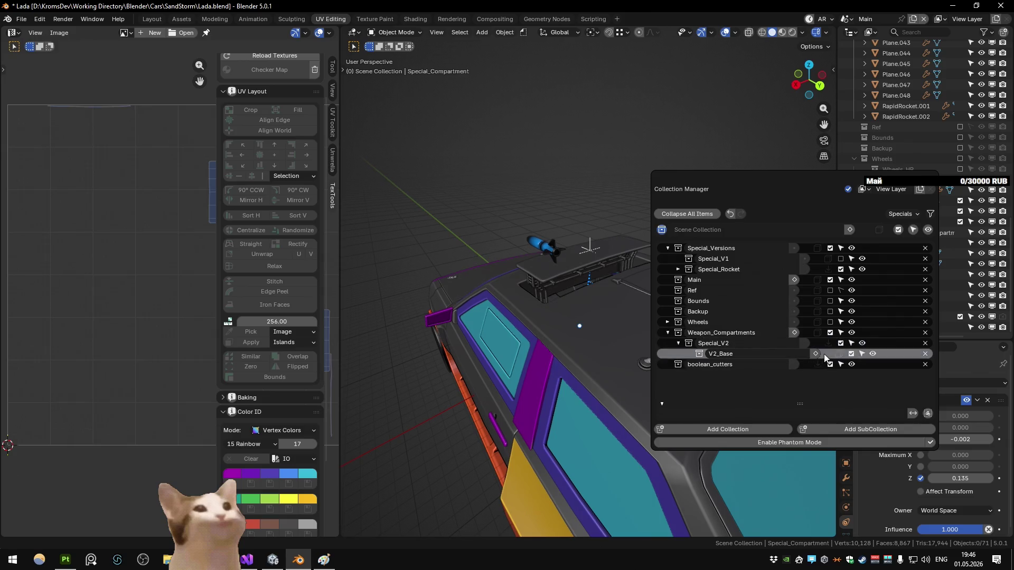
# Step: Add a sub-collection under V2_Base and name it V2_Top
pyautogui.click(866, 429)
pyautogui.doubleClick(766, 364)
pyautogui.write('T')
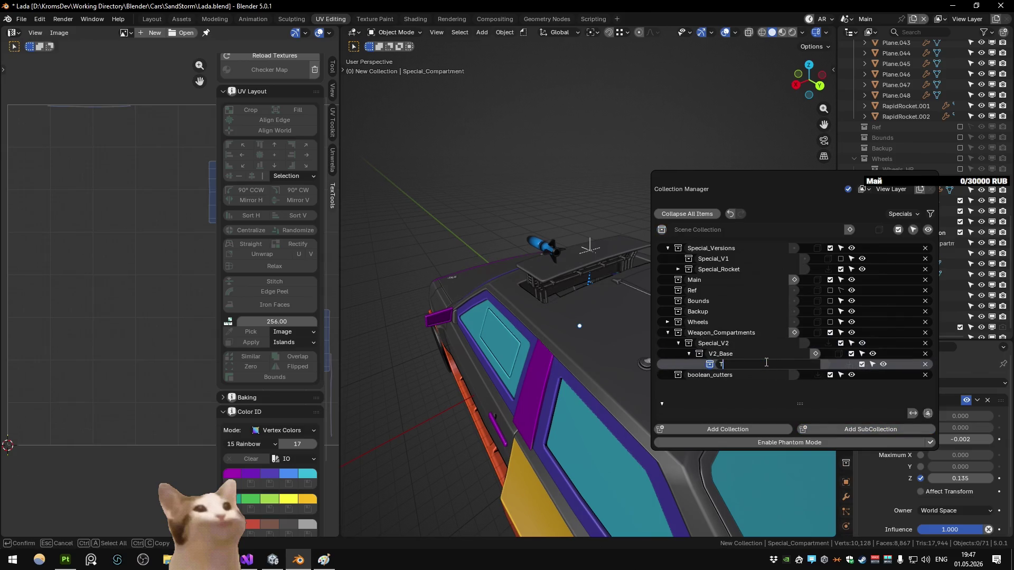
pyautogui.write('2_To')
pyautogui.hotkey('ctrl', 'a')
pyautogui.press('End')
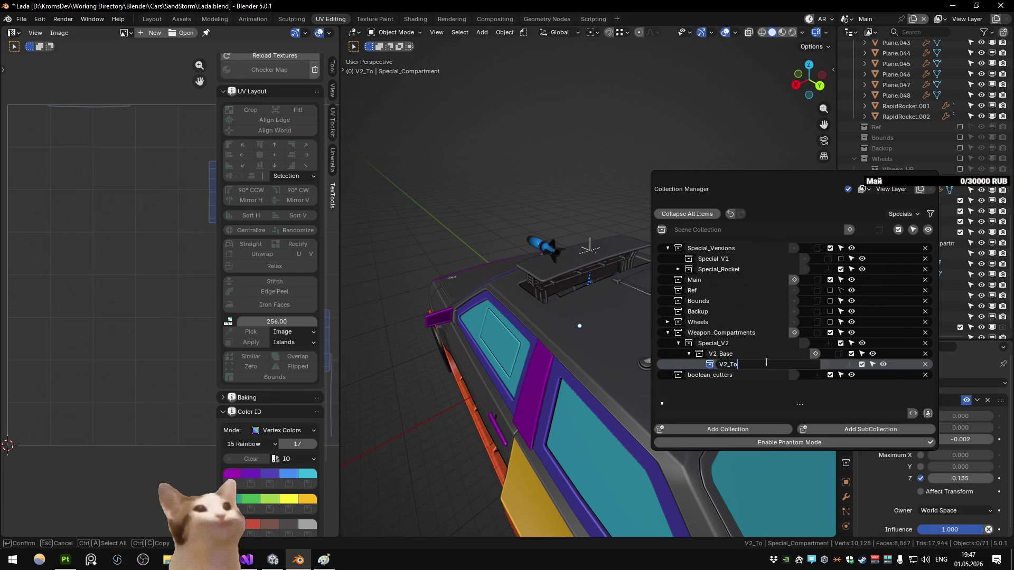
pyautogui.write('P')
pyautogui.press('BackSpace')
pyautogui.write('p')
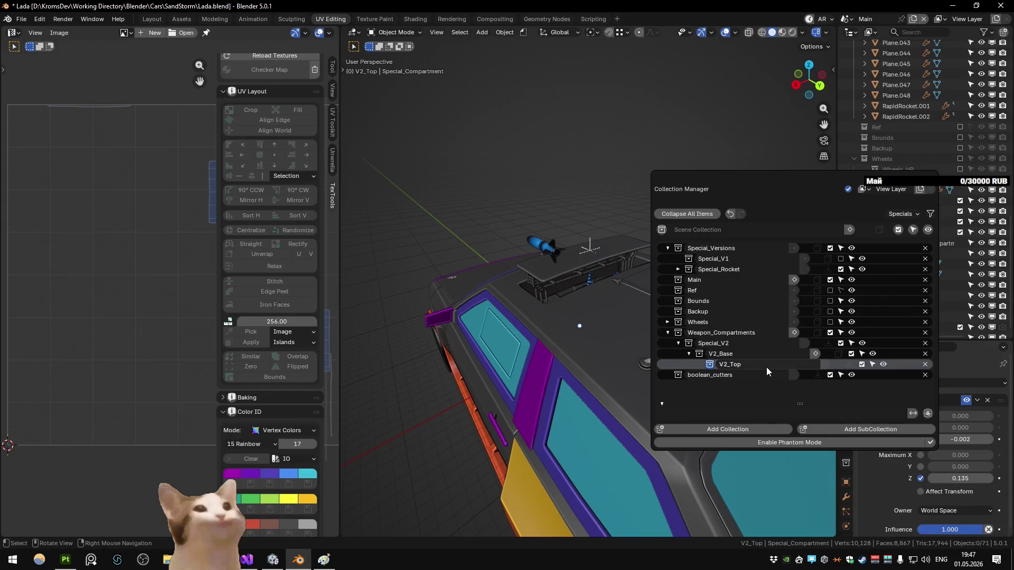
pyautogui.press('Return')
# Step: Add a second sub-collection under V2_Base named V2_Bottom
pyautogui.click(802, 356)
pyautogui.click(835, 429)
pyautogui.doubleClick(782, 375)
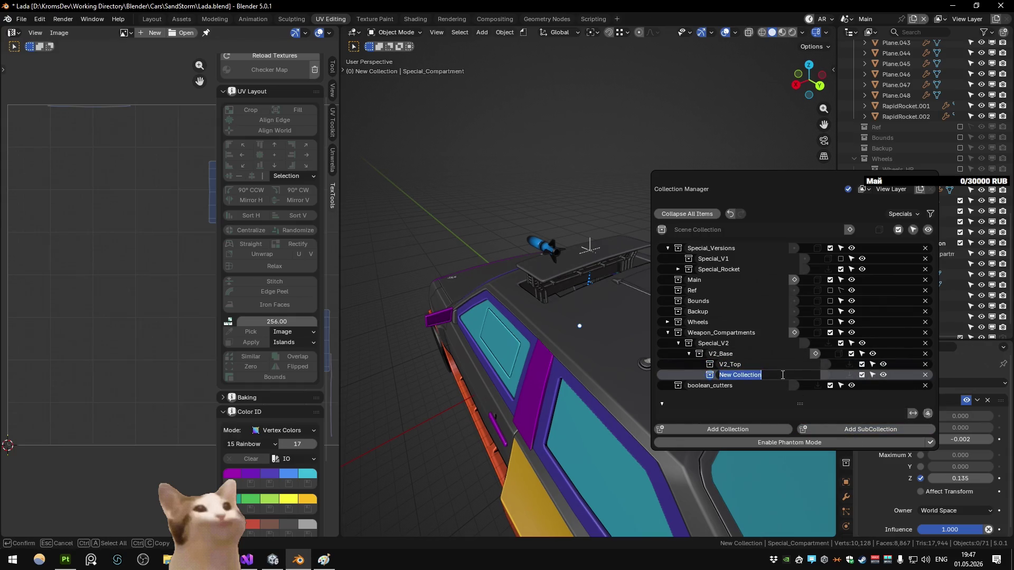
pyautogui.write('V2_Bottom')
pyautogui.press('Return')
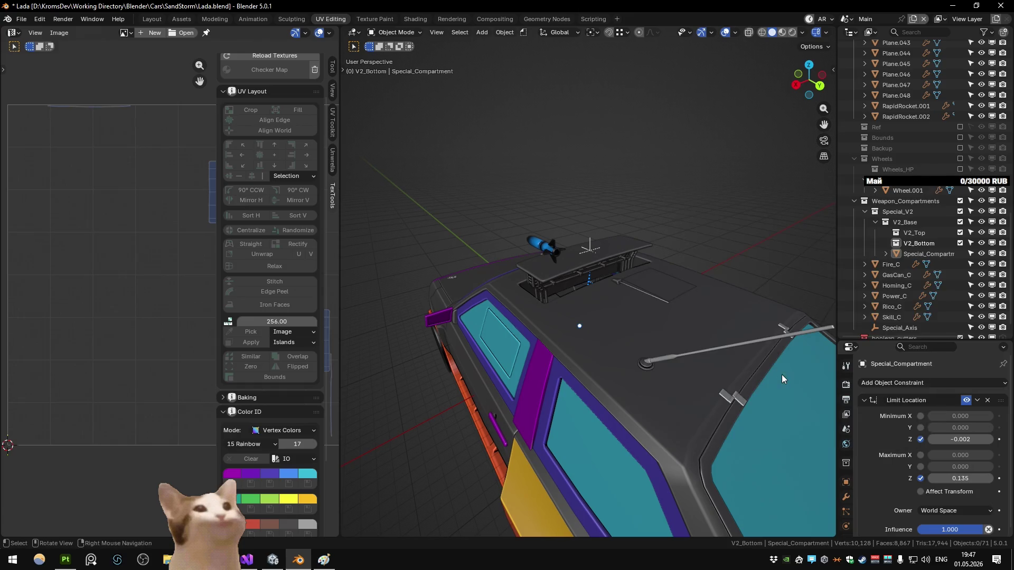
pyautogui.click(901, 254)
# Step: Move the lid into V2_Top and the lower Special_Compartment pieces into V2_Bottom
pyautogui.moveTo(901, 251); pyautogui.dragTo(922, 170)
pyautogui.click(925, 265)
pyautogui.scroll(-8, 925, 265)
pyautogui.keyDown('shift'); pyautogui.click(927, 317); pyautogui.keyUp('shift')
pyautogui.scroll(5, 927, 317)
pyautogui.click(562, 286)
pyautogui.scroll(3, 562, 287)
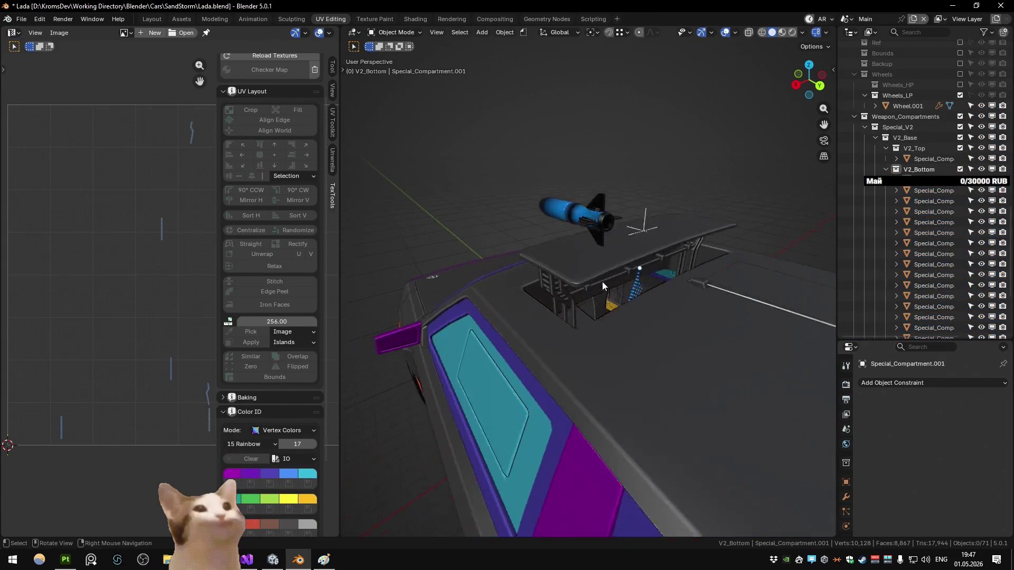
pyautogui.moveTo(602, 281)
pyautogui.mouseDown()
pyautogui.moveTo(574, 237)
pyautogui.moveTo(596, 273)
pyautogui.moveTo(591, 259)
pyautogui.moveTo(543, 261)
pyautogui.moveTo(581, 246)
pyautogui.moveTo(582, 220)
pyautogui.moveTo(585, 241)
pyautogui.moveTo(753, 272)
pyautogui.mouseUp()
# Step: In the Substance scene, select SandStorm_high and show its transform properties
pyautogui.hotkey('ctrl', 'pagedown')
pyautogui.click(549, 265)
pyautogui.scroll(-2, 581, 243)
pyautogui.scroll(3, 575, 232)
pyautogui.click(845, 482)
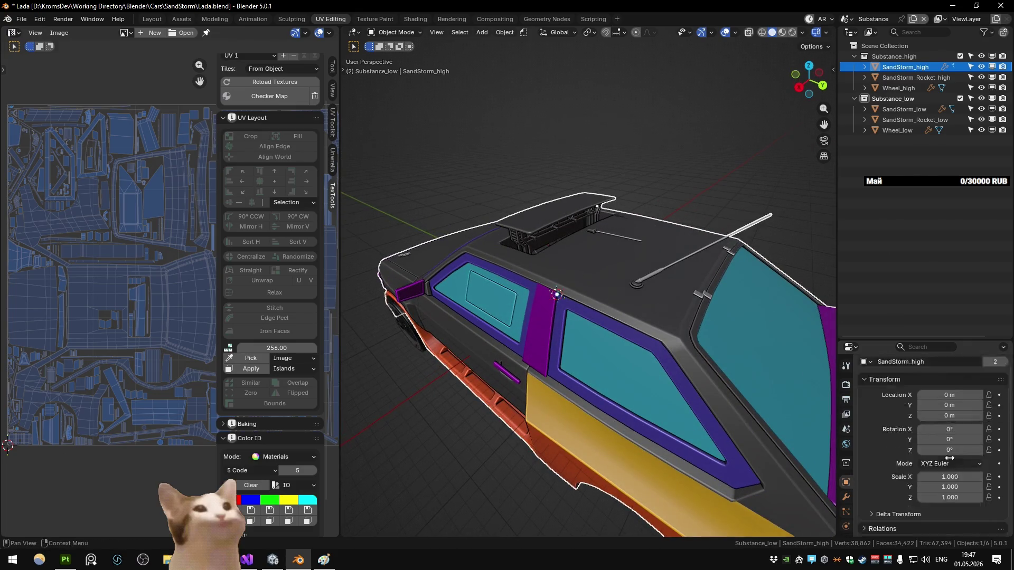
# Step: Check SandStorm_high's modifiers, then move Special_V2 out of Weapon_Compartments in the Main scene
pyautogui.click(845, 497)
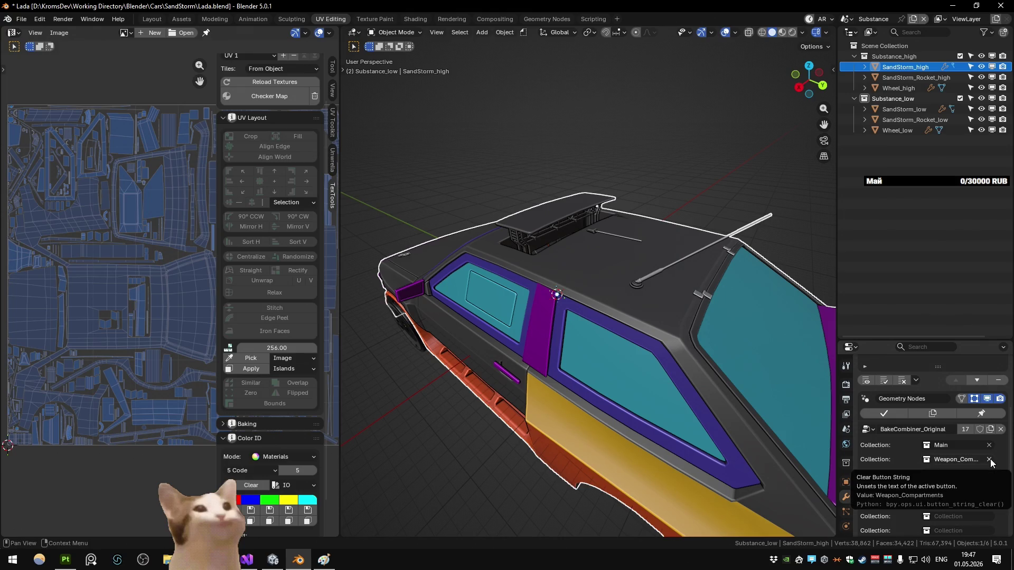
pyautogui.click(691, 184)
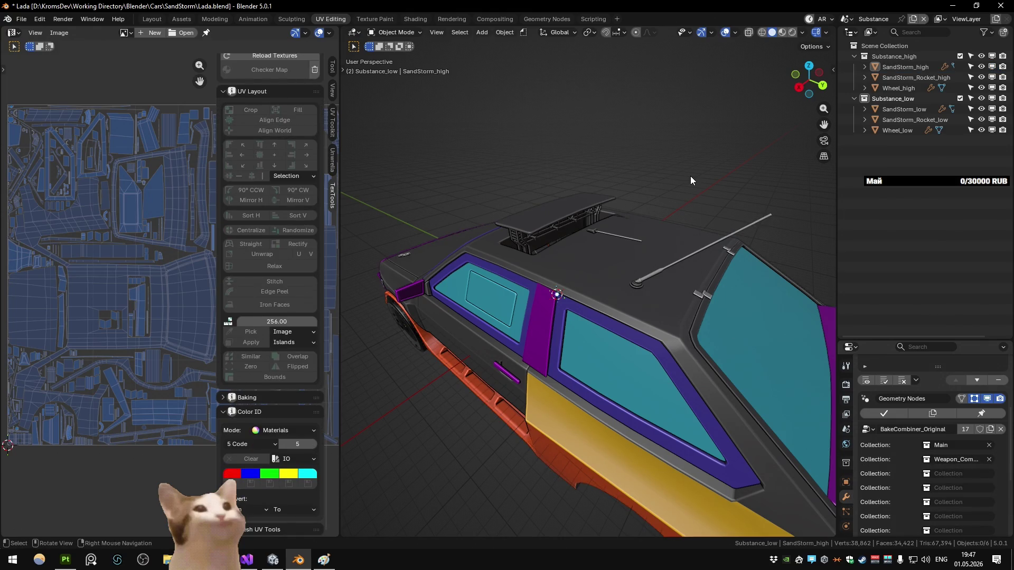
pyautogui.hotkey('ctrl', 'pagedown')
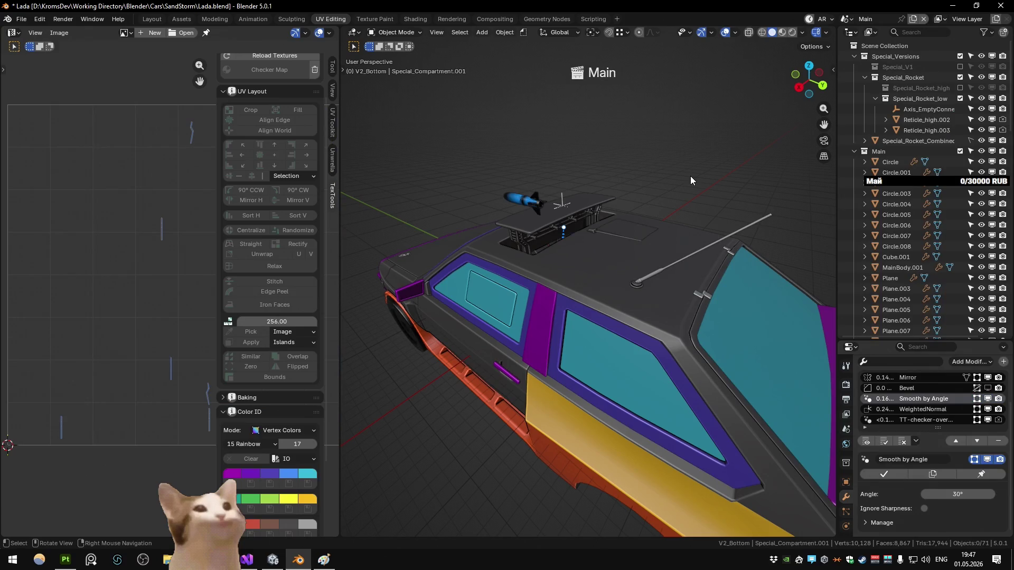
pyautogui.click(561, 214)
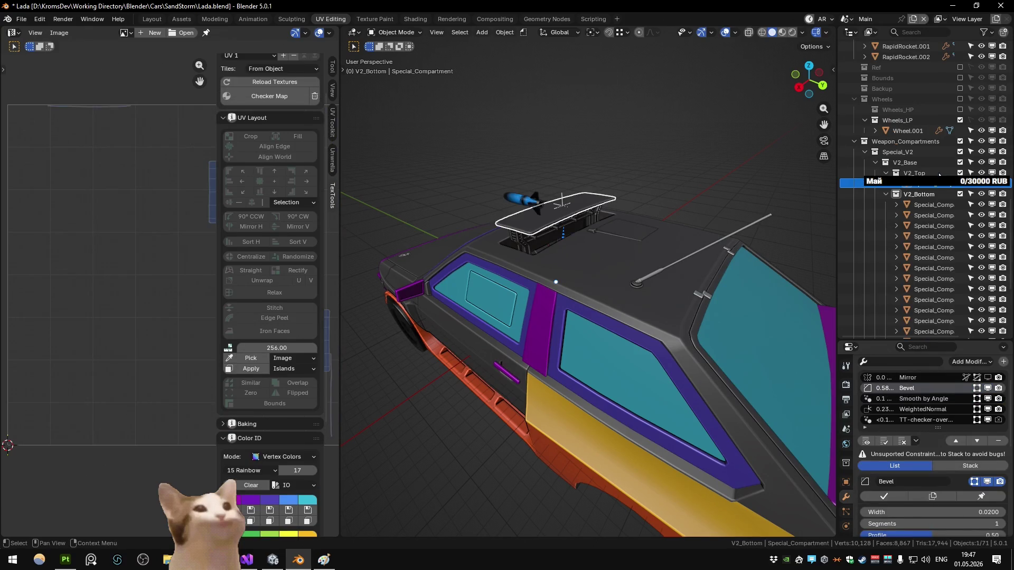
pyautogui.scroll(-15, 897, 238)
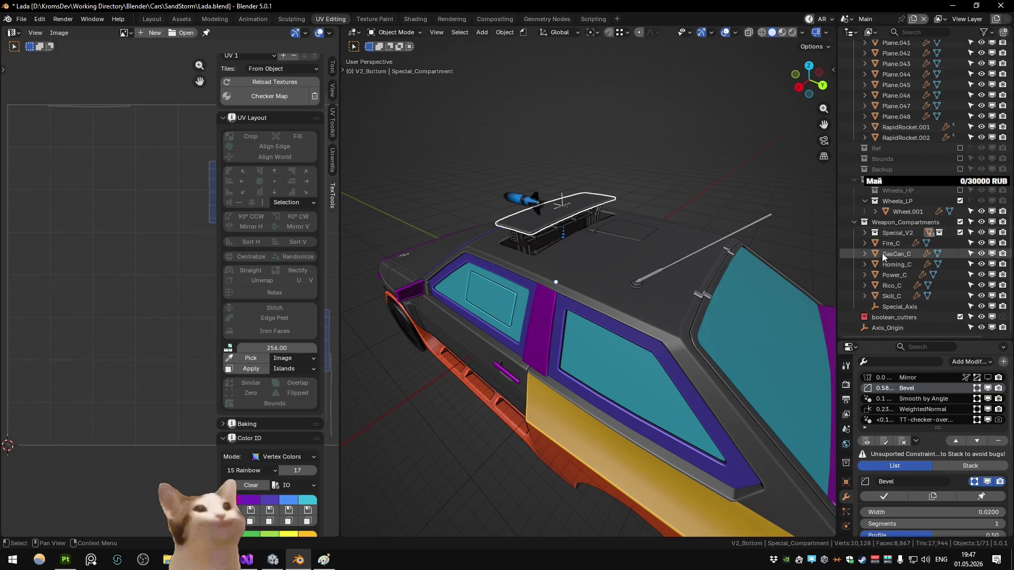
pyautogui.moveTo(892, 233); pyautogui.dragTo(866, 218)
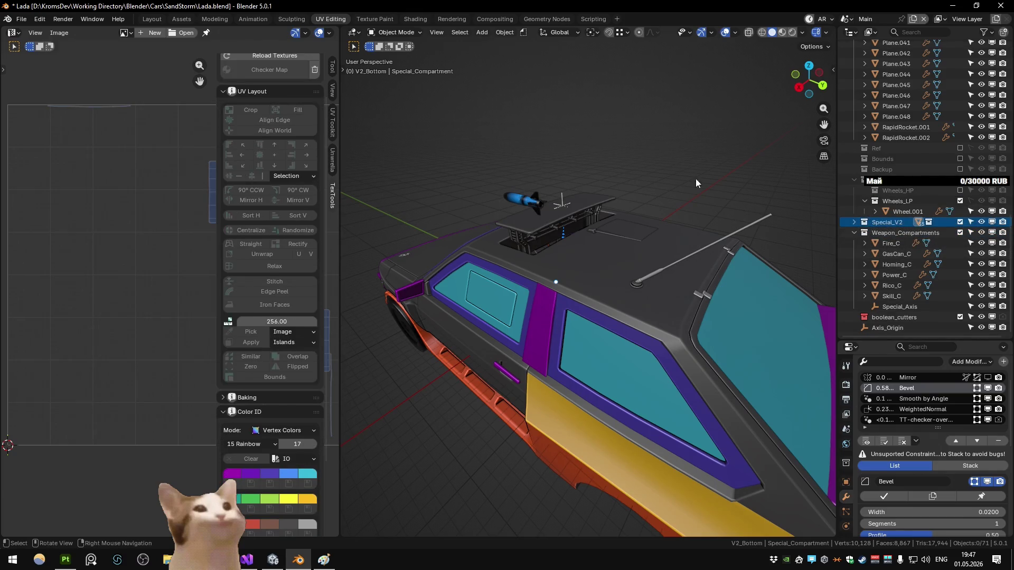
# Step: In the Substance scene, add V2_Top to SandStorm_high's baked geometry collections
pyautogui.hotkey('ctrl', 'pagedown')
pyautogui.click(616, 252)
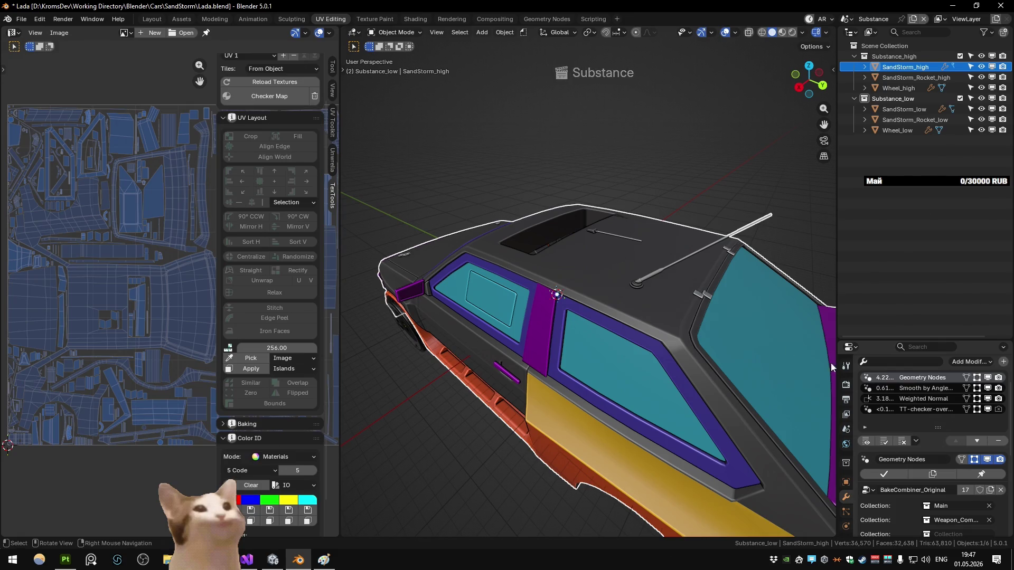
pyautogui.scroll(-4, 934, 417)
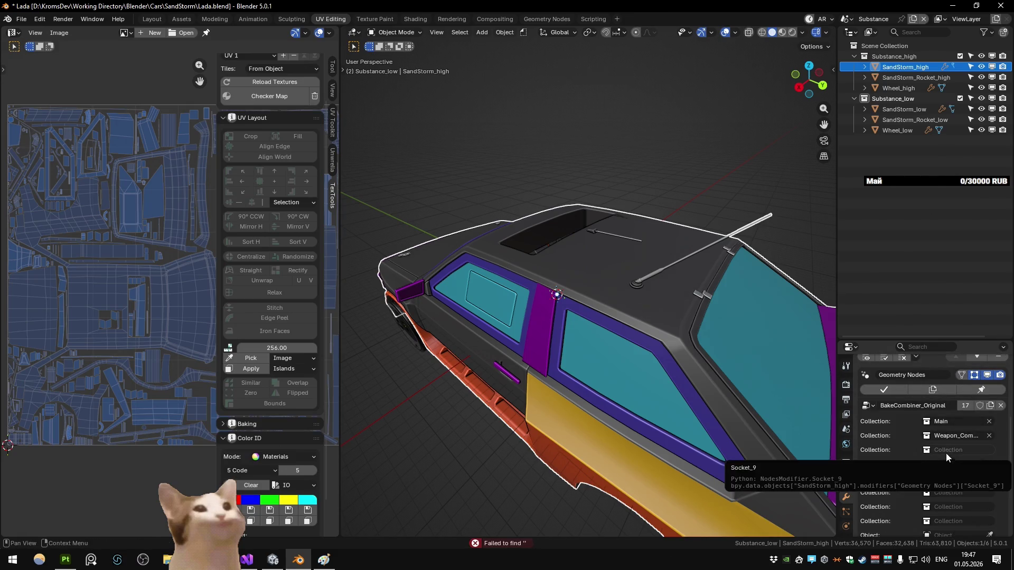
pyautogui.click(945, 453)
pyautogui.write('top')
pyautogui.press('Return')
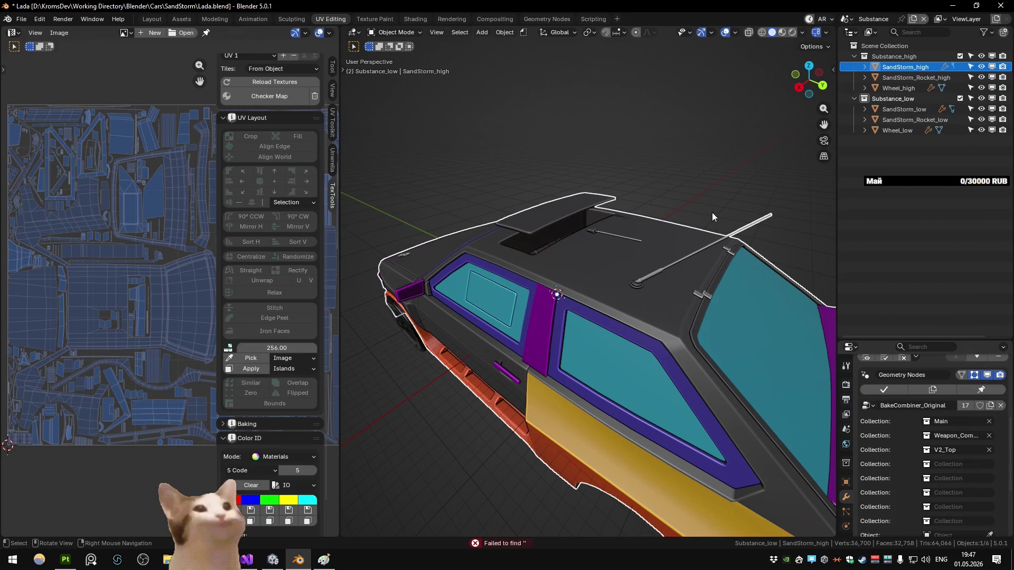
# Step: Duplicate SandStorm_high in place as SandStorm_high.001 and bring up its first Collection slot list
pyautogui.hotkey('ctrl', 'z')
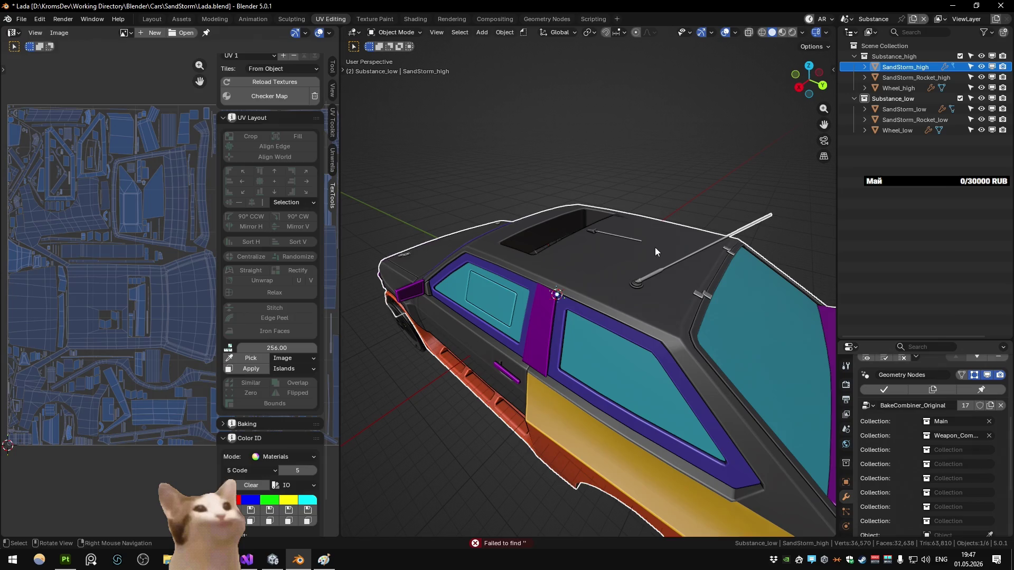
pyautogui.hotkey('shift', 'd')
pyautogui.press('Escape')
pyautogui.click(957, 421)
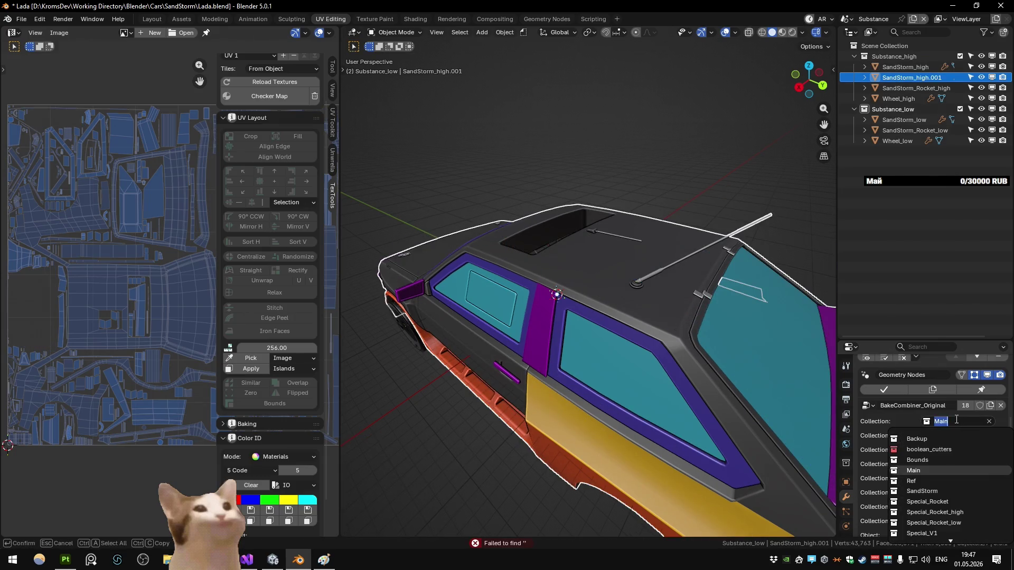
# Step: Set the duplicate's collection to V2_Top and switch to X-ray view
pyautogui.write('V2')
pyautogui.press('Return')
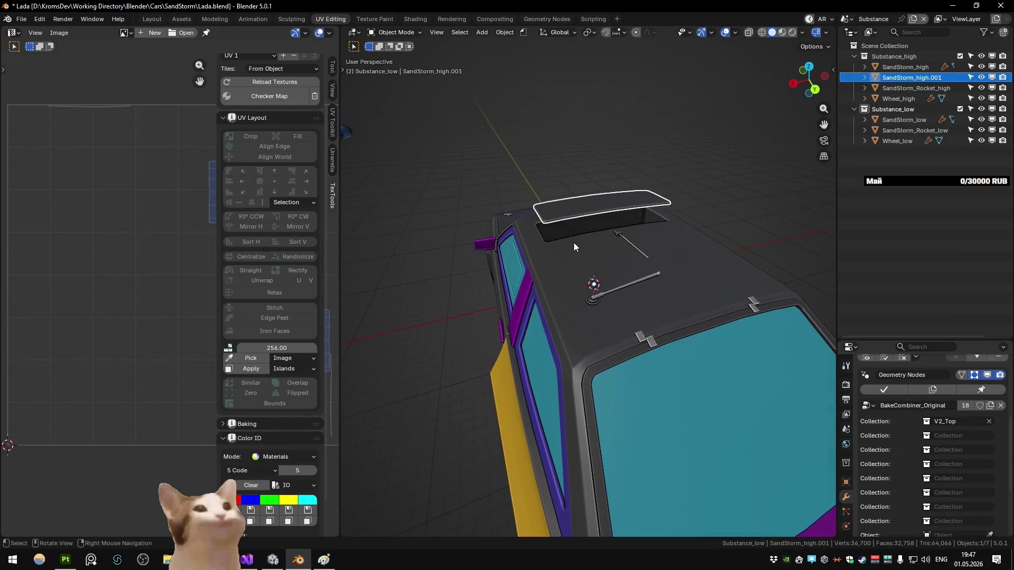
pyautogui.scroll(5, 558, 273)
pyautogui.hotkey('shift', 'z')
# Step: Lower the V2_Top roof panel along Z onto the car roof
pyautogui.press('g')
pyautogui.press('z')
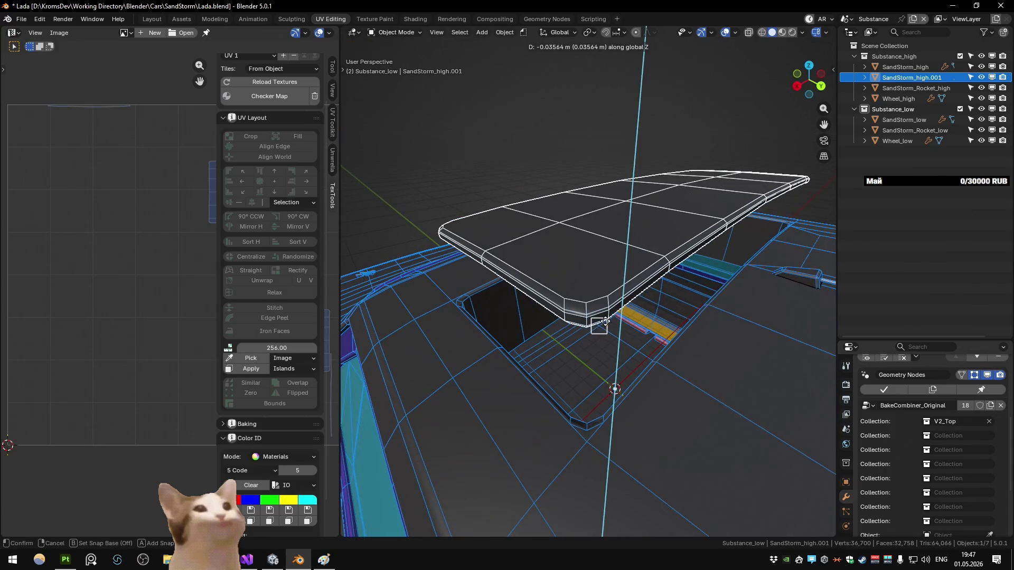
pyautogui.click(474, 301)
pyautogui.scroll(5, 473, 300)
pyautogui.hotkey('shift', 'z')
# Step: Raise the panel slightly along Z so it sits on the roof, then start renaming it
pyautogui.press('g')
pyautogui.press('z')
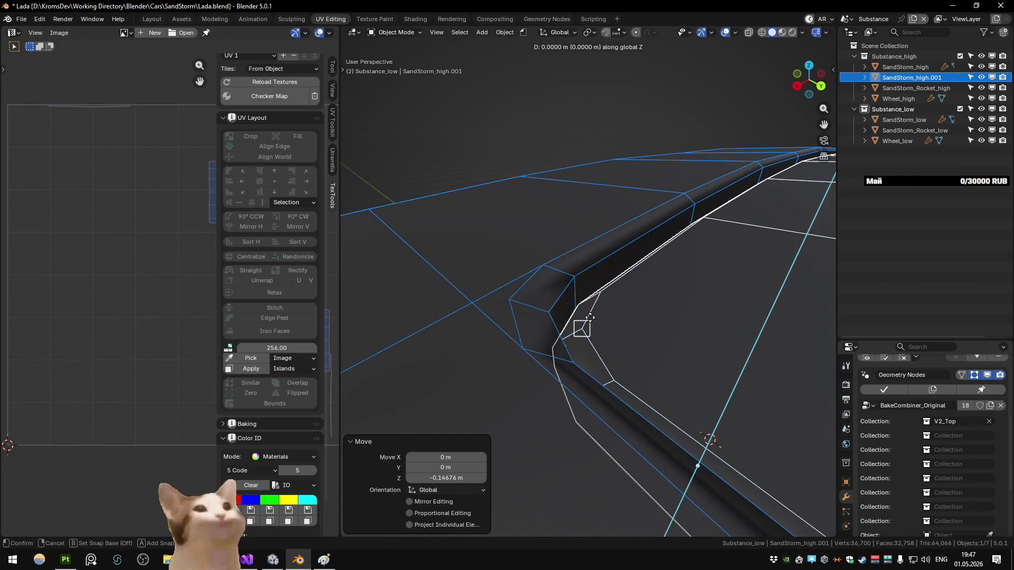
pyautogui.click(575, 280)
pyautogui.scroll(-8, 574, 280)
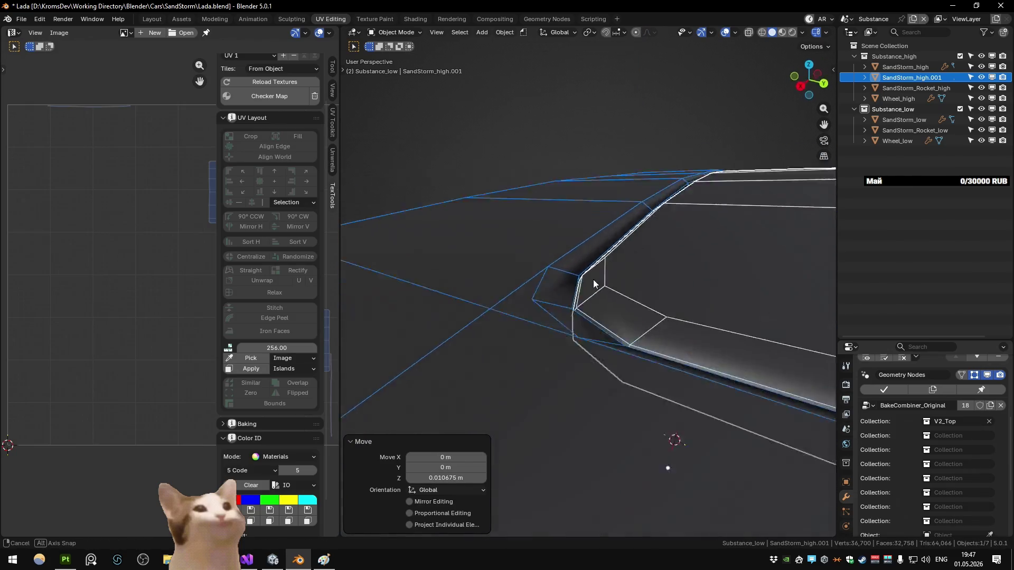
pyautogui.hotkey('shift', 'z')
pyautogui.press('F2')
pyautogui.write('SandStorm_special_top')
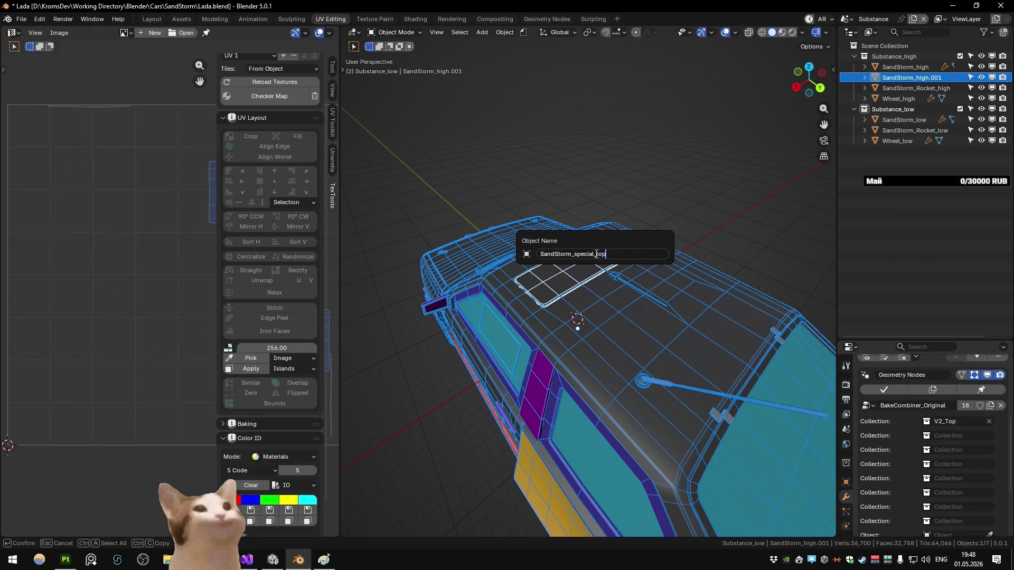
# Step: Name the top panel SandStorm_special_top_high
pyautogui.press('Return')
pyautogui.press('F2')
pyautogui.write('_hi')
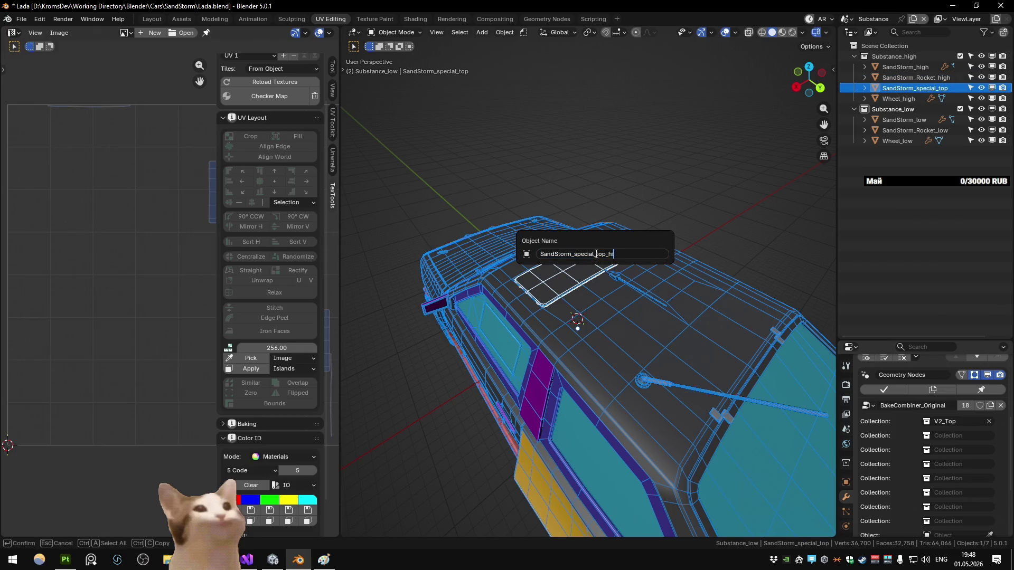
pyautogui.write('gh')
pyautogui.press('Return')
# Step: Duplicate it in place into Substance_low as SandStorm_special_top_low
pyautogui.hotkey('shift', 'd')
pyautogui.press('Escape')
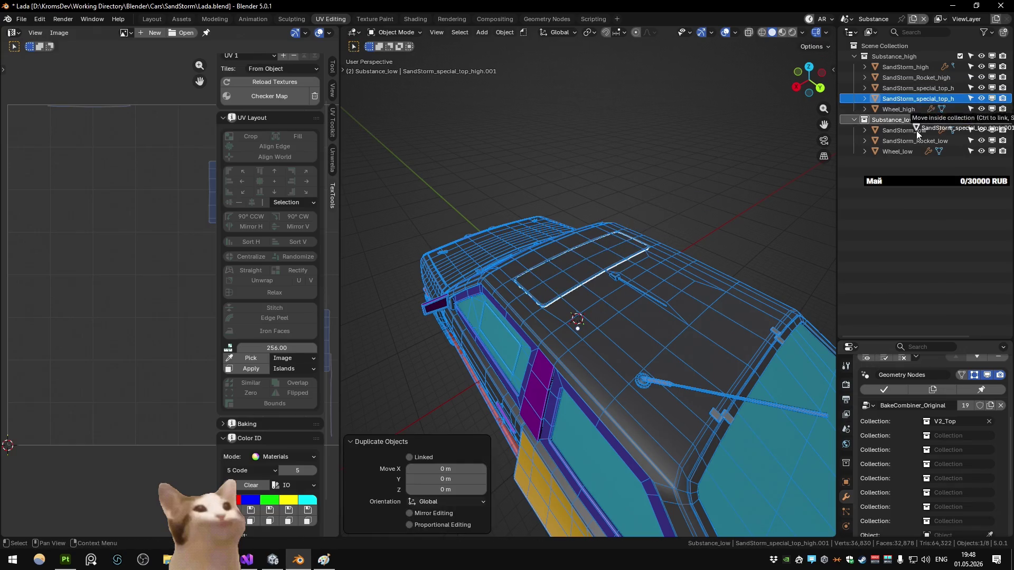
pyautogui.moveTo(914, 98); pyautogui.dragTo(892, 119)
pyautogui.doubleClick(907, 140)
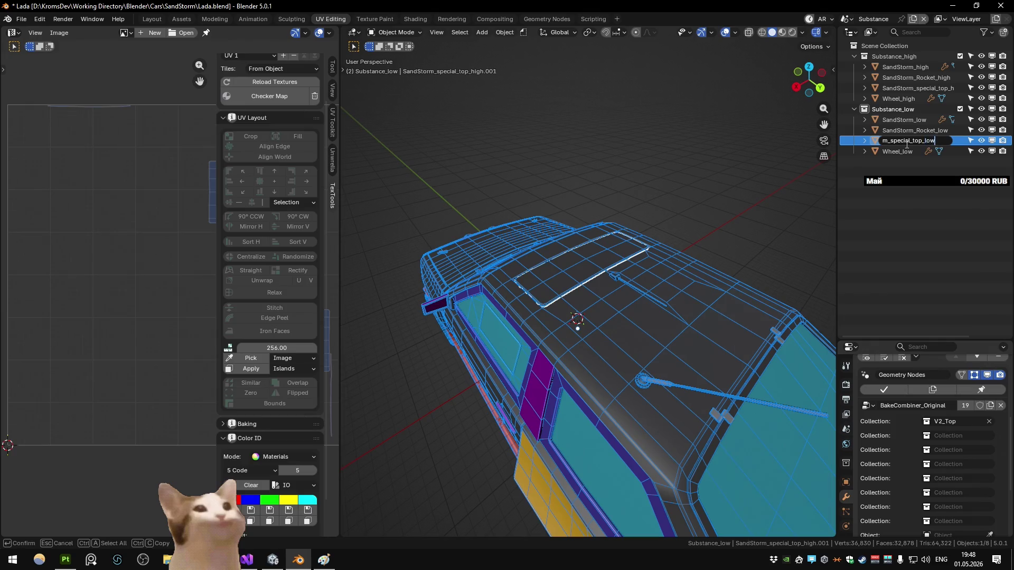
pyautogui.press('Return')
# Step: Duplicate the high top panel and raise the copy about 1.47 m above the car
pyautogui.click(908, 88)
pyautogui.hotkey('shift', 'd')
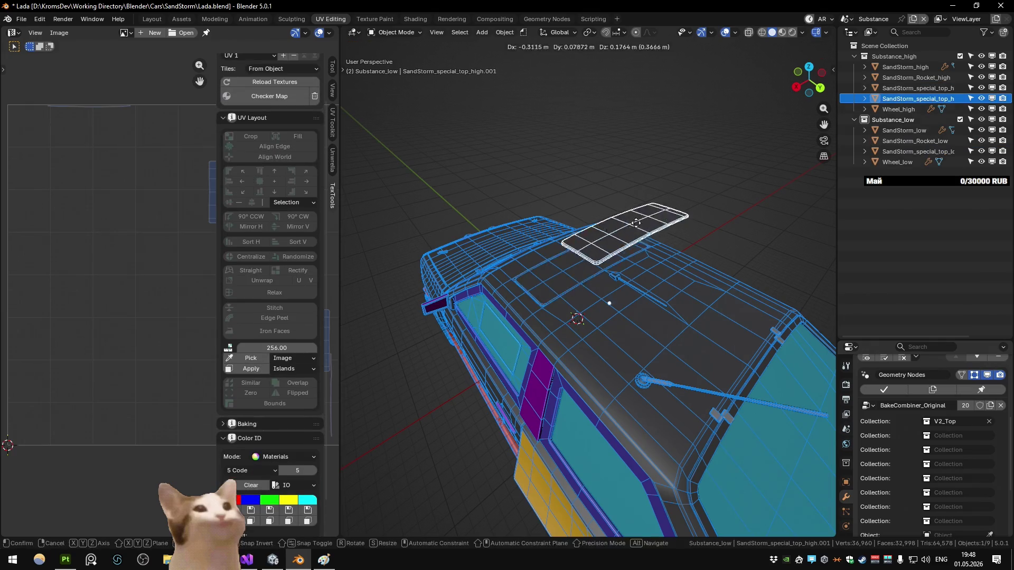
pyautogui.rightClick(635, 223)
pyautogui.scroll(-4, 635, 225)
pyautogui.press('g')
pyautogui.press('z')
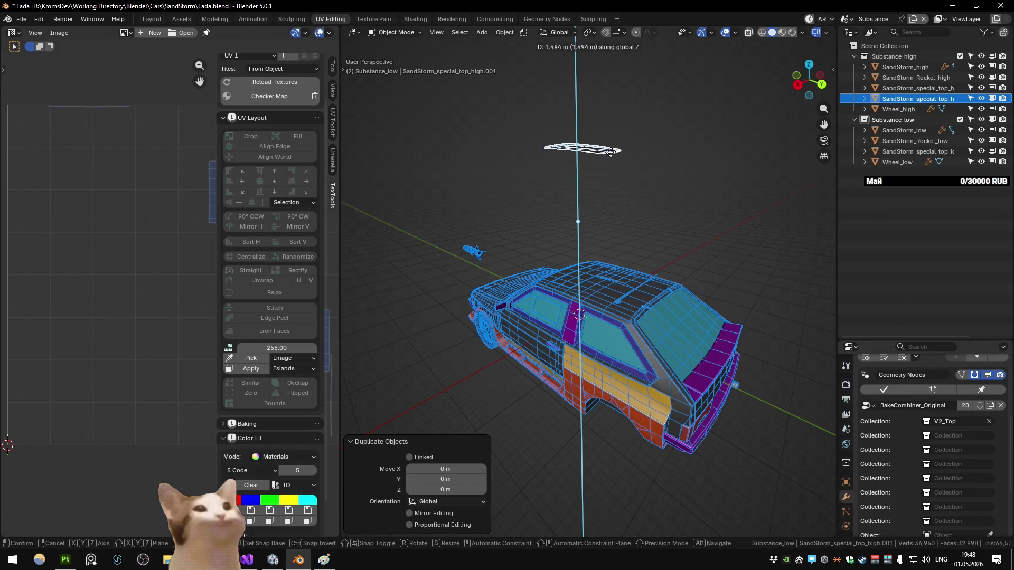
pyautogui.click(611, 154)
# Step: Set the copy's collection to V2_Bottom and name it SandStorm_special_bottom_high
pyautogui.click(956, 421)
pyautogui.write('v2_b')
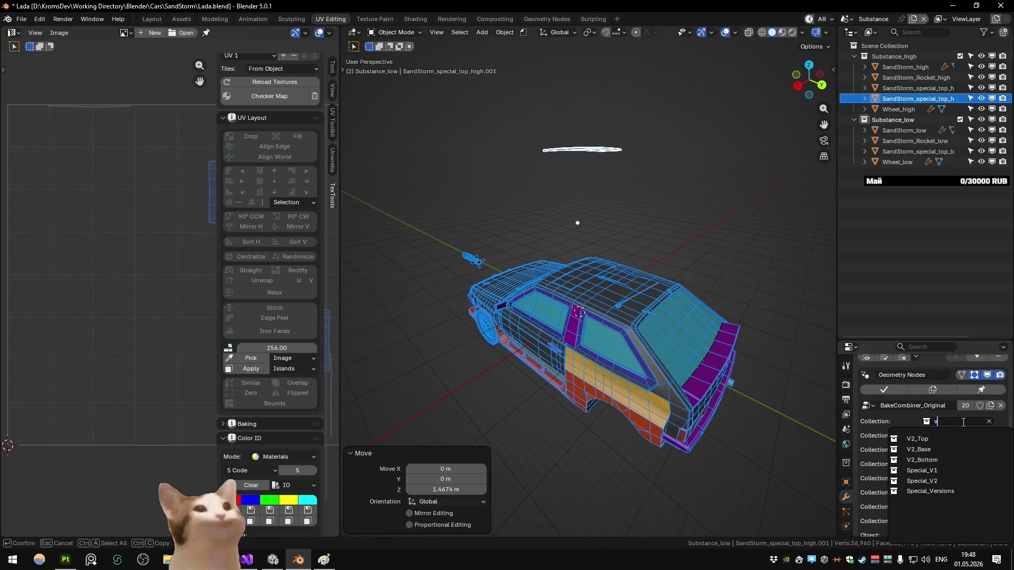
pyautogui.click(921, 449)
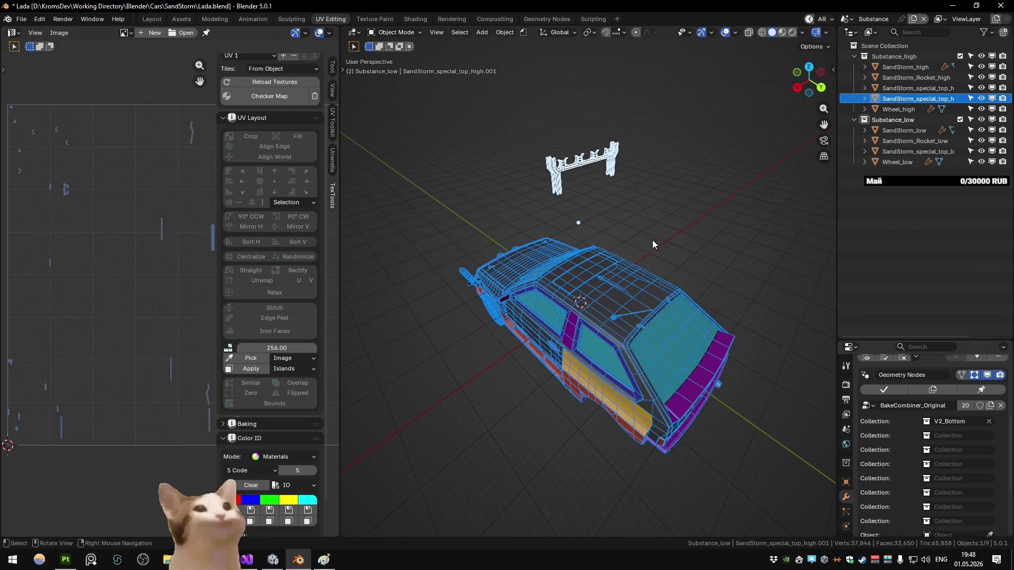
pyautogui.press('F2')
pyautogui.press('End')
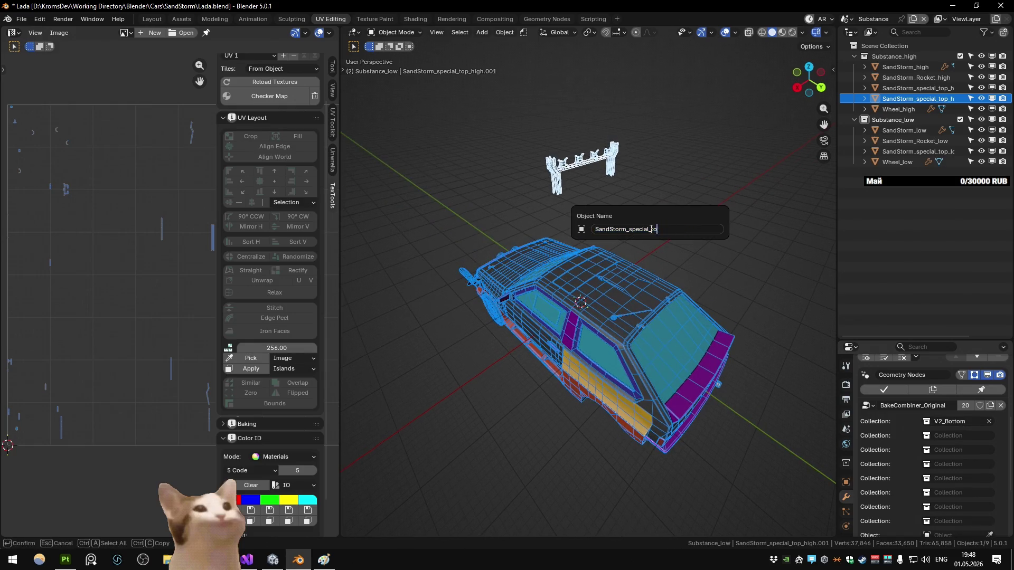
pyautogui.write('hig')
pyautogui.press('Return')
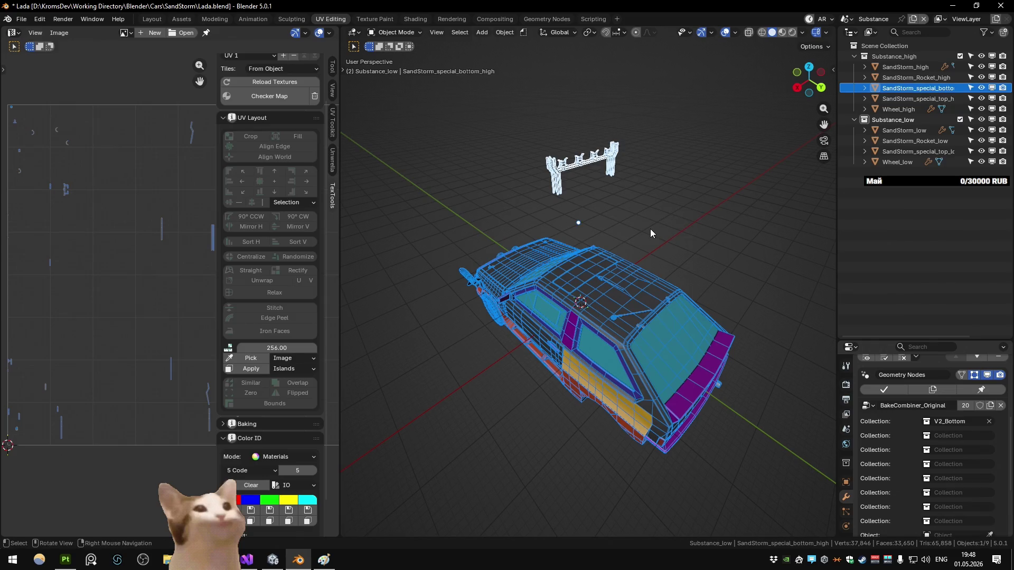
# Step: Duplicate the roof rack in place and name it SandStorm_special_bottom_low
pyautogui.hotkey('shift', 'd')
pyautogui.press('Escape')
pyautogui.press('F2')
pyautogui.press('End')
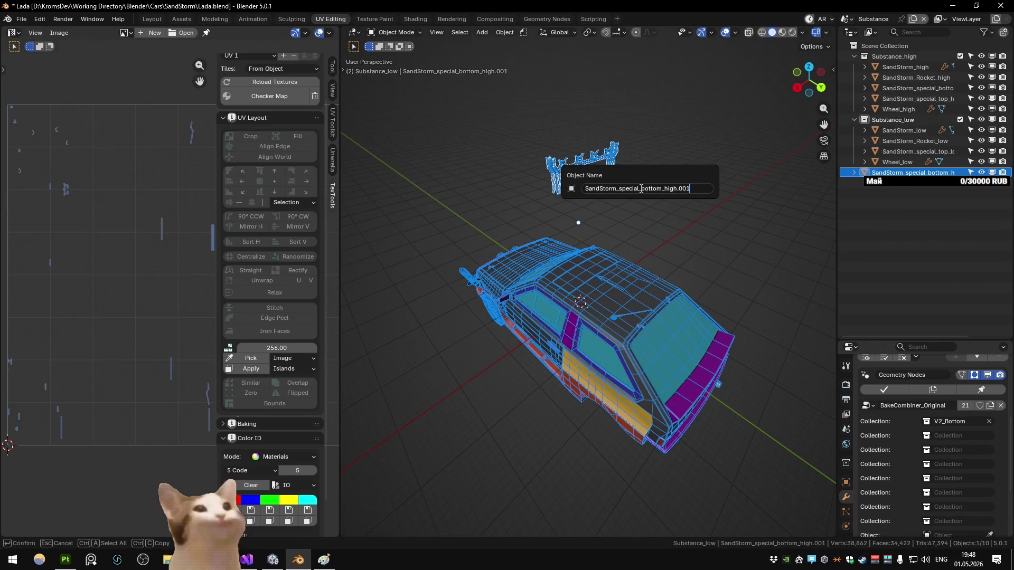
pyautogui.write('low')
pyautogui.press('Return')
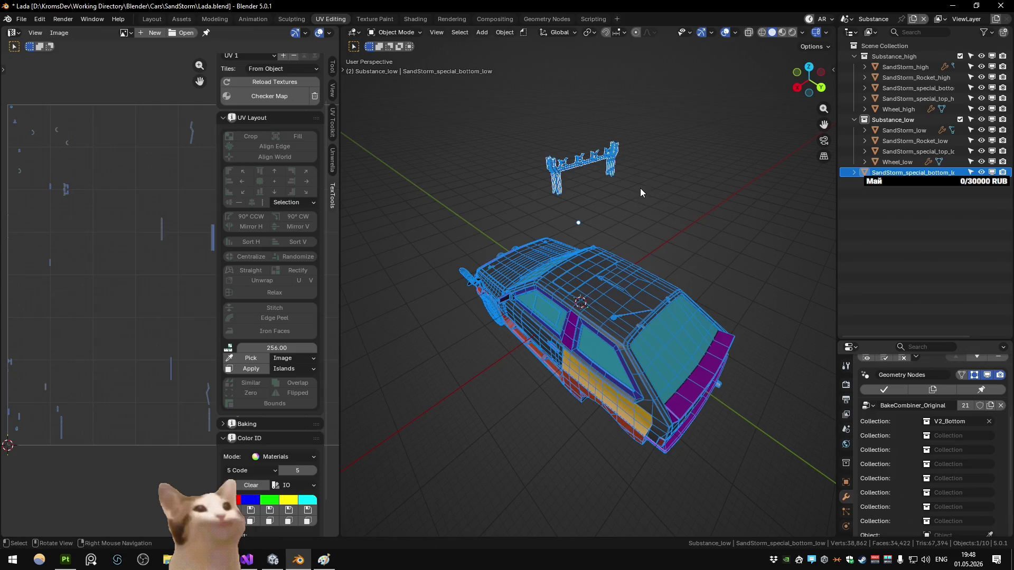
pyautogui.click(765, 148)
pyautogui.moveTo(651, 194)
pyautogui.mouseDown()
pyautogui.moveTo(710, 174)
pyautogui.moveTo(664, 186)
pyautogui.mouseUp()
# Step: Bake ambient occlusion, then bake normal, world space normal, ID, curvature, position and thickness maps
pyautogui.scroll(4, 664, 201)
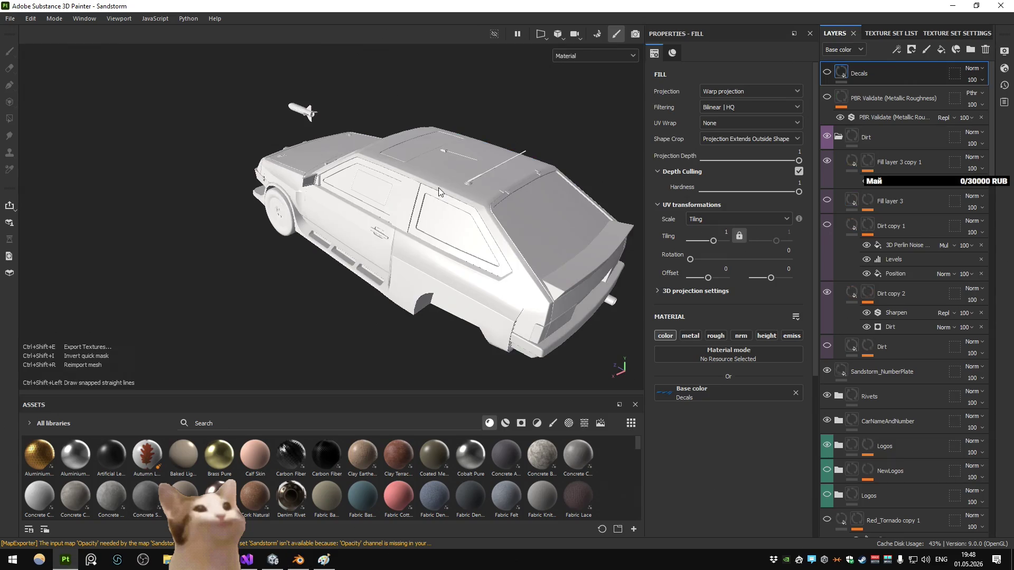
pyautogui.keyDown('alt'); pyautogui.moveTo(424, 239); pyautogui.dragTo(415, 218); pyautogui.keyUp('alt')
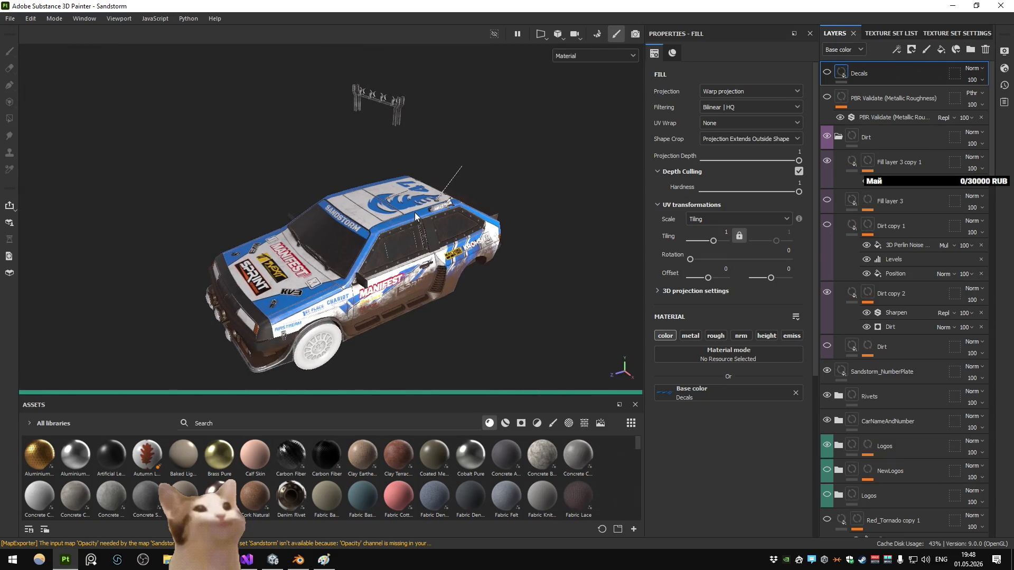
pyautogui.hotkey('ctrl', 'shift', 'b')
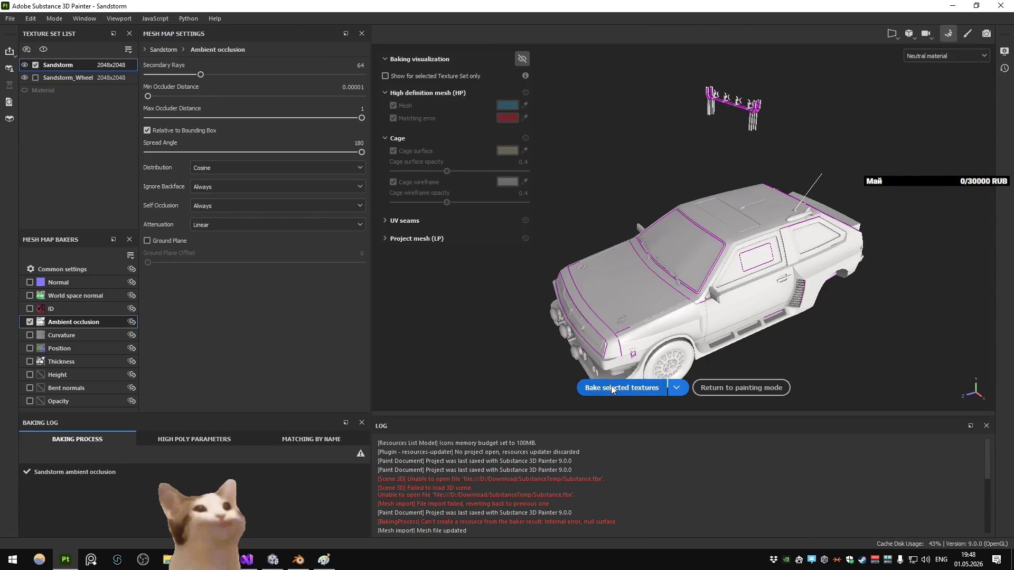
pyautogui.click(611, 389)
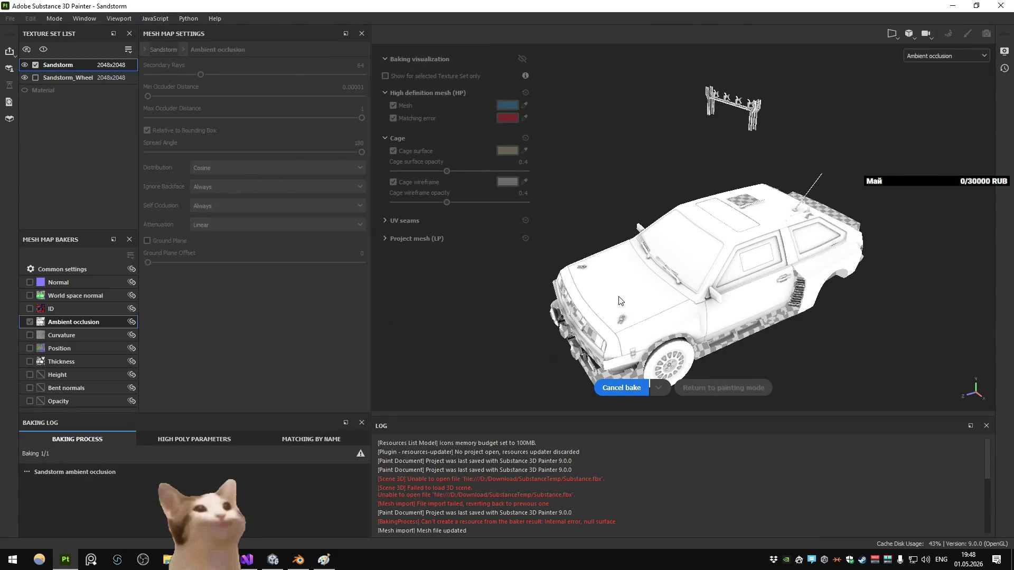
pyautogui.keyDown('shift'); pyautogui.click(30, 361); pyautogui.keyUp('shift')
pyautogui.click(589, 387)
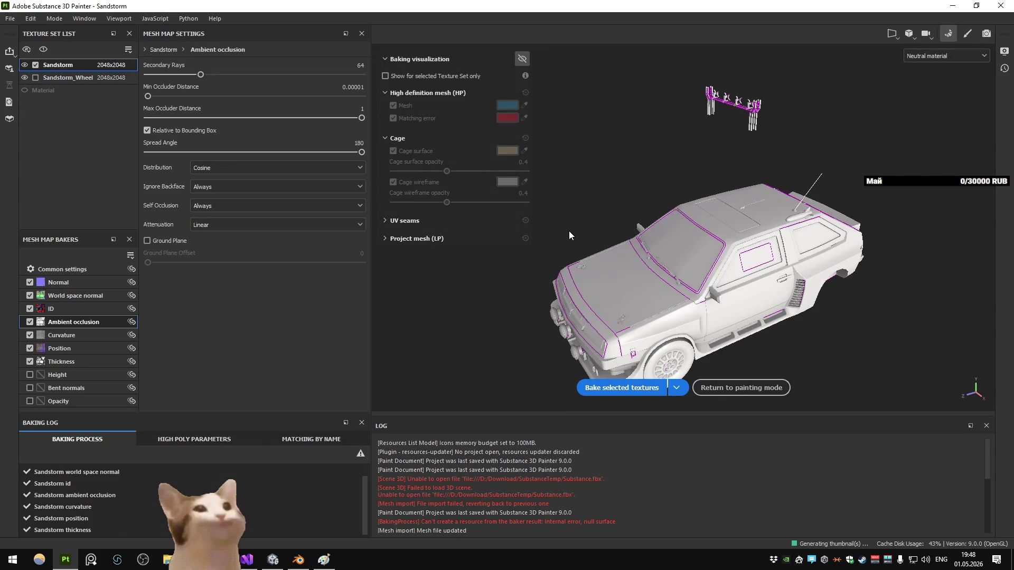
pyautogui.scroll(5, 398, 211)
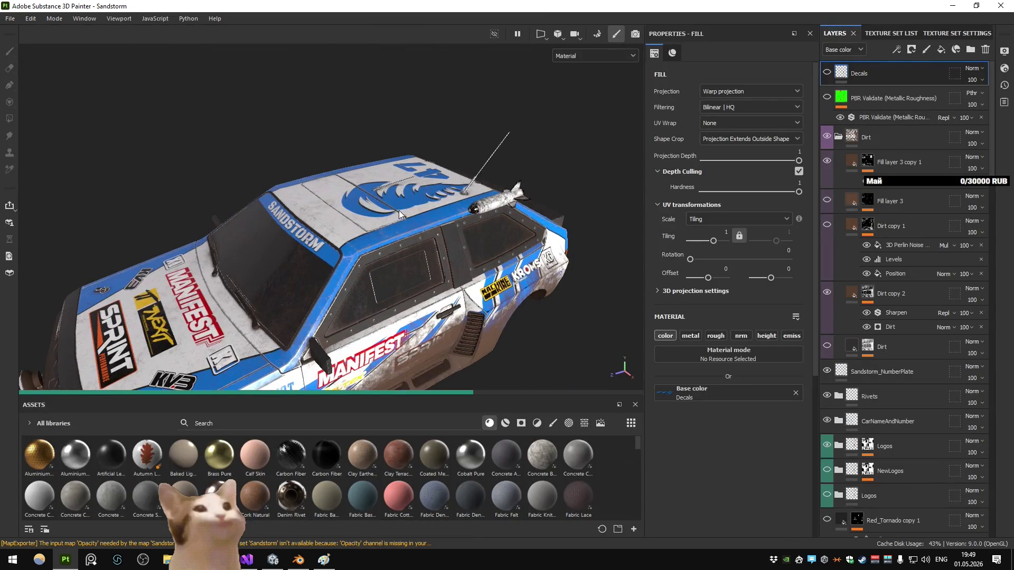
# Step: Inspect the car roof in the viewport, then frame the whole car
pyautogui.scroll(4, 347, 211)
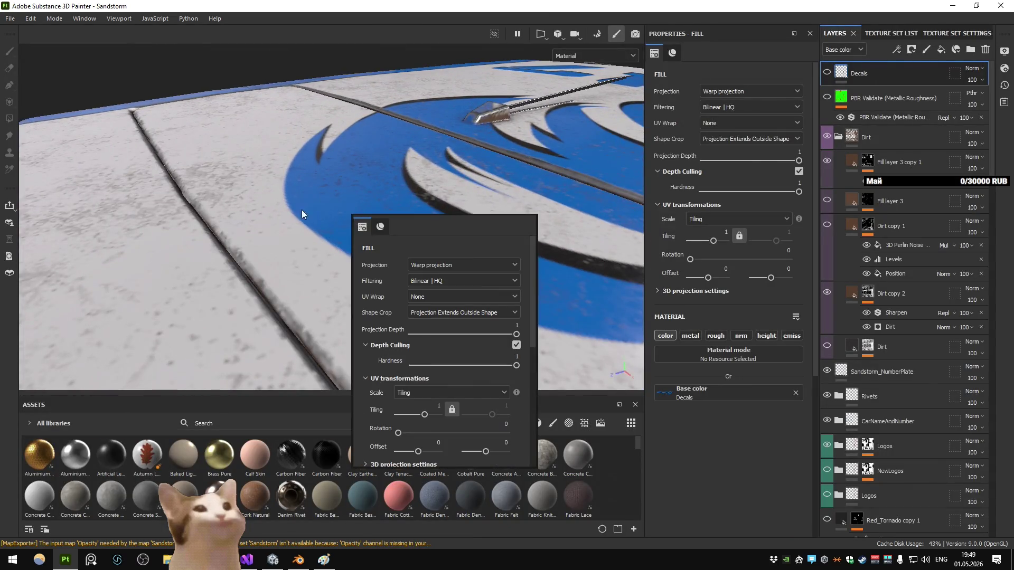
pyautogui.scroll(2, 301, 205)
pyautogui.scroll(3, 283, 201)
pyautogui.click(280, 214)
pyautogui.scroll(3, 259, 186)
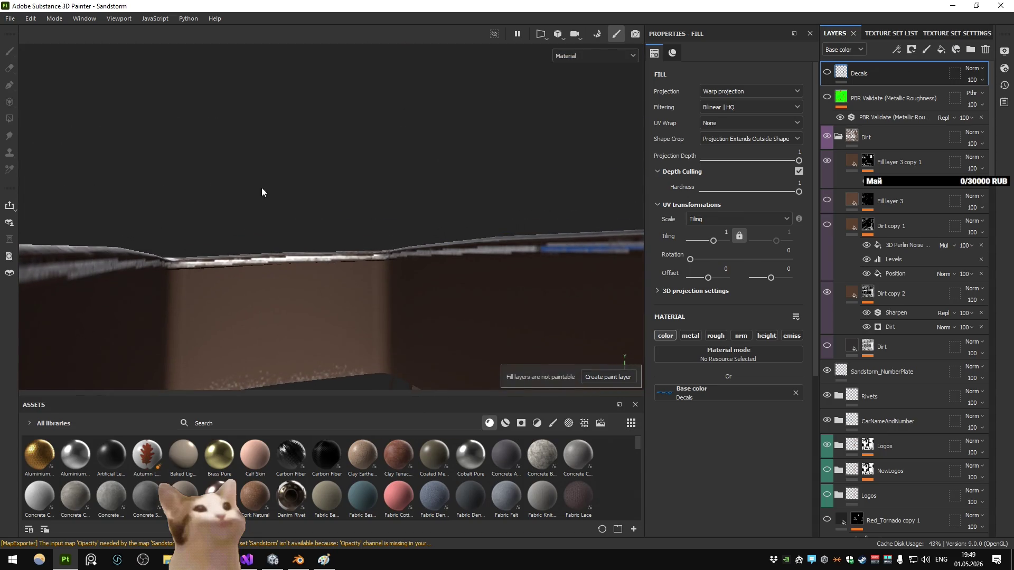
pyautogui.scroll(5, 359, 284)
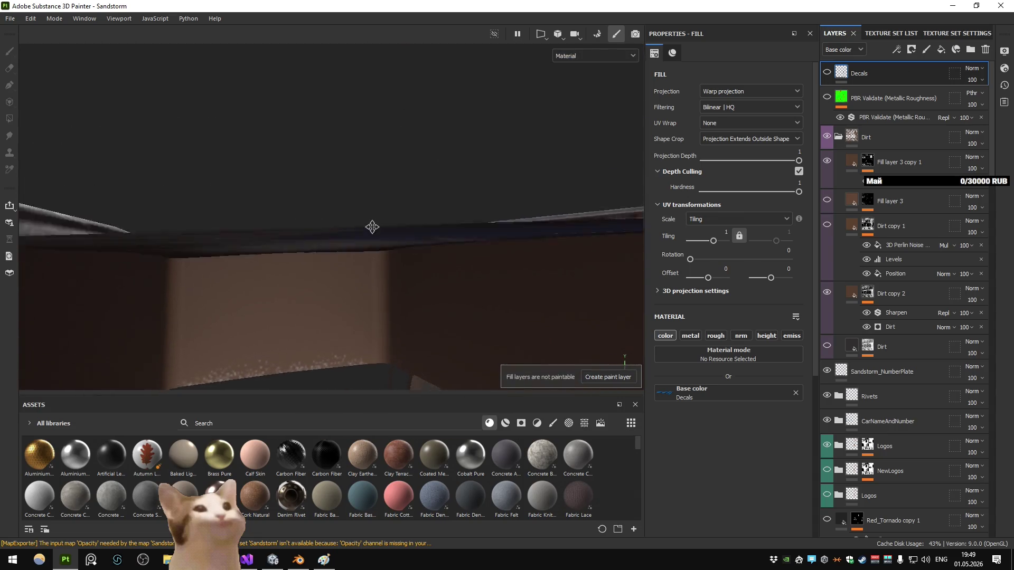
pyautogui.scroll(-4, 458, 259)
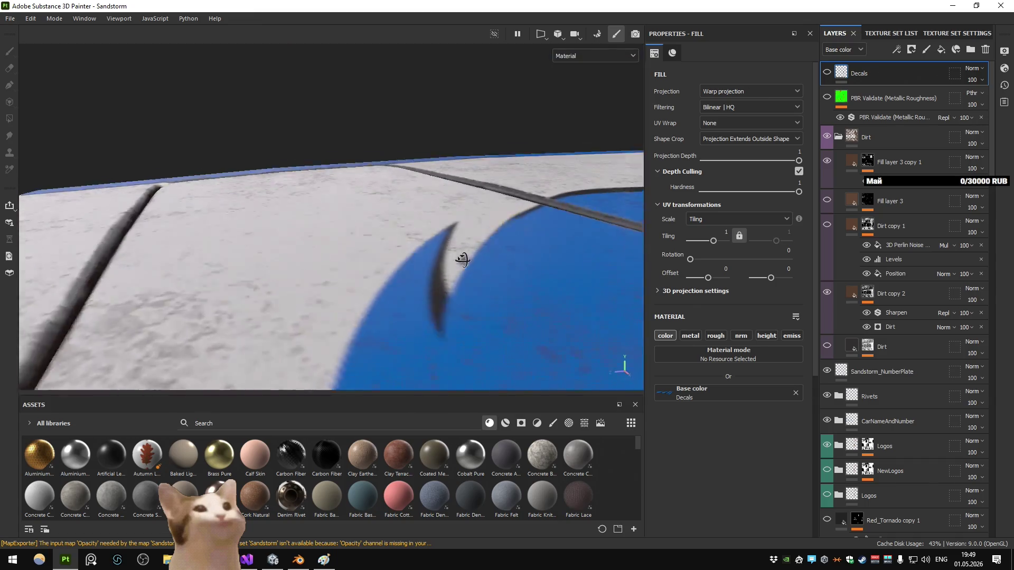
pyautogui.scroll(-10, 455, 260)
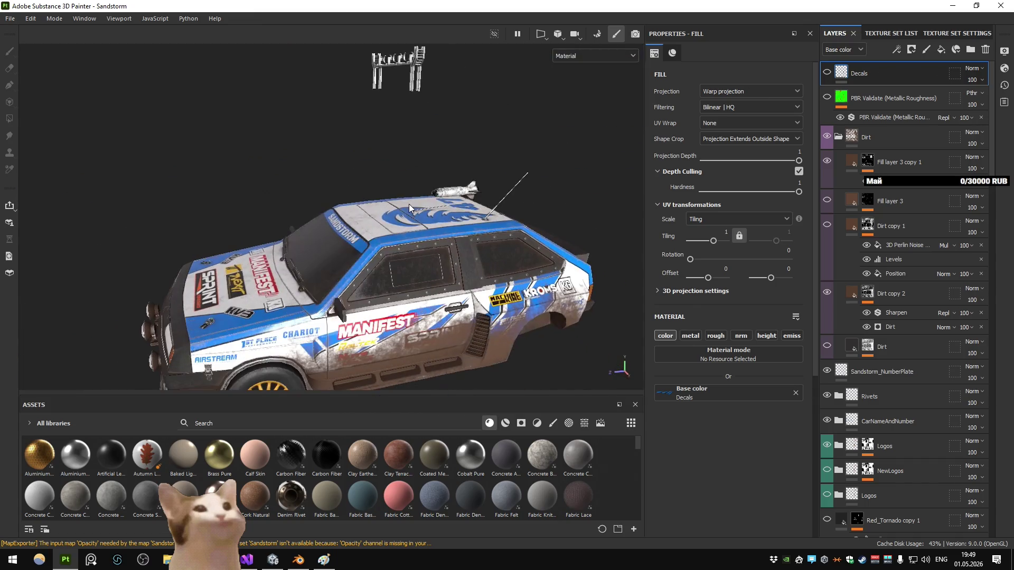
pyautogui.moveTo(435, 232)
pyautogui.mouseDown()
pyautogui.moveTo(421, 245)
pyautogui.moveTo(495, 197)
pyautogui.moveTo(541, 208)
pyautogui.moveTo(208, 224)
pyautogui.moveTo(68, 213)
pyautogui.moveTo(278, 230)
pyautogui.mouseUp()
pyautogui.press('f')
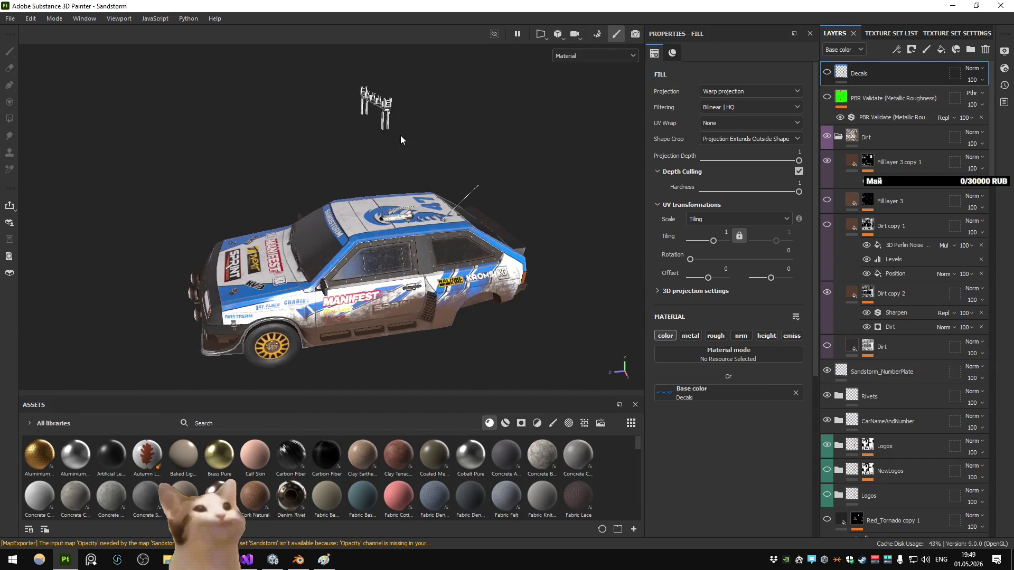
# Step: Export the Sandstorm Albedo, Emissive, HDRP and Normal textures as 2048 PNGs
pyautogui.hotkey('ctrl', 'shift', 'e')
pyautogui.click(760, 465)
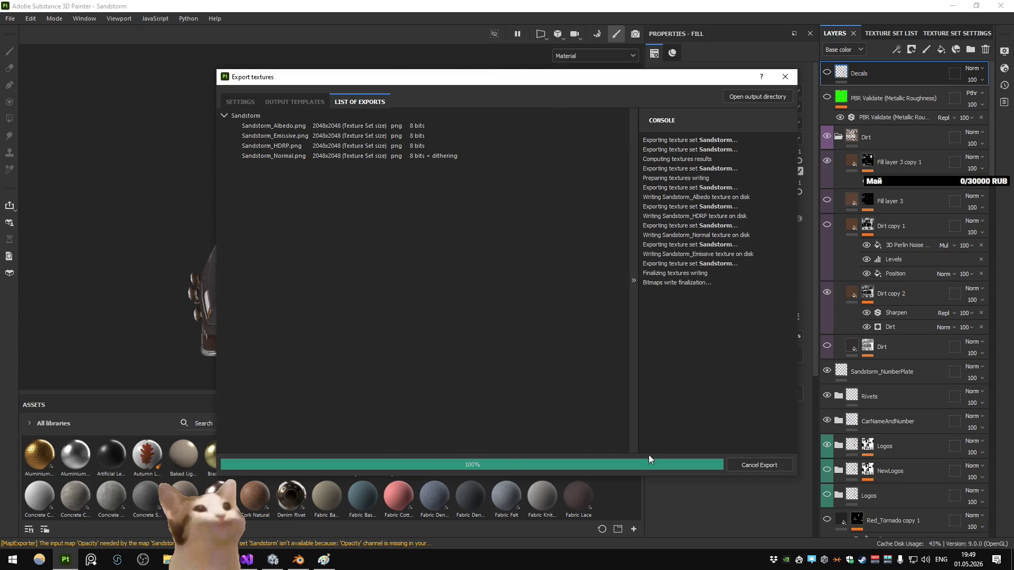
pyautogui.press('Escape')
pyautogui.hotkey('alt', 'Tab')
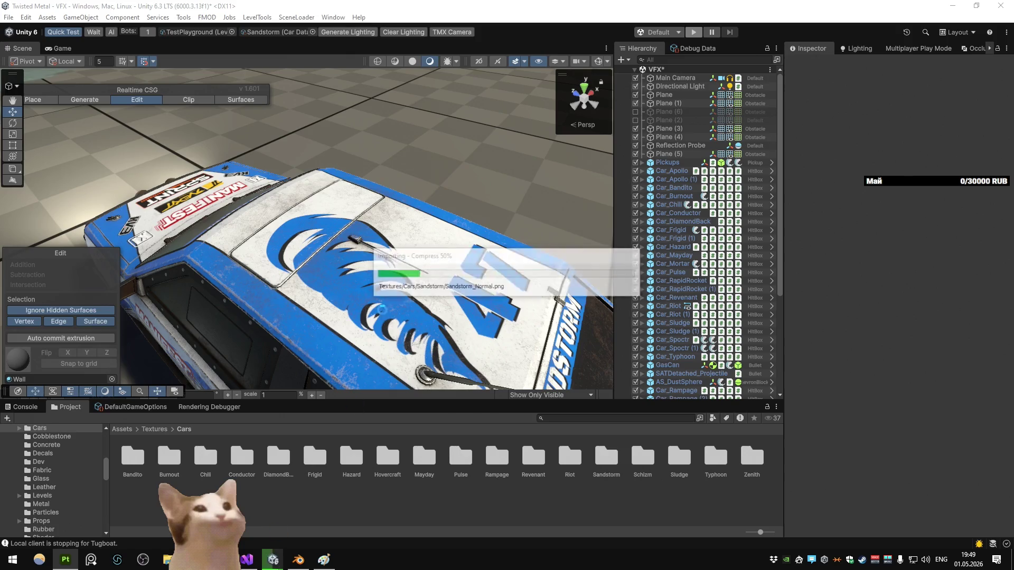
# Step: Drive the Sandstorm car around the TestPlayground arena in play mode, sliding near the wall, then stop
pyautogui.hotkey('ctrl', 'p')
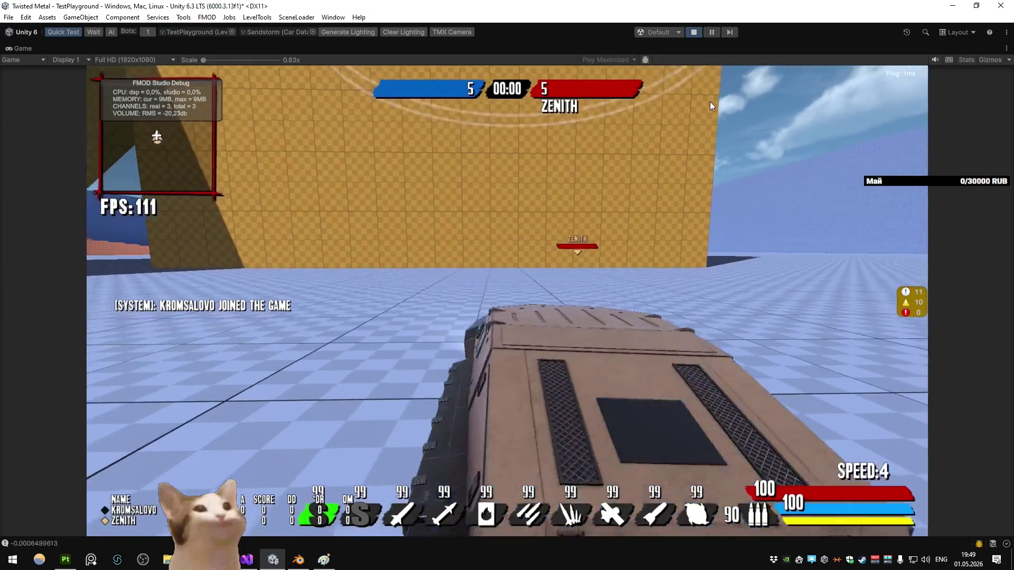
pyautogui.press('w')
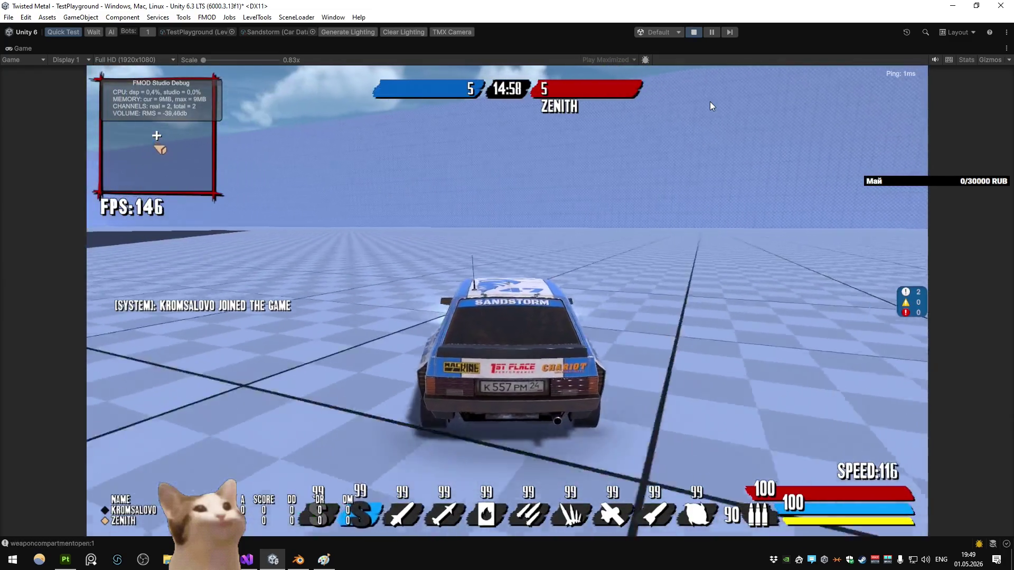
pyautogui.press('a')
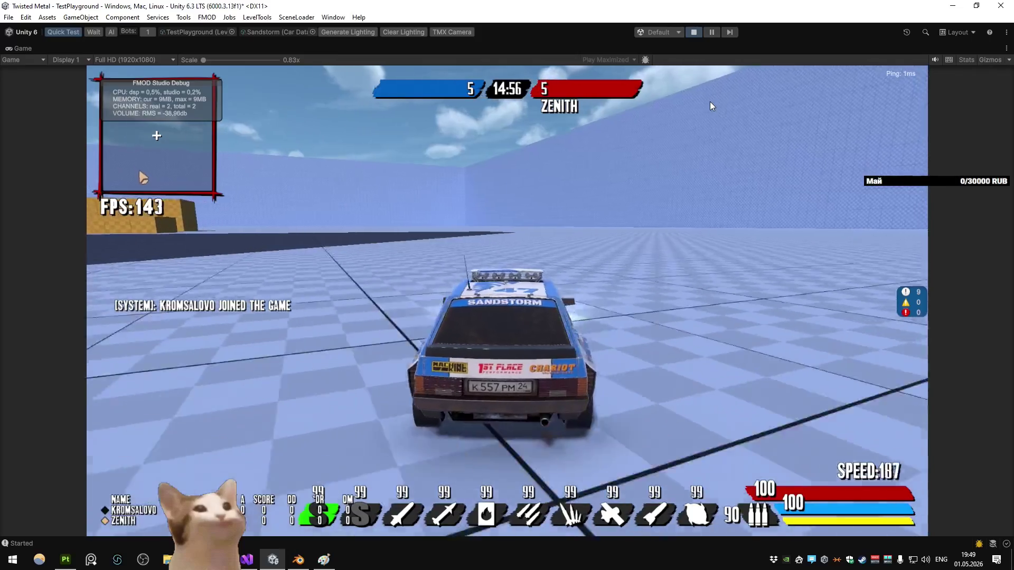
pyautogui.press('d')
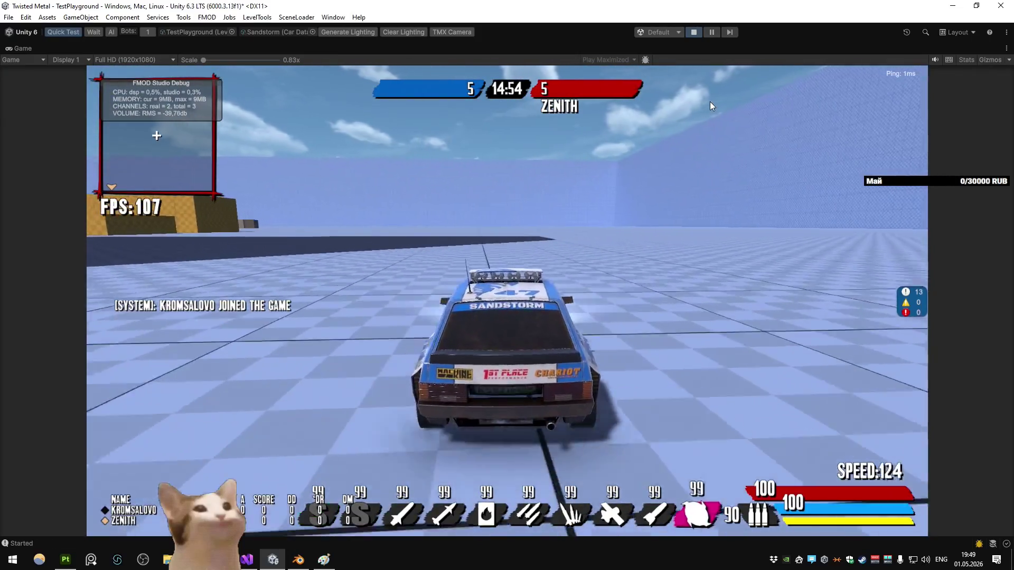
pyautogui.press('d')
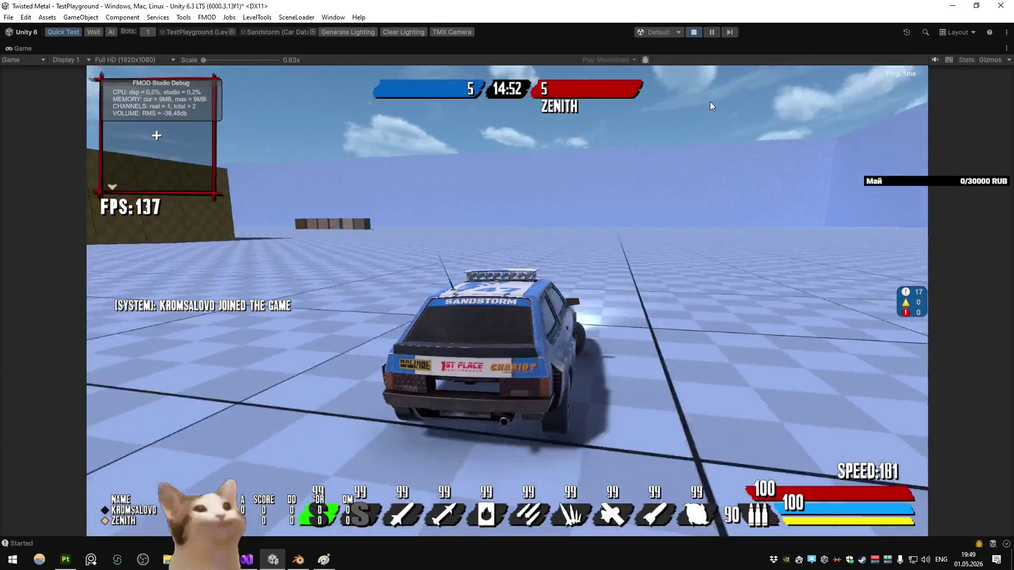
pyautogui.press('d')
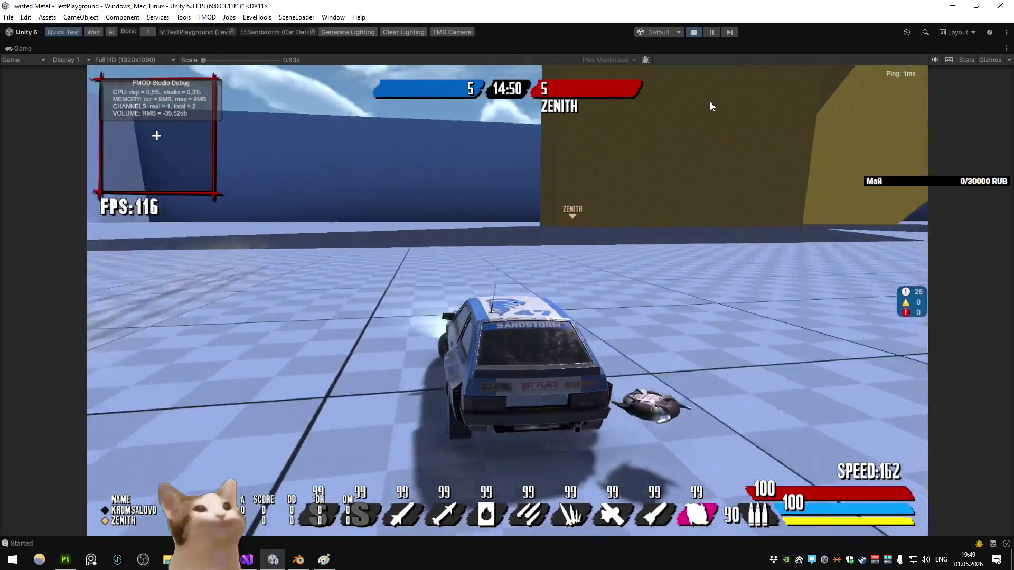
pyautogui.press('d')
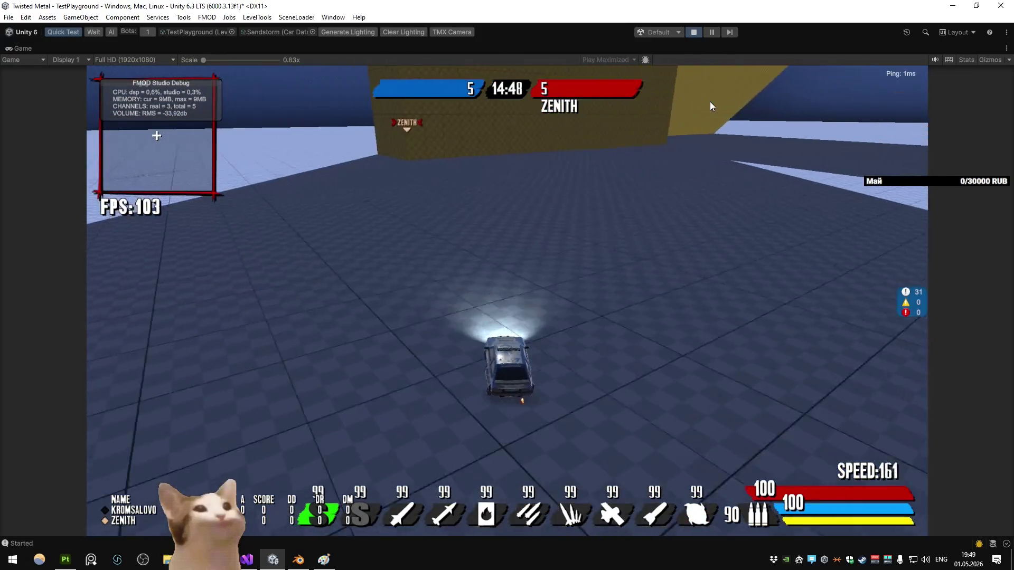
pyautogui.click(693, 32)
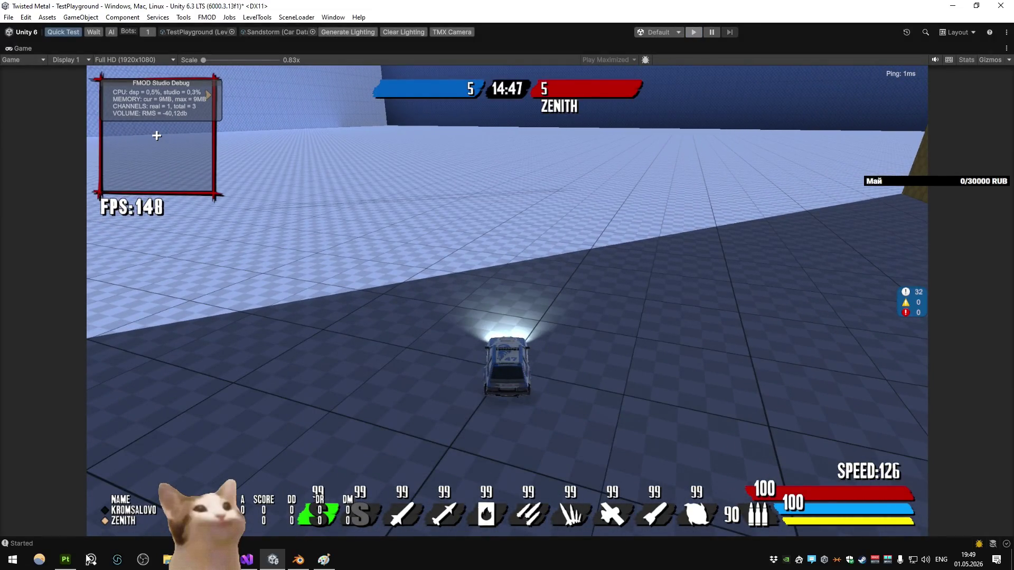
pyautogui.click(66, 560)
# Step: Add a folder above the Decals layer and name it Rocket
pyautogui.scroll(5, 432, 153)
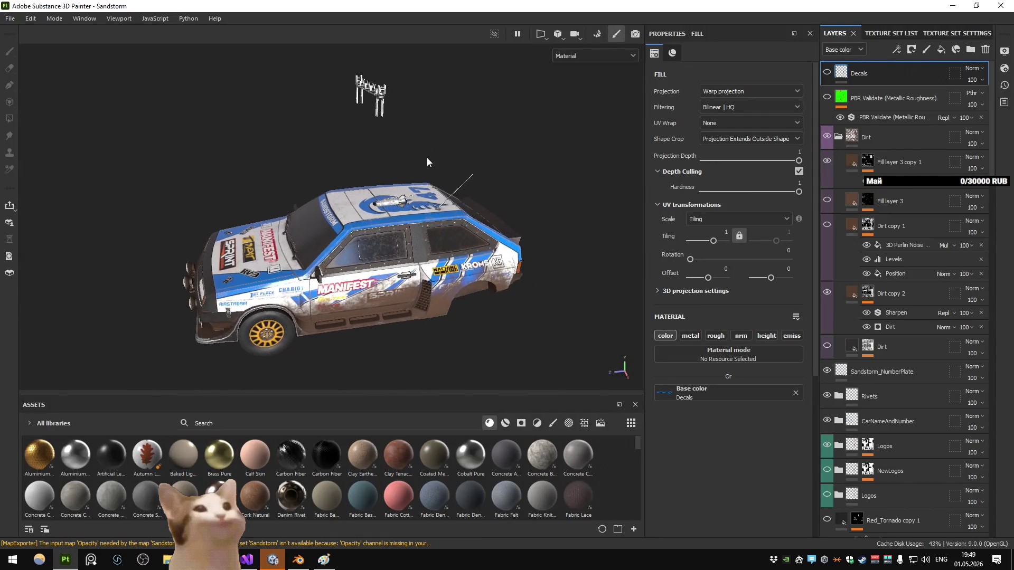
pyautogui.click(879, 68)
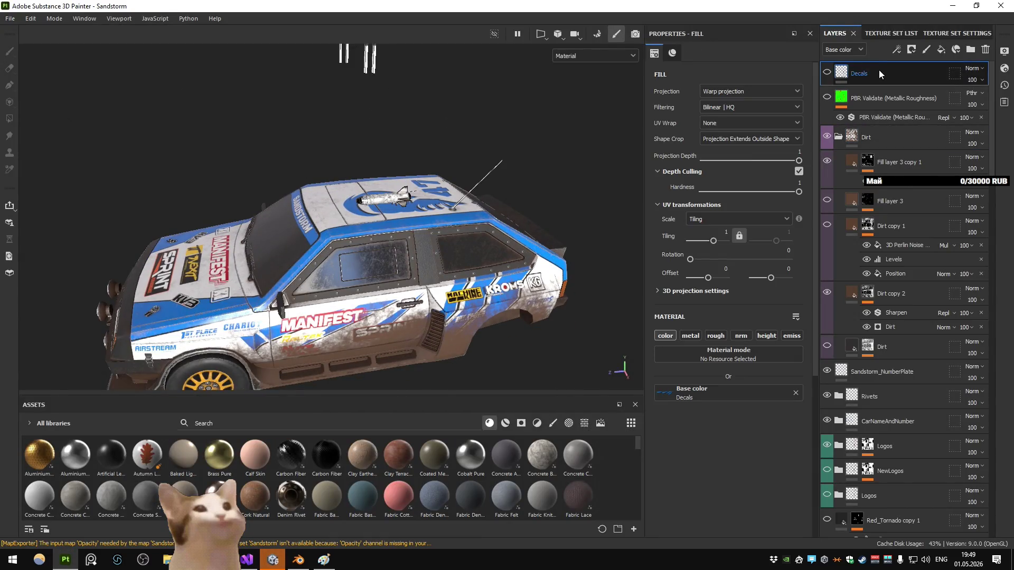
pyautogui.click(970, 50)
pyautogui.doubleClick(873, 73)
pyautogui.write('ocket')
pyautogui.press('Return')
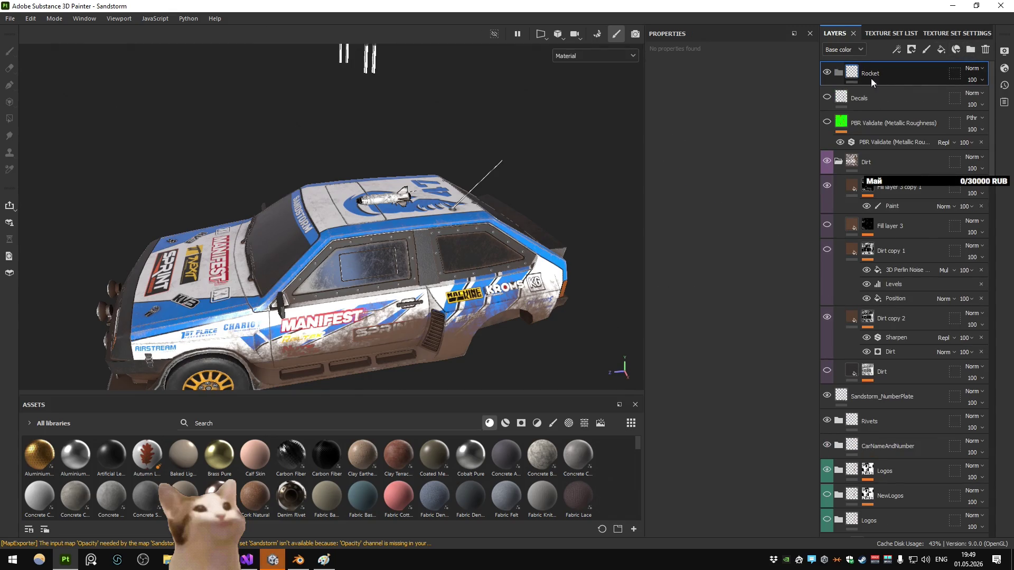
# Step: Orbit to inspect the roof rocket and add a fill layer inside the Rocket folder
pyautogui.scroll(5, 350, 188)
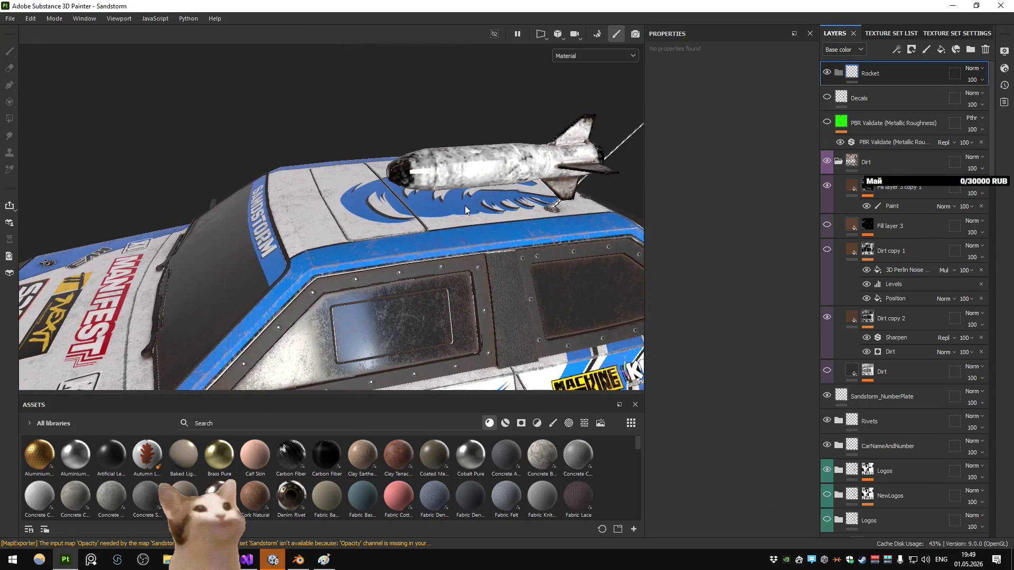
pyautogui.scroll(-3, 459, 211)
pyautogui.scroll(4, 448, 221)
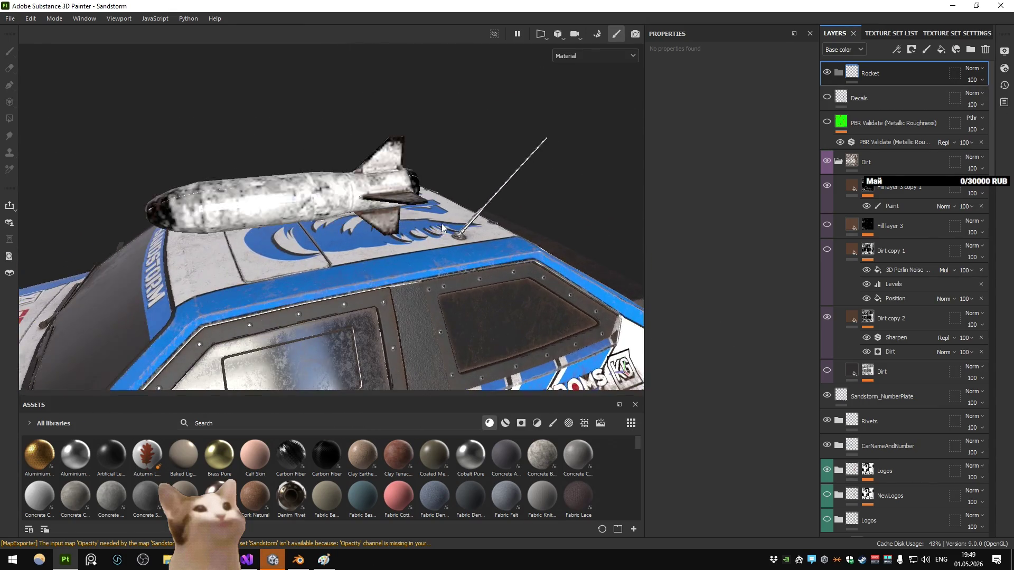
pyautogui.moveTo(443, 229); pyautogui.dragTo(452, 206)
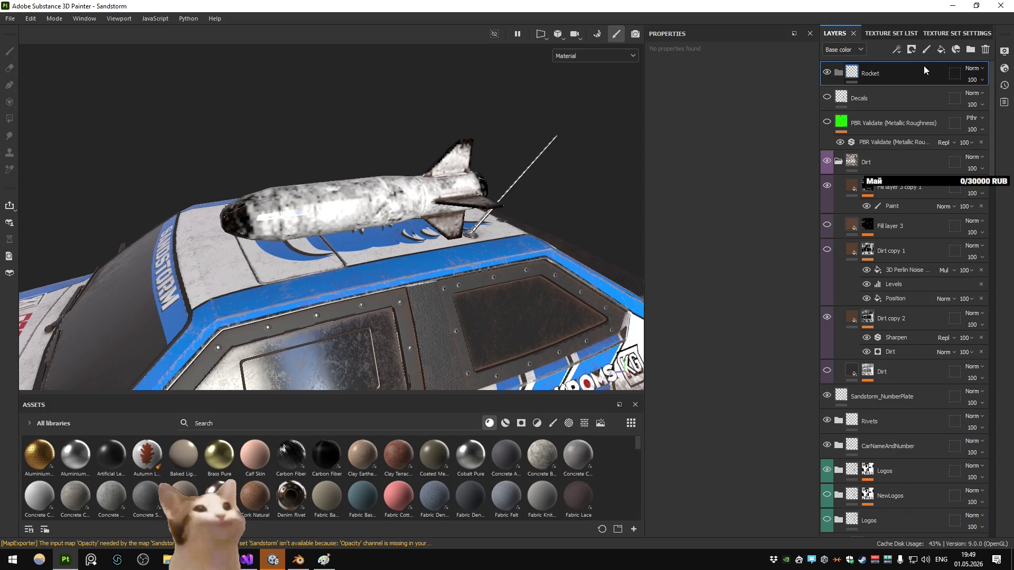
pyautogui.click(941, 49)
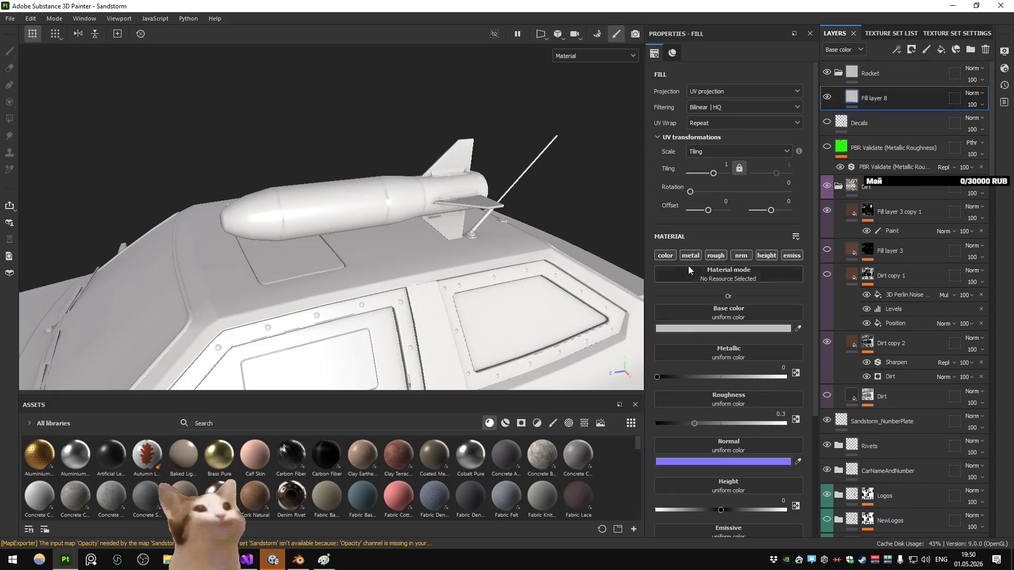
# Step: Limit Fill layer 8 to colour and roughness and give it a red base colour
pyautogui.click(664, 255)
pyautogui.click(720, 258)
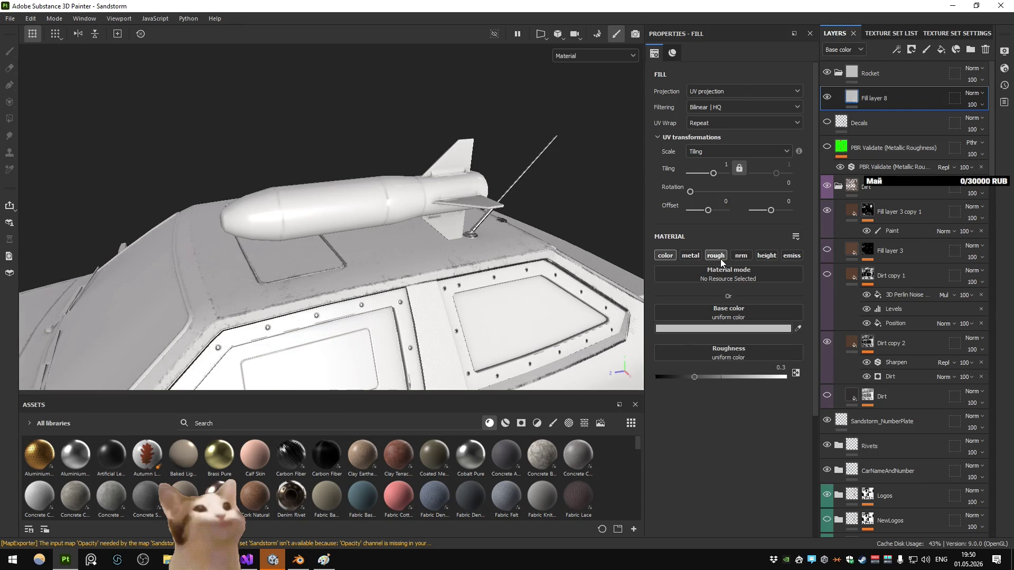
pyautogui.click(721, 328)
pyautogui.moveTo(762, 384)
pyautogui.mouseDown()
pyautogui.moveTo(687, 492)
pyautogui.moveTo(851, 359)
pyautogui.mouseUp()
pyautogui.click(859, 333)
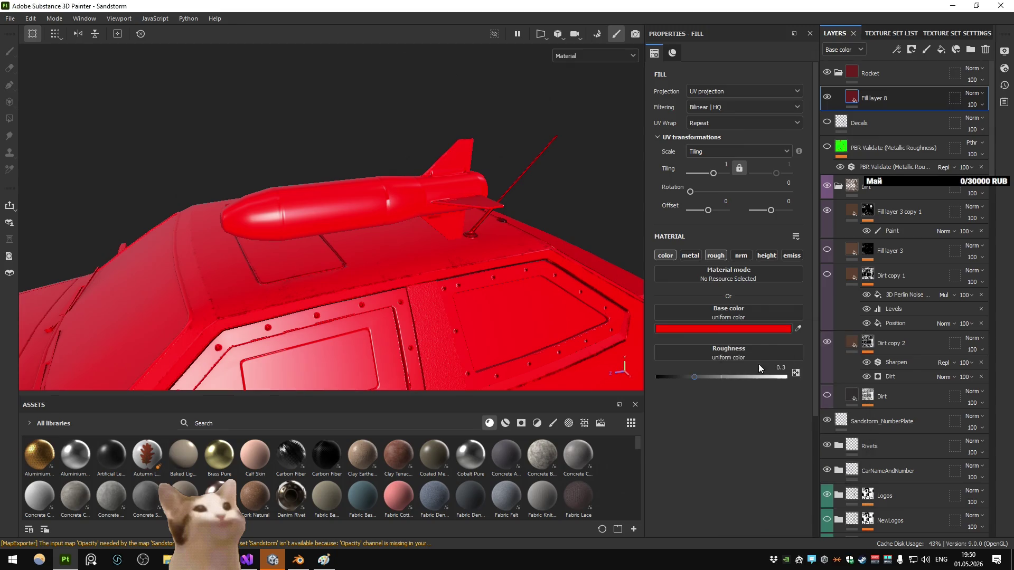
# Step: Make the fill affect only metallic (0) and roughness (0.3), then select the Rocket folder
pyautogui.click(667, 257)
pyautogui.click(685, 255)
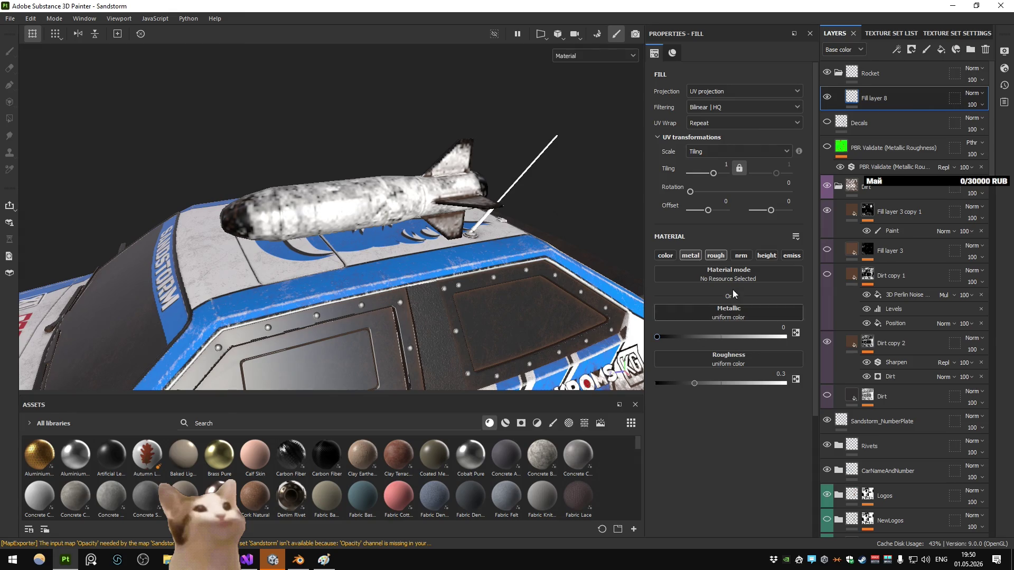
pyautogui.click(869, 78)
pyautogui.click(911, 49)
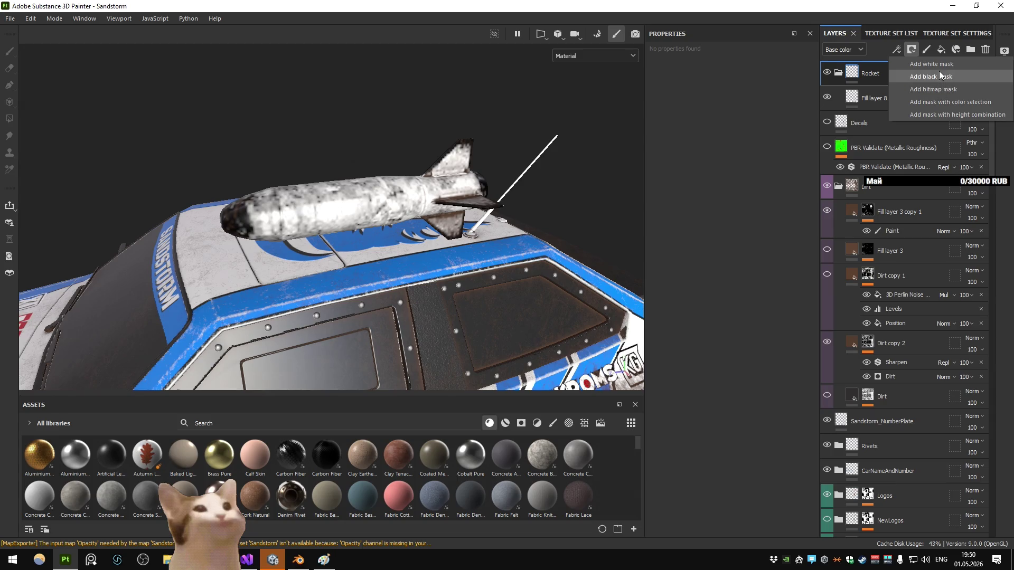
# Step: Add a black mask to the Rocket folder and polygon-fill the rocket into it, checking in mask view
pyautogui.click(939, 75)
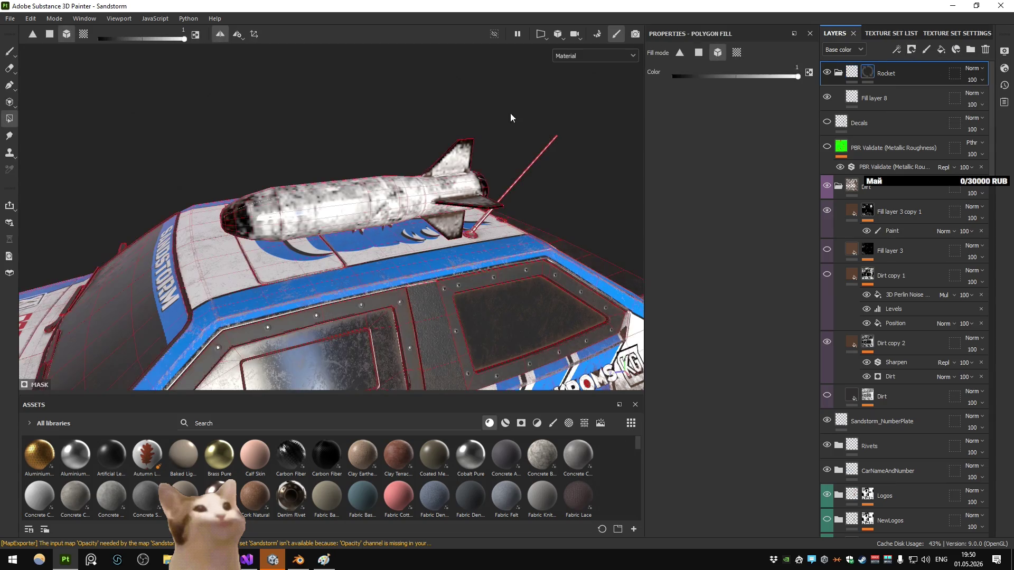
pyautogui.moveTo(240, 122); pyautogui.dragTo(446, 233)
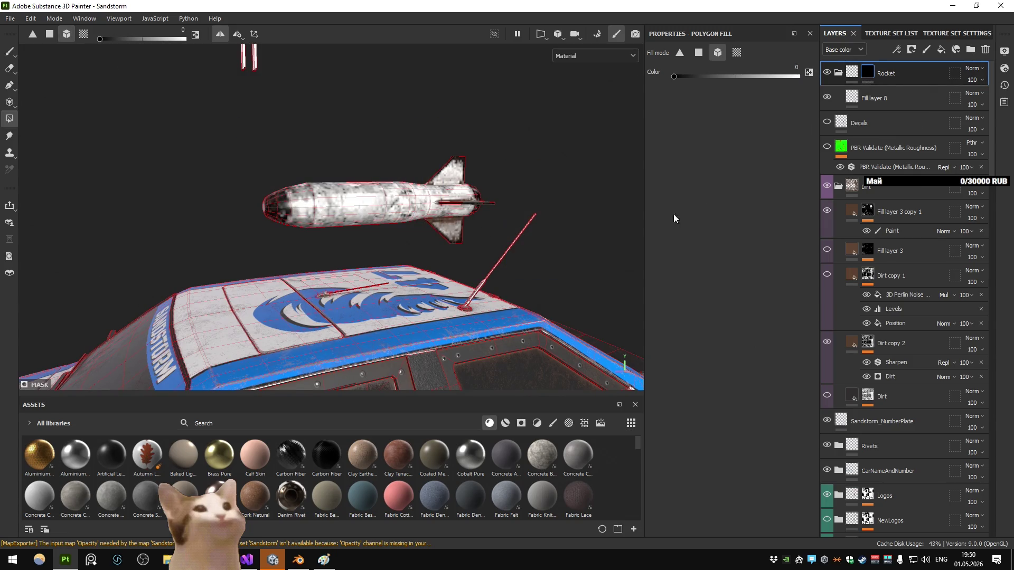
pyautogui.keyDown('alt'); pyautogui.click(873, 70); pyautogui.keyUp('alt')
pyautogui.scroll(-5, 446, 170)
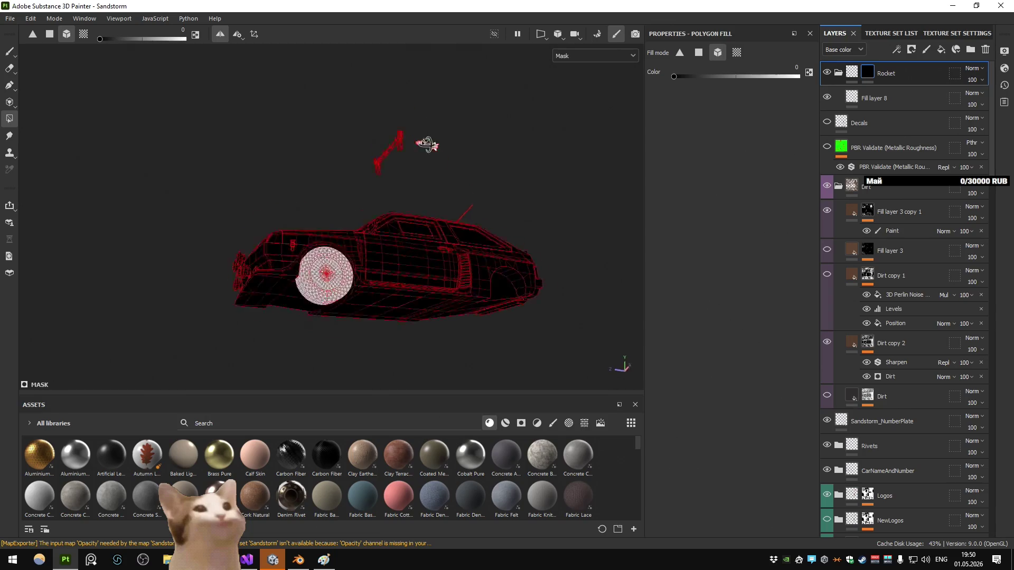
pyautogui.moveTo(429, 155); pyautogui.dragTo(453, 233)
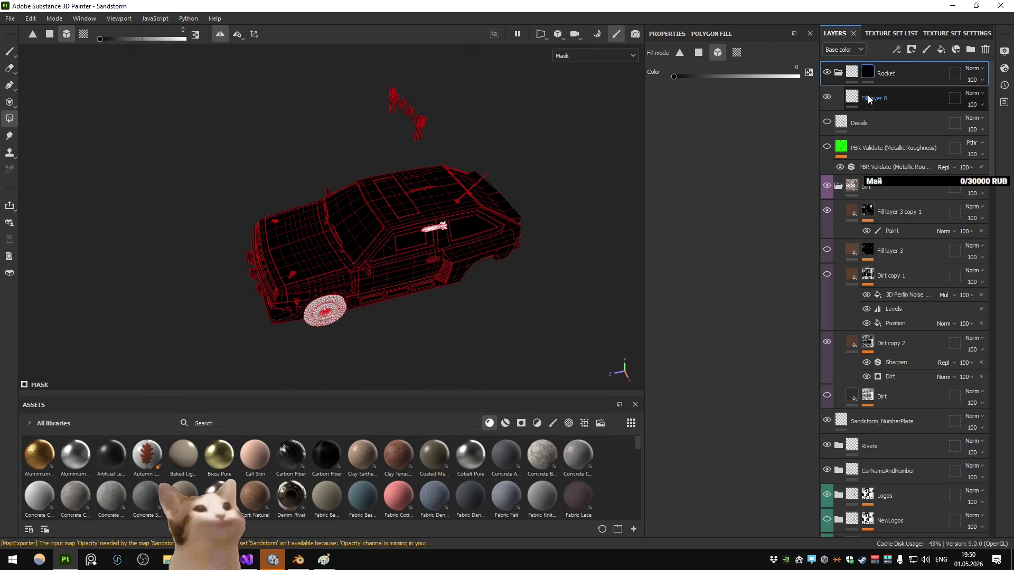
# Step: Reselect Fill layer 8 and orbit to a closer view of the rocket
pyautogui.click(886, 98)
pyautogui.scroll(5, 426, 192)
pyautogui.moveTo(425, 191); pyautogui.dragTo(425, 174)
pyautogui.scroll(5, 424, 164)
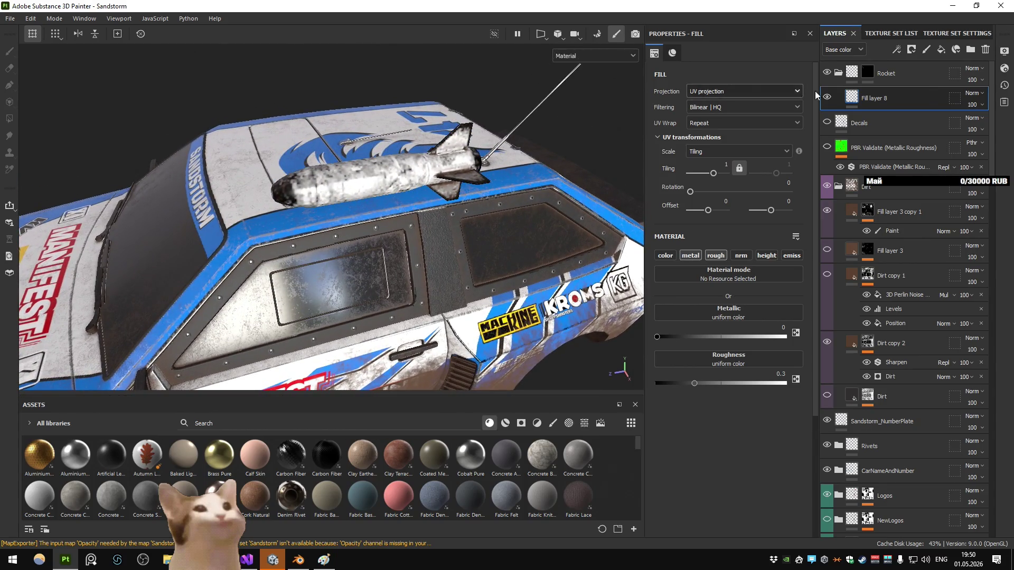
# Step: Temporarily enable the fill's colour channel to check the rocket mask, then disable it
pyautogui.click(671, 257)
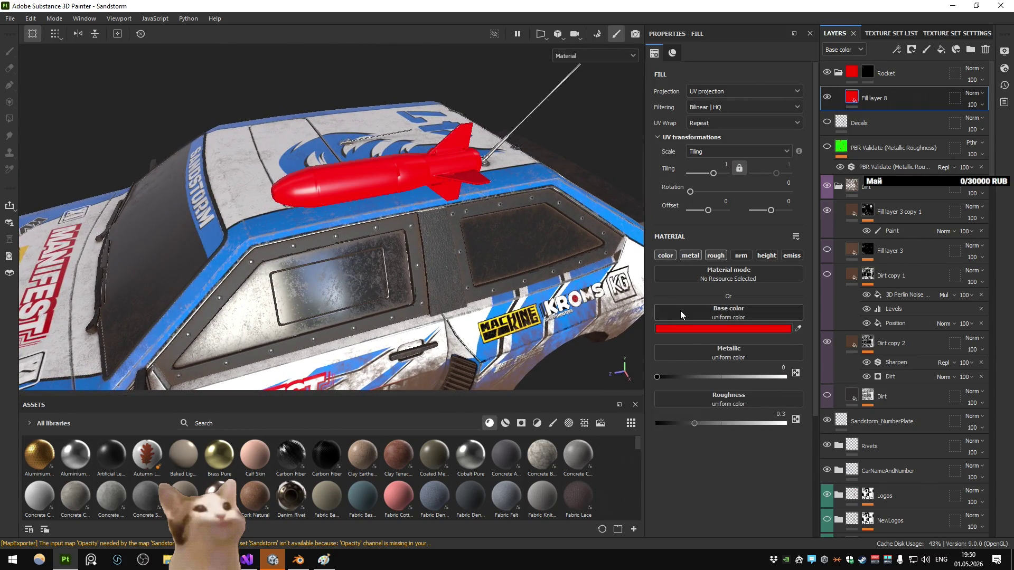
pyautogui.scroll(4, 439, 215)
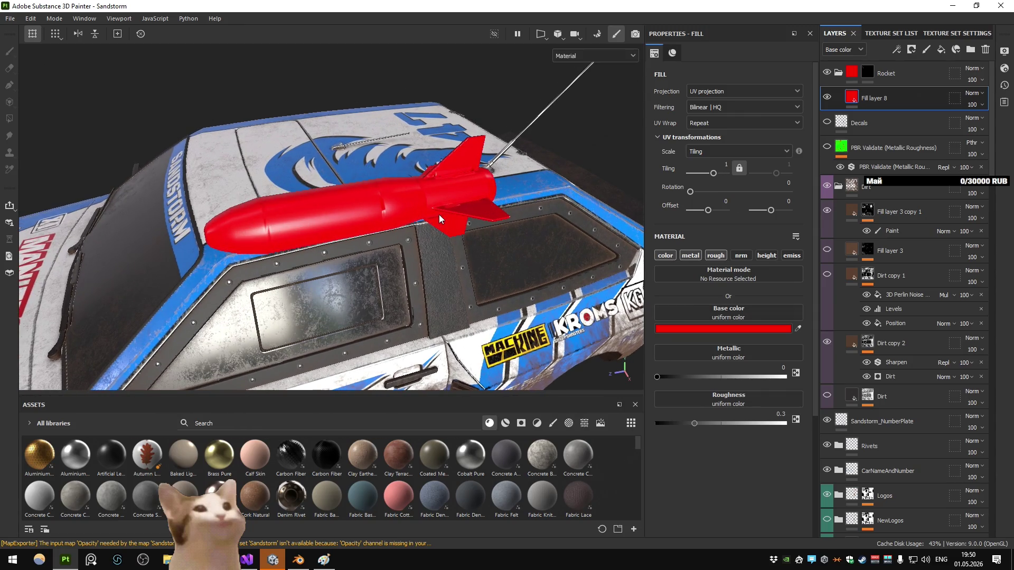
pyautogui.click(667, 256)
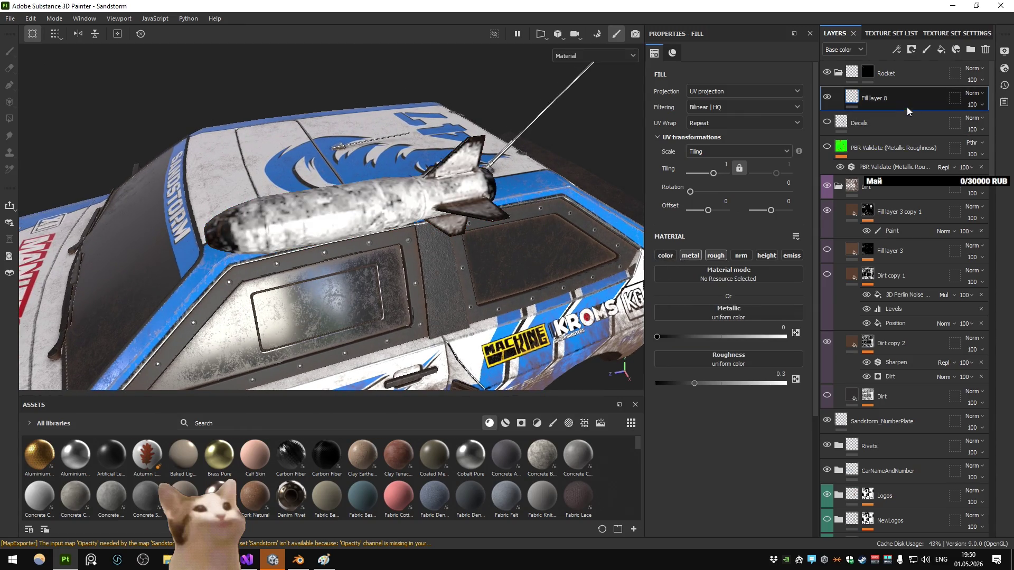
# Step: Add a new fill layer to the Rocket folder coloured with blue sampled from the Tornado layer
pyautogui.click(941, 49)
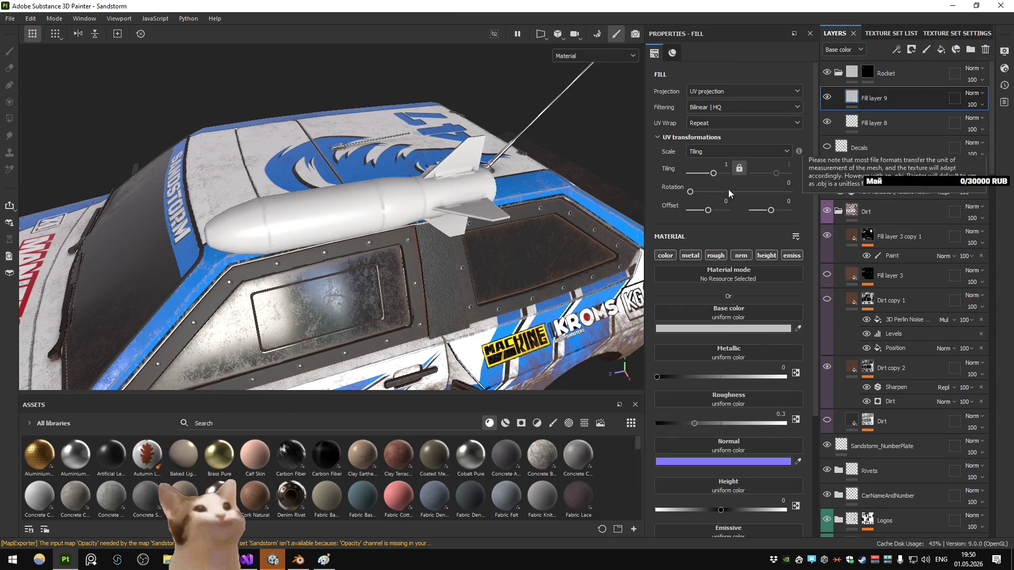
pyautogui.click(717, 329)
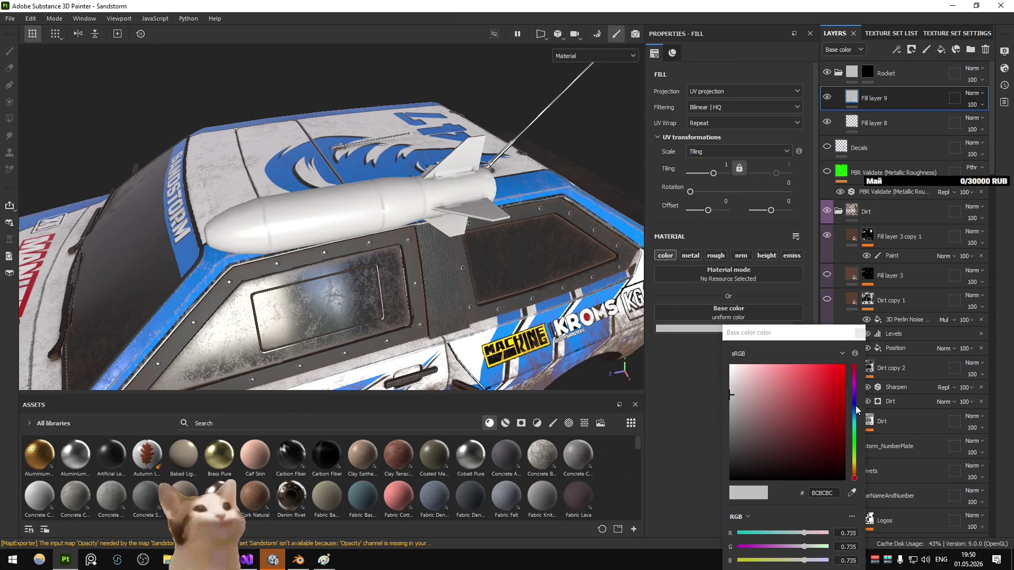
pyautogui.scroll(-10, 902, 322)
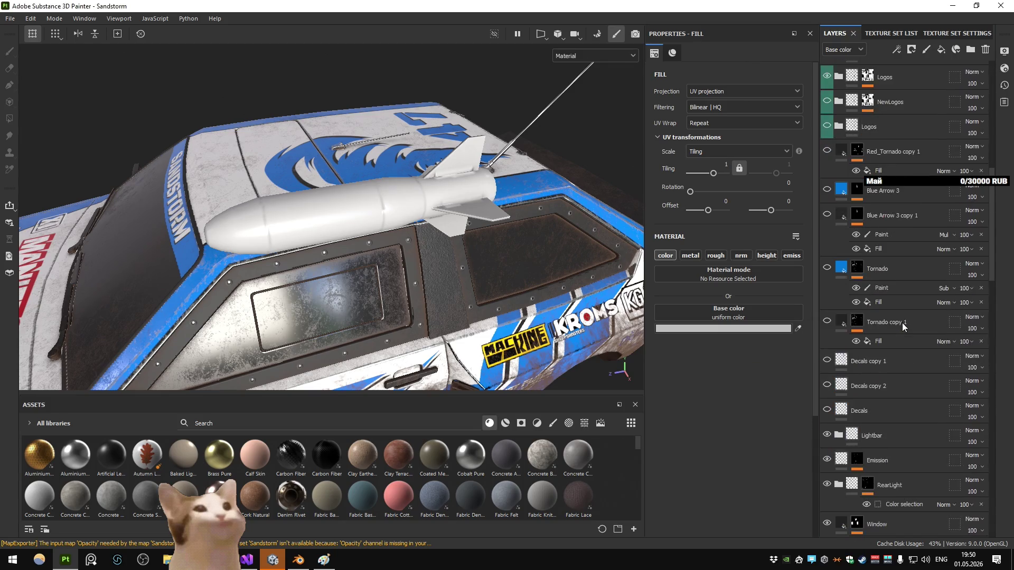
pyautogui.click(797, 329)
pyautogui.click(841, 267)
# Step: Sample the car's white base paint colour from the BasePaint layer for the fill
pyautogui.scroll(10, 836, 295)
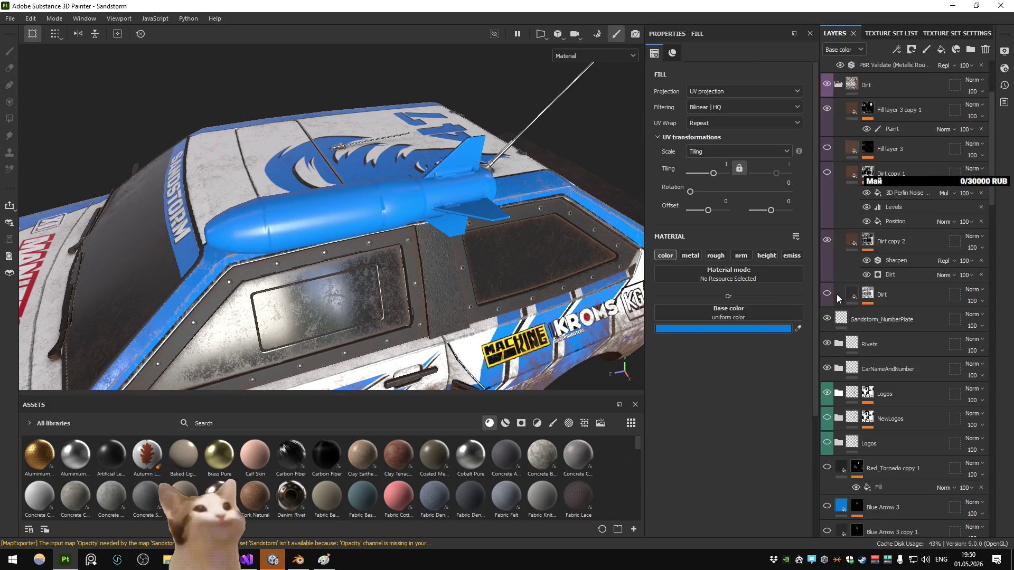
pyautogui.scroll(3, 836, 294)
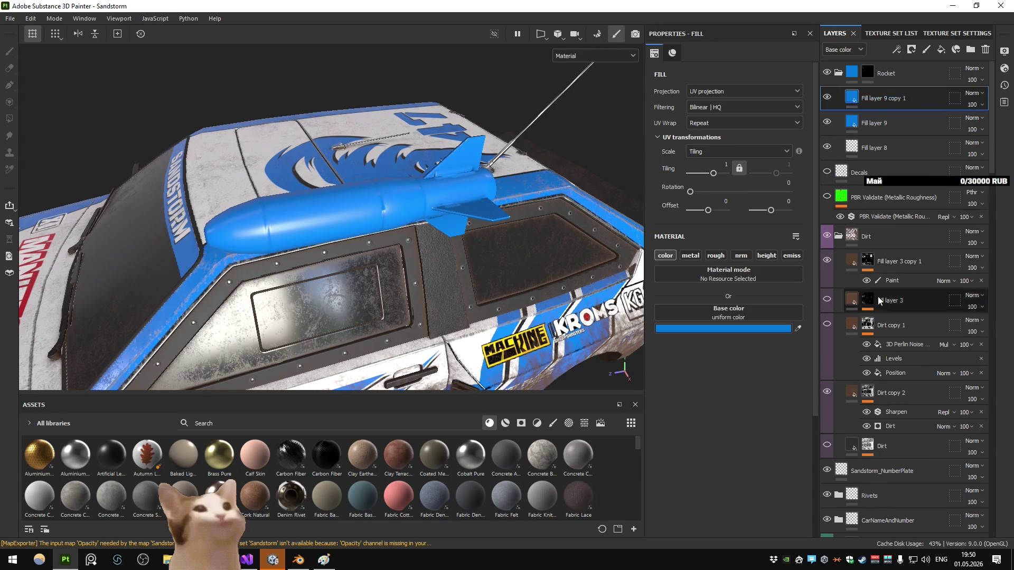
pyautogui.scroll(-10, 878, 297)
pyautogui.scroll(-15, 880, 296)
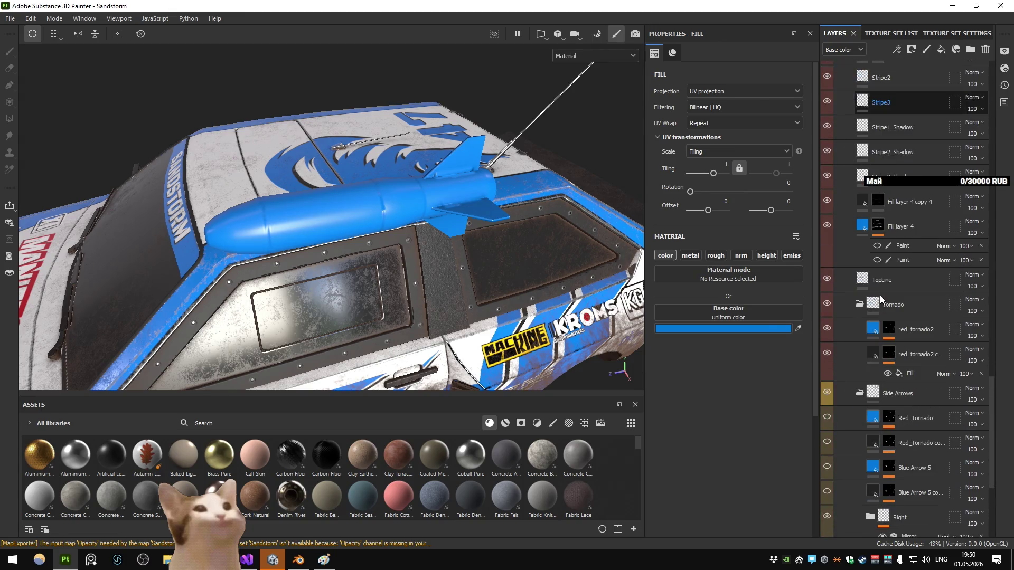
pyautogui.click(797, 330)
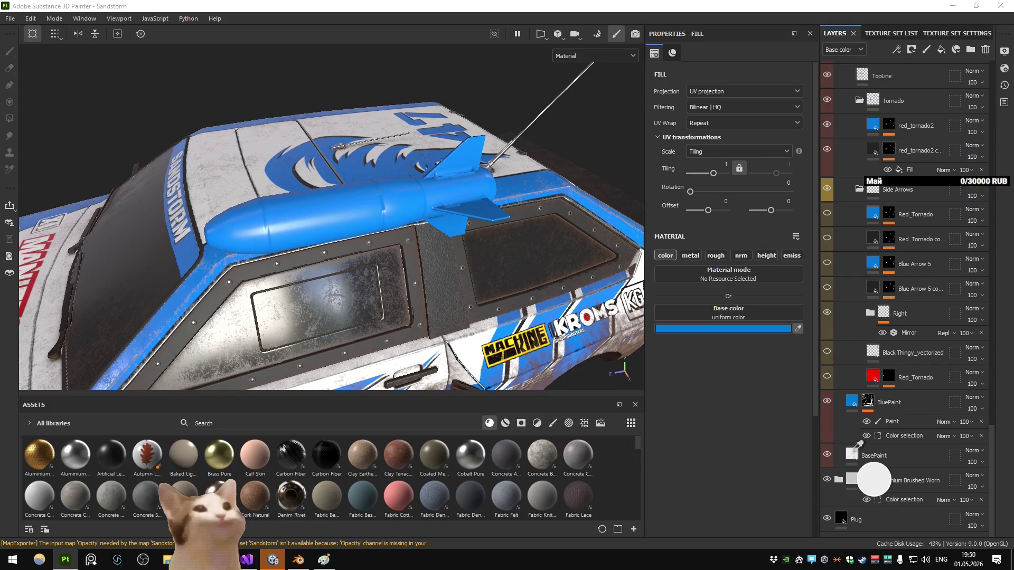
# Step: Apply the white and restrict it with a colour-selection mask to the rocket's blue ID
pyautogui.click(872, 478)
pyautogui.scroll(15, 866, 358)
pyautogui.scroll(10, 865, 358)
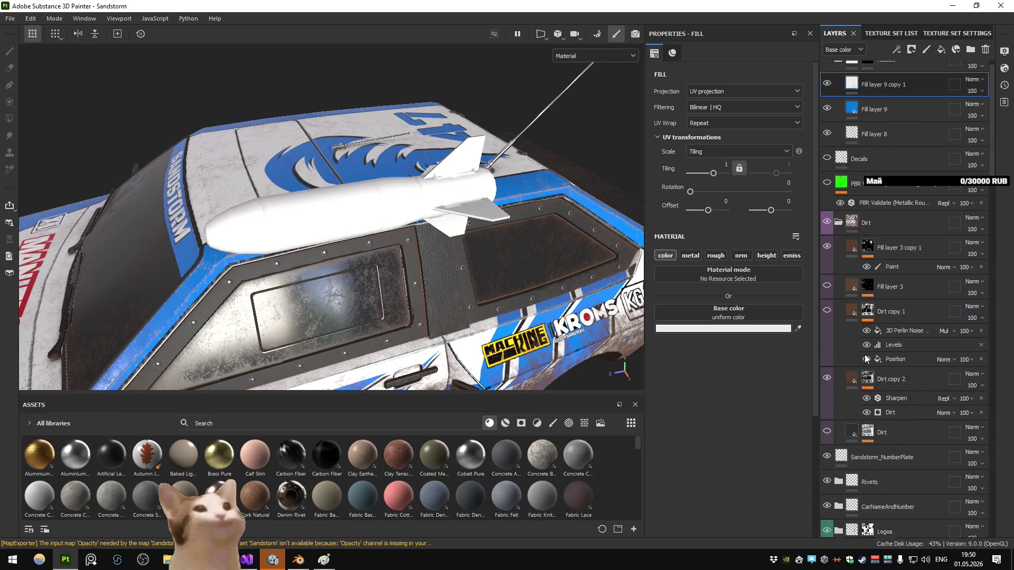
pyautogui.click(915, 52)
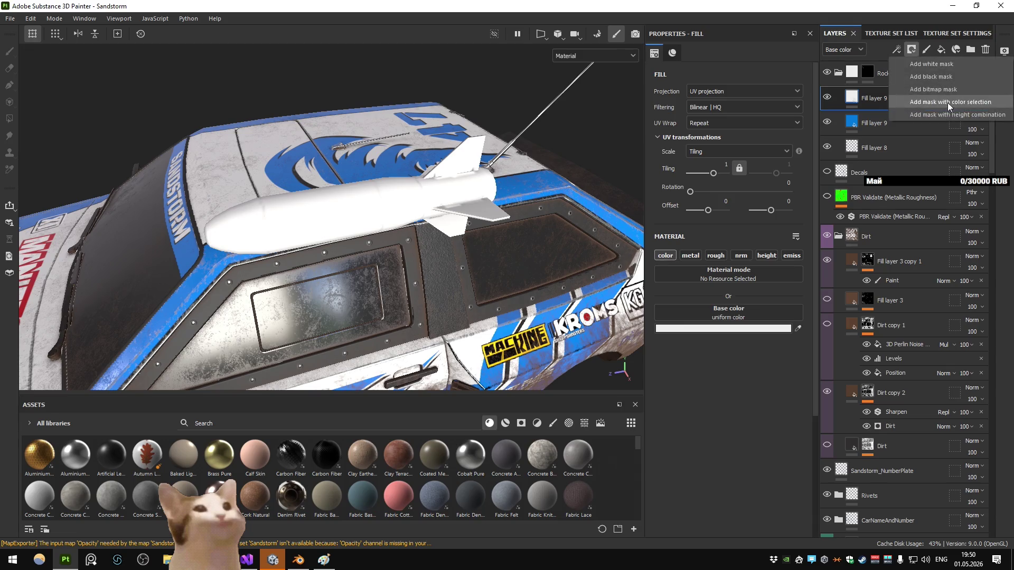
pyautogui.click(947, 102)
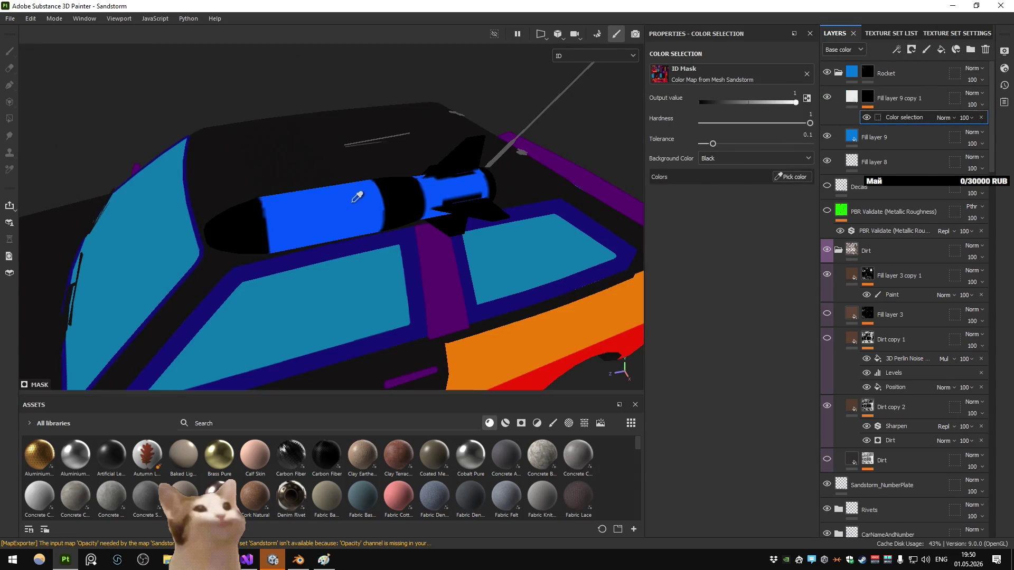
pyautogui.click(359, 203)
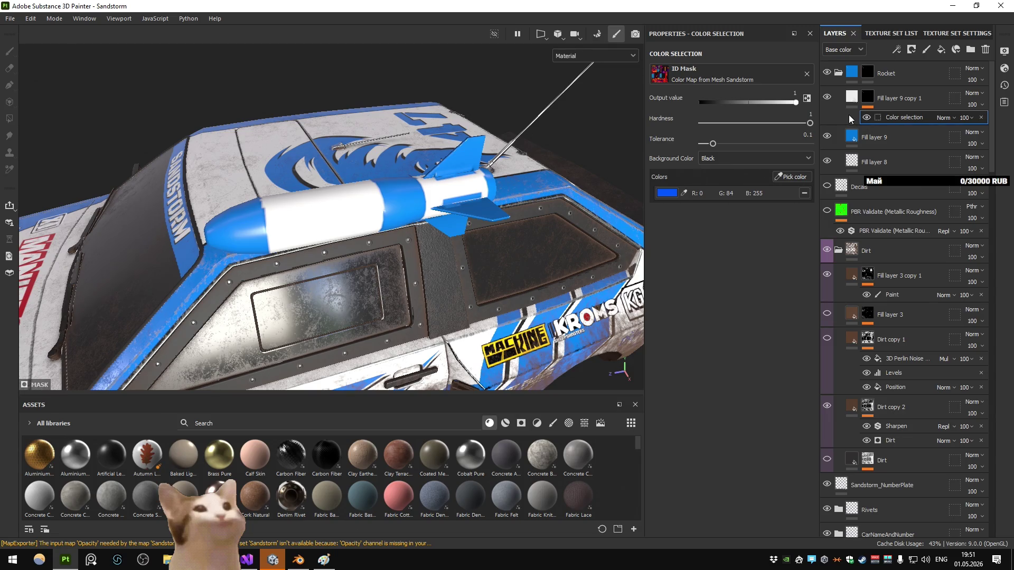
# Step: Duplicate Fill layer 9 and set the copy's base colour to near-black #171717
pyautogui.click(872, 138)
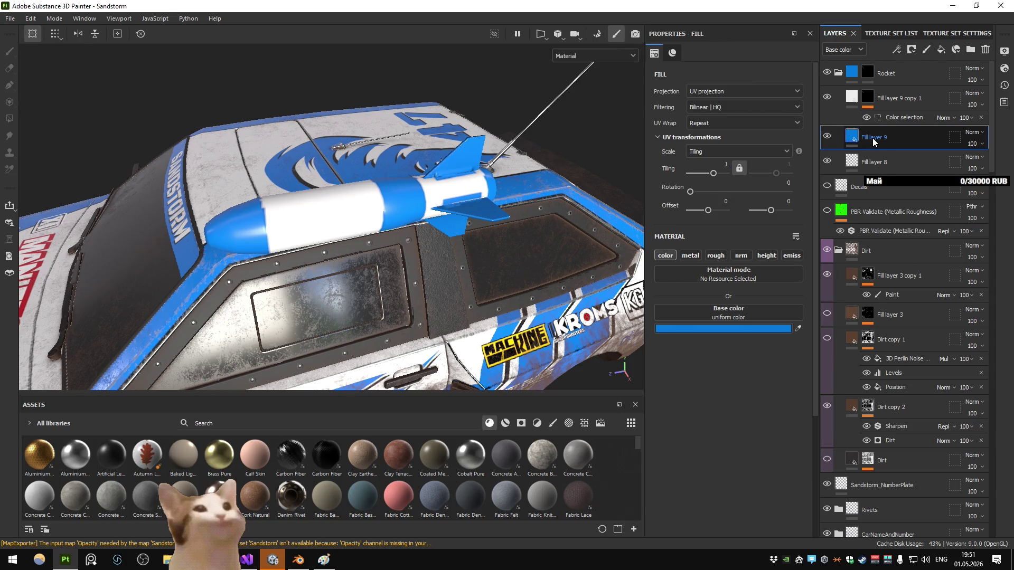
pyautogui.hotkey('ctrl', 'd')
pyautogui.click(691, 329)
pyautogui.moveTo(739, 459)
pyautogui.mouseDown()
pyautogui.moveTo(715, 474)
pyautogui.moveTo(703, 467)
pyautogui.mouseUp()
pyautogui.click(859, 334)
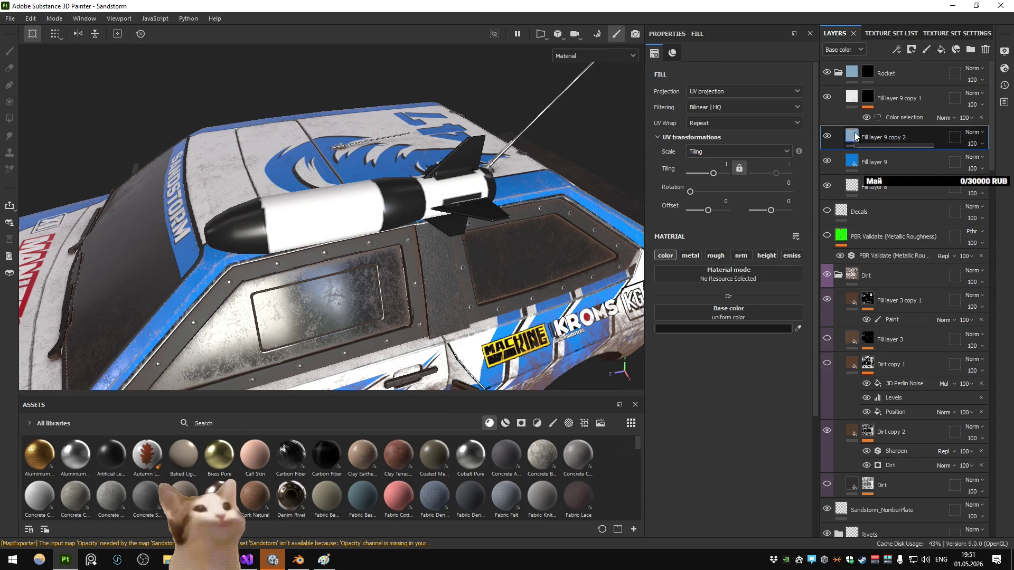
# Step: Add a colour-selection mask to the black copy layer, picking the black ID region
pyautogui.click(910, 49)
pyautogui.click(942, 103)
pyautogui.click(792, 177)
pyautogui.click(525, 202)
# Step: Add a Mask Outline filter to the mask and thin its width to 0.01
pyautogui.click(896, 49)
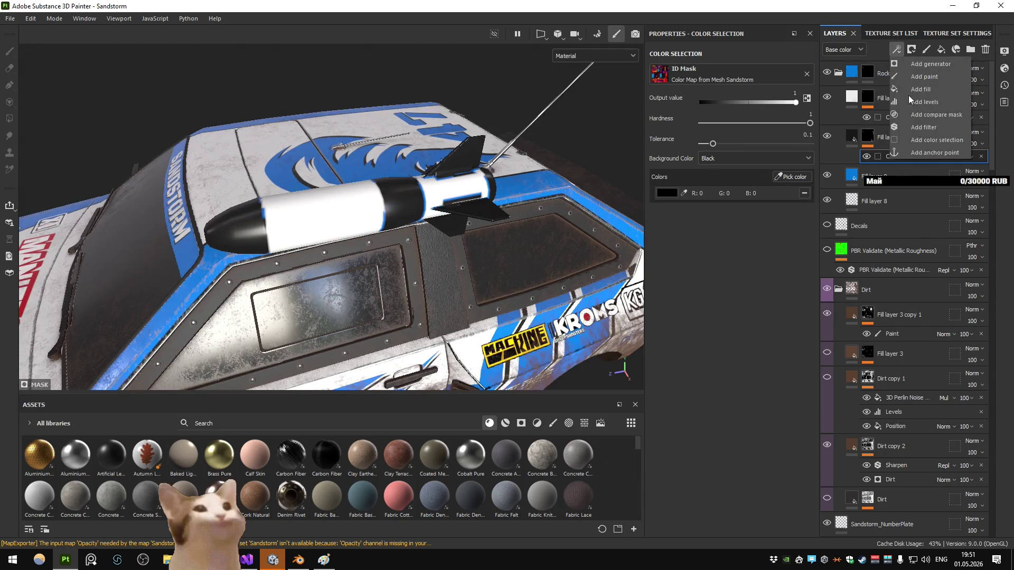
pyautogui.click(923, 127)
pyautogui.click(751, 81)
pyautogui.write('out')
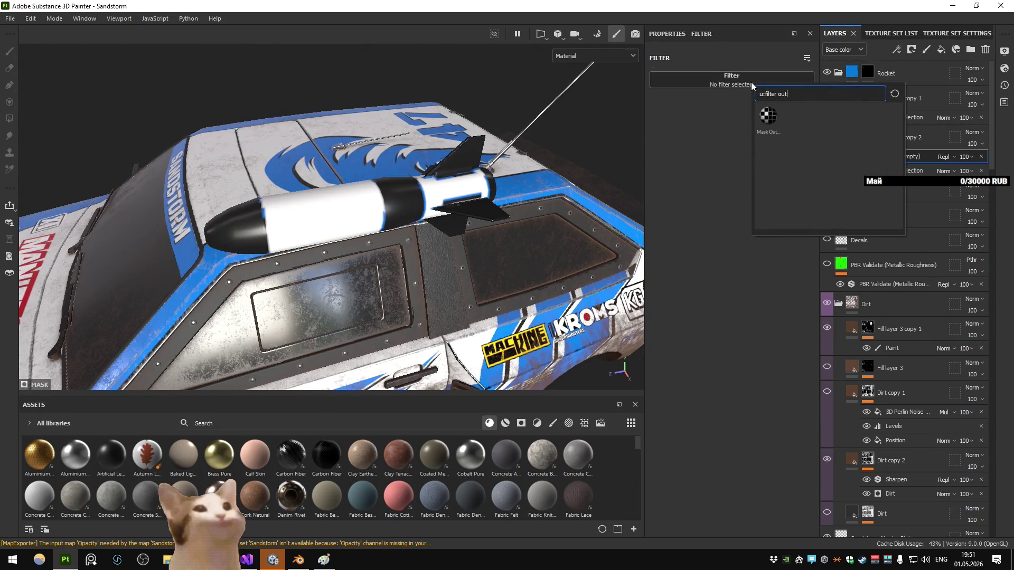
pyautogui.click(770, 116)
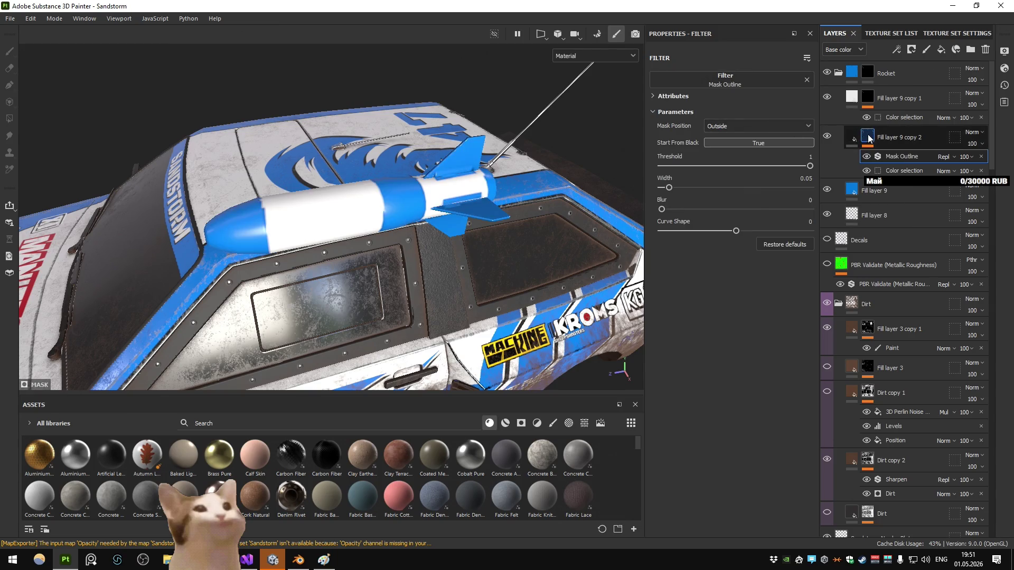
pyautogui.keyDown('alt'); pyautogui.click(868, 138); pyautogui.keyUp('alt')
pyautogui.moveTo(809, 166)
pyautogui.mouseDown()
pyautogui.moveTo(660, 168)
pyautogui.moveTo(663, 188)
pyautogui.moveTo(654, 192)
pyautogui.mouseUp()
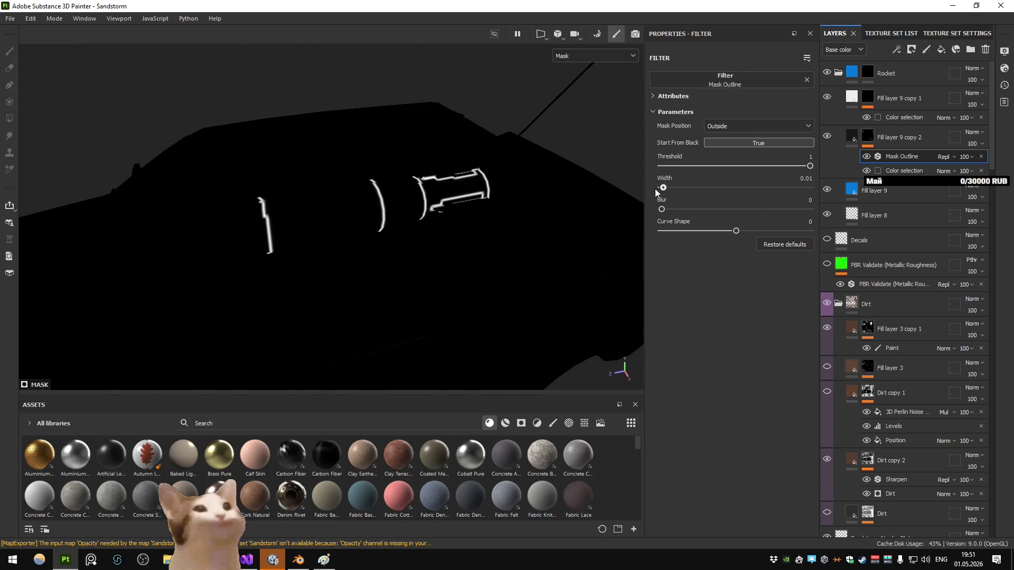
# Step: On Fill layer 9 copy 2, reset the Mask Outline curve, set position to Both, and adjust width and blur
pyautogui.click(858, 135)
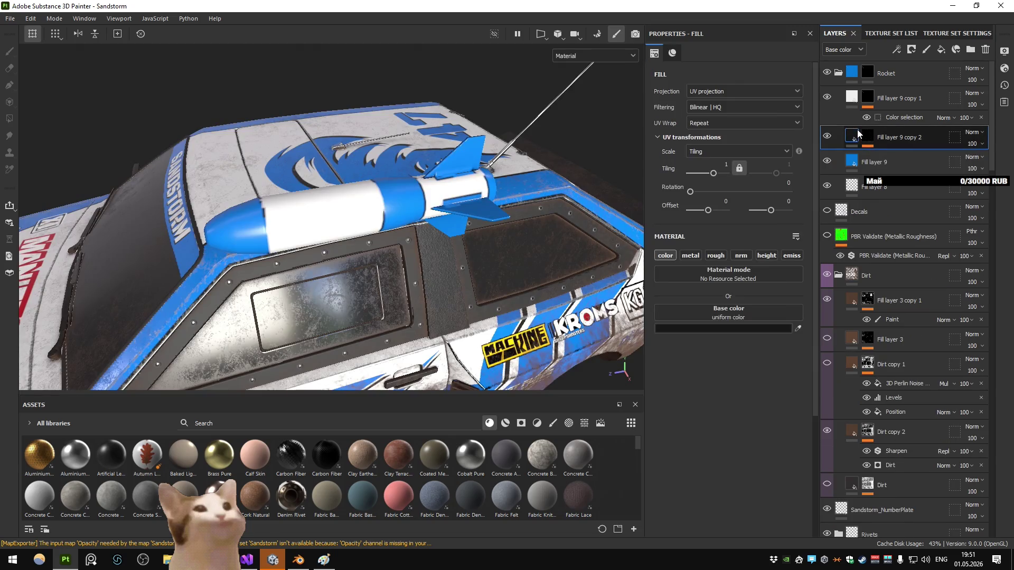
pyautogui.click(869, 138)
pyautogui.click(874, 158)
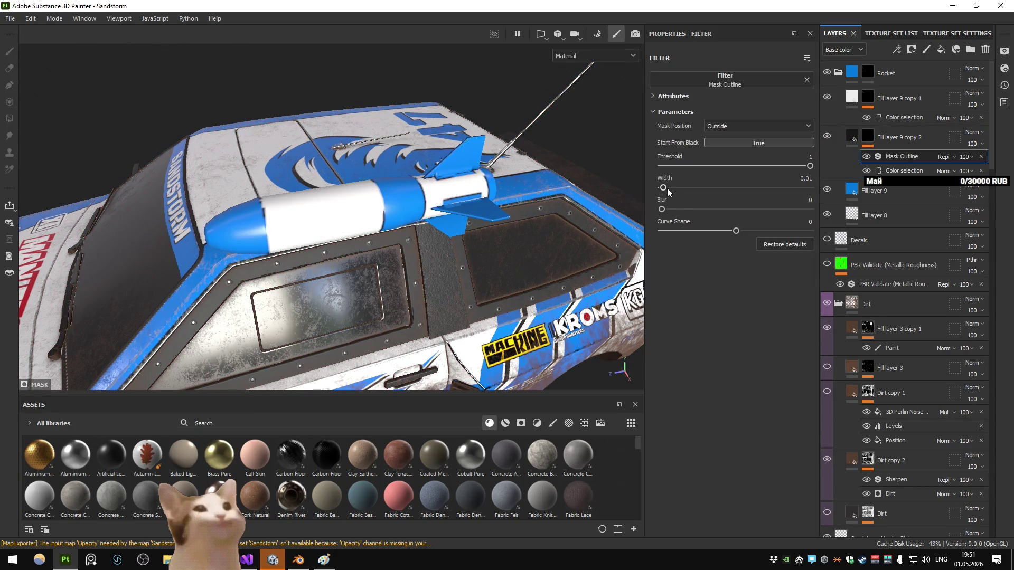
pyautogui.moveTo(664, 188); pyautogui.dragTo(669, 190)
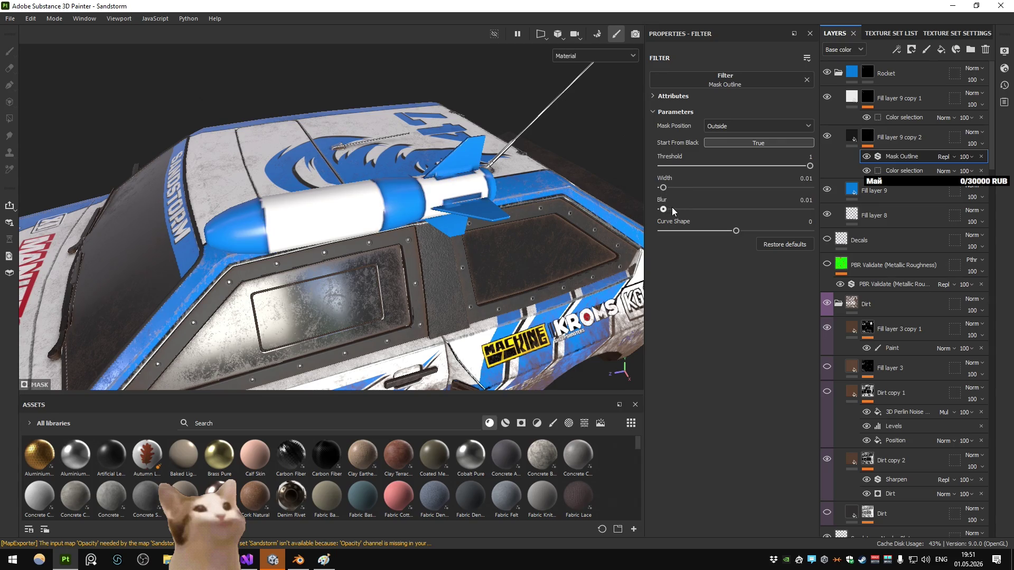
pyautogui.doubleClick(770, 231)
pyautogui.click(745, 133)
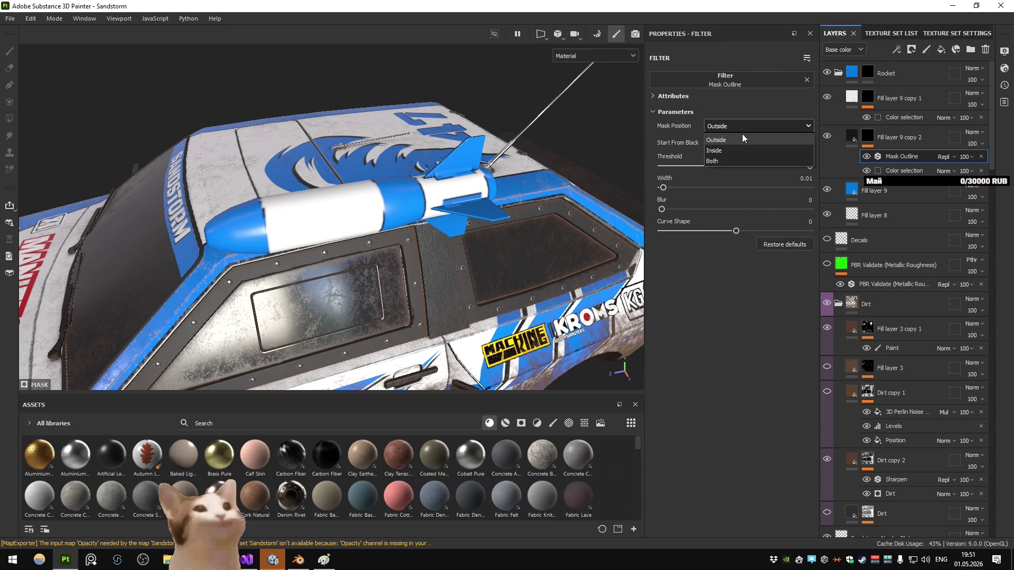
pyautogui.click(736, 160)
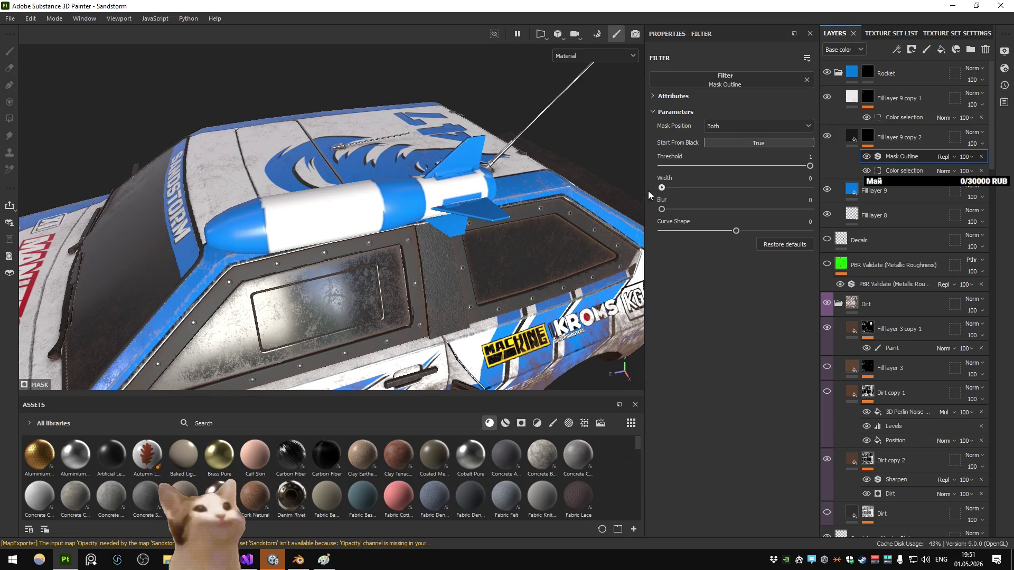
pyautogui.moveTo(662, 209); pyautogui.dragTo(667, 210)
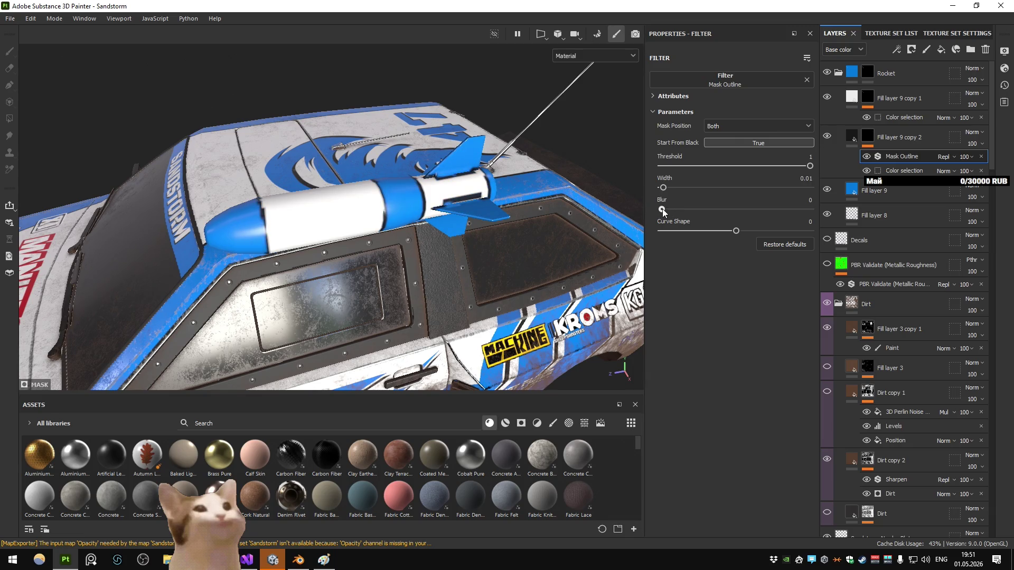
pyautogui.moveTo(492, 213)
pyautogui.mouseDown()
pyautogui.moveTo(475, 213)
pyautogui.moveTo(506, 213)
pyautogui.moveTo(493, 212)
pyautogui.moveTo(479, 243)
pyautogui.moveTo(492, 239)
pyautogui.moveTo(464, 236)
pyautogui.mouseUp()
pyautogui.scroll(-3, 492, 239)
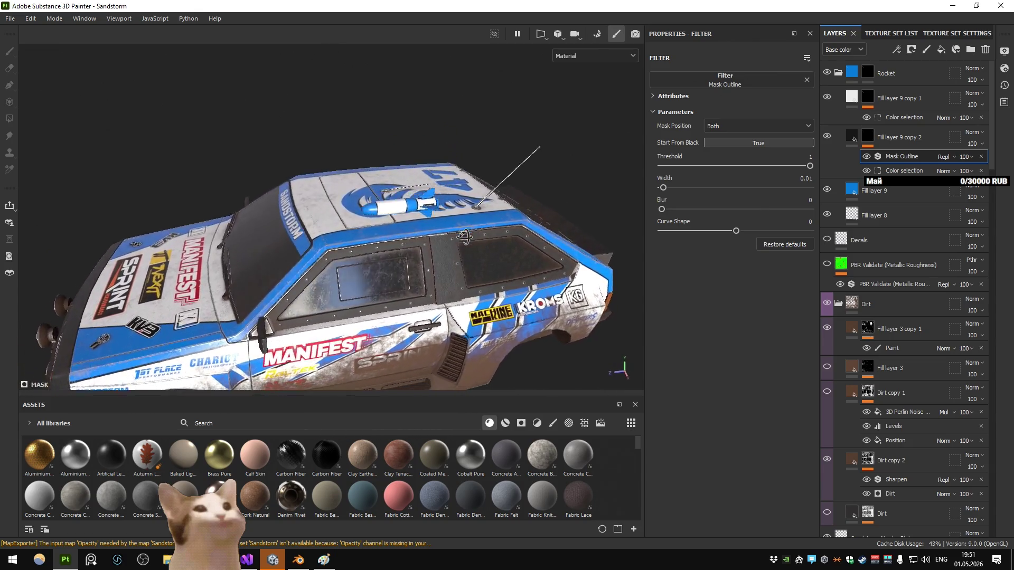
pyautogui.scroll(5, 462, 241)
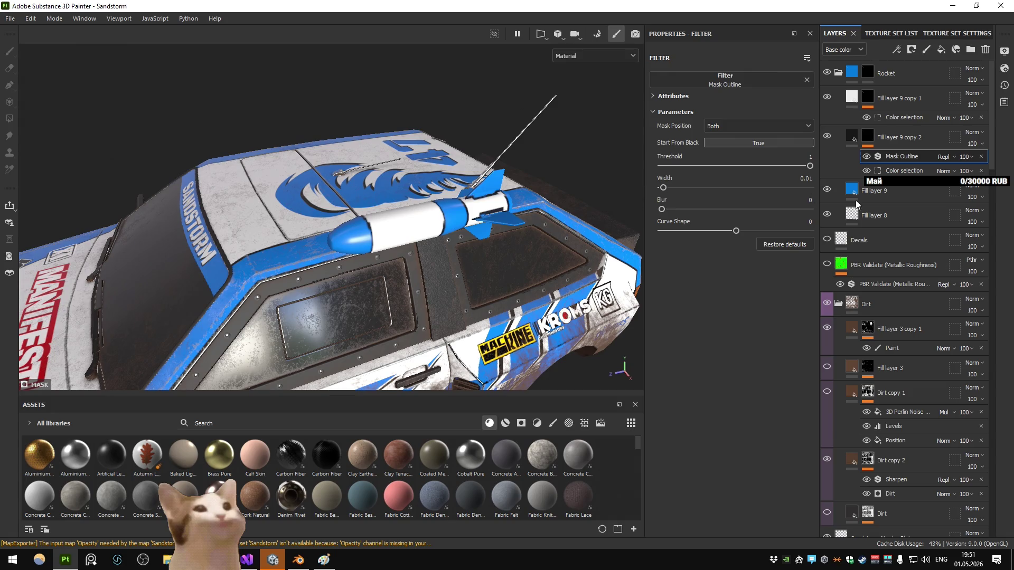
# Step: Select Fill layer 9 copy 1, re-export the textures, and switch to Unity
pyautogui.click(891, 169)
pyautogui.click(897, 99)
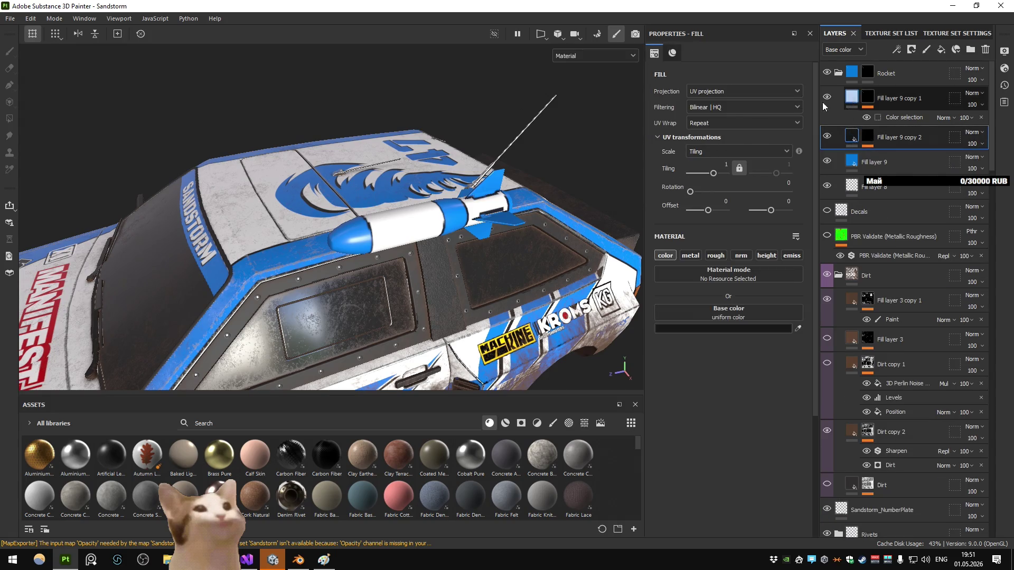
pyautogui.hotkey('ctrl', 'shift', 'e')
pyautogui.click(758, 461)
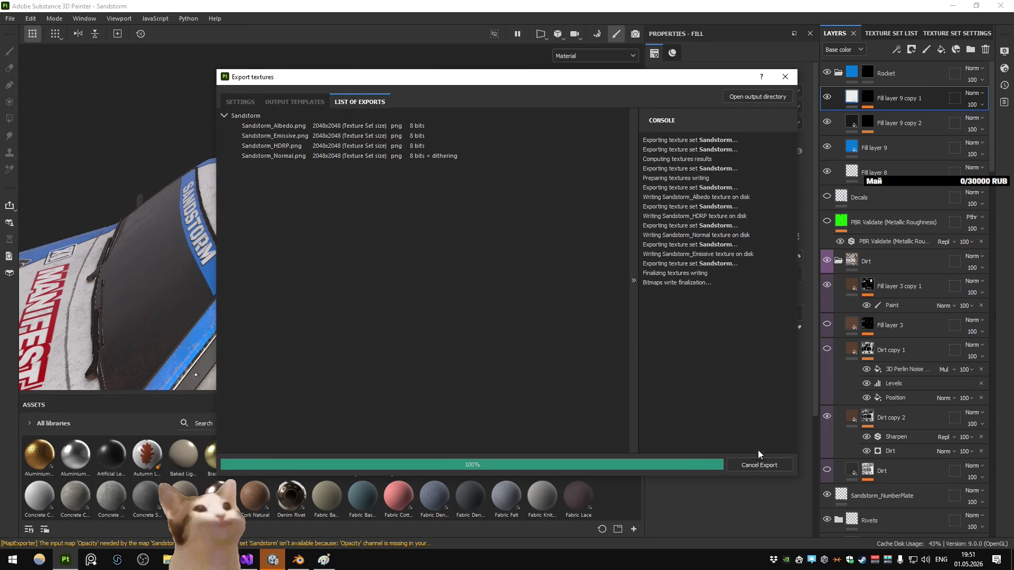
pyautogui.click(273, 560)
pyautogui.click(387, 290)
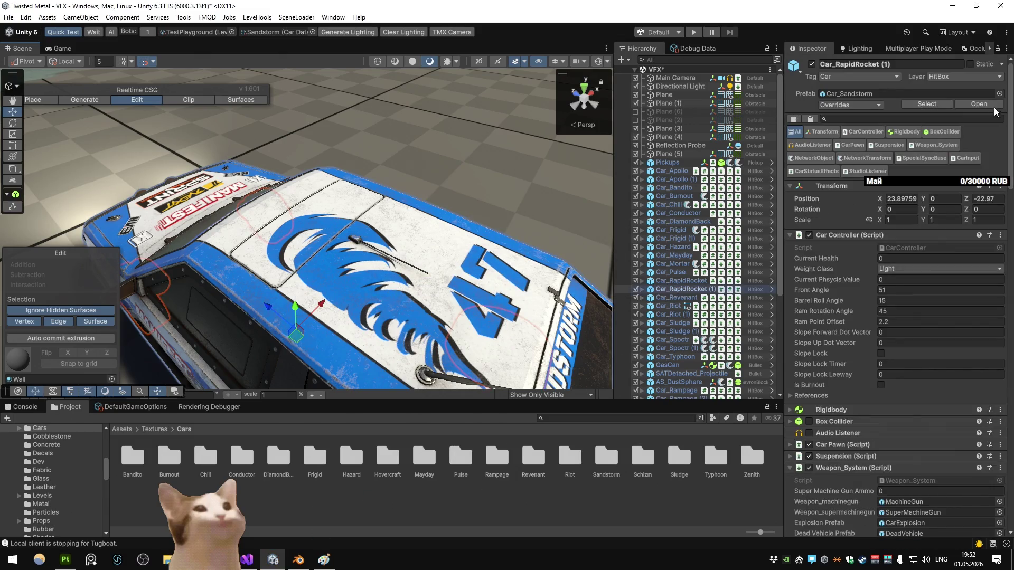
# Step: In the Car_Sandstorm prefab, assign the Sandstorm material to all three Sandstorm_Rocket objects
pyautogui.click(985, 104)
pyautogui.click(735, 163)
pyautogui.keyDown('ctrl'); pyautogui.click(733, 180); pyautogui.keyUp('ctrl')
pyautogui.keyDown('ctrl'); pyautogui.click(736, 196); pyautogui.keyUp('ctrl')
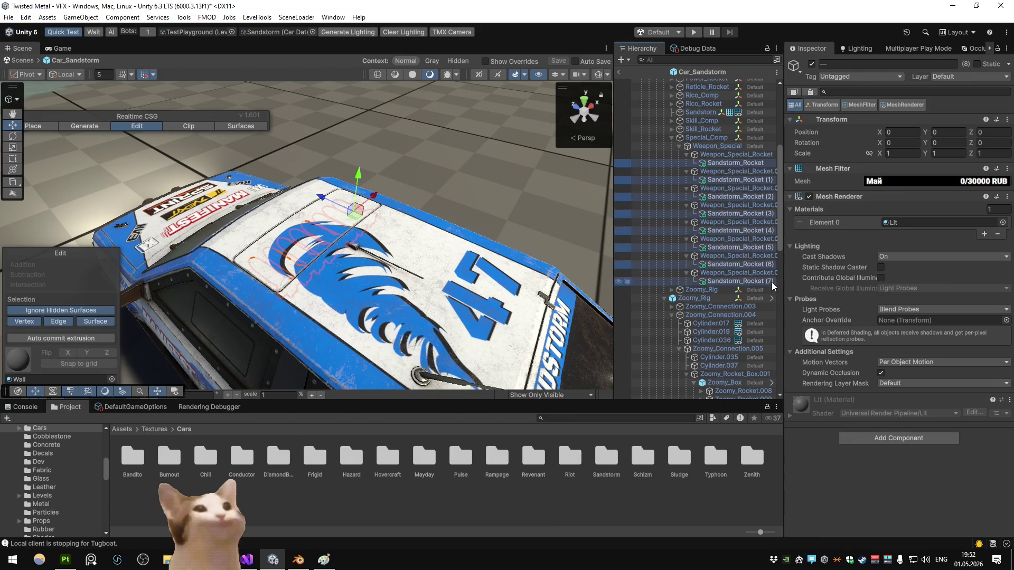
pyautogui.click(1003, 222)
pyautogui.write('and')
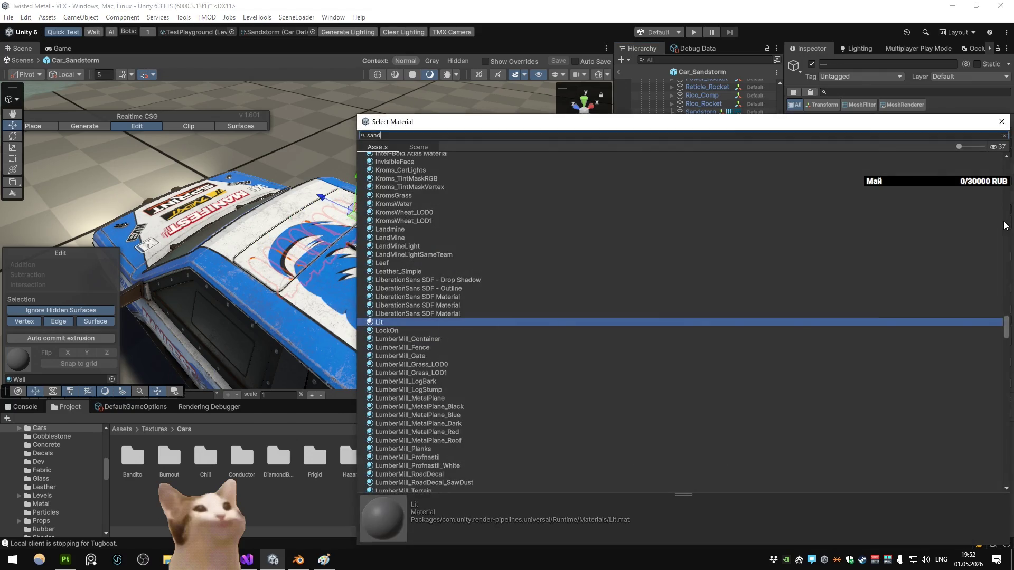
pyautogui.press('Down')
pyautogui.press('Down')
pyautogui.press('Down')
pyautogui.press('Return')
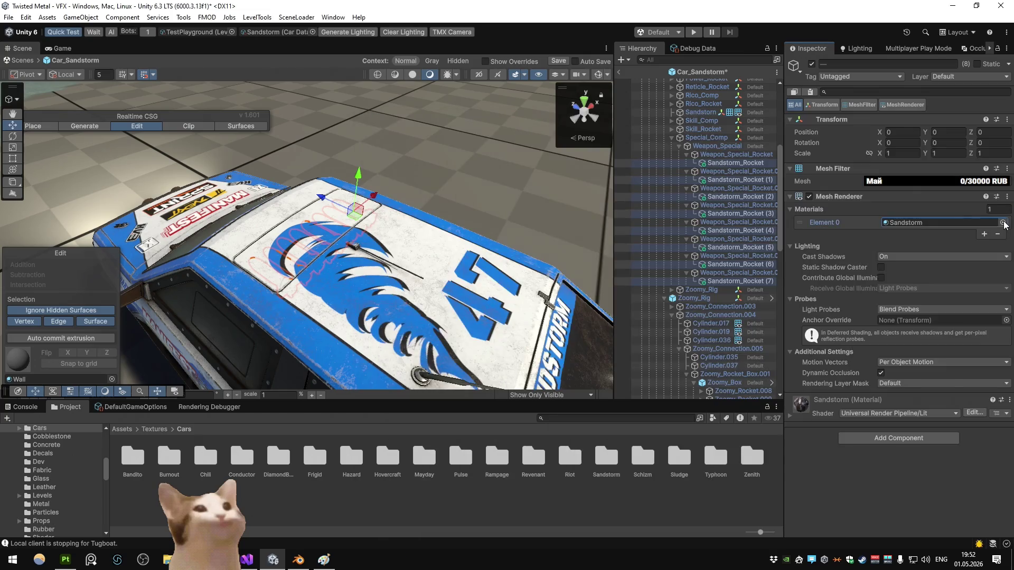
# Step: Save the prefab, drive the car in Play mode, and inspect its roof rocket launcher in the scene view
pyautogui.hotkey('ctrl', 'p')
pyautogui.press('Return')
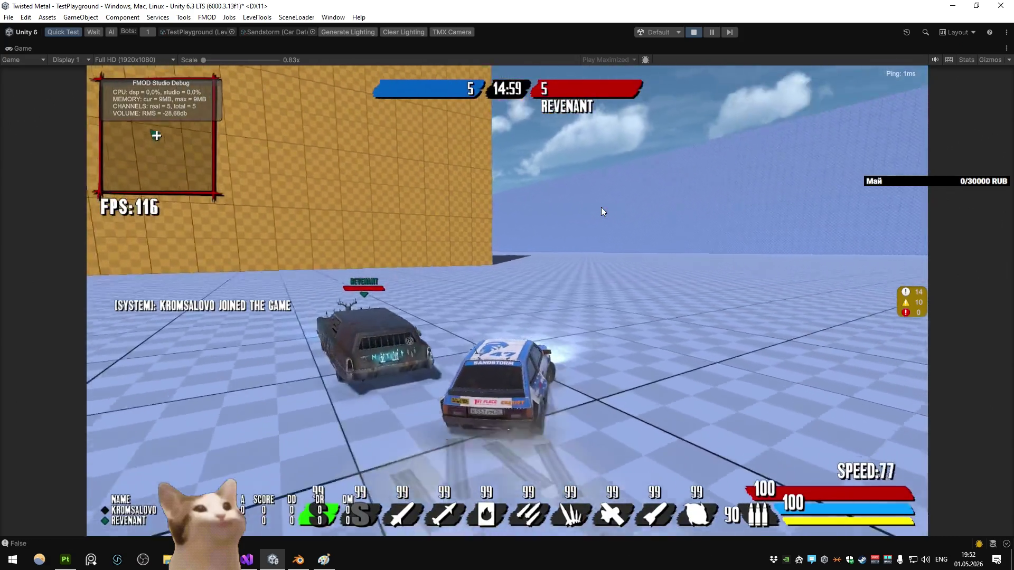
pyautogui.press('a')
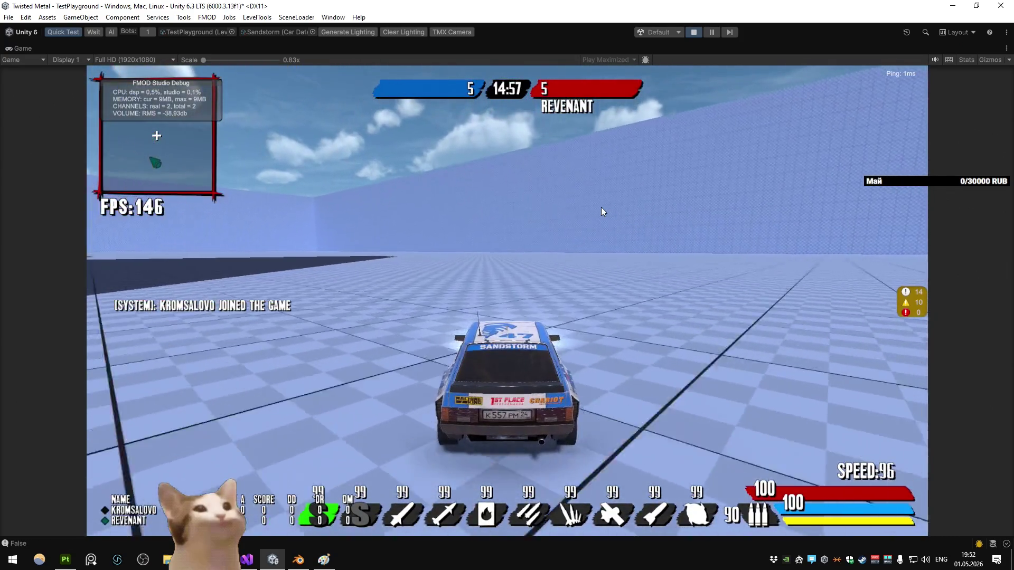
pyautogui.press('s')
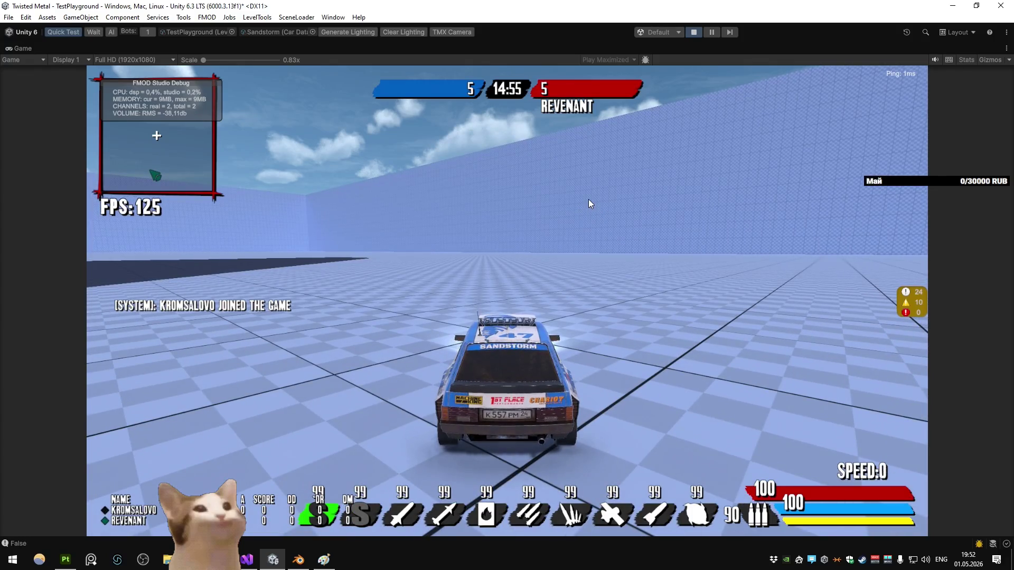
pyautogui.rightClick(27, 48)
pyautogui.click(57, 80)
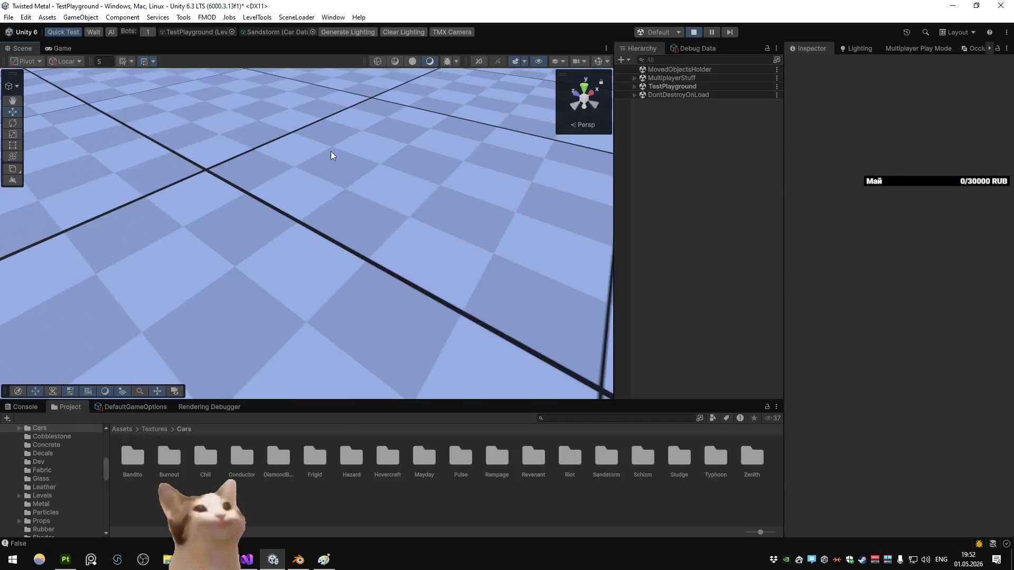
pyautogui.hotkey('shift', 'space')
pyautogui.moveTo(600, 148)
pyautogui.mouseDown()
pyautogui.moveTo(344, 133)
pyautogui.moveTo(690, 120)
pyautogui.moveTo(860, 127)
pyautogui.moveTo(938, 148)
pyautogui.moveTo(749, 131)
pyautogui.moveTo(810, 147)
pyautogui.moveTo(769, 197)
pyautogui.moveTo(783, 195)
pyautogui.mouseUp()
pyautogui.press('f')
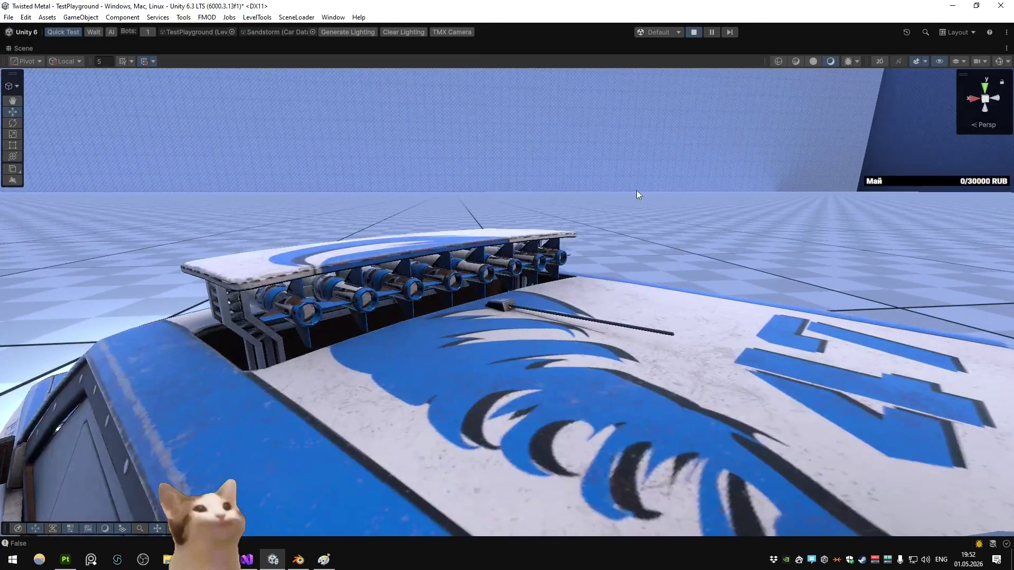
pyautogui.moveTo(637, 194); pyautogui.dragTo(377, 209)
pyautogui.hotkey('alt', 'Tab')
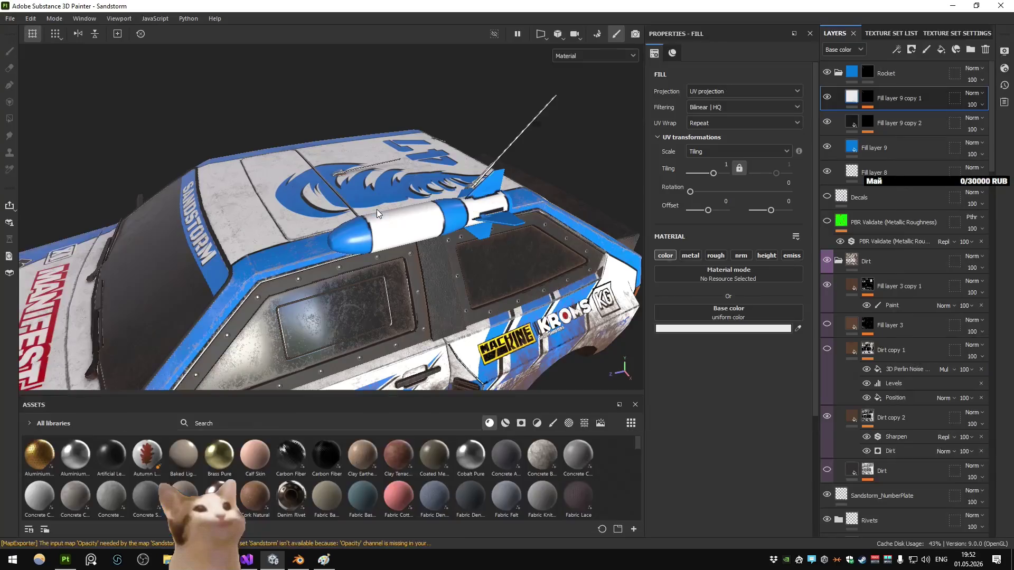
# Step: In Blender's Unity scene, inspect the roof rockets, selecting the special rocket and Sandstorm_Rocket
pyautogui.hotkey('alt', 'Tab')
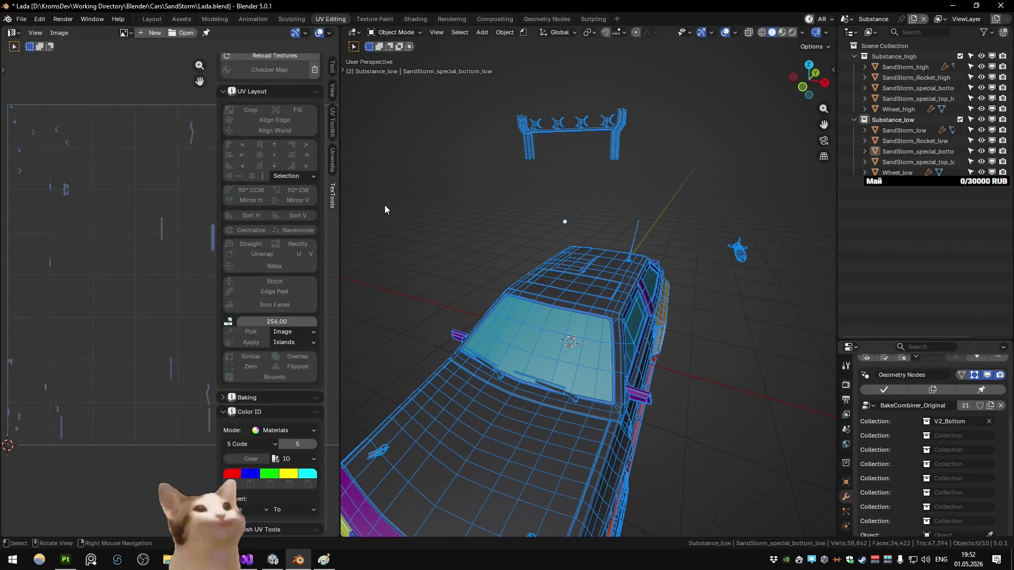
pyautogui.hotkey('ctrl', 'pagedown')
pyautogui.moveTo(417, 202)
pyautogui.mouseDown()
pyautogui.moveTo(609, 251)
pyautogui.moveTo(628, 293)
pyautogui.moveTo(600, 300)
pyautogui.moveTo(590, 290)
pyautogui.mouseUp()
pyautogui.scroll(10, 591, 289)
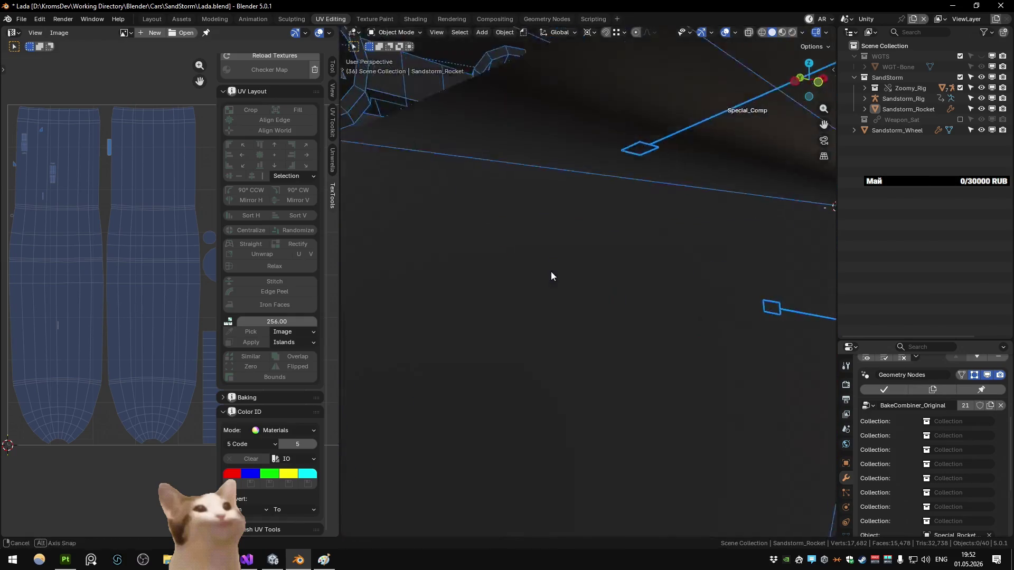
pyautogui.scroll(-3, 550, 272)
pyautogui.click(486, 261)
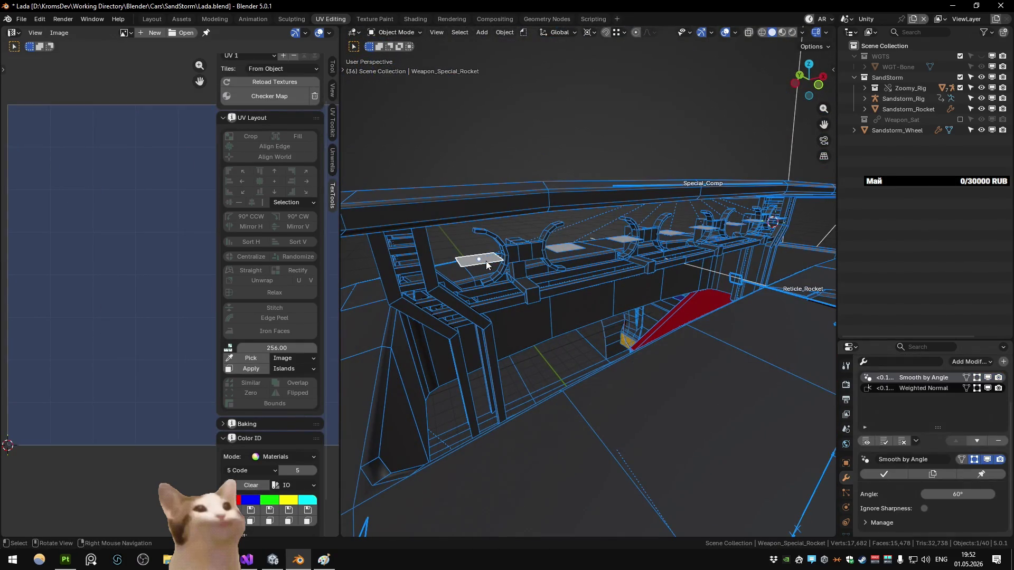
pyautogui.hotkey('ctrl', 'pageup')
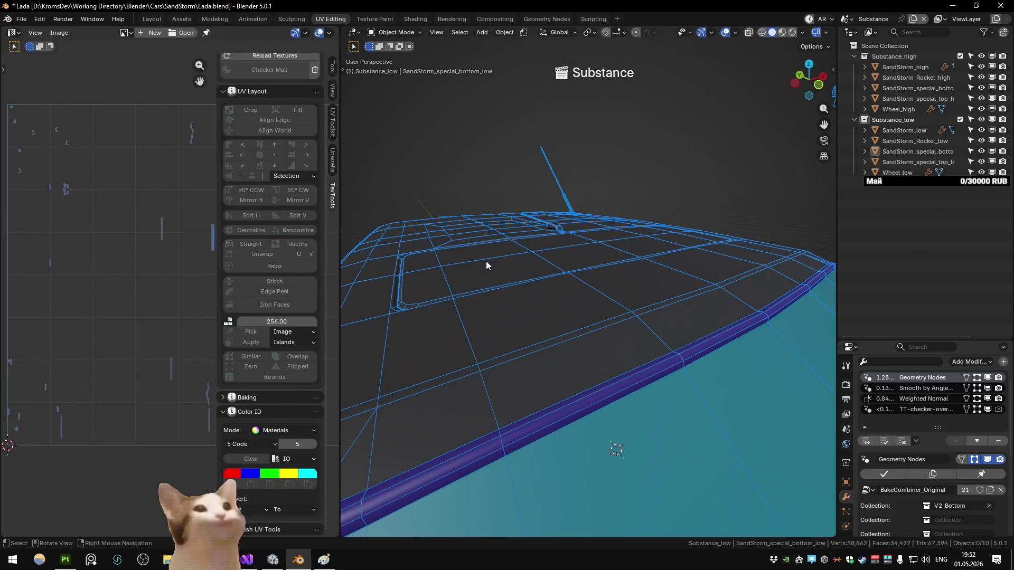
pyautogui.hotkey('ctrl', 'pagedown')
pyautogui.scroll(-8, 518, 246)
pyautogui.click(568, 226)
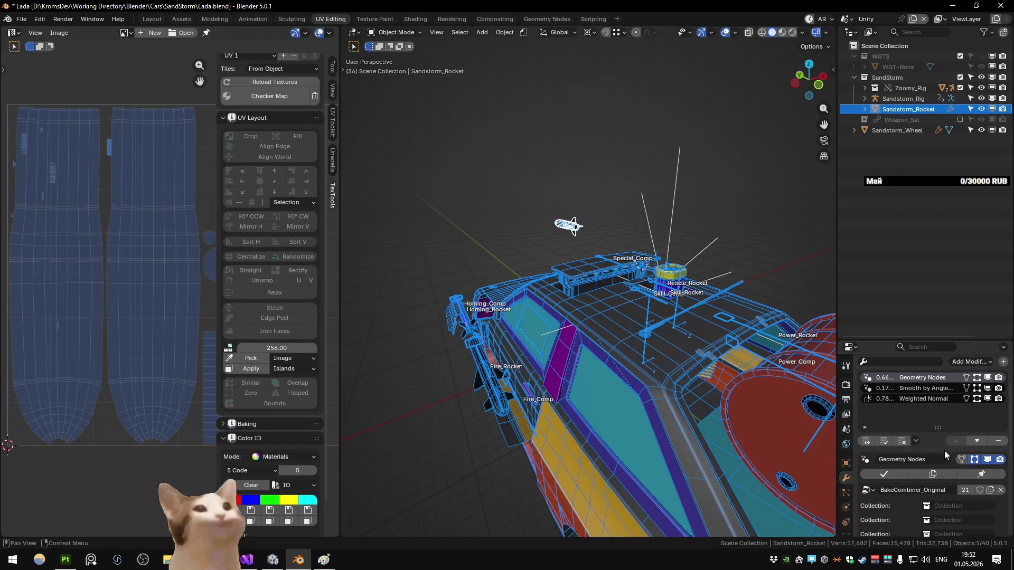
pyautogui.scroll(2, 940, 444)
pyautogui.click(965, 514)
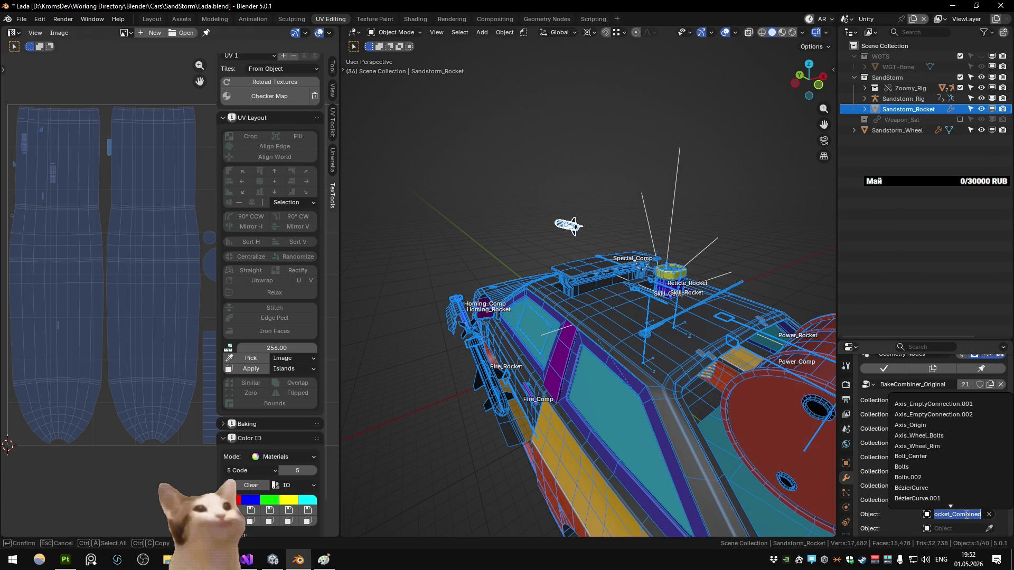
pyautogui.press('Escape')
# Step: In the Main scene, set Special_Rocket_Combined's Collection to Special_Rocket_low
pyautogui.hotkey('ctrl', 'pageup')
pyautogui.hotkey('ctrl', 'pageup')
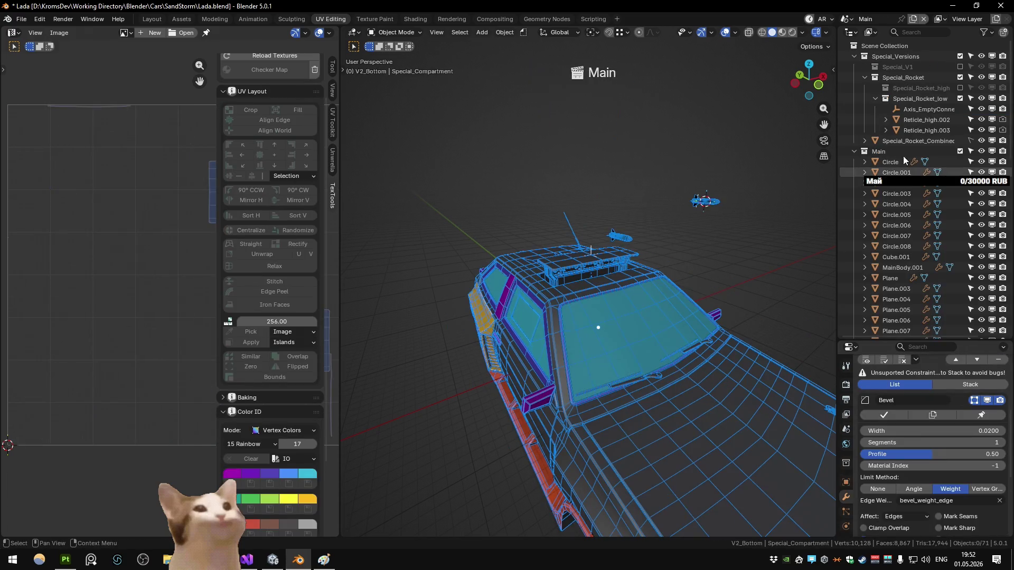
pyautogui.click(907, 140)
pyautogui.click(967, 424)
pyautogui.write('spe')
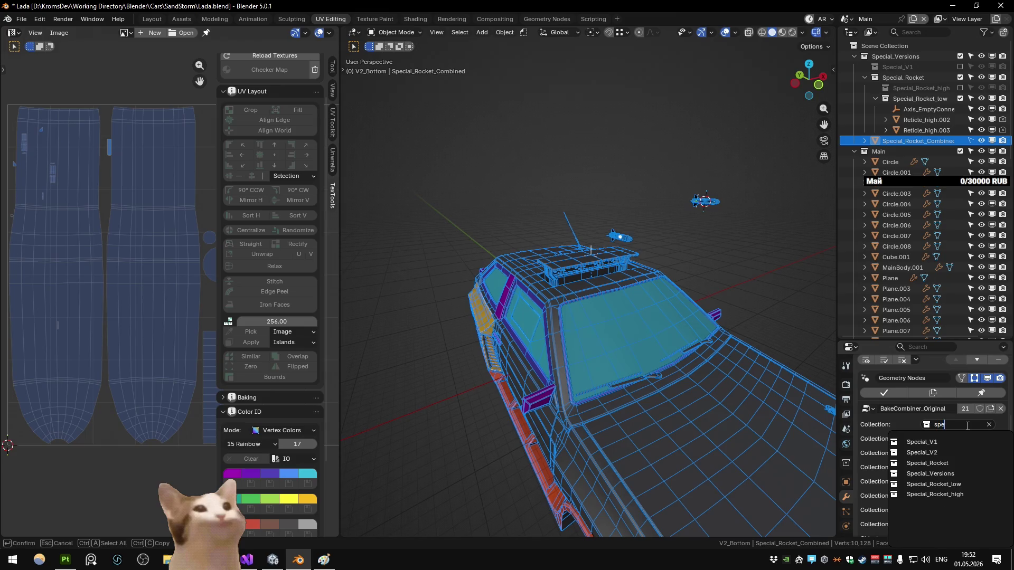
pyautogui.press('Down')
pyautogui.press('Down')
pyautogui.press('Down')
pyautogui.press('Down')
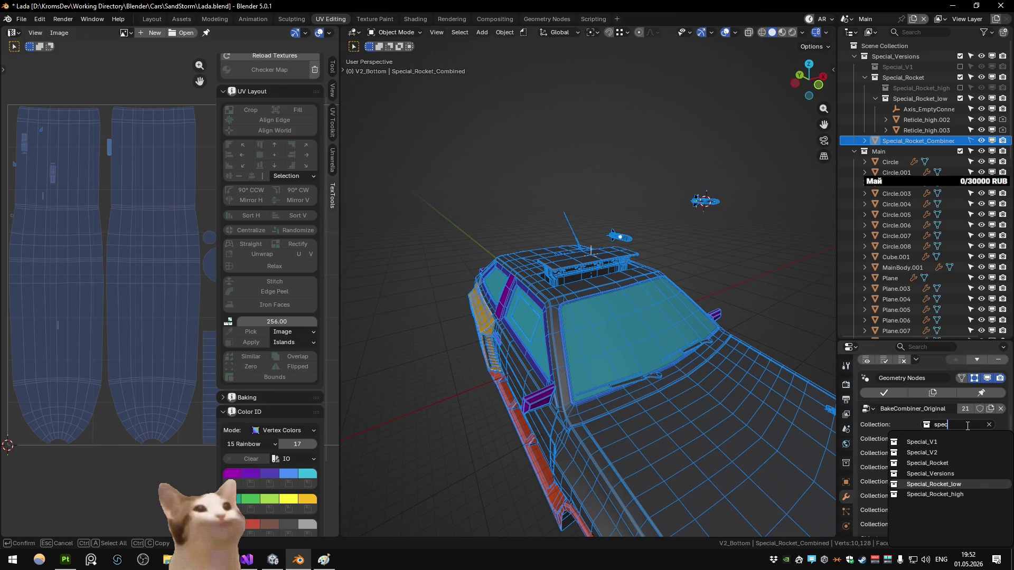
pyautogui.press('Return')
# Step: Check the combined rocket on the car roof, then reselect Special_Rocket_Combined
pyautogui.moveTo(707, 256); pyautogui.dragTo(488, 313)
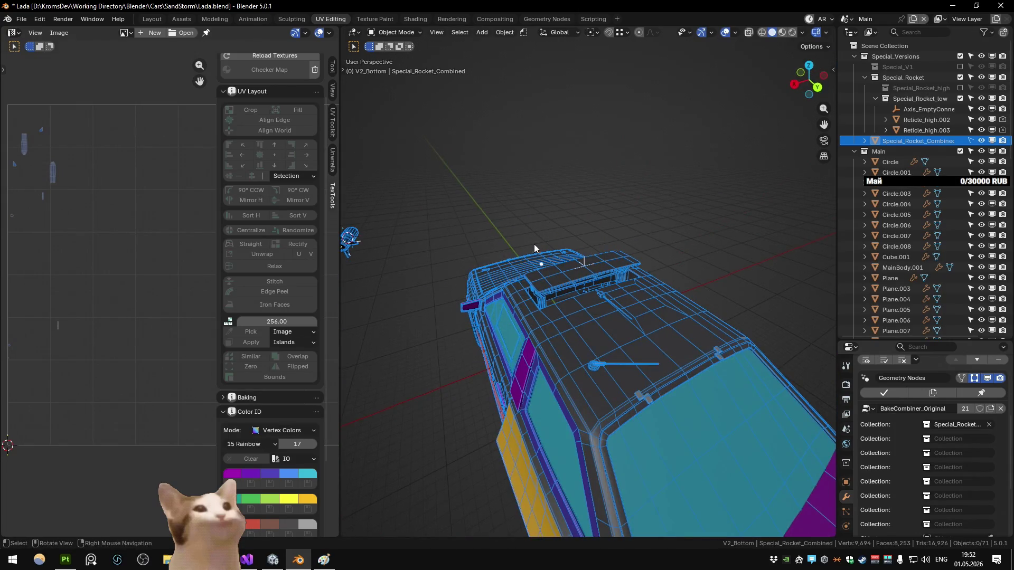
pyautogui.moveTo(533, 249); pyautogui.dragTo(523, 227)
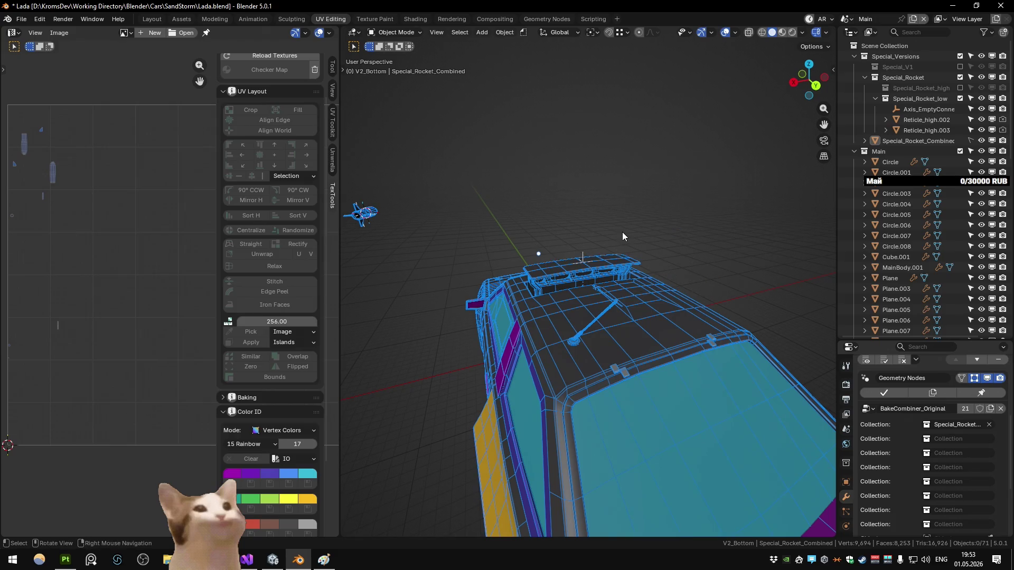
pyautogui.click(537, 256)
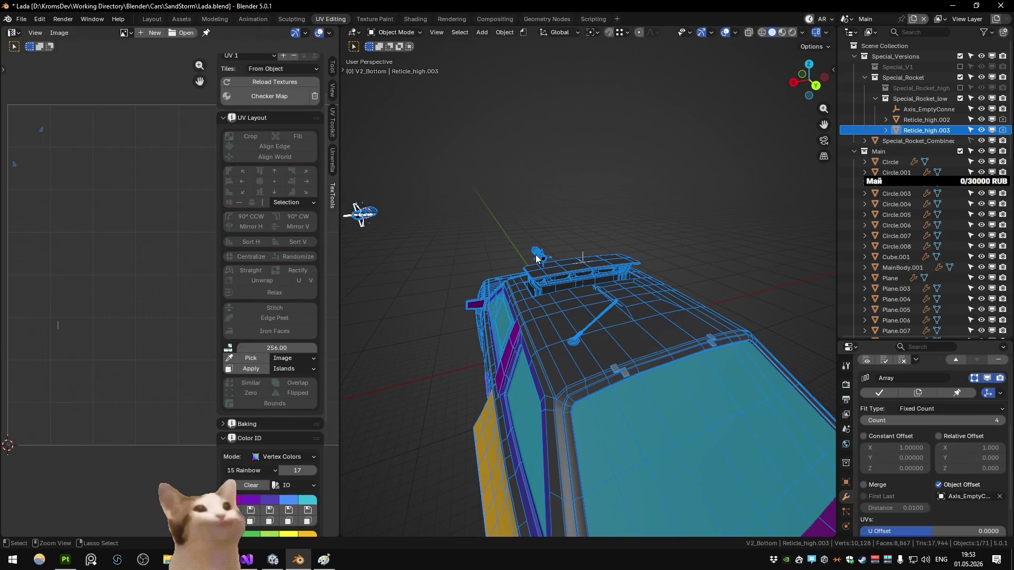
pyautogui.hotkey('ctrl', 'z')
pyautogui.hotkey('ctrl', 'shift', 'z')
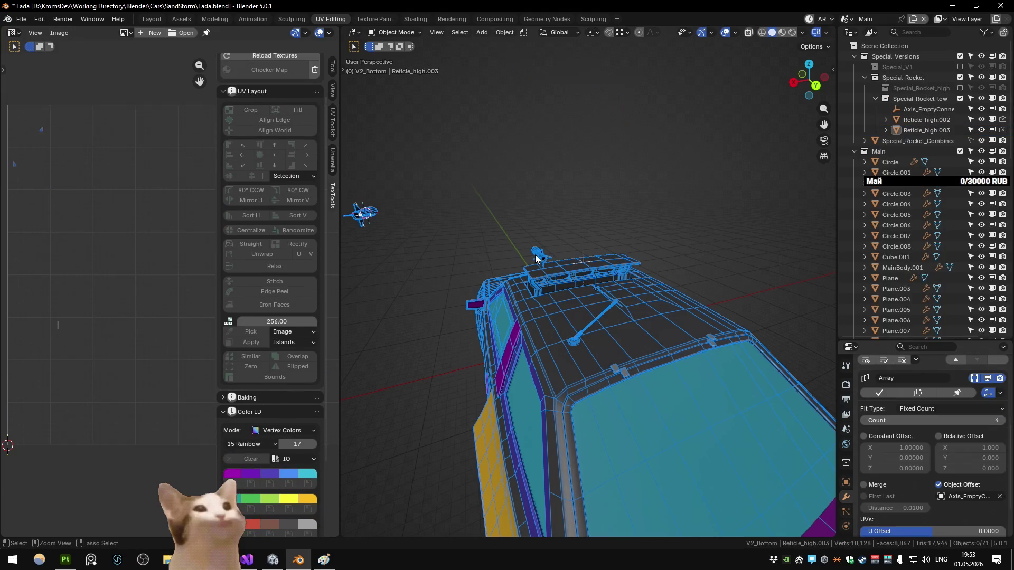
pyautogui.hotkey('ctrl', 'shift', 'z')
pyautogui.click(950, 141)
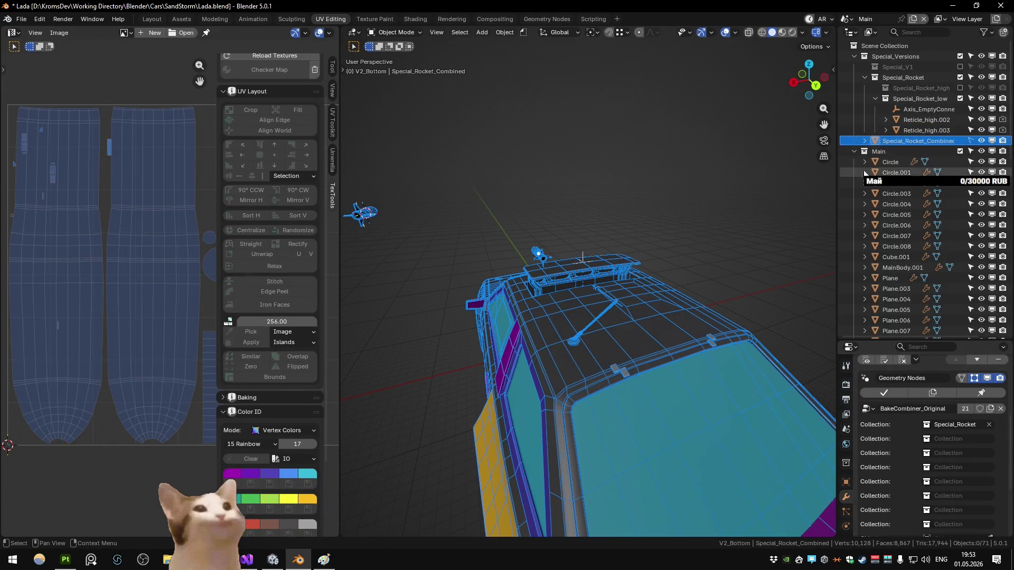
pyautogui.hotkey('shift', 's')
pyautogui.click(641, 233)
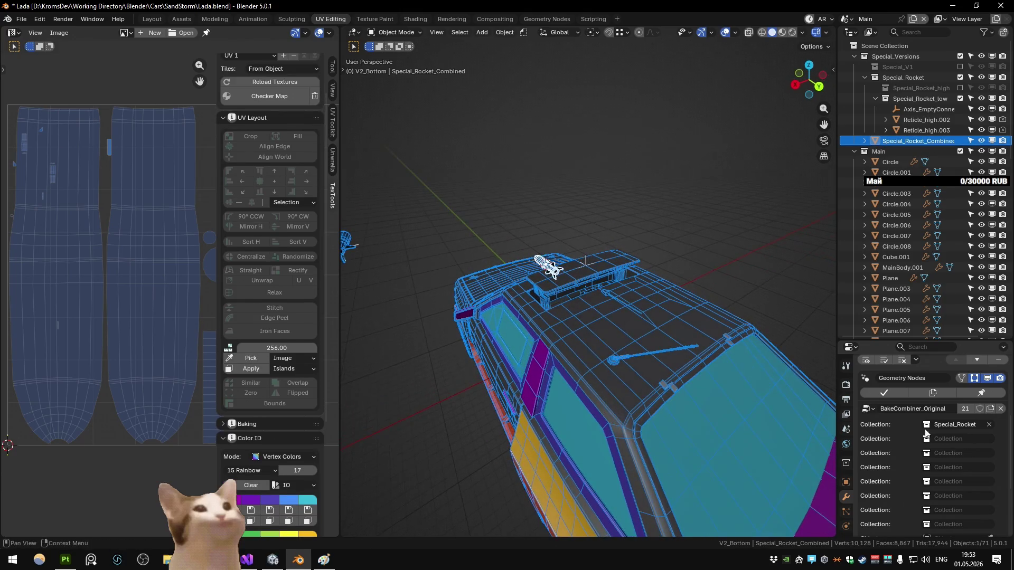
# Step: Reapply the combiner's rocket collection and select the Special_Rocket_low collection
pyautogui.click(964, 425)
pyautogui.press('Down')
pyautogui.press('Down')
pyautogui.press('Down')
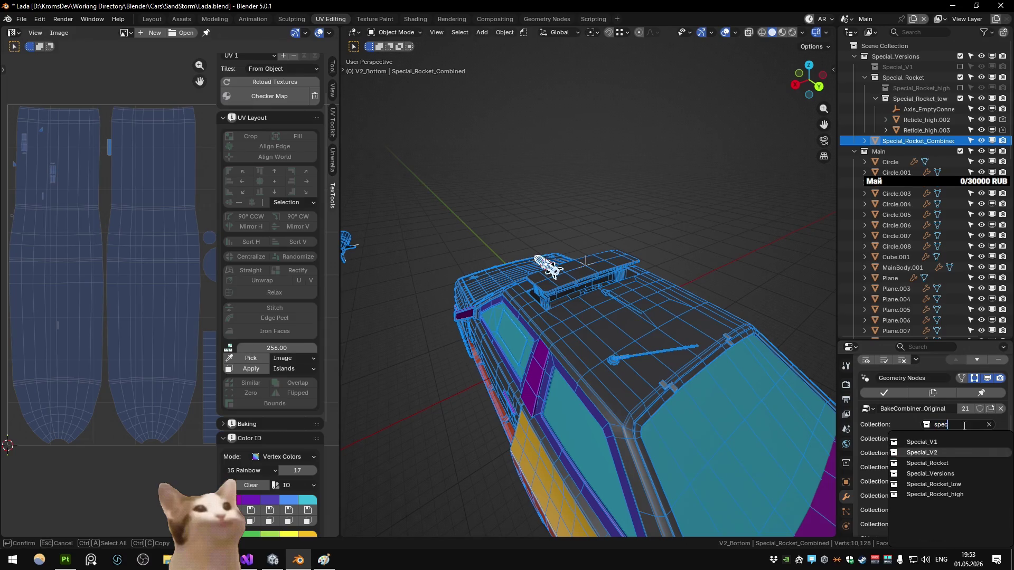
pyautogui.press('Return')
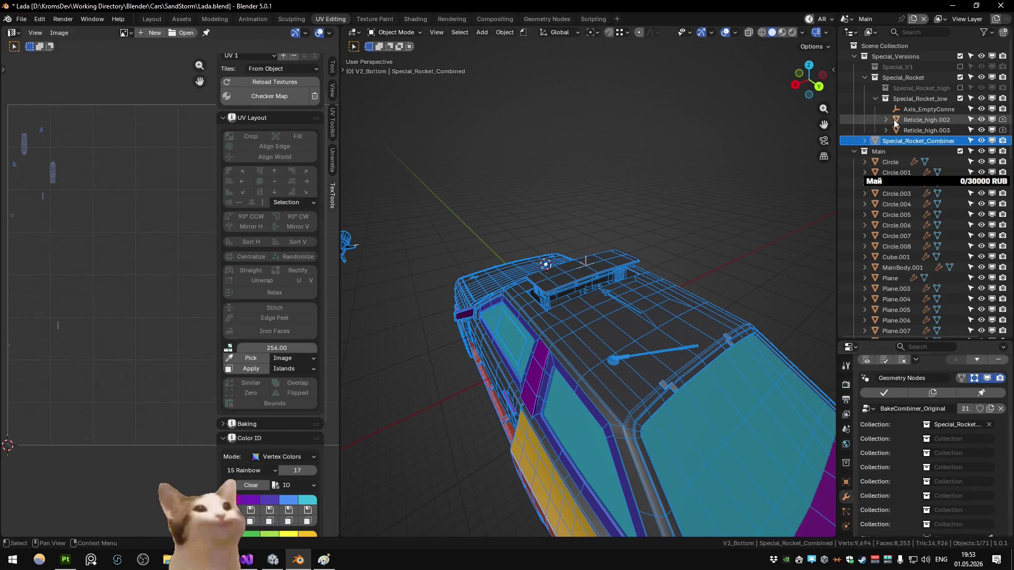
pyautogui.scroll(-5, 903, 260)
pyautogui.scroll(5, 908, 250)
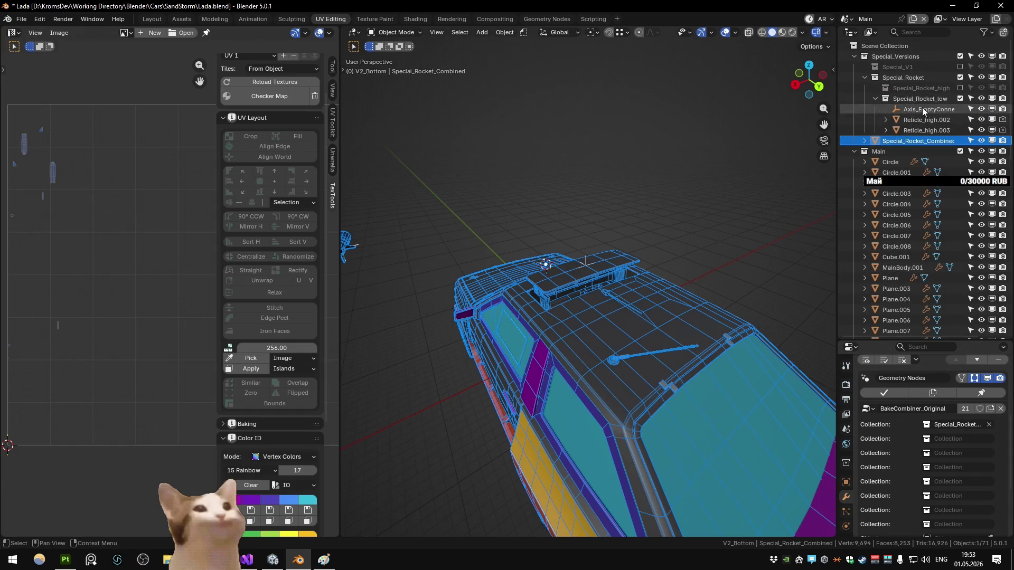
pyautogui.click(918, 99)
pyautogui.press('q')
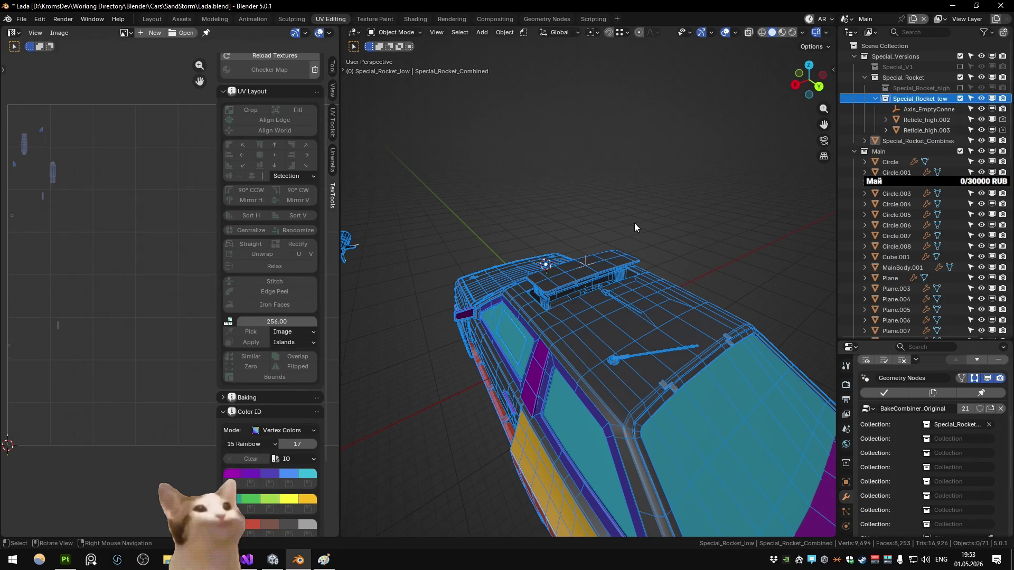
# Step: Verify the combiner uses Special_Rocket_low, then hide Special_Rocket_Combined
pyautogui.click(915, 131)
pyautogui.click(896, 102)
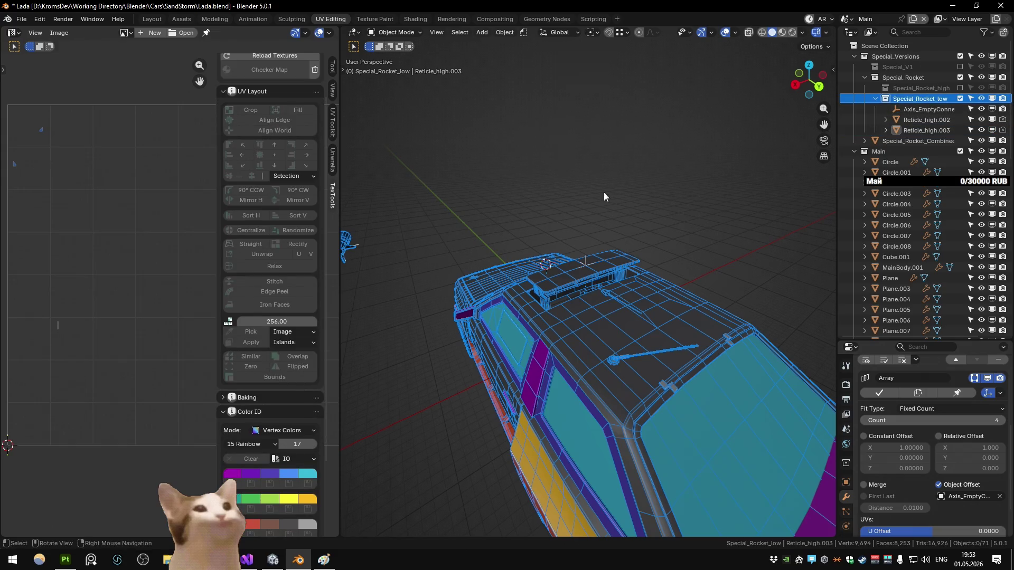
pyautogui.click(892, 141)
pyautogui.press('KP_Decimal')
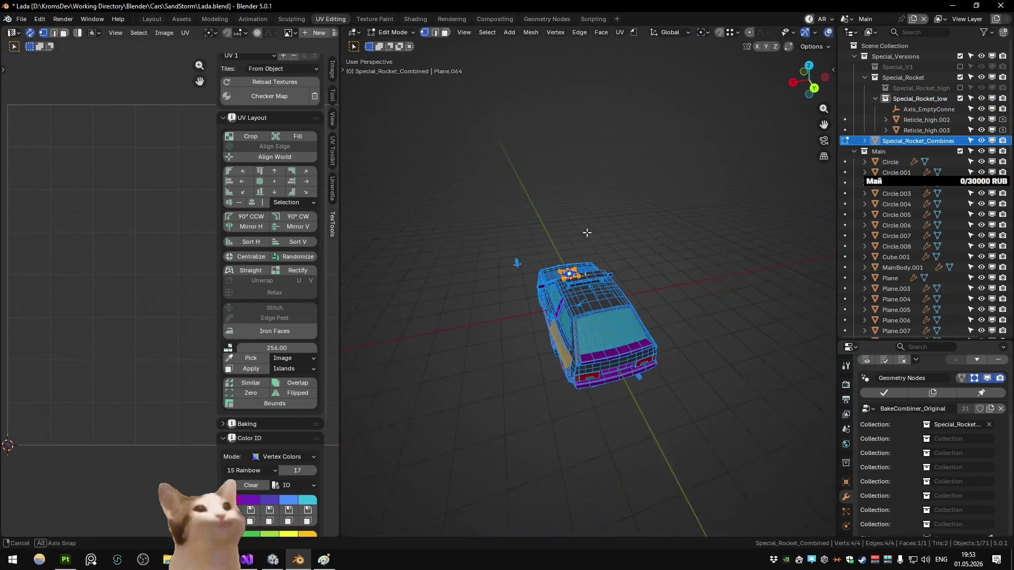
pyautogui.click(957, 423)
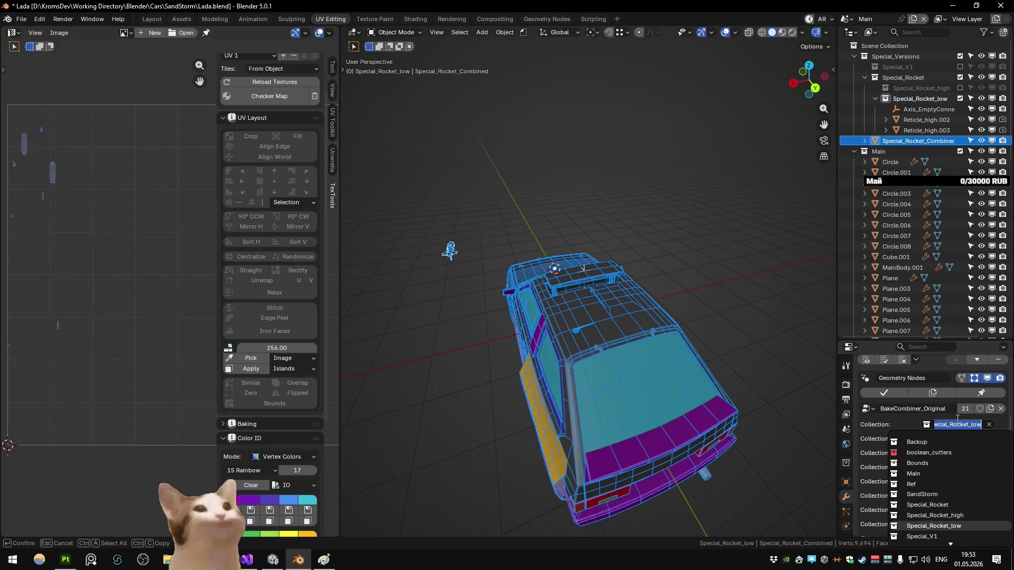
pyautogui.scroll(-5, 945, 449)
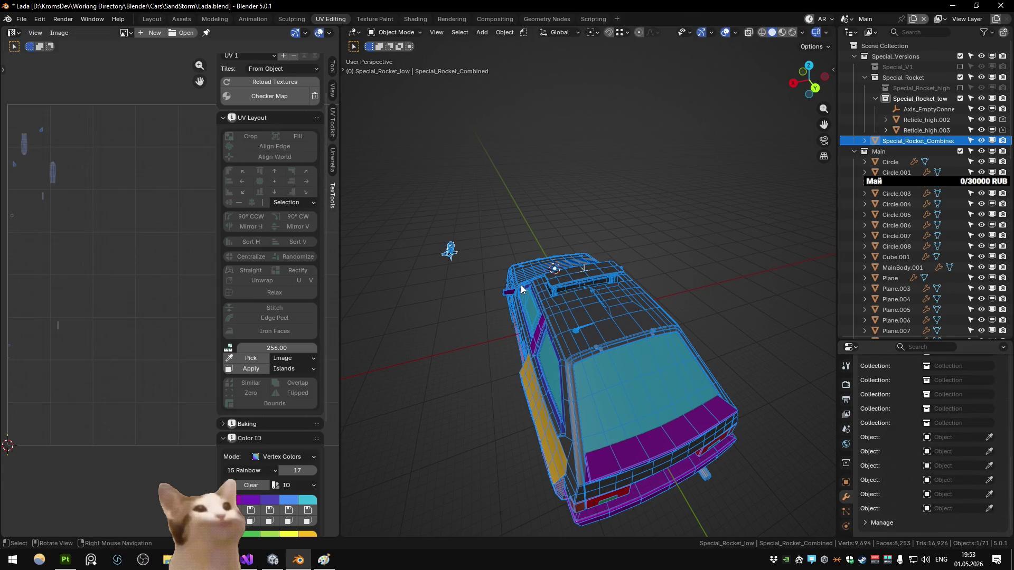
pyautogui.press('h')
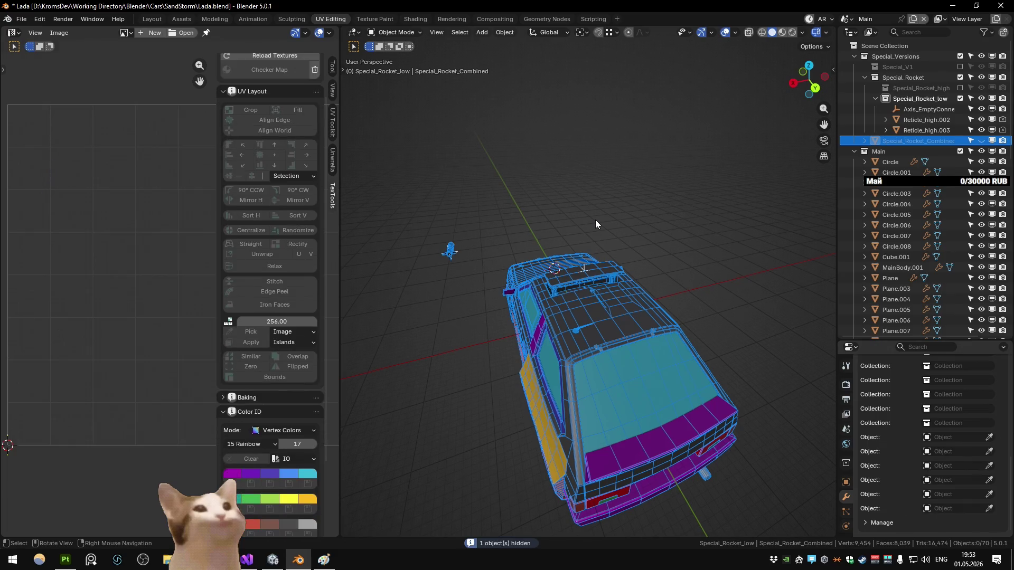
pyautogui.click(906, 123)
# Step: Snap the 3D cursor to the roof rocket's axis connection empty
pyautogui.click(910, 112)
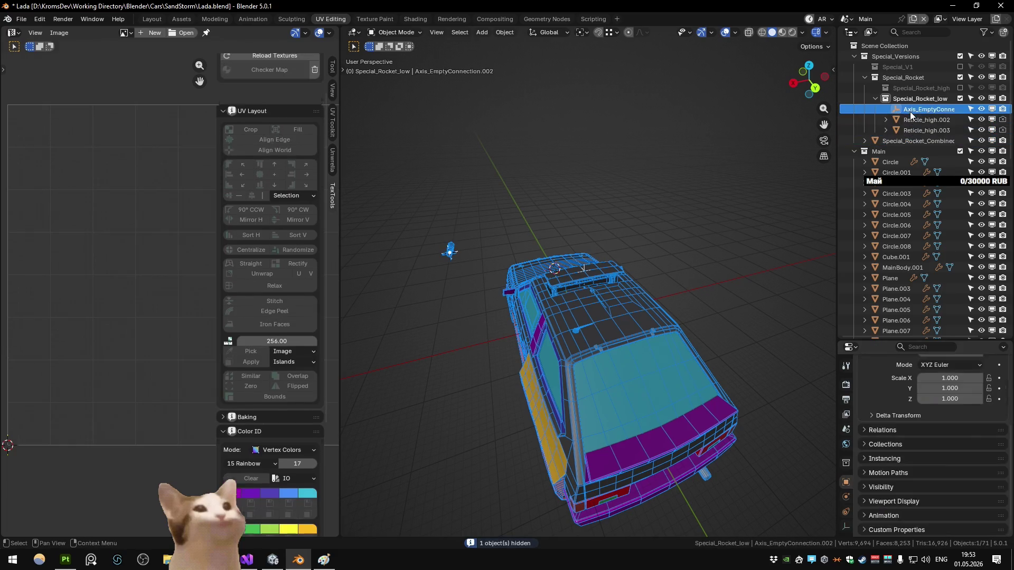
pyautogui.click(912, 99)
pyautogui.click(916, 120)
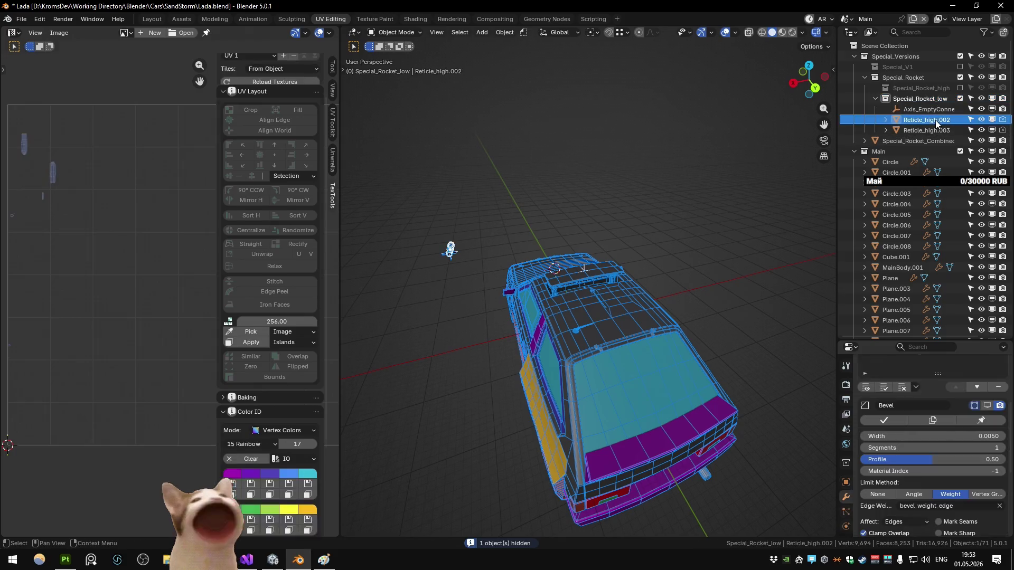
pyautogui.click(916, 110)
pyautogui.hotkey('shift', 's')
pyautogui.click(614, 192)
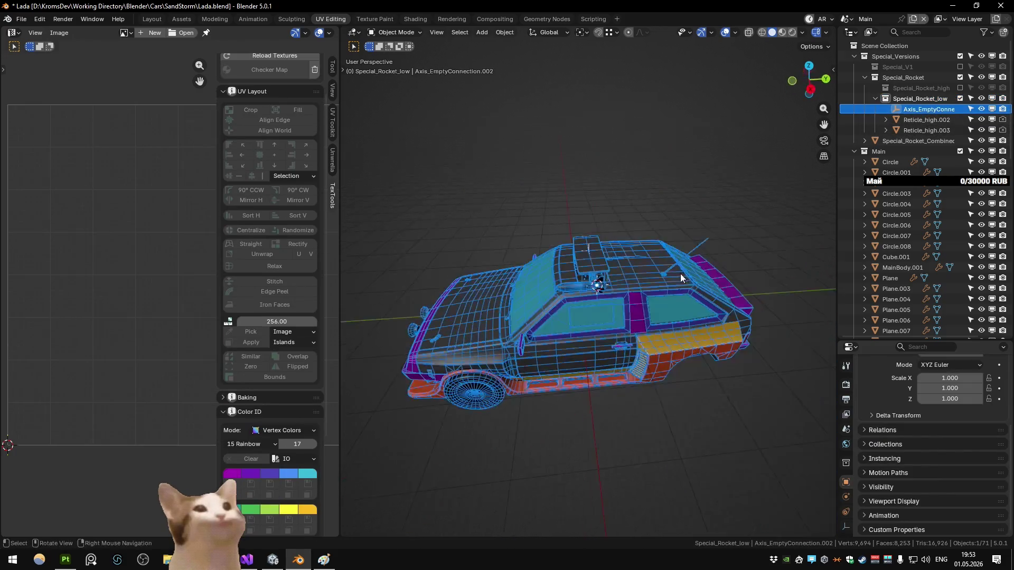
pyautogui.click(569, 286)
pyautogui.hotkey('shift', 's')
pyautogui.click(563, 320)
# Step: Set Special_Rocket_low's offset from the 3D cursor via Quick Favorites and show the Unity scene
pyautogui.click(919, 99)
pyautogui.press('q')
pyautogui.click(662, 152)
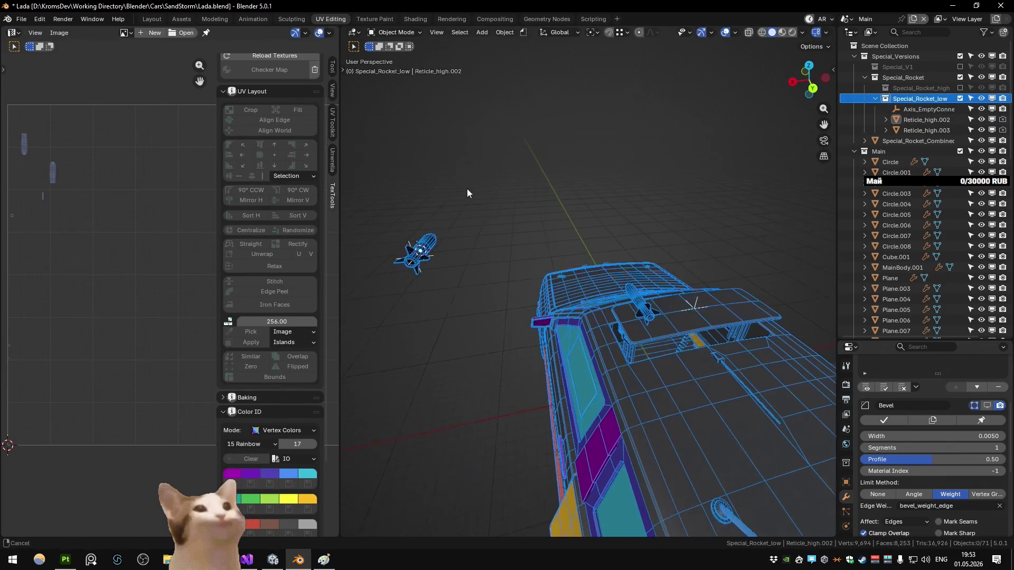
pyautogui.moveTo(620, 322)
pyautogui.mouseDown()
pyautogui.moveTo(584, 289)
pyautogui.moveTo(658, 282)
pyautogui.moveTo(625, 304)
pyautogui.moveTo(635, 318)
pyautogui.mouseUp()
pyautogui.press('q')
pyautogui.click(636, 314)
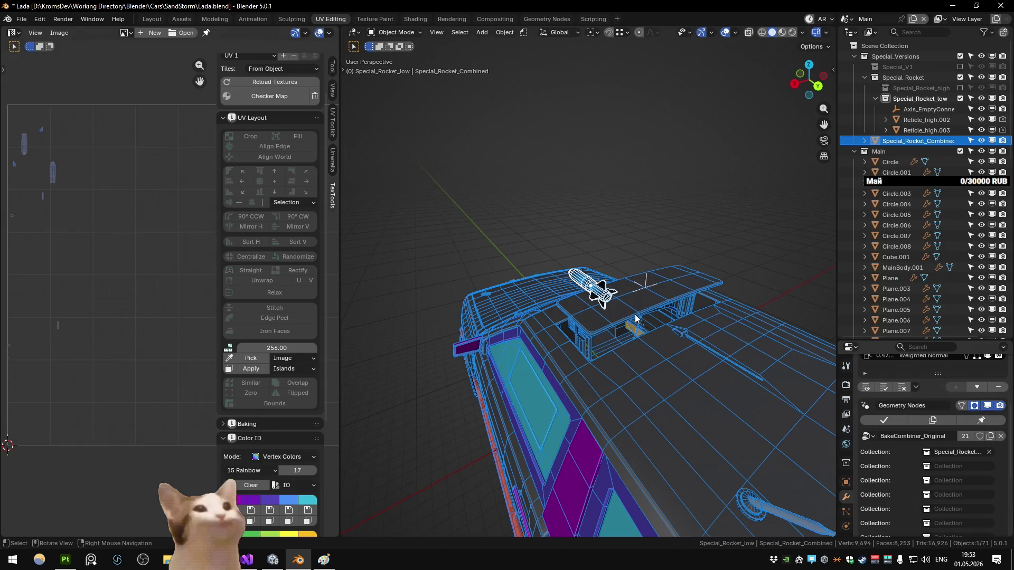
pyautogui.hotkey('ctrl', 'pagedown')
pyautogui.hotkey('ctrl', 'pagedown')
pyautogui.press('q')
pyautogui.click(634, 315)
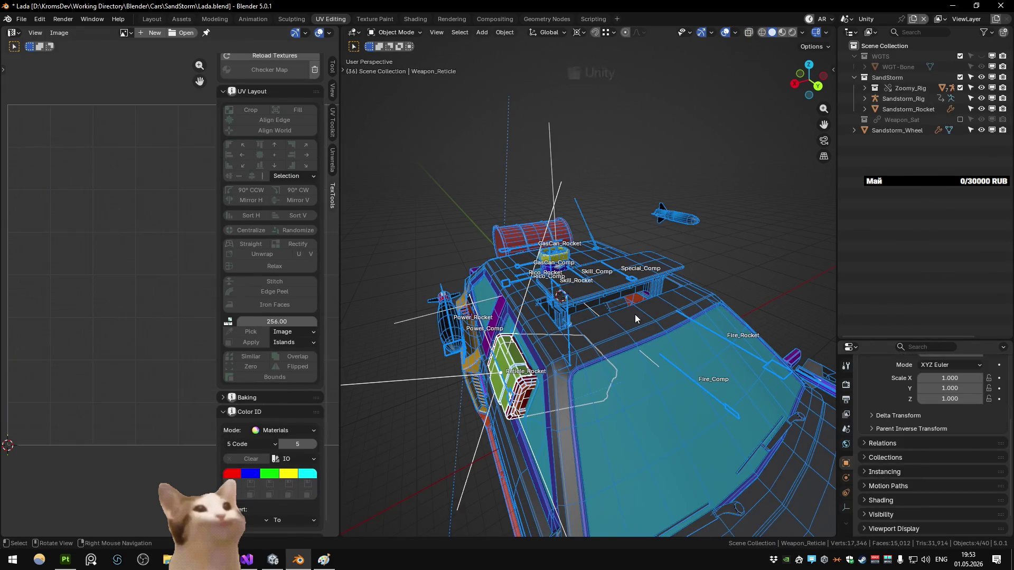
# Step: Close Quick Favorites, glance at the car in Unity, then return to the Substance Painter Sandstorm project
pyautogui.press('q')
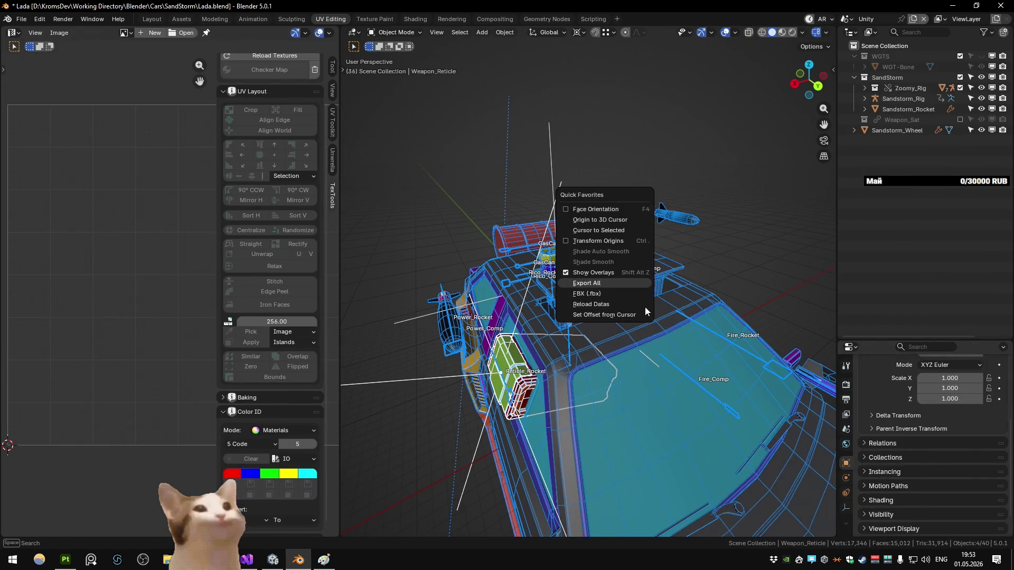
pyautogui.hotkey('alt', 'Tab')
pyautogui.moveTo(401, 231)
pyautogui.mouseDown()
pyautogui.moveTo(644, 204)
pyautogui.moveTo(300, 219)
pyautogui.moveTo(353, 206)
pyautogui.moveTo(358, 216)
pyautogui.moveTo(414, 219)
pyautogui.moveTo(380, 216)
pyautogui.mouseUp()
pyautogui.click(298, 560)
pyautogui.click(66, 560)
pyautogui.click(868, 123)
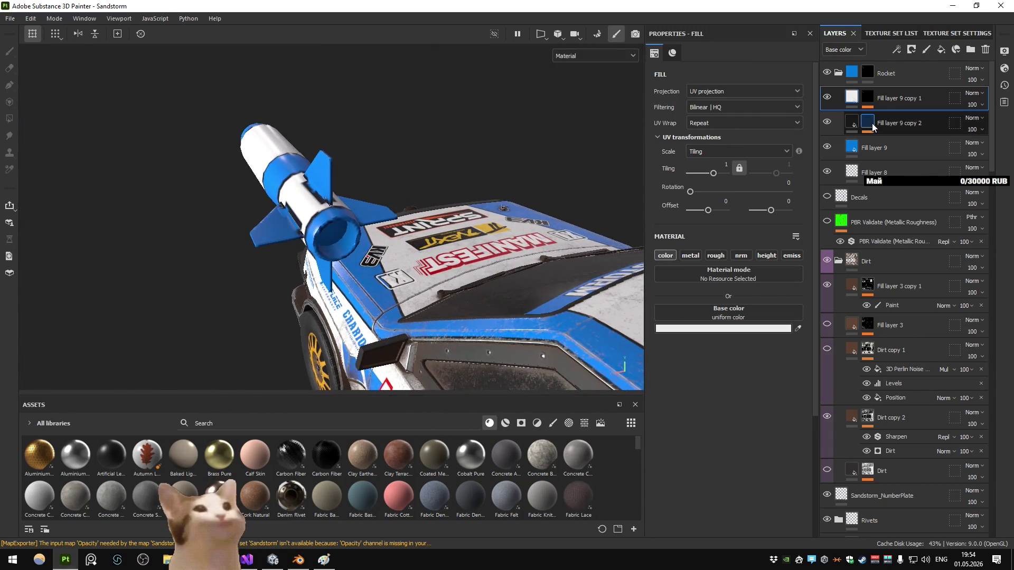
# Step: Review Fill layer 9 copy 2's Color selection and Mask Outline effects
pyautogui.click(896, 154)
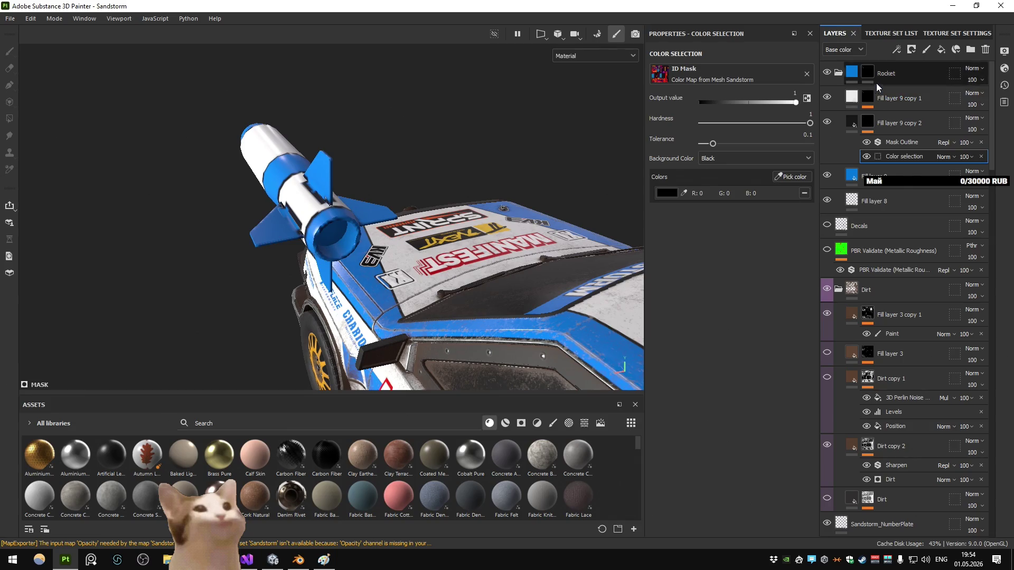
pyautogui.click(900, 142)
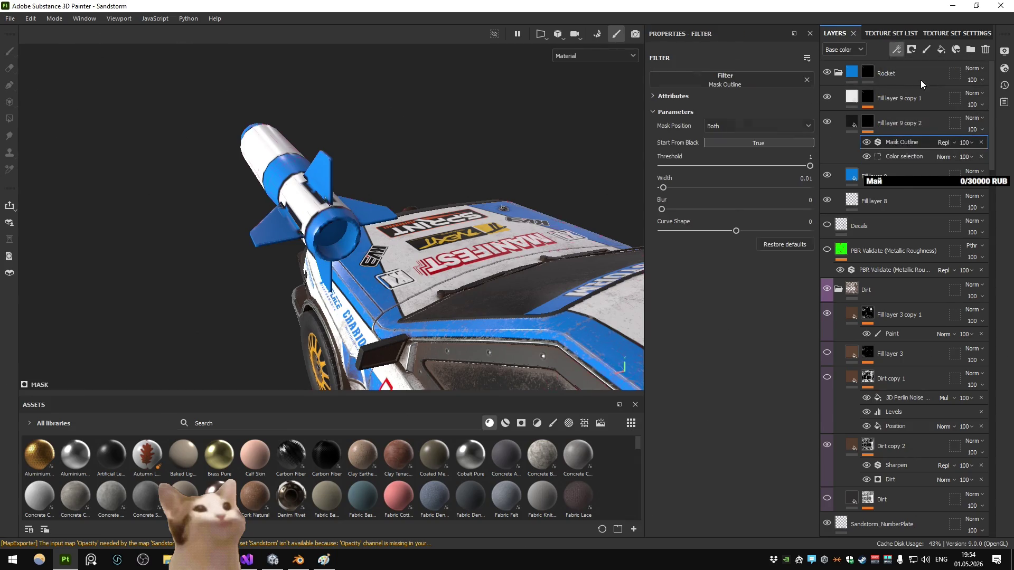
pyautogui.press('4')
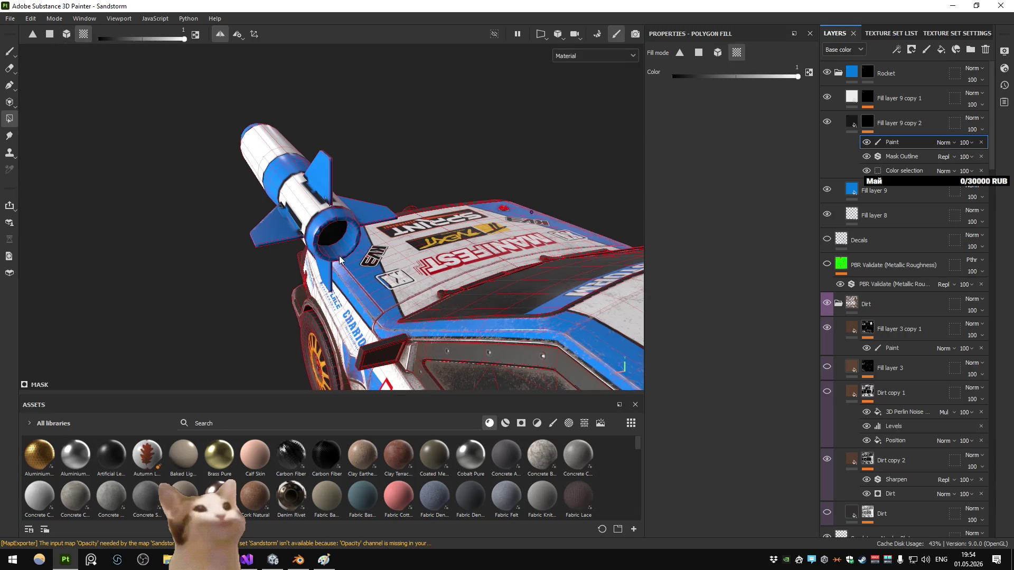
pyautogui.click(868, 123)
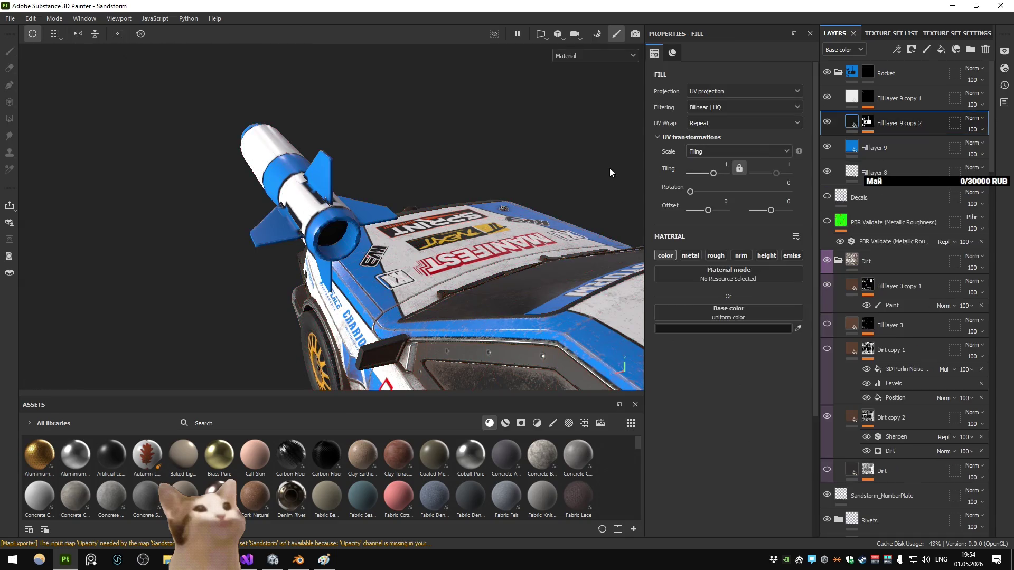
# Step: Re-export the Sandstorm texture maps and switch to the Unity editor
pyautogui.hotkey('ctrl', 'shift', 'e')
pyautogui.click(758, 464)
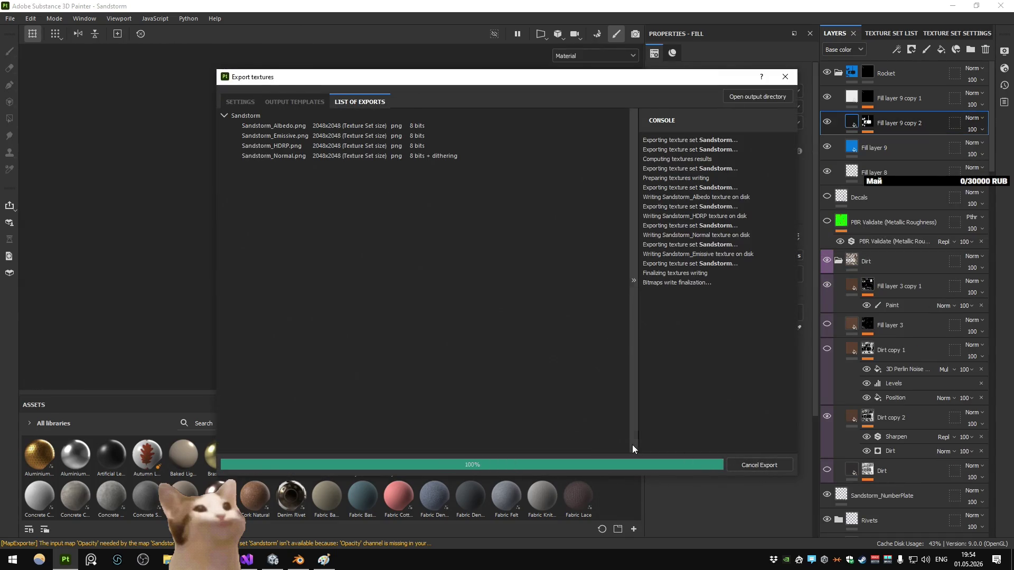
pyautogui.click(620, 465)
pyautogui.hotkey('alt', 'Tab')
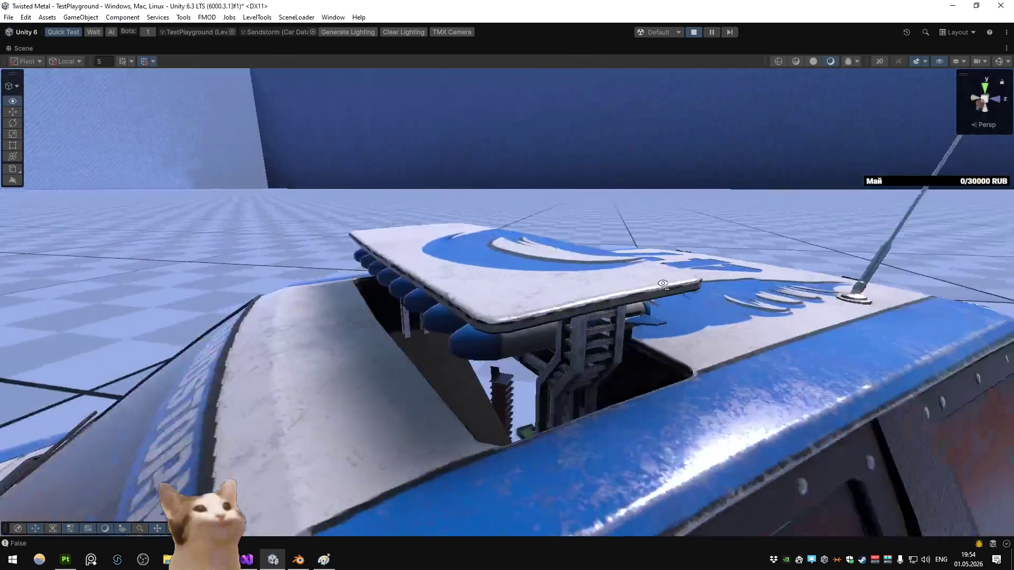
# Step: Swap the maximized Scene view for a maximized Game view, enter play and set Scale to 1x
pyautogui.moveTo(662, 283)
pyautogui.mouseDown()
pyautogui.moveTo(390, 267)
pyautogui.moveTo(380, 283)
pyautogui.mouseUp()
pyautogui.rightClick(11, 49)
pyautogui.click(43, 68)
pyautogui.rightClick(62, 46)
pyautogui.click(79, 81)
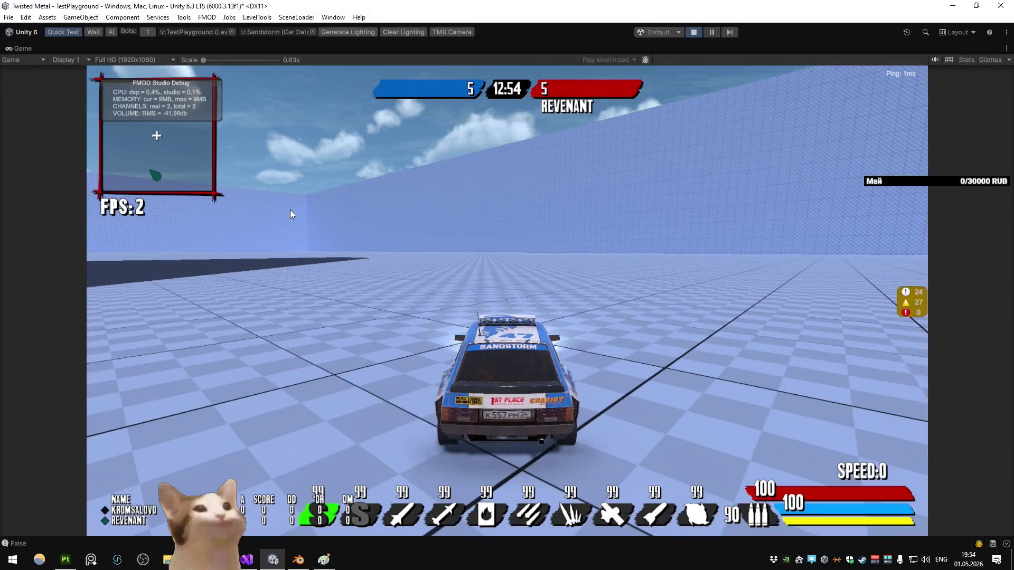
pyautogui.press('w')
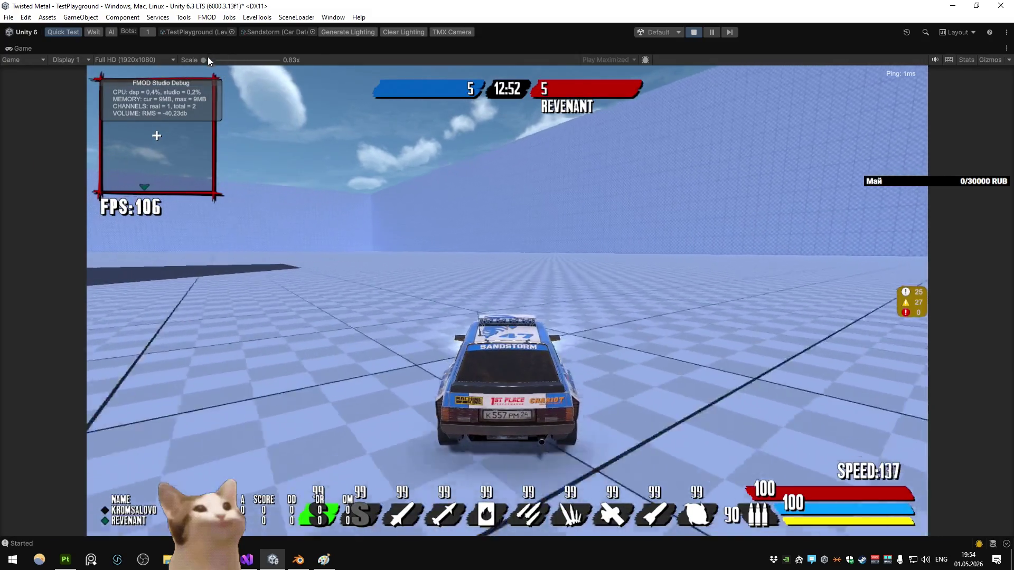
pyautogui.click(208, 59)
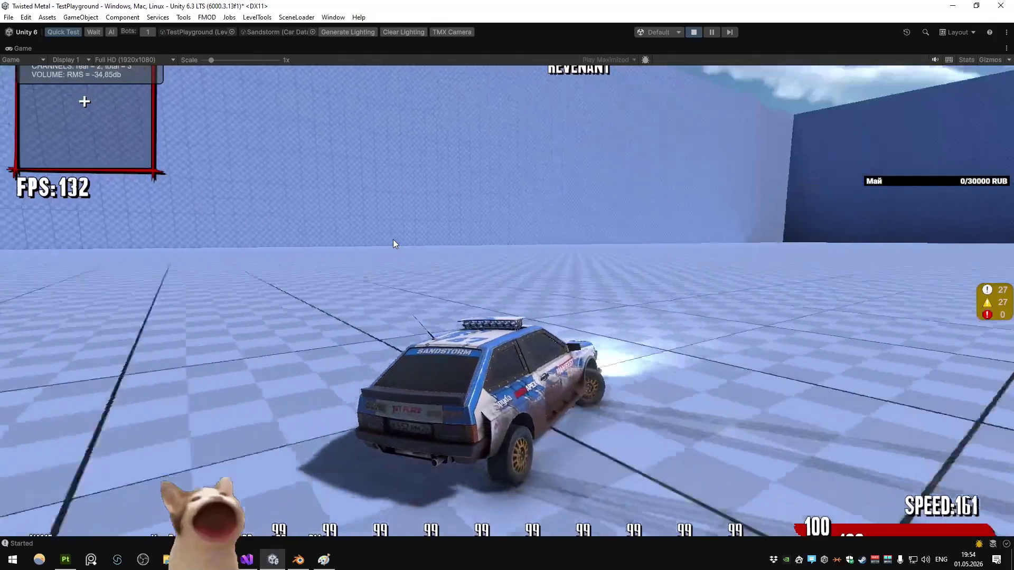
# Step: Drive the car over the yellow ramp and drift across the checkered floor and platform with WASD
pyautogui.press('a')
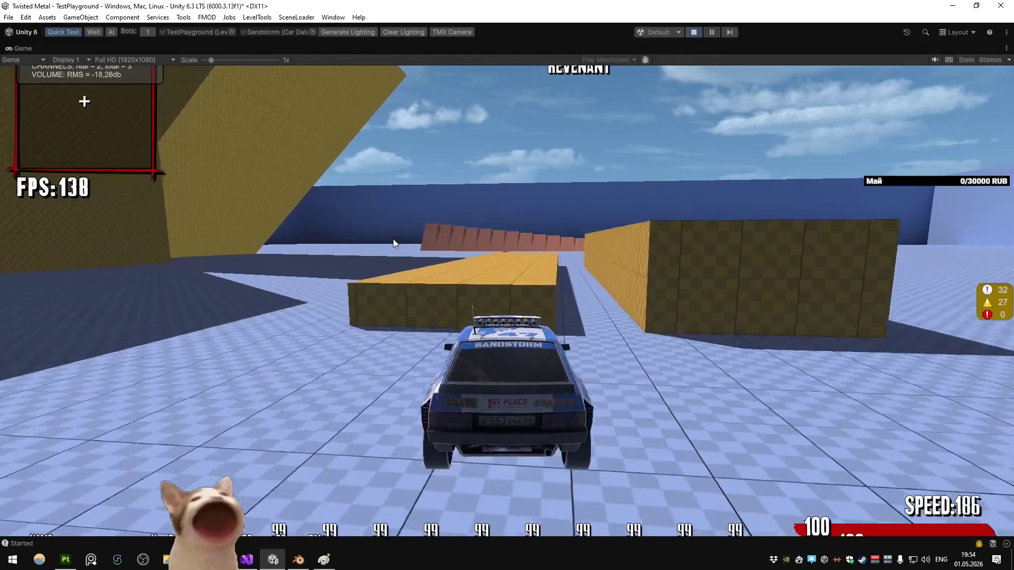
pyautogui.press('d')
pyautogui.press('a')
pyautogui.press('d')
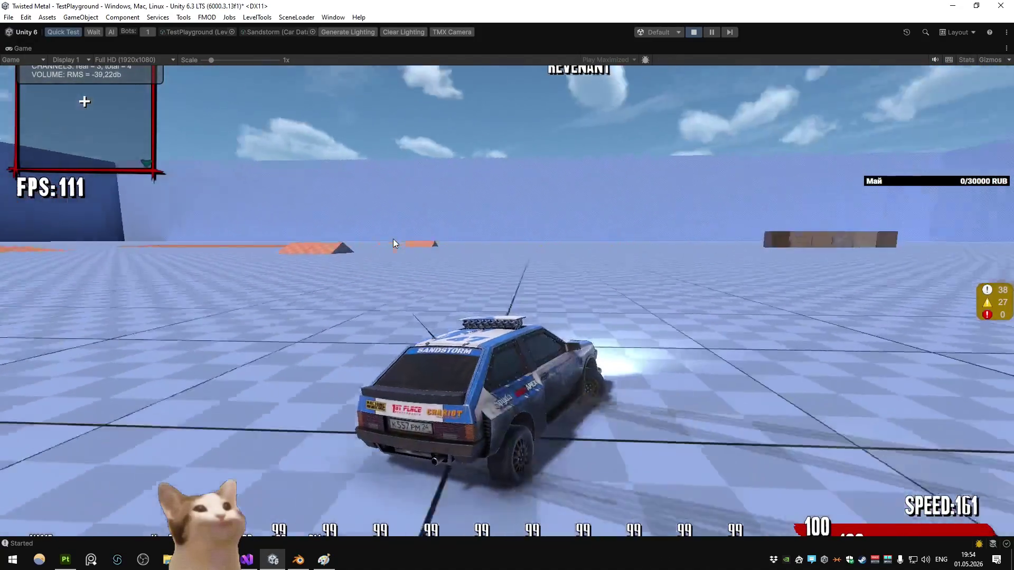
pyautogui.press('a')
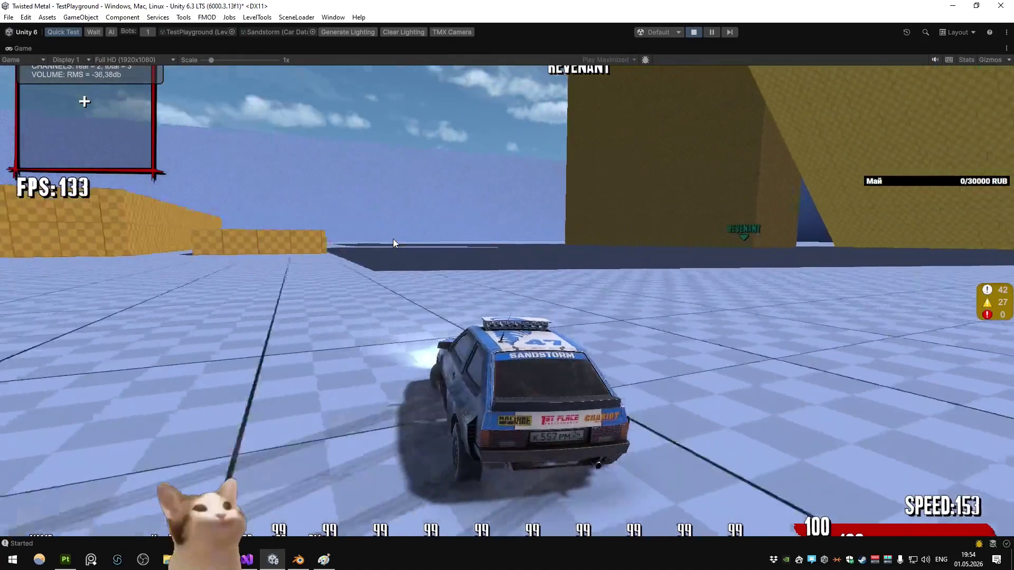
pyautogui.press('w')
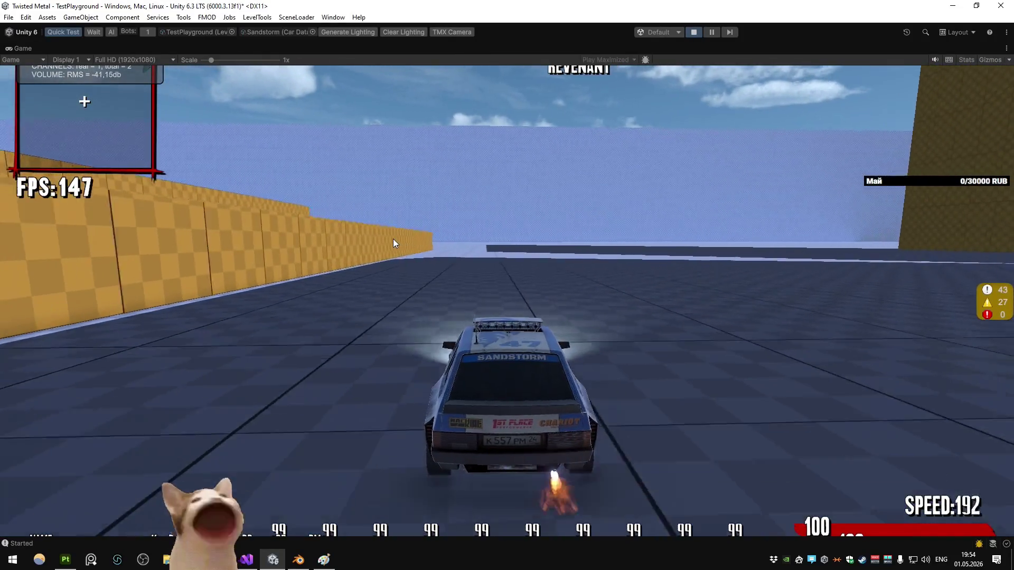
pyautogui.press('d')
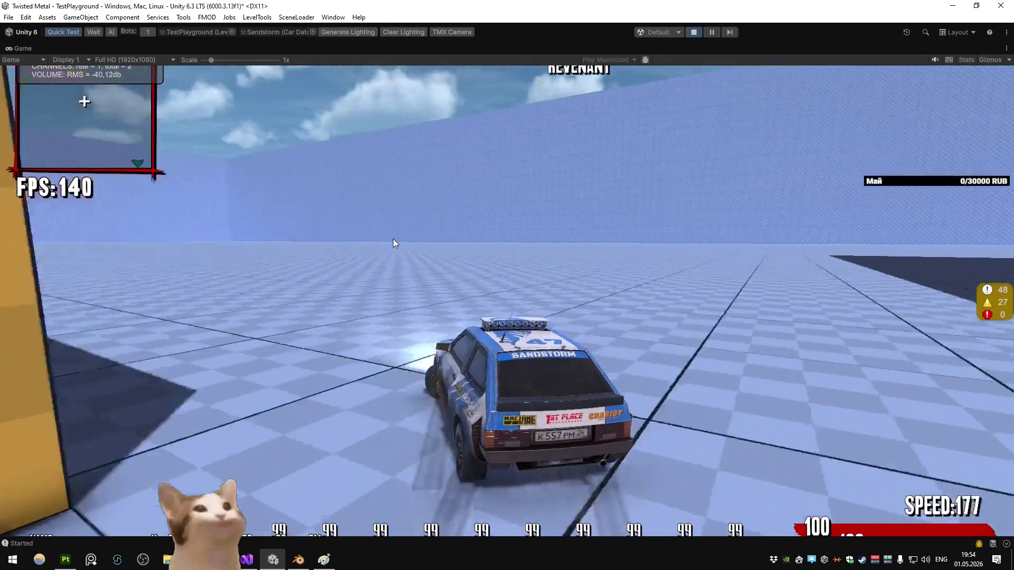
pyautogui.press('d')
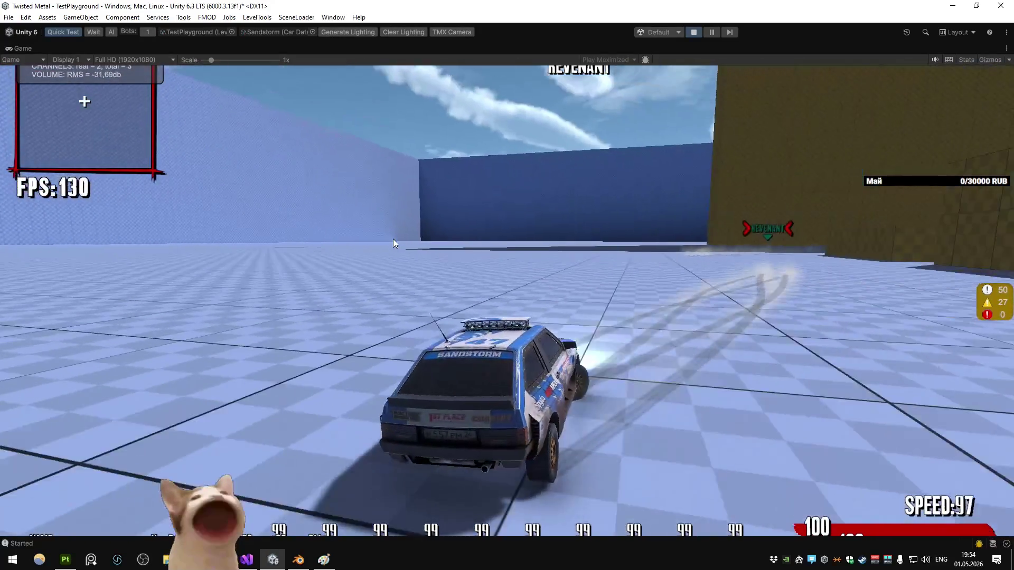
pyautogui.press('w')
pyautogui.press('d')
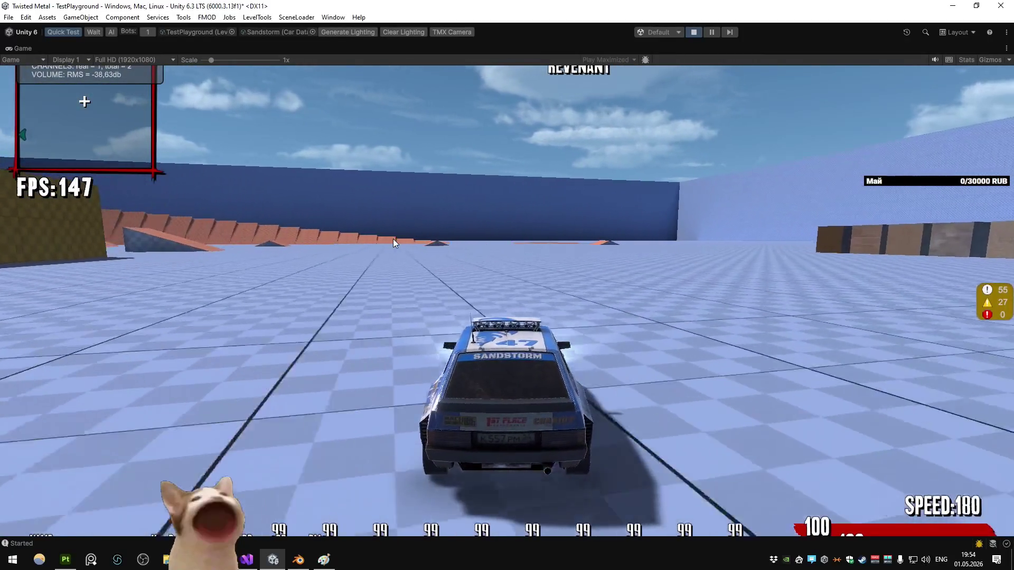
pyautogui.press('a')
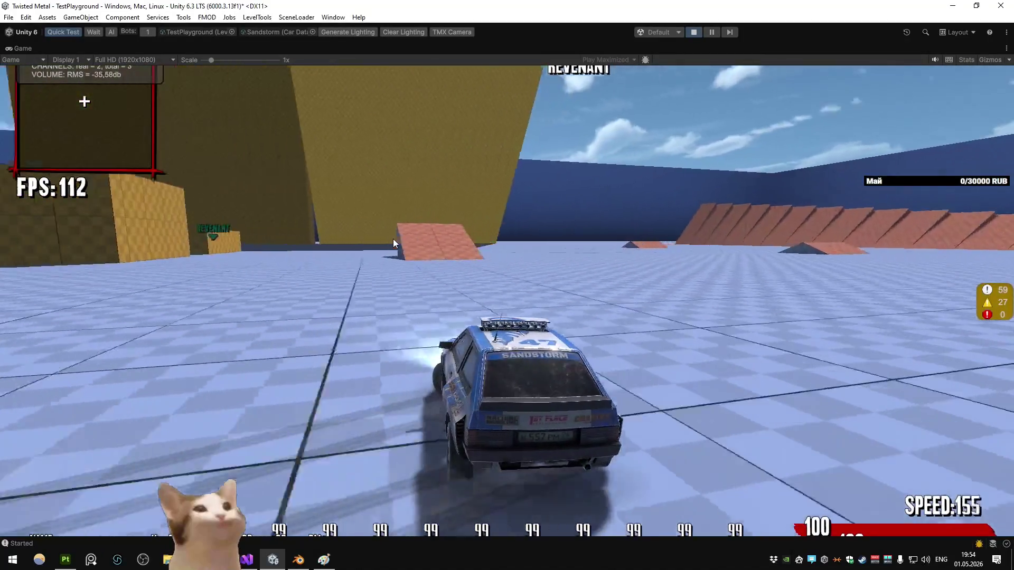
pyautogui.press('w')
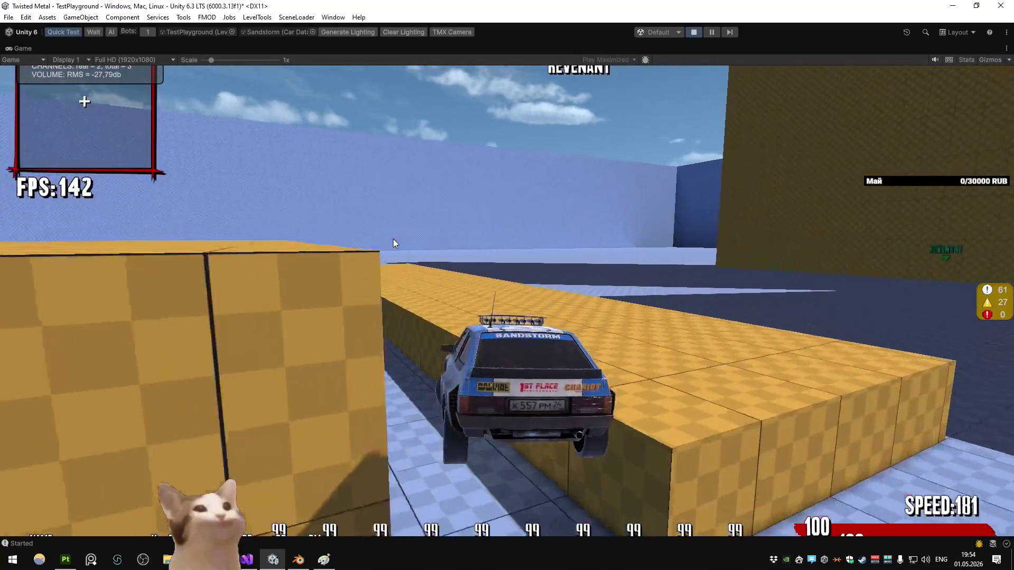
pyautogui.press('a')
pyautogui.press('w')
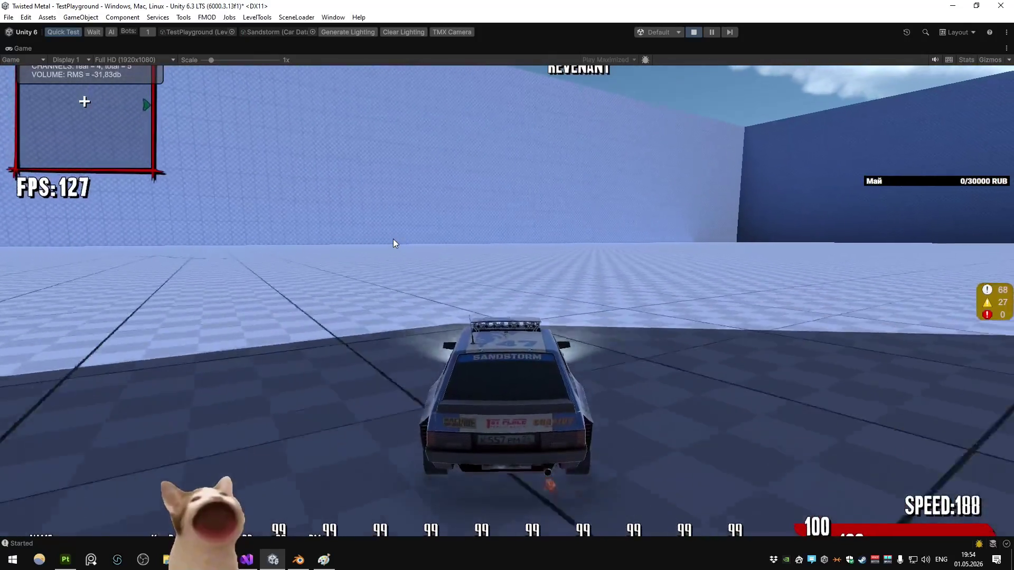
pyautogui.press('a')
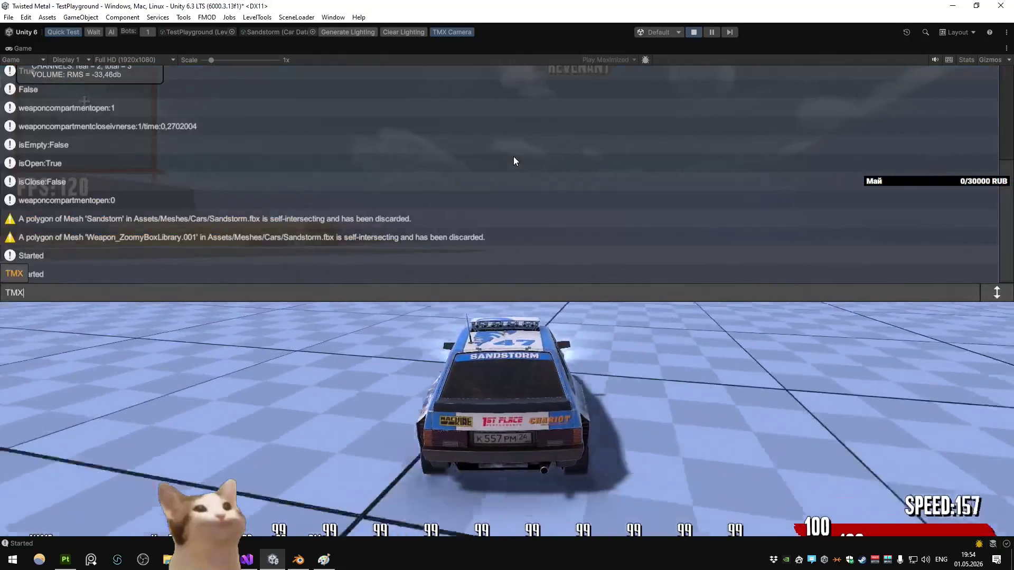
# Step: Keep drifting around the arena and over the yellow ramp, then select Fill layer 9 in Painter
pyautogui.press('d')
pyautogui.press('a')
pyautogui.press('d')
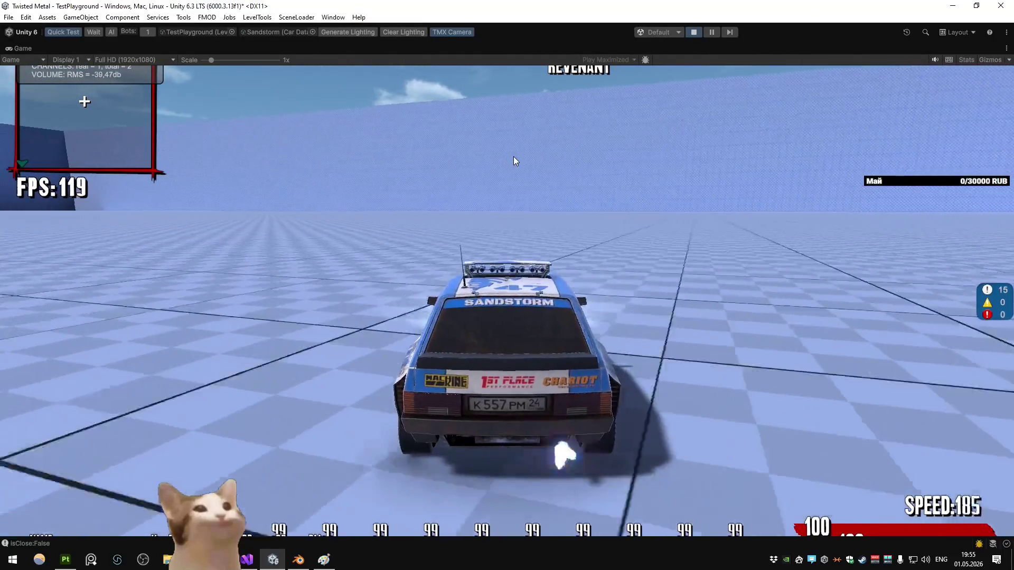
pyautogui.press('a')
pyautogui.press('w')
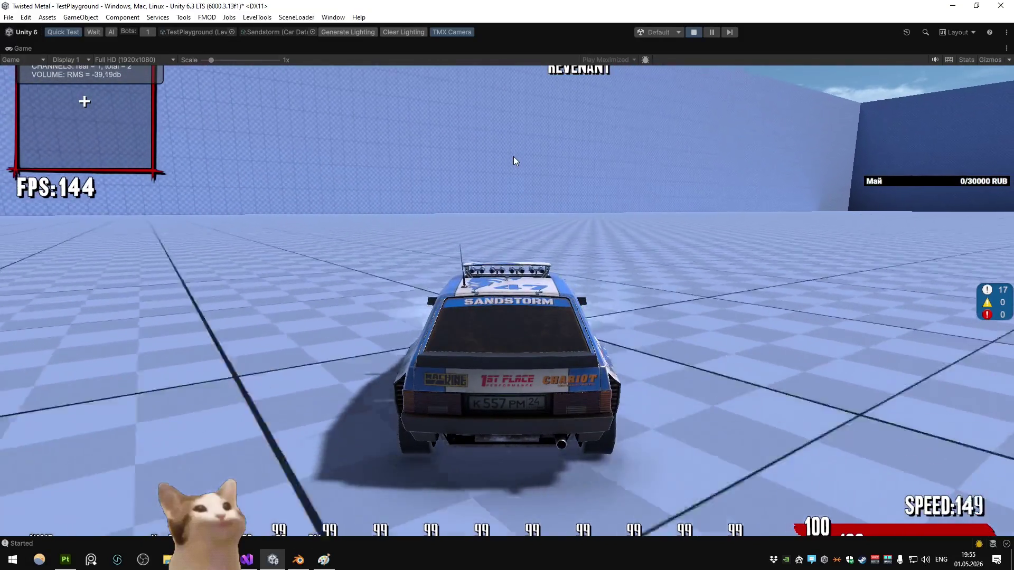
pyautogui.press('d')
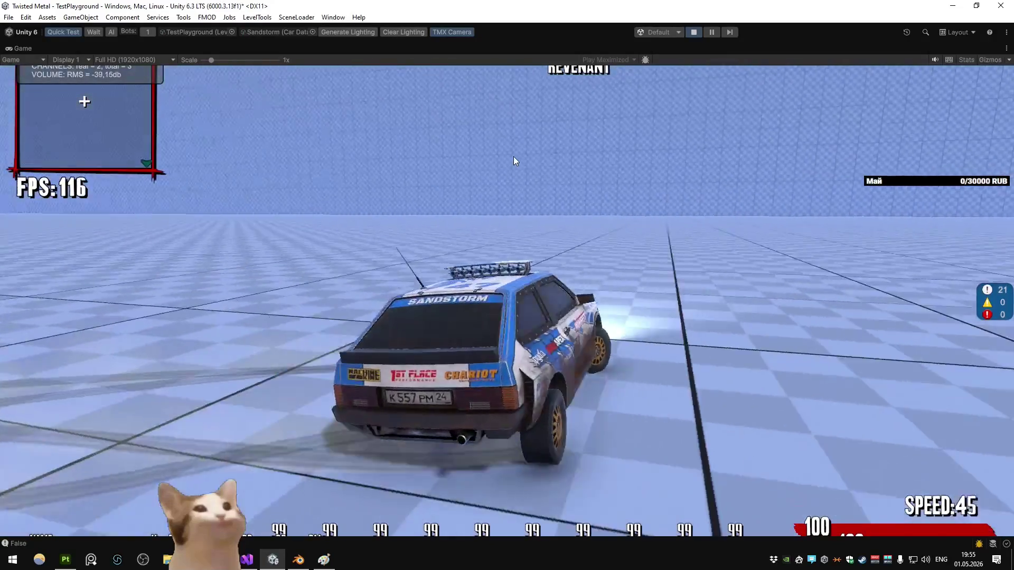
pyautogui.press('w')
pyautogui.press('a')
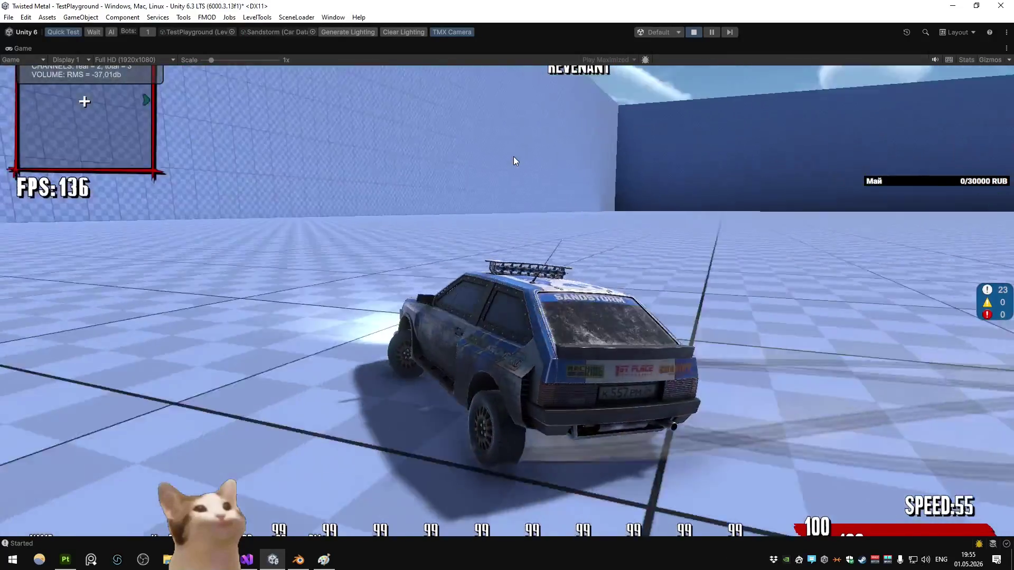
pyautogui.press('w')
pyautogui.press('d')
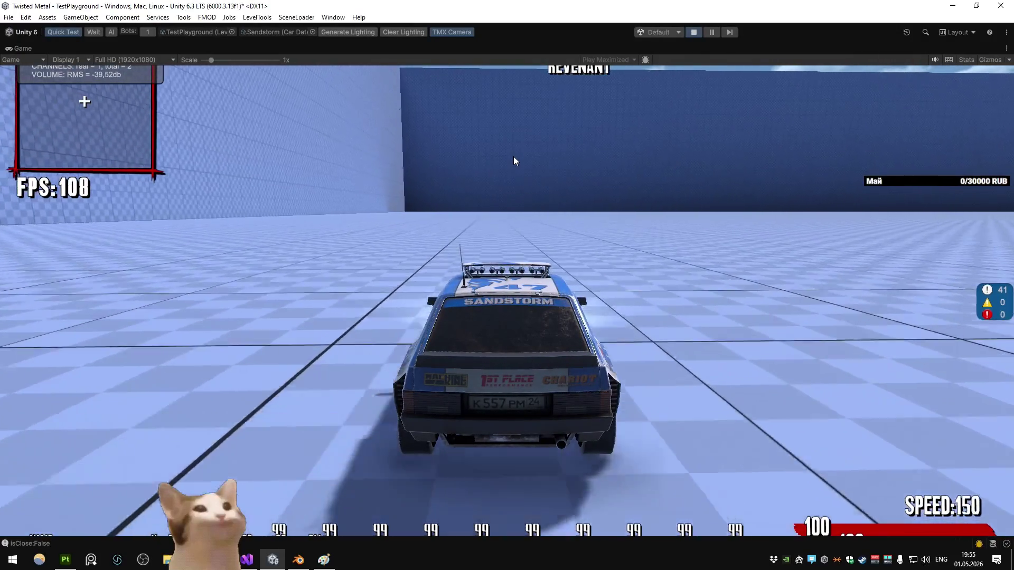
pyautogui.press('d')
pyautogui.press('w')
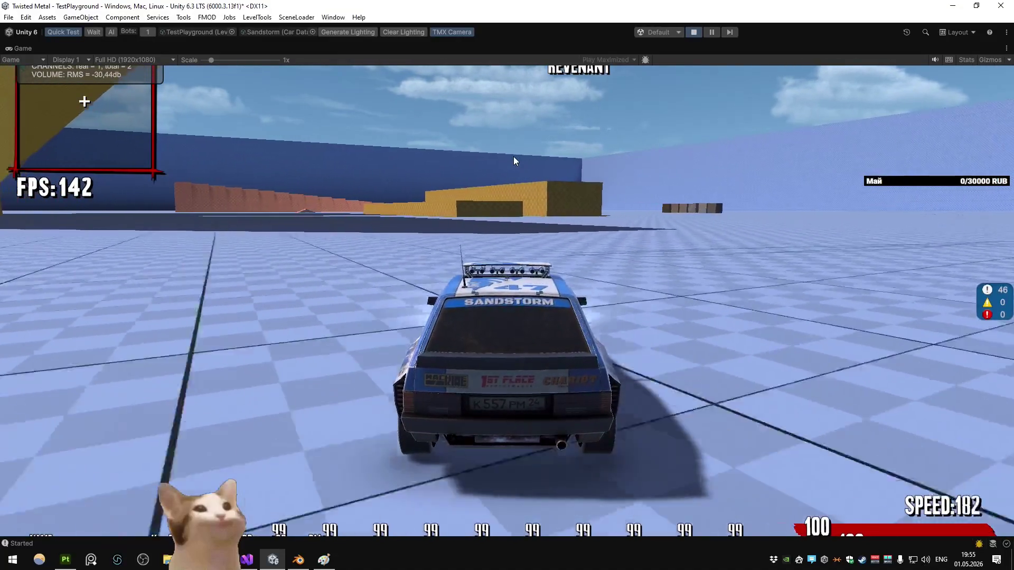
pyautogui.press('a')
pyautogui.press('d')
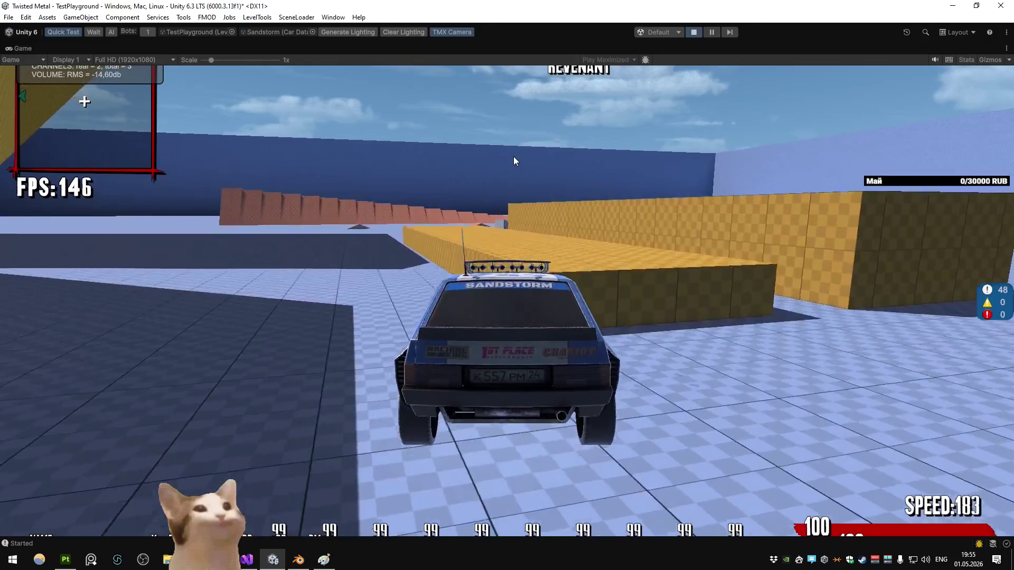
pyautogui.press('a')
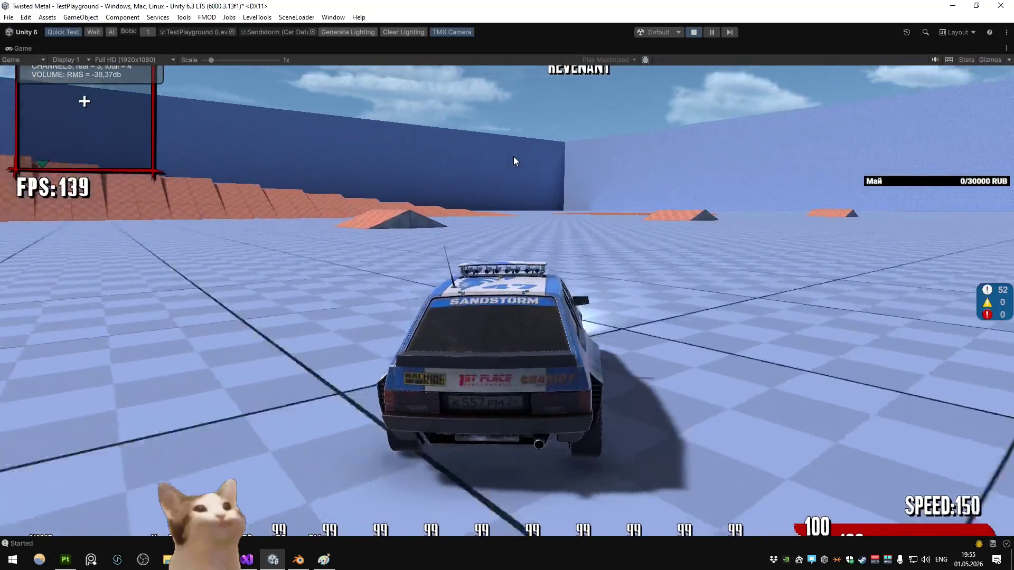
pyautogui.press('a')
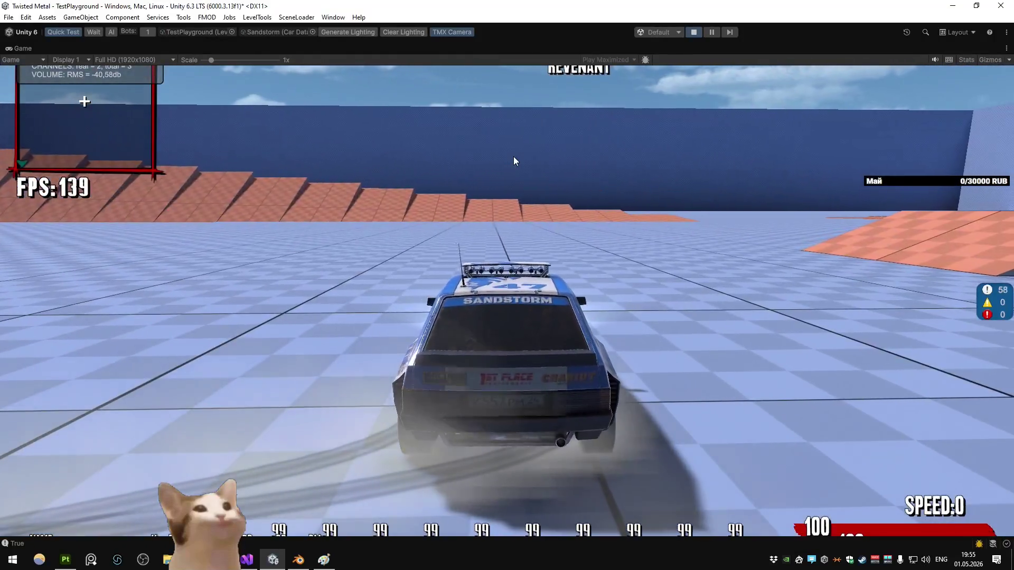
pyautogui.hotkey('alt', 'Tab')
pyautogui.click(882, 141)
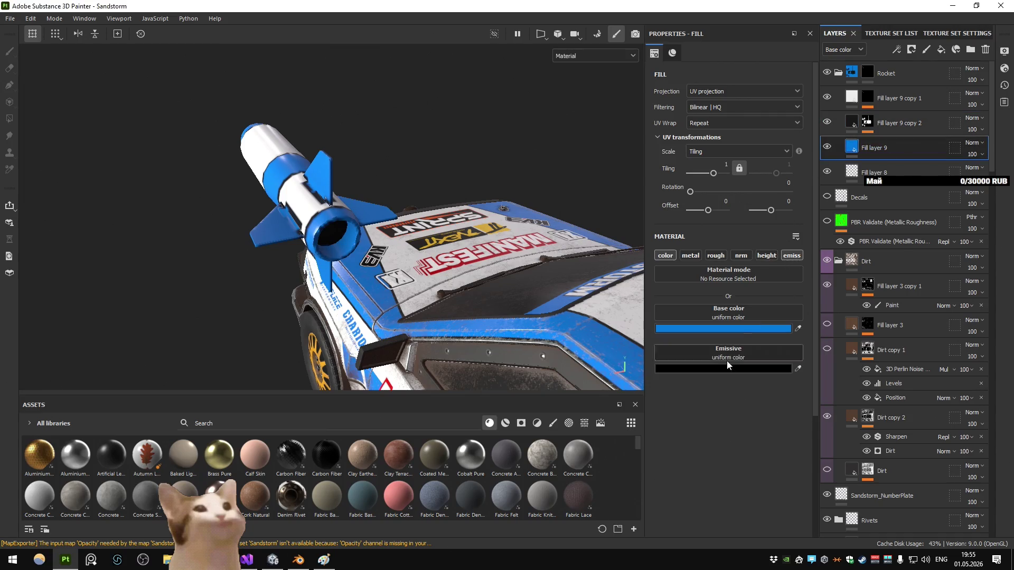
# Step: Export the textures and drive the car briefly in Unity to check them
pyautogui.hotkey('ctrl', 'shift', 'e')
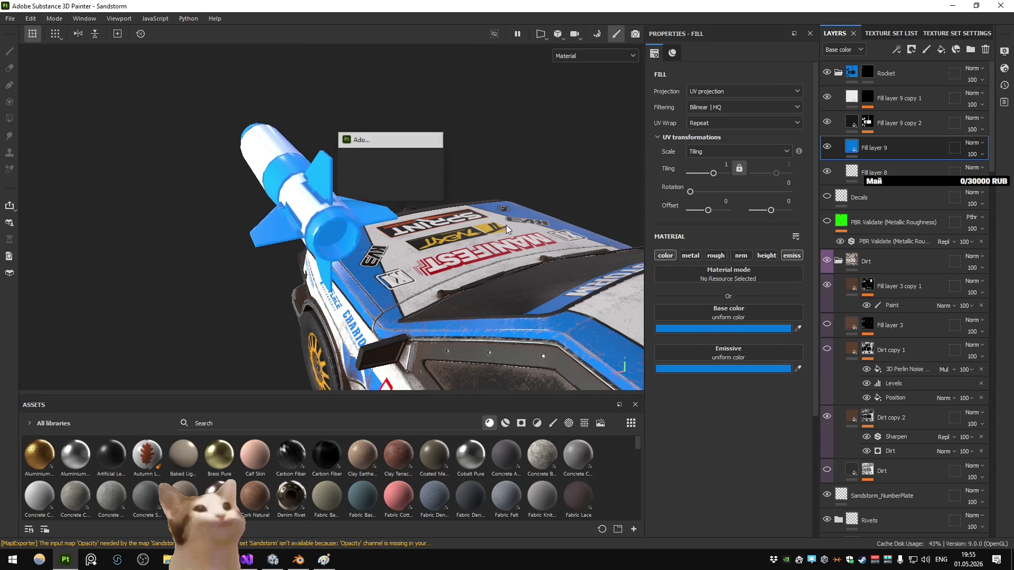
pyautogui.click(762, 462)
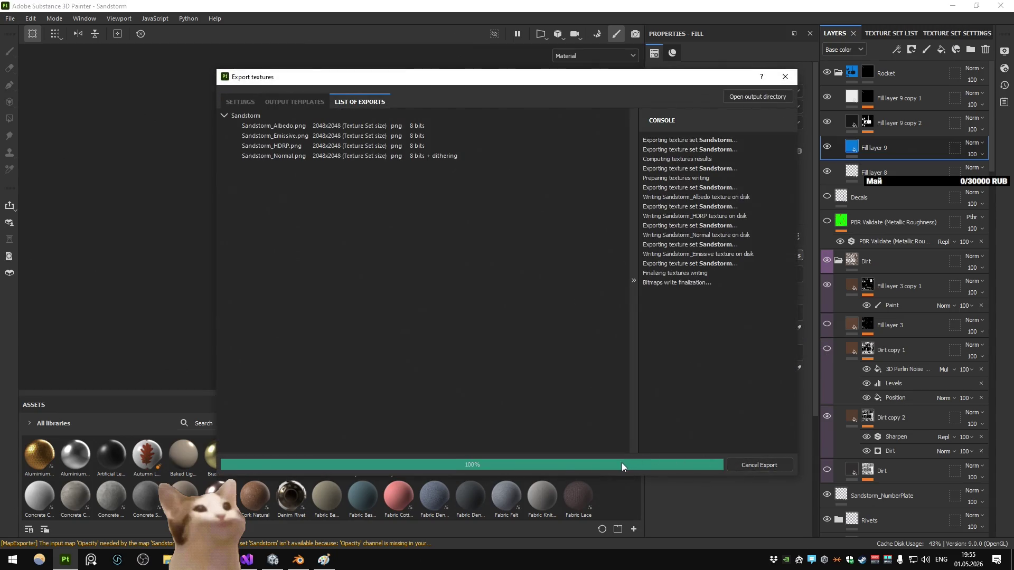
pyautogui.hotkey('alt', 'Tab')
pyautogui.press('w')
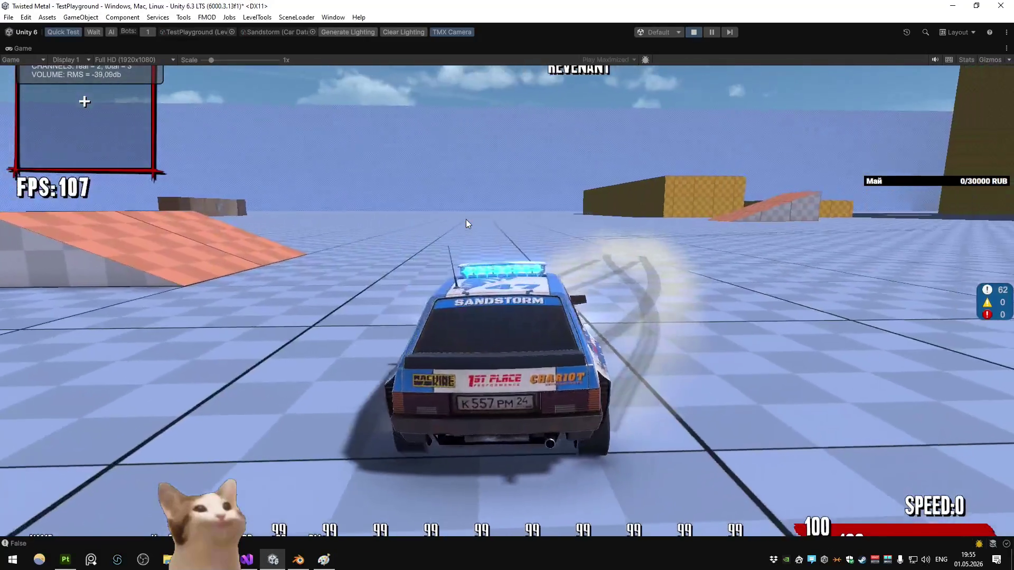
pyautogui.hotkey('alt', 'Tab')
# Step: Darken Fill layer 9's emissive colour to deep blue 00203B and re-export the textures
pyautogui.click(761, 368)
pyautogui.moveTo(842, 395); pyautogui.dragTo(846, 452)
pyautogui.hotkey('ctrl', 'shift', 'e')
pyautogui.click(753, 464)
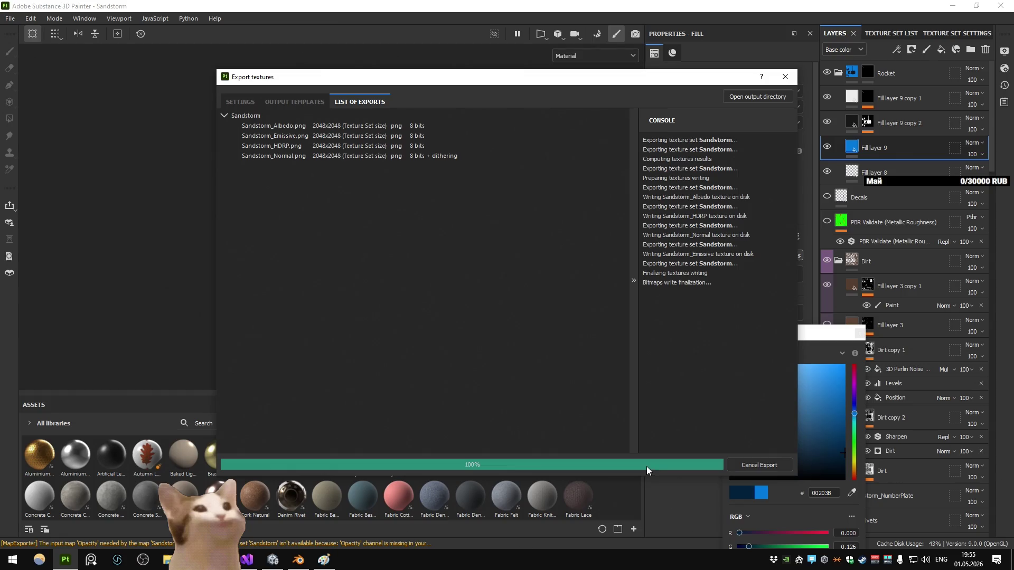
pyautogui.hotkey('alt', 'Tab')
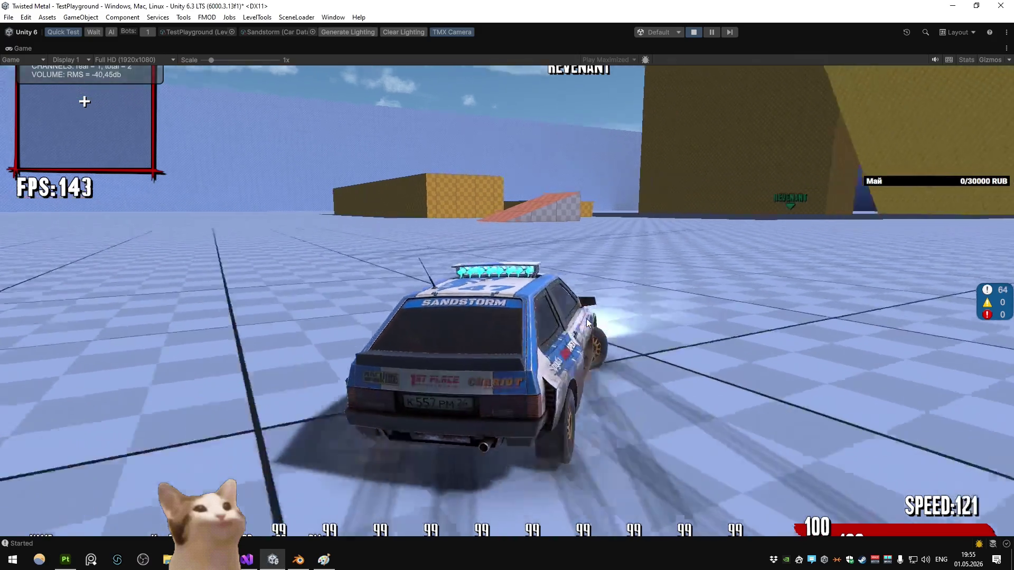
pyautogui.hotkey('alt', 'Tab')
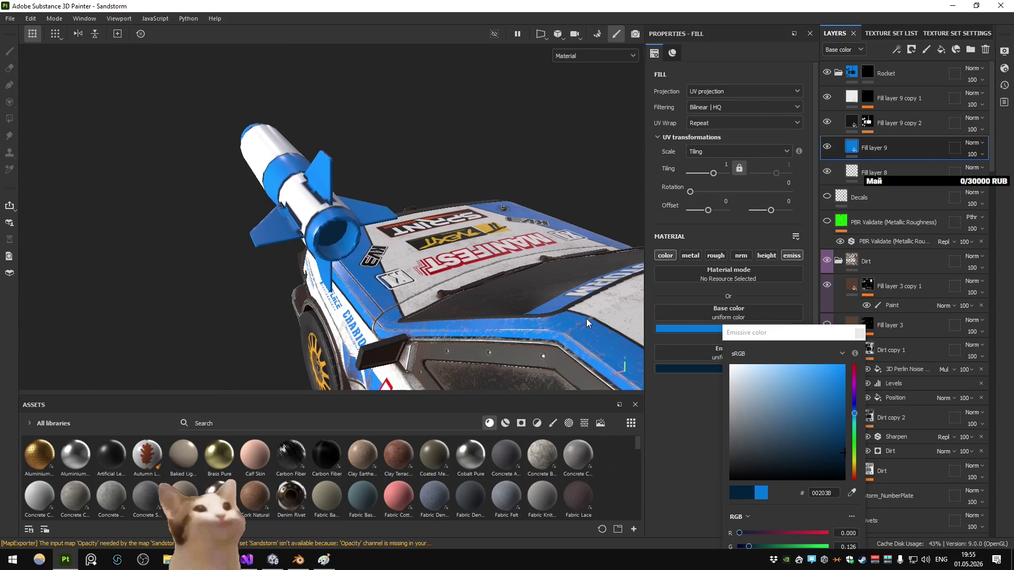
pyautogui.click(859, 333)
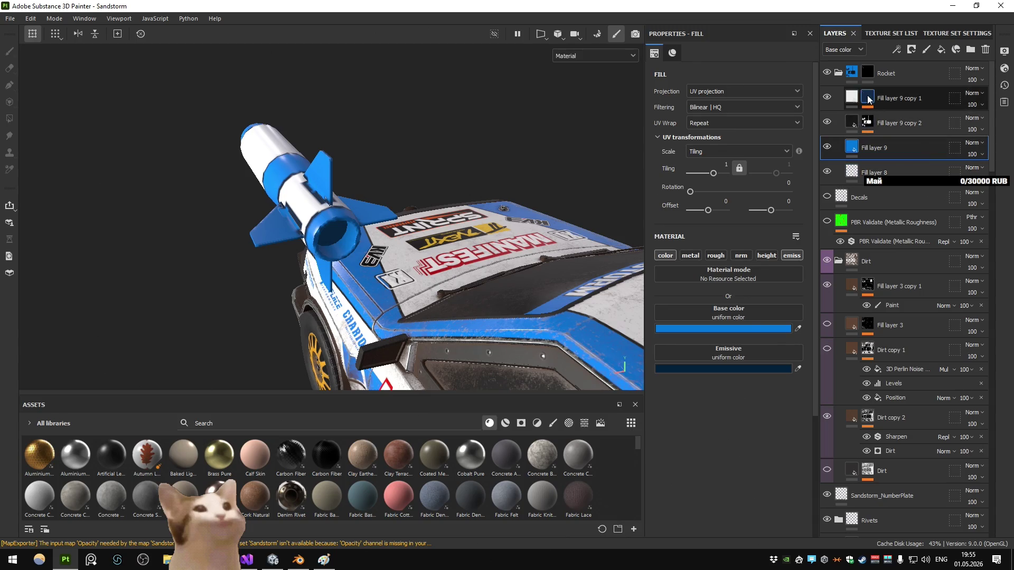
# Step: Enable the emissive channel on Fill layer 9 copy 1 and export the textures again
pyautogui.click(849, 99)
pyautogui.click(790, 256)
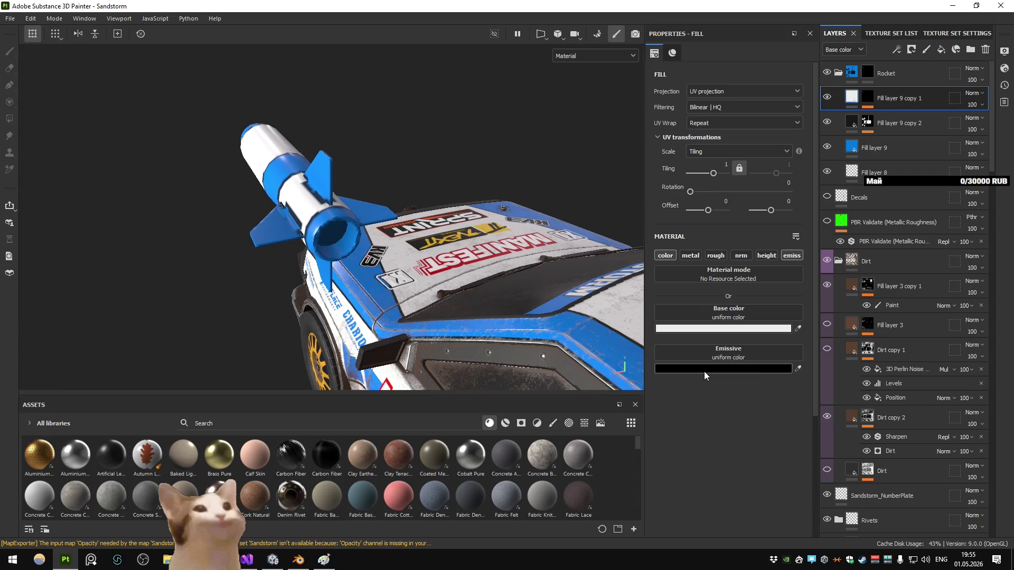
pyautogui.hotkey('ctrl', 'shift', 'e')
pyautogui.click(753, 463)
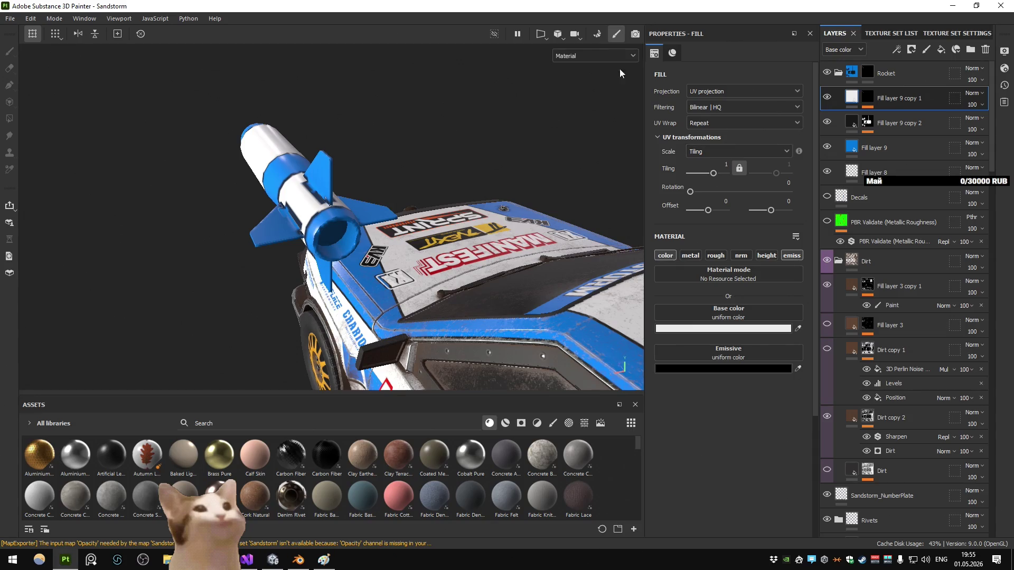
# Step: View only the Emissive channel on the rocket, reselect Fill layer 9, and restore Unity's editor layout
pyautogui.click(618, 55)
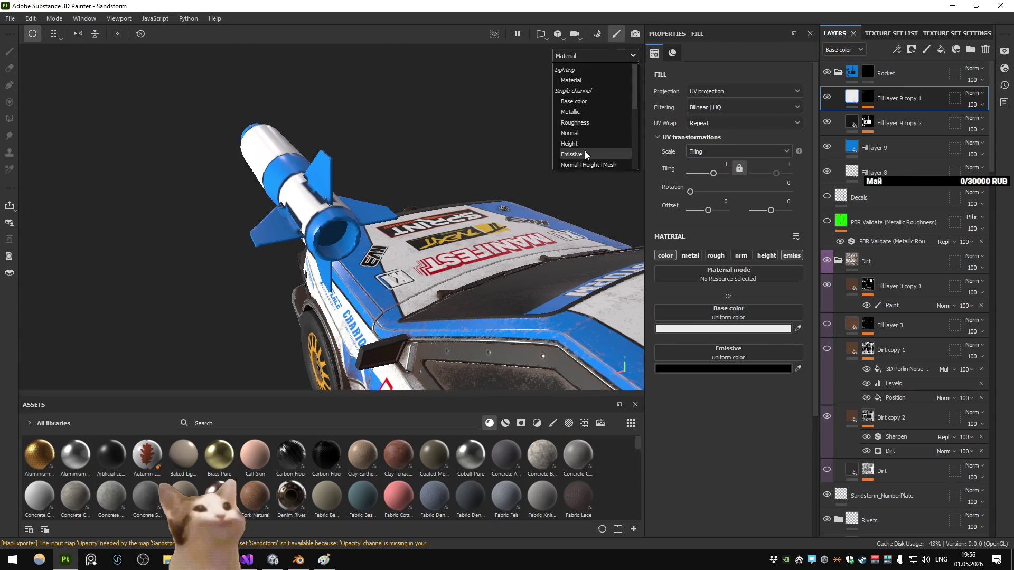
pyautogui.click(585, 150)
pyautogui.moveTo(360, 213); pyautogui.dragTo(455, 204)
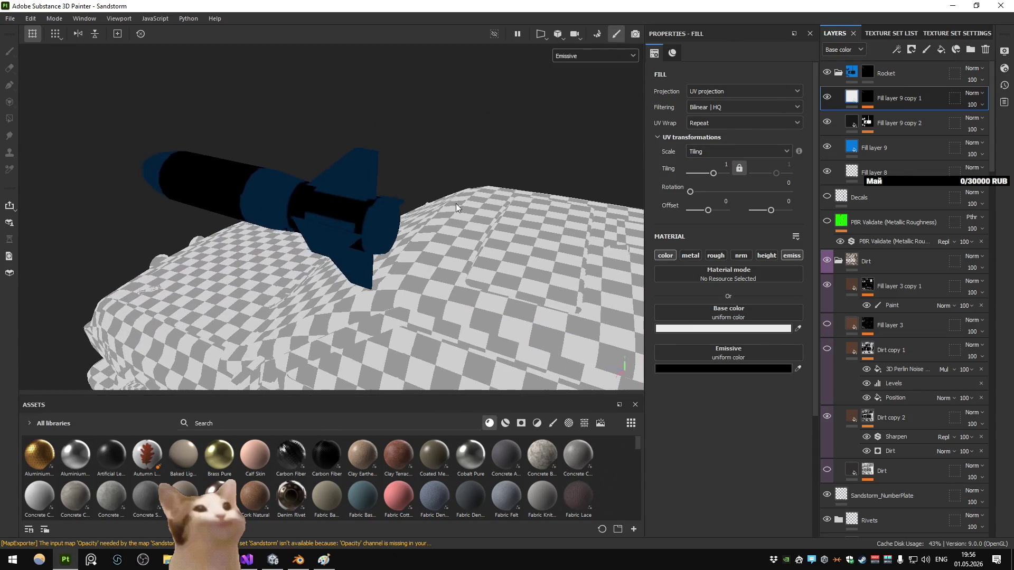
pyautogui.click(852, 148)
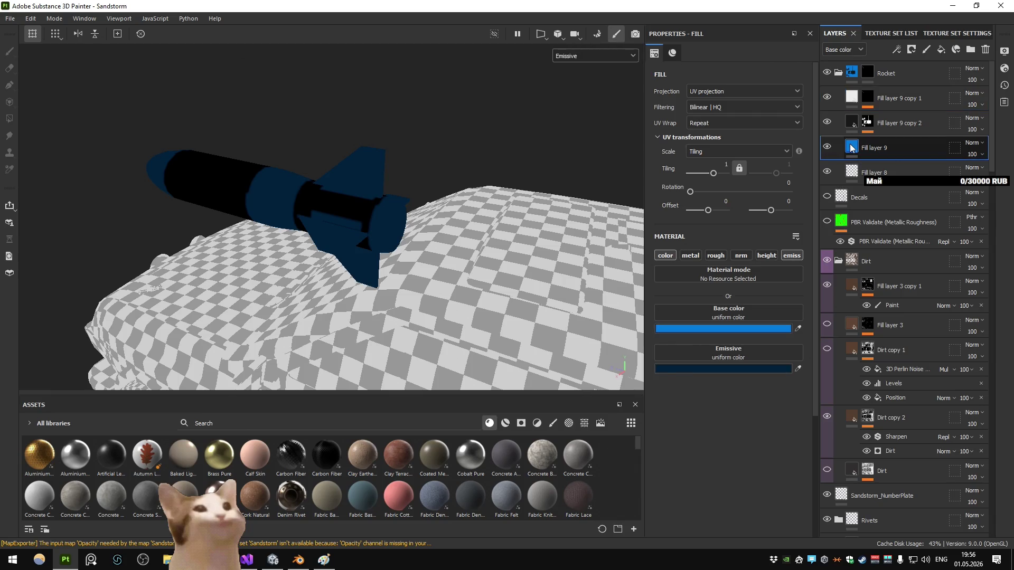
pyautogui.hotkey('alt', 'Tab')
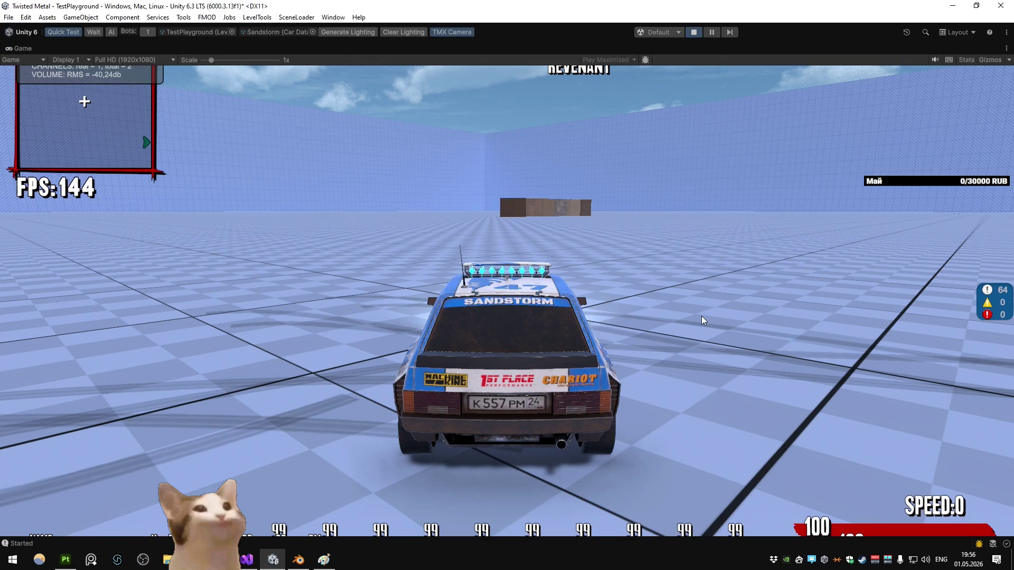
pyautogui.doubleClick(22, 49)
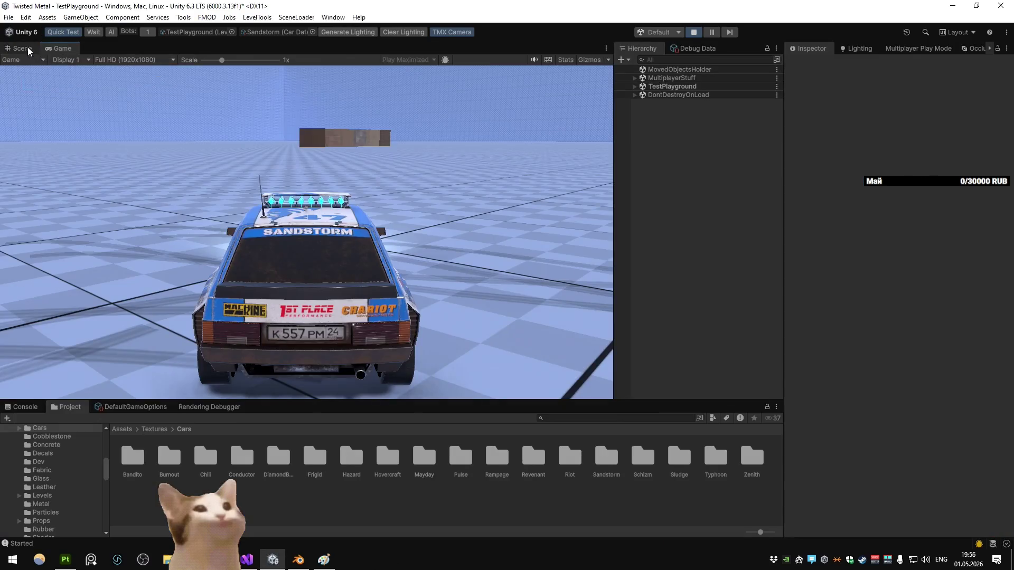
# Step: In the Scene view, fly the camera to the car roof and select Car_Sandstorm(Clone)
pyautogui.click(22, 48)
pyautogui.moveTo(634, 219)
pyautogui.mouseDown()
pyautogui.moveTo(878, 197)
pyautogui.moveTo(805, 219)
pyautogui.moveTo(832, 229)
pyautogui.moveTo(381, 244)
pyautogui.moveTo(747, 242)
pyautogui.mouseUp()
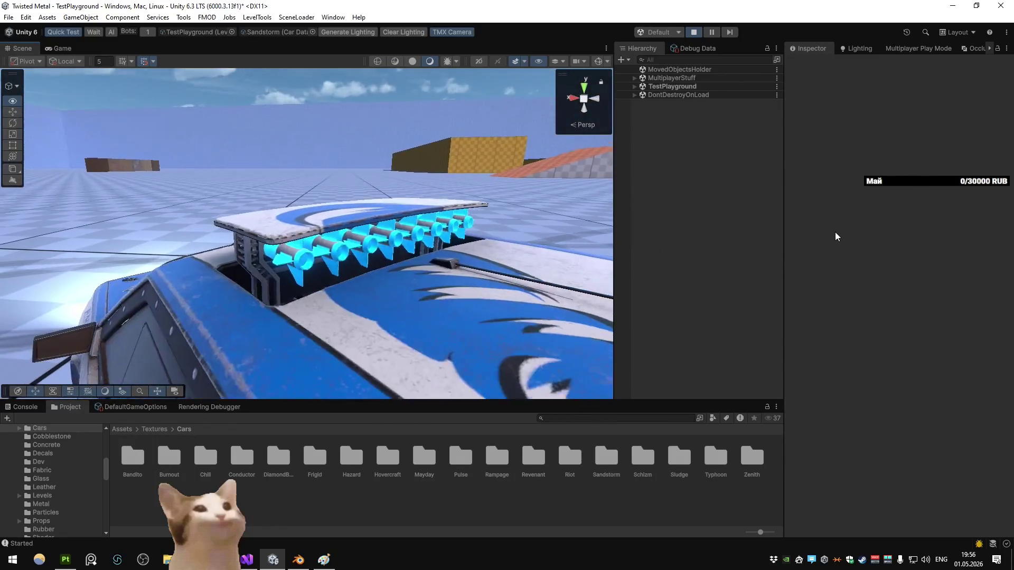
pyautogui.moveTo(835, 236); pyautogui.dragTo(486, 227)
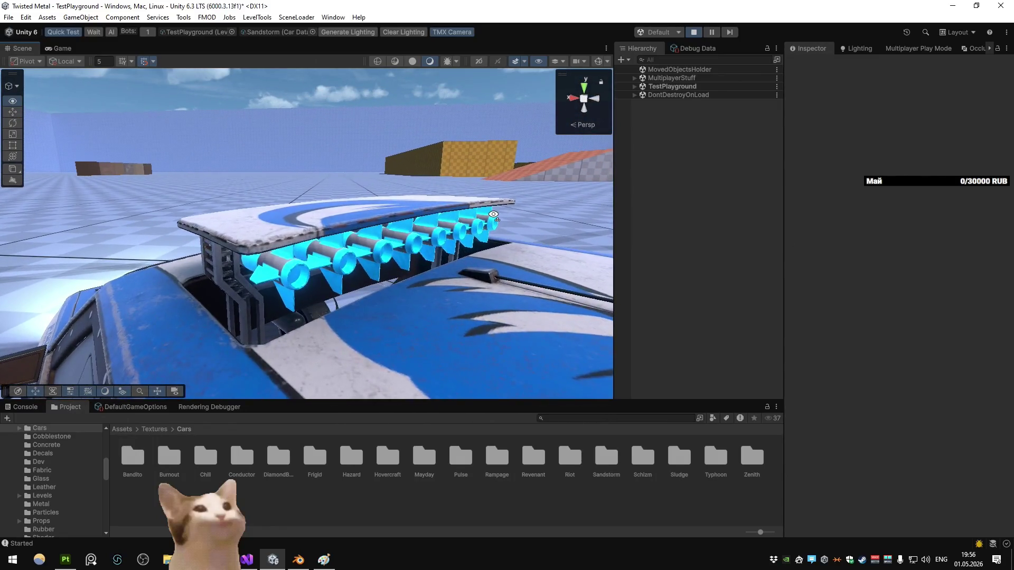
pyautogui.click(486, 227)
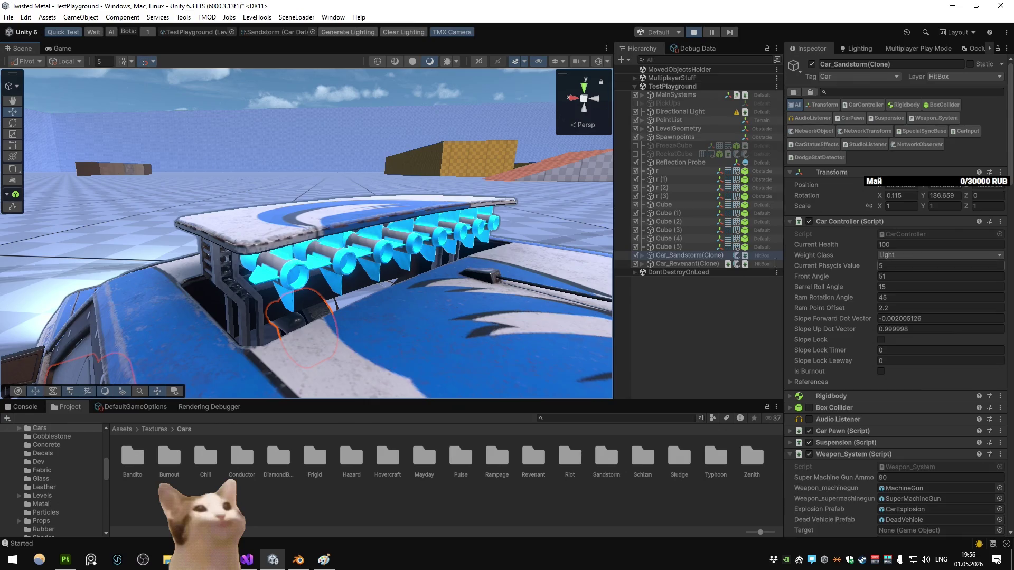
# Step: Expand the car's hierarchy through Body, Sandstorm and Sandstorm_Rig to select the Sandstorm mesh
pyautogui.click(641, 255)
pyautogui.click(682, 313)
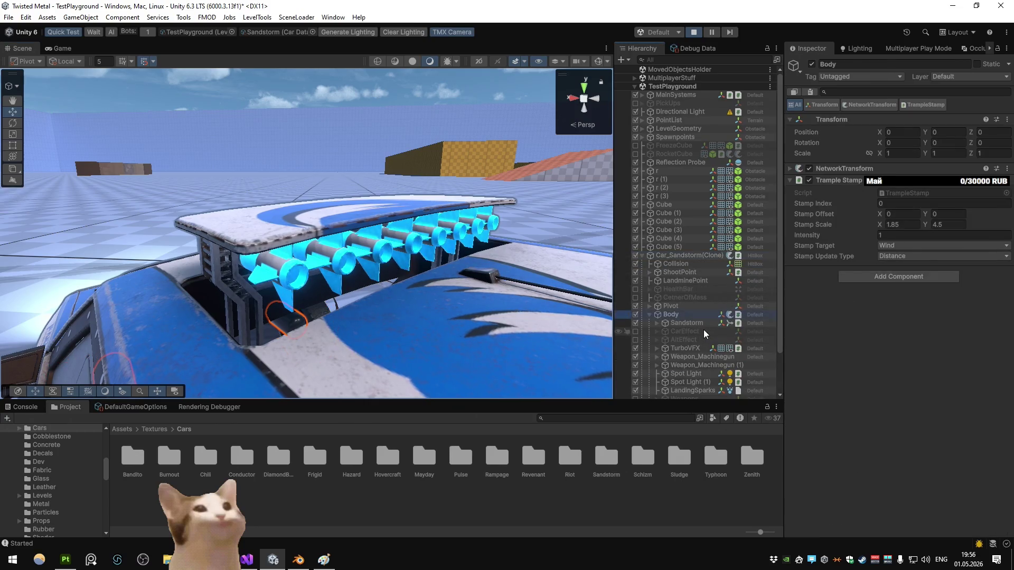
pyautogui.click(701, 323)
pyautogui.press('Right')
pyautogui.scroll(-5, 702, 324)
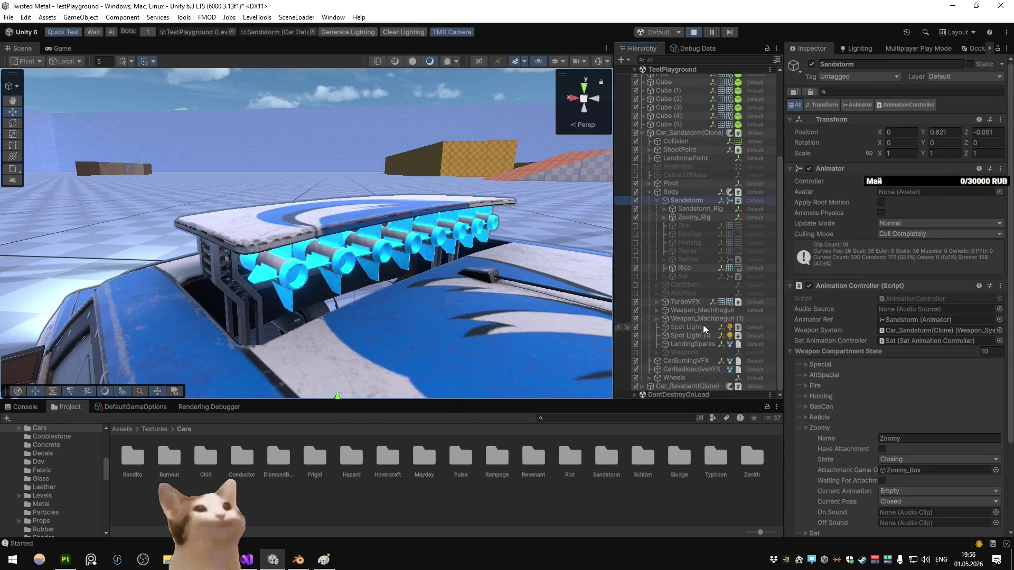
pyautogui.click(705, 208)
pyautogui.press('Right')
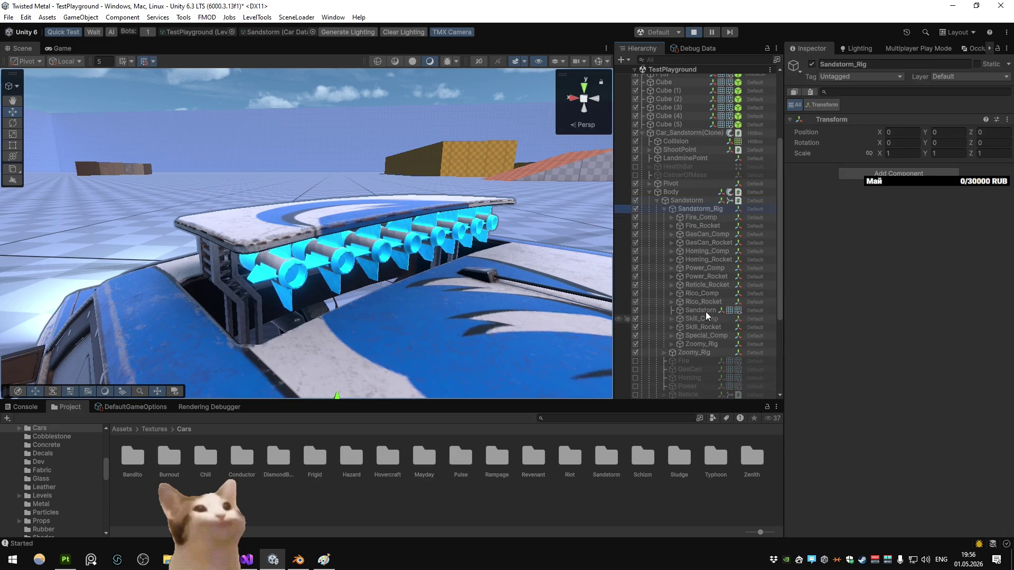
pyautogui.click(706, 310)
# Step: Locate the Sandstorm material and inspect its Emission HDR colour, then return to Painter
pyautogui.click(942, 222)
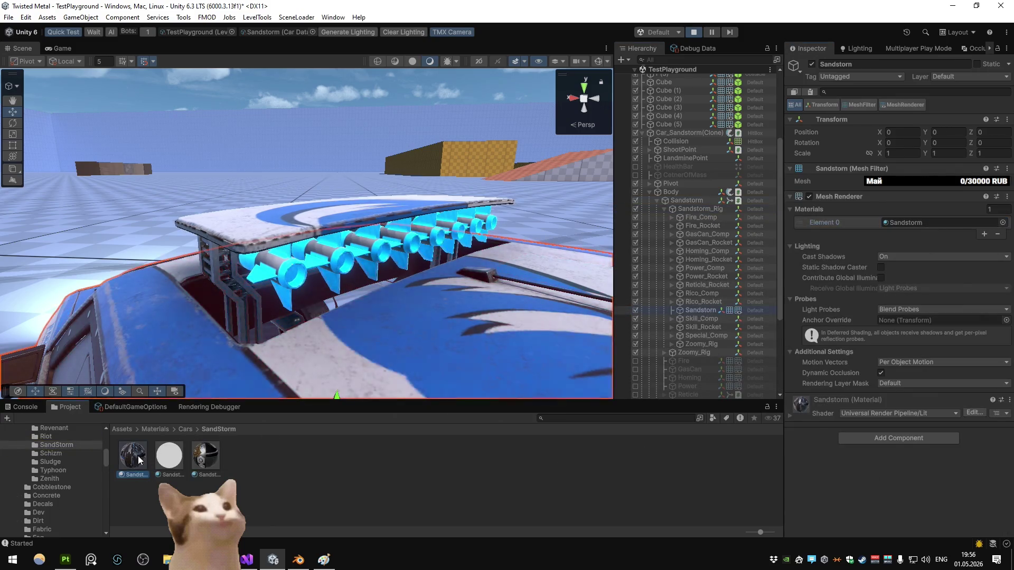
pyautogui.click(140, 460)
pyautogui.click(896, 270)
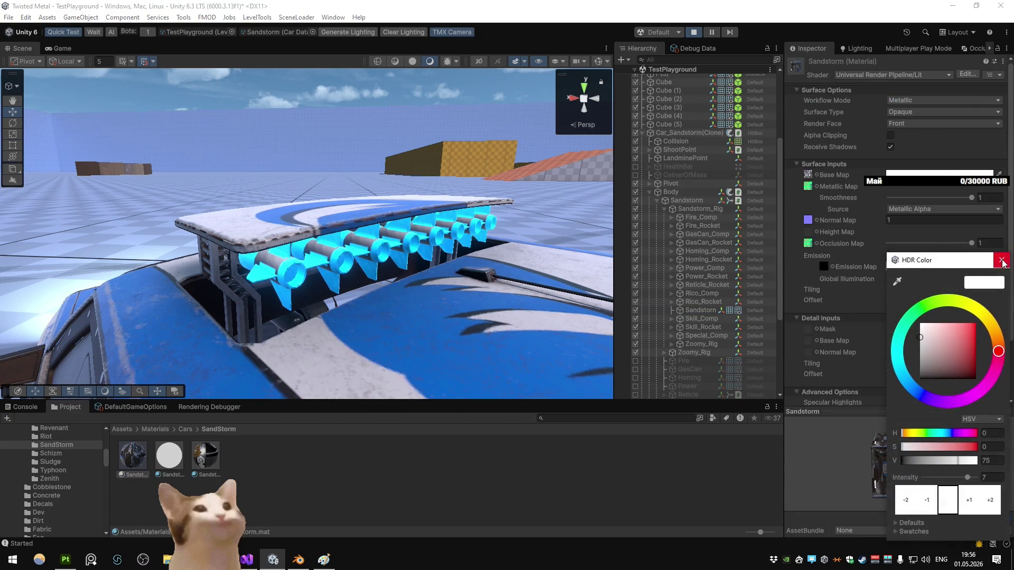
pyautogui.click(1002, 260)
pyautogui.hotkey('alt', 'Tab')
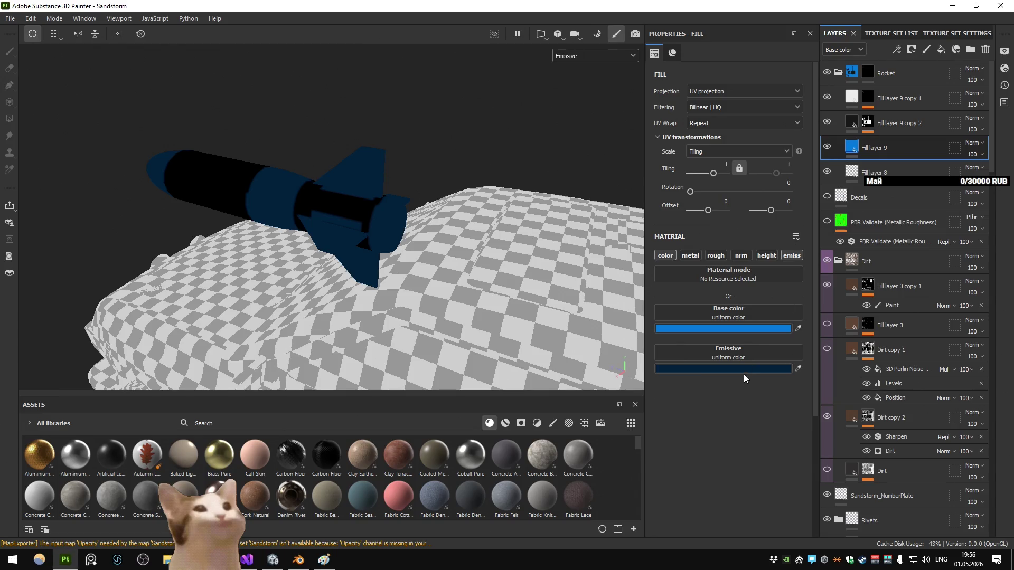
# Step: Make Fill layer 9's emissive colour even darker, export the textures and check the car in Unity
pyautogui.click(743, 371)
pyautogui.click(841, 469)
pyautogui.hotkey('ctrl', 'shift', 'e')
pyautogui.click(756, 465)
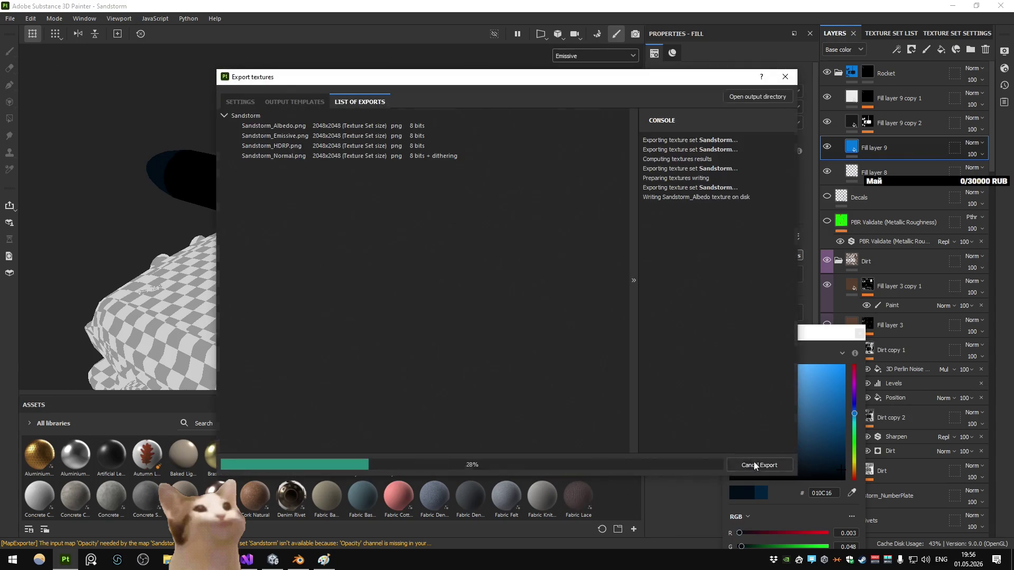
pyautogui.click(635, 470)
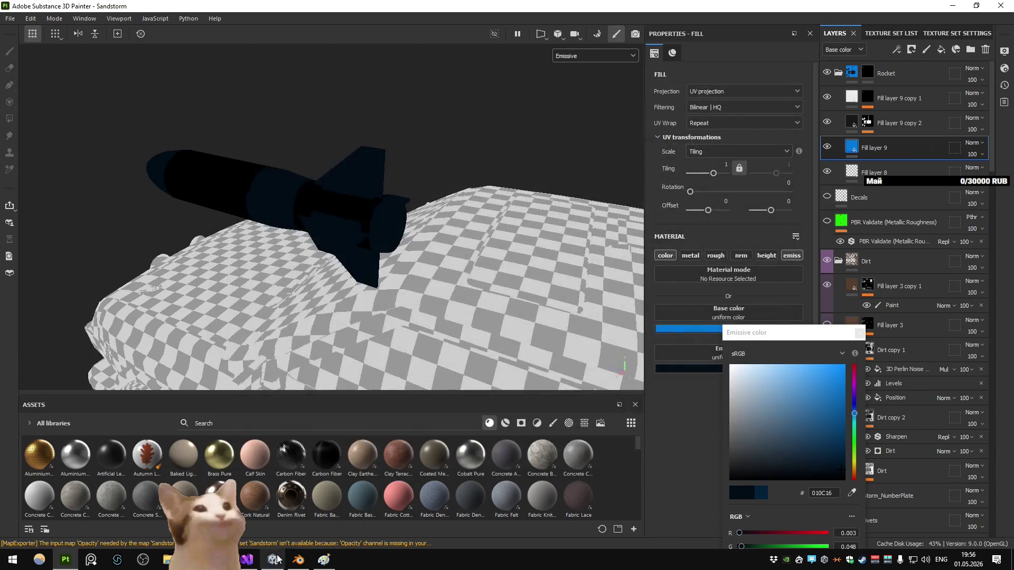
pyautogui.hotkey('alt', 'Tab')
pyautogui.moveTo(346, 302); pyautogui.dragTo(366, 297)
pyautogui.hotkey('alt', 'Tab')
# Step: Turn off emission on Fill layer 9, select Fill layer 9 copy 1, and export the textures
pyautogui.click(790, 255)
pyautogui.click(897, 98)
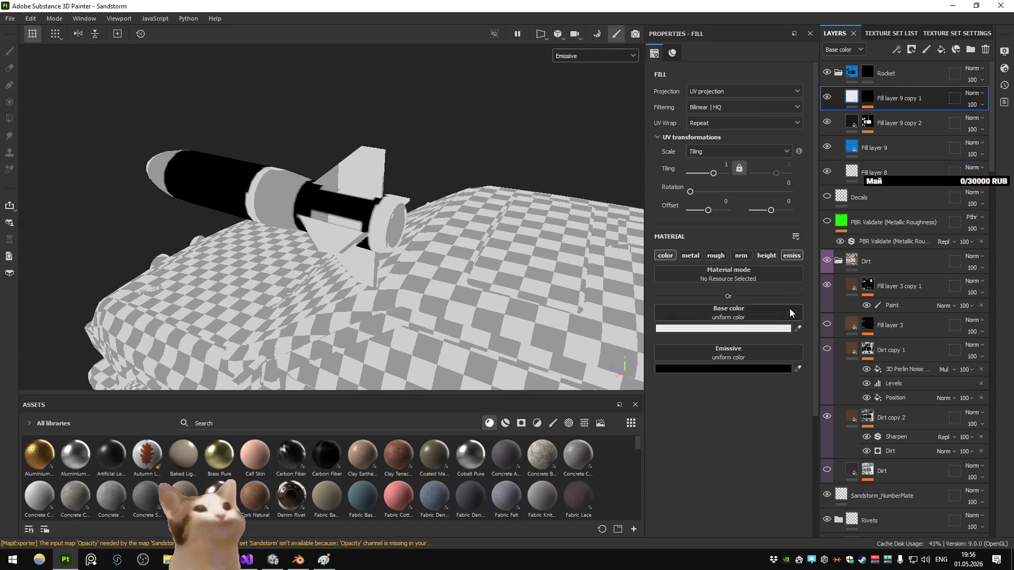
pyautogui.hotkey('ctrl', 'shift', 'e')
pyautogui.press('Return')
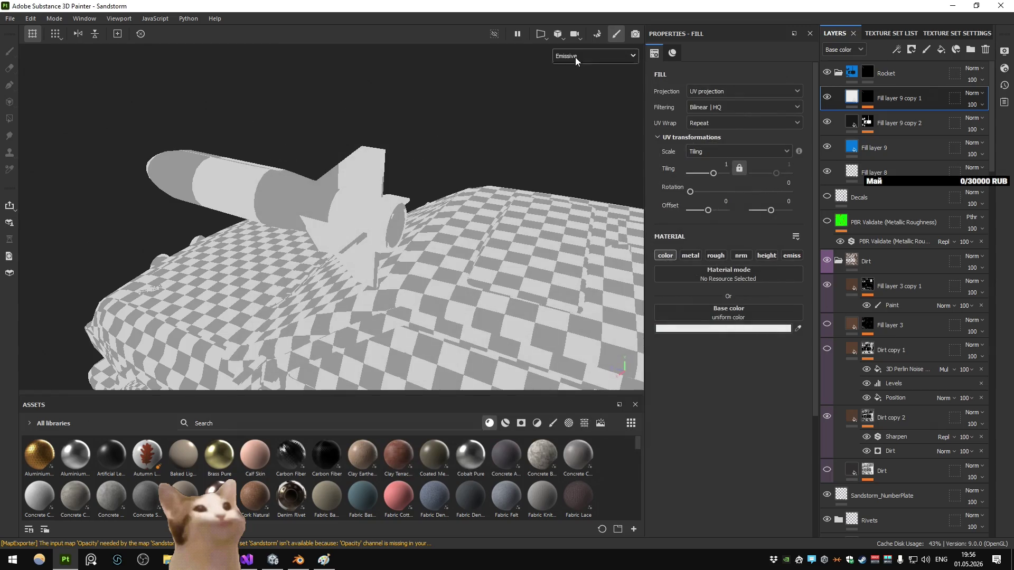
pyautogui.click(575, 55)
pyautogui.hotkey('alt', 'Tab')
# Step: Orbit around the car, then maximize the Game view to fill the editor
pyautogui.moveTo(436, 200)
pyautogui.mouseDown()
pyautogui.moveTo(287, 192)
pyautogui.moveTo(249, 90)
pyautogui.mouseUp()
pyautogui.click(59, 48)
pyautogui.rightClick(59, 51)
pyautogui.click(118, 80)
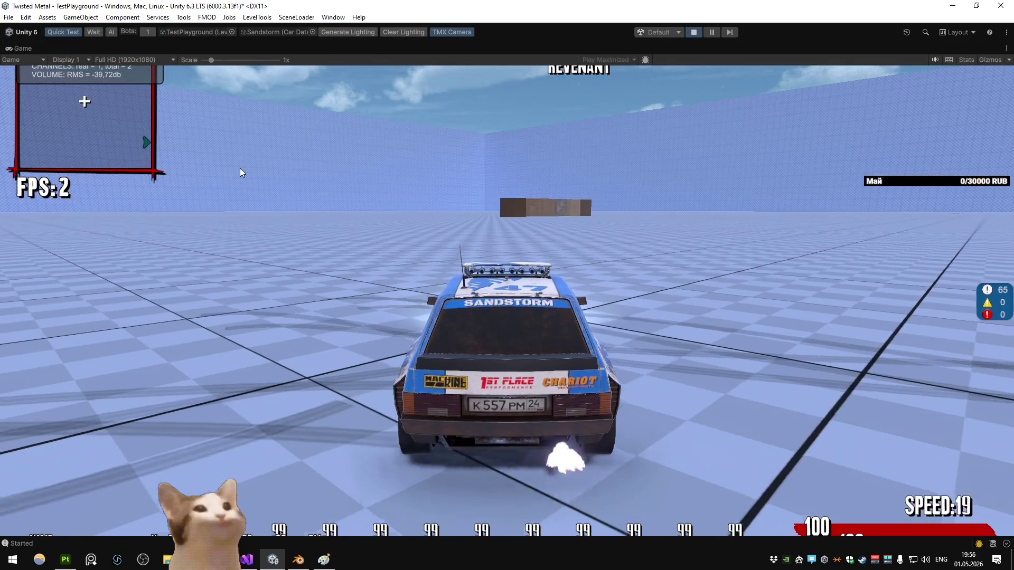
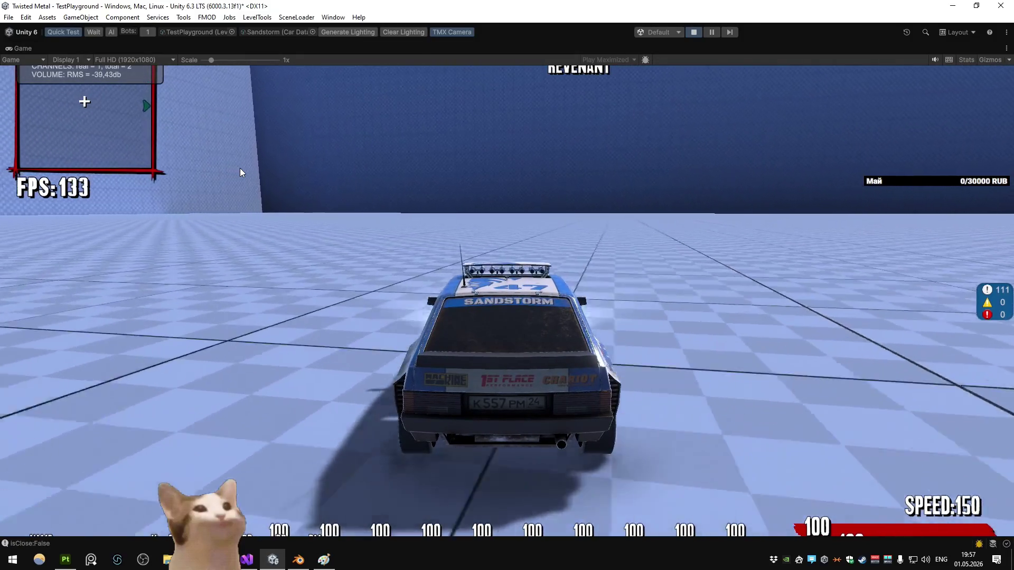
# Step: Stop and restart the playtest, then switch to the car's Blender file
pyautogui.click(690, 33)
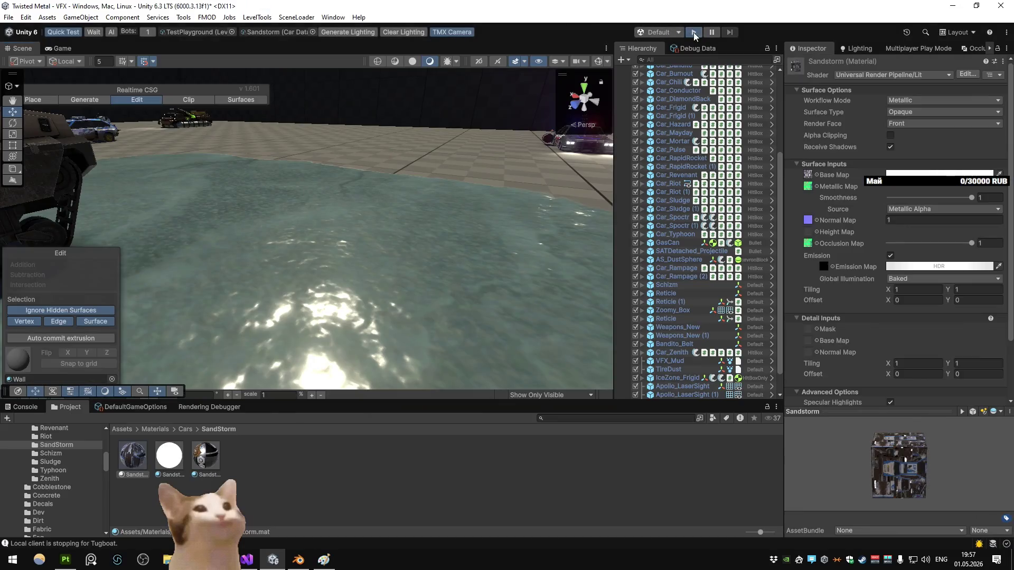
pyautogui.click(692, 33)
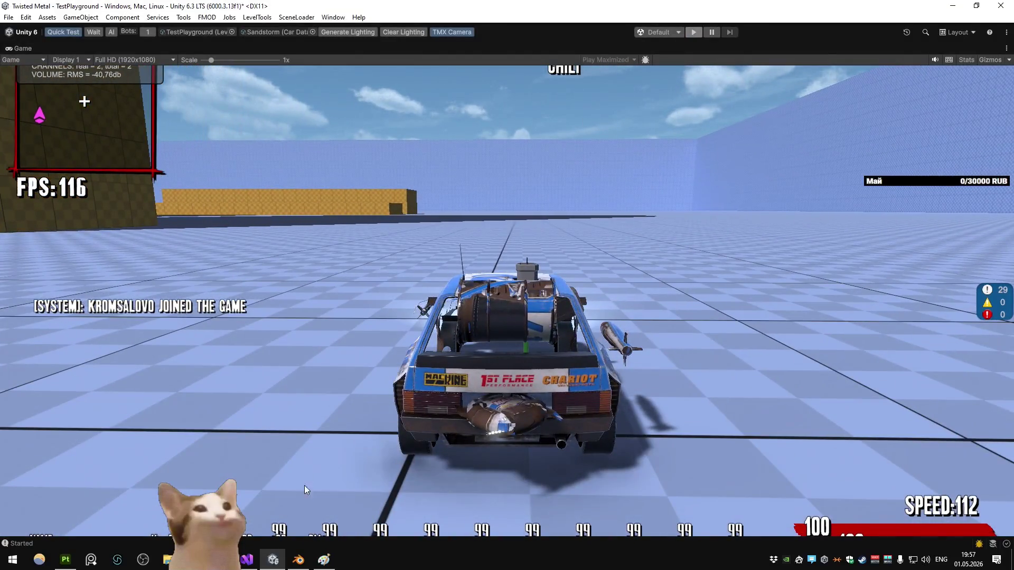
pyautogui.click(299, 559)
# Step: Rewind the Blender rocket rig to frame 1, then restart the Unity playtest
pyautogui.hotkey('shift', 'Left')
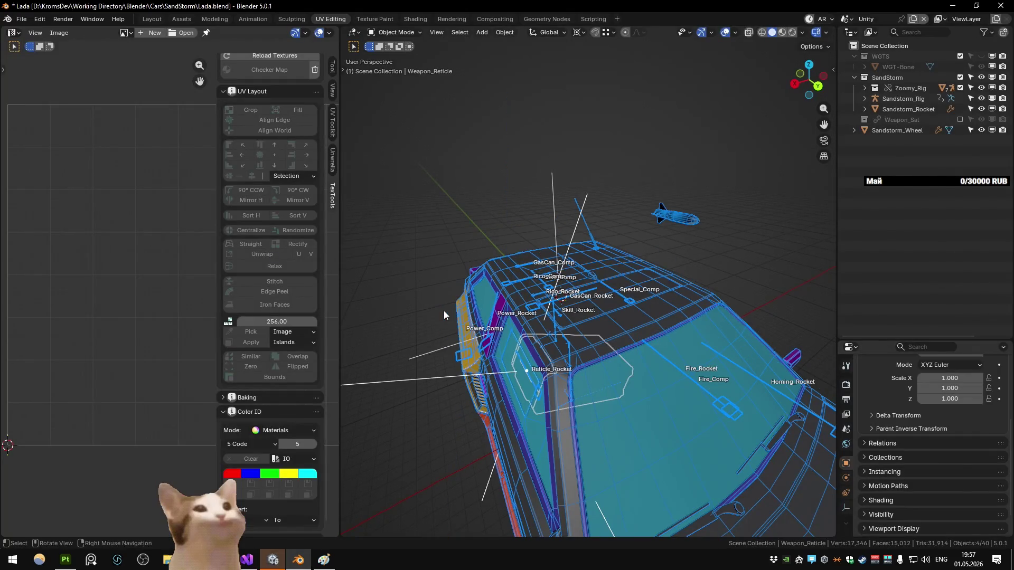
pyautogui.press('q')
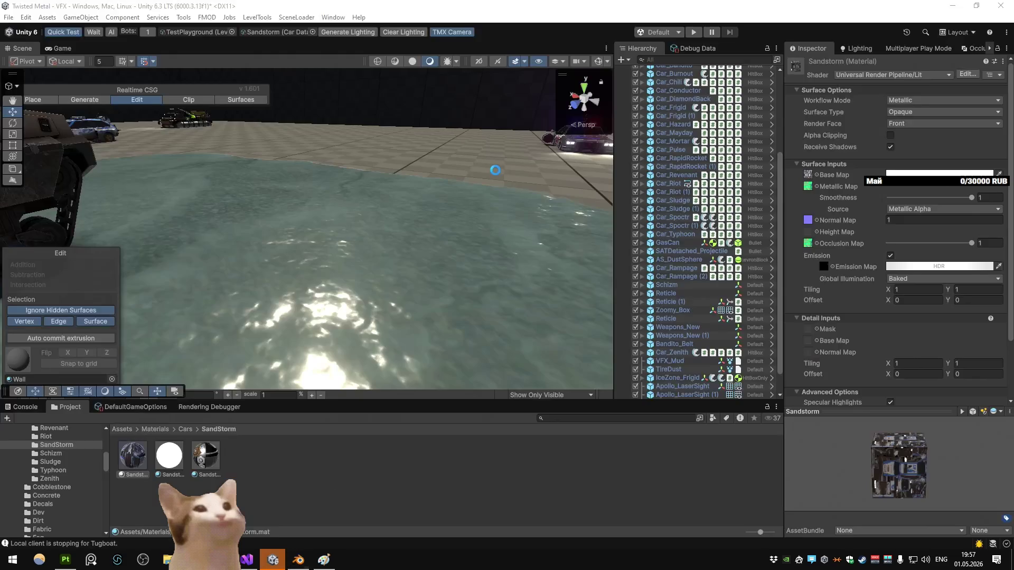
pyautogui.hotkey('alt', 'Tab')
pyautogui.click(700, 33)
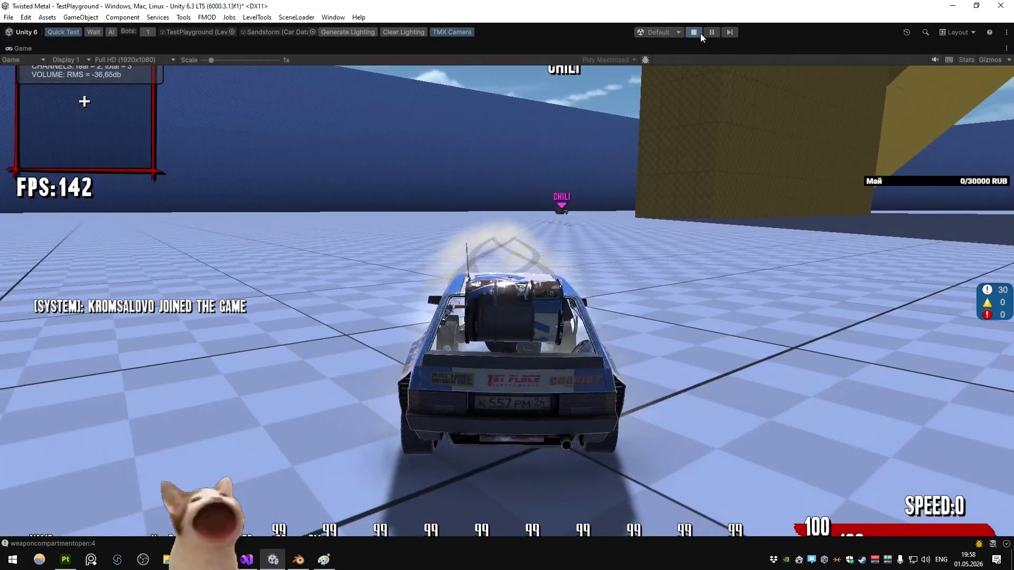
# Step: Stop play mode and open the Car_Sandstorm prefab from Prefabs/Cars
pyautogui.click(700, 33)
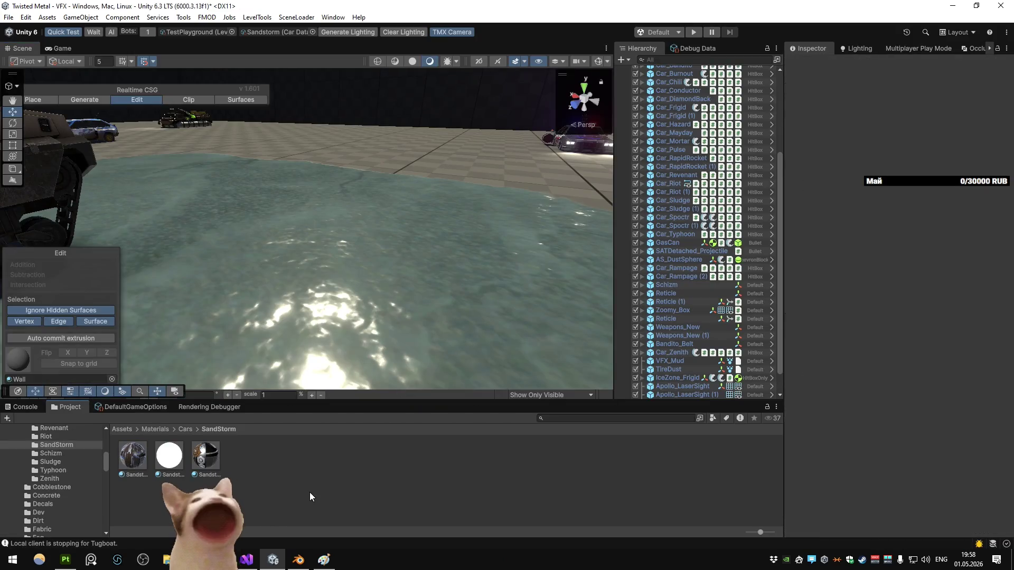
pyautogui.click(122, 428)
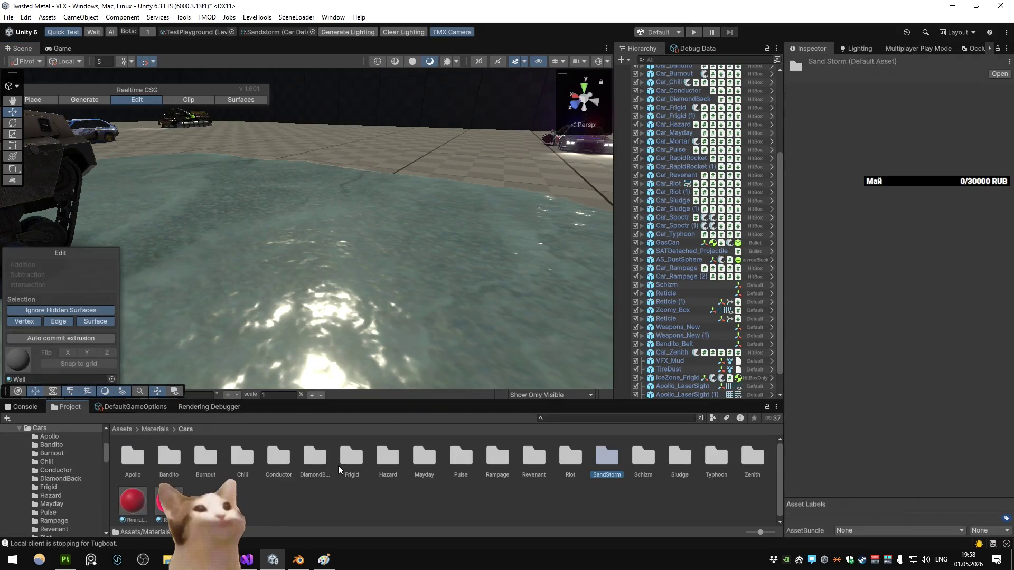
pyautogui.doubleClick(606, 457)
pyautogui.doubleClick(135, 457)
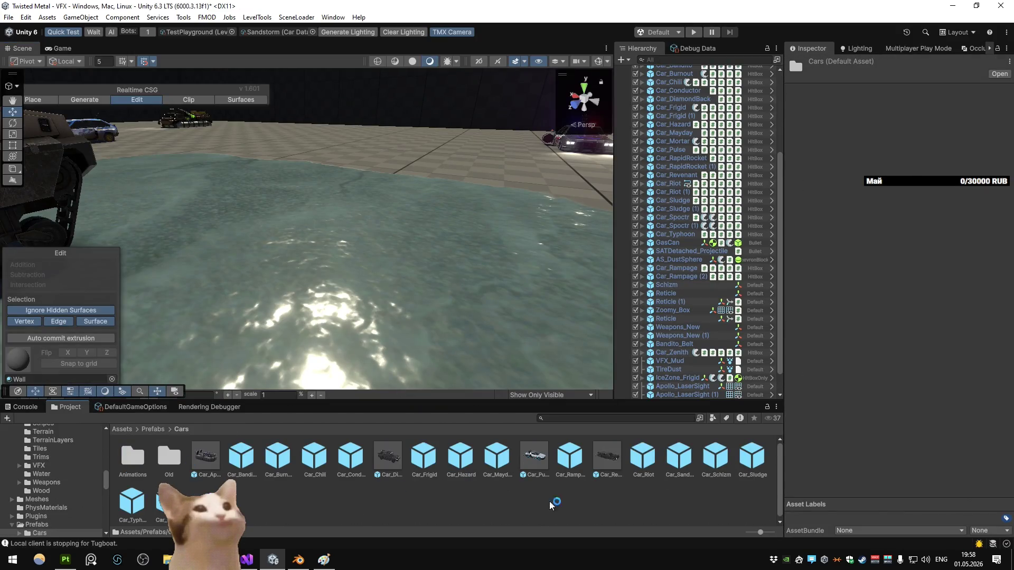
pyautogui.moveTo(680, 456); pyautogui.dragTo(698, 274)
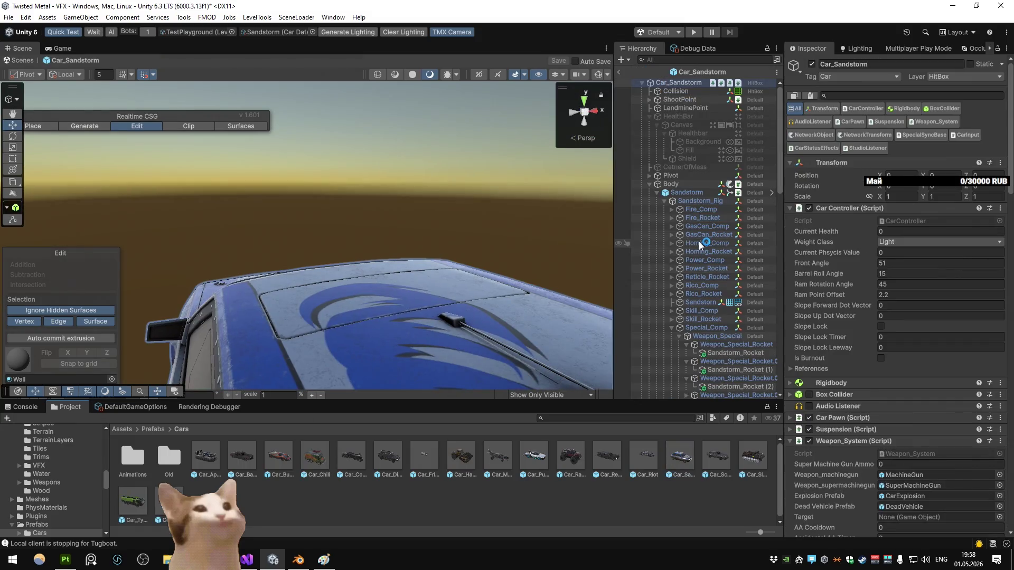
pyautogui.click(678, 203)
# Step: Select the Fire_Comp mesh and frame it in the Scene view
pyautogui.click(671, 209)
pyautogui.click(705, 218)
pyautogui.press('f')
pyautogui.scroll(-3, 480, 250)
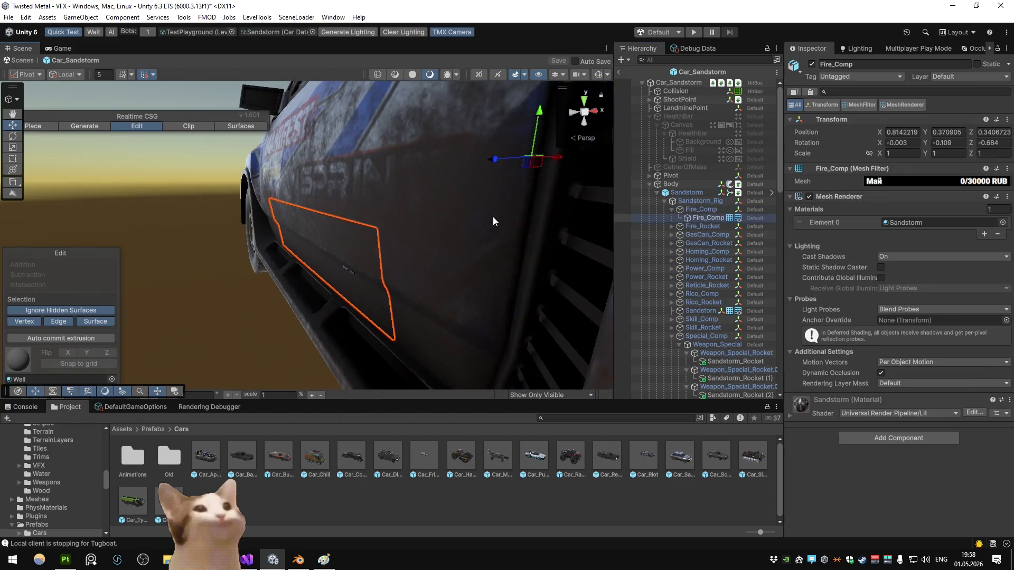
pyautogui.moveTo(437, 223); pyautogui.dragTo(546, 229)
pyautogui.scroll(-5, 481, 229)
pyautogui.scroll(3, 546, 230)
# Step: Pick the New_Weapons material for Fire_Comp, filtering the picker by 'wea'
pyautogui.click(1003, 222)
pyautogui.write('wea')
pyautogui.click(403, 183)
pyautogui.click(404, 174)
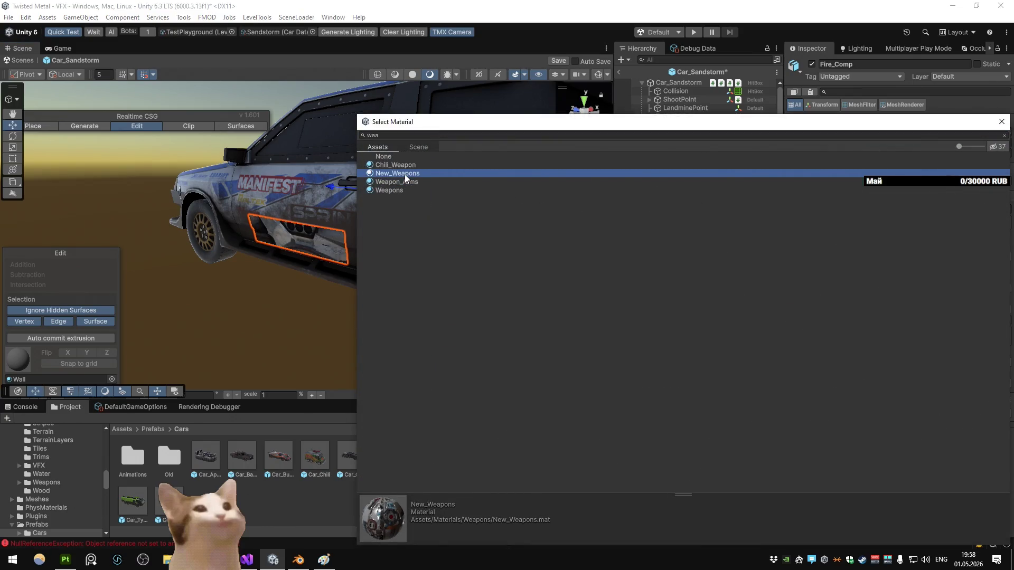
# Step: Undo Fire_Comp's material change and give Weapon_Fire the New_Weapons material
pyautogui.click(1002, 121)
pyautogui.hotkey('ctrl', 'z')
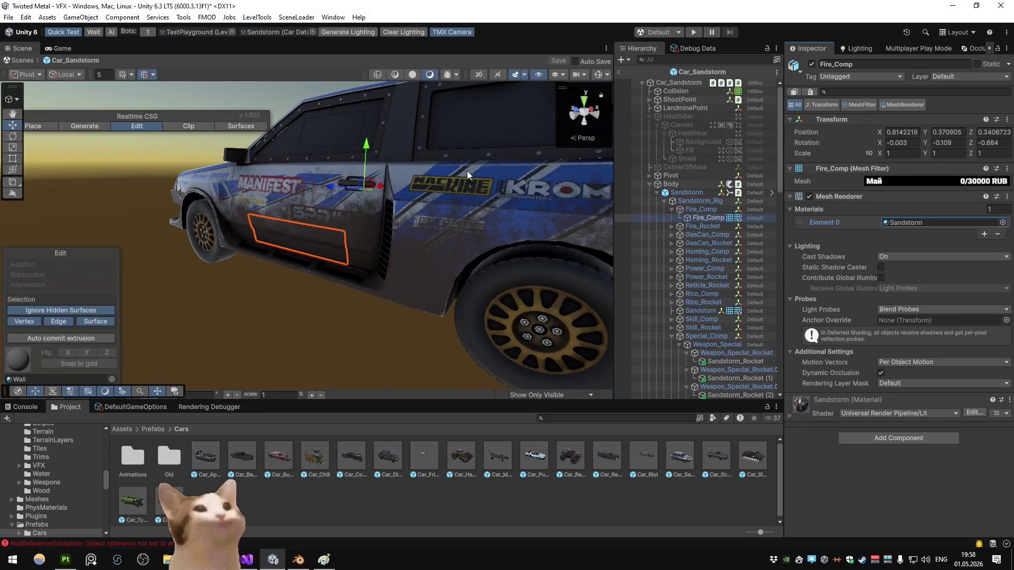
pyautogui.click(672, 227)
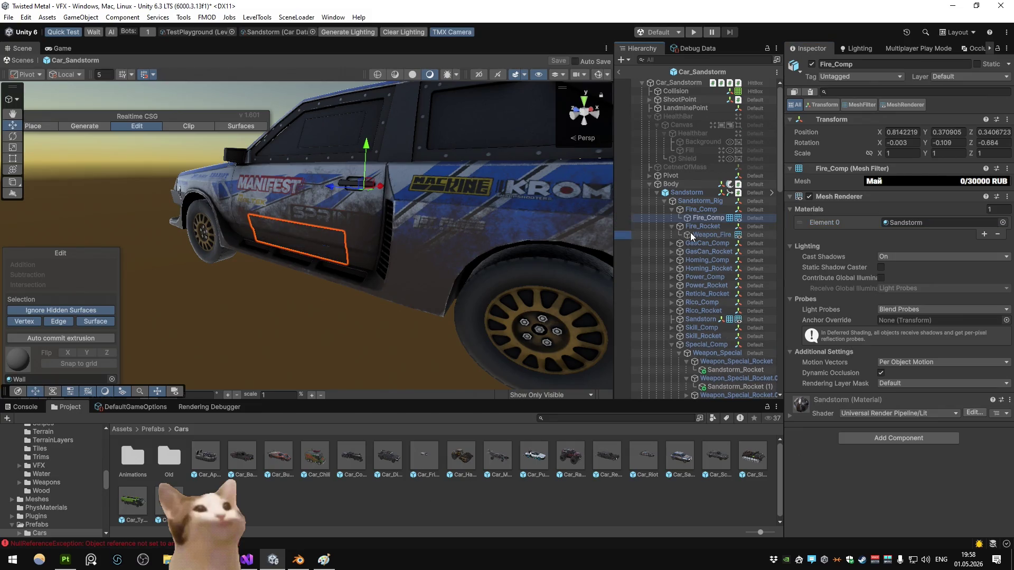
pyautogui.click(690, 233)
pyautogui.click(1003, 222)
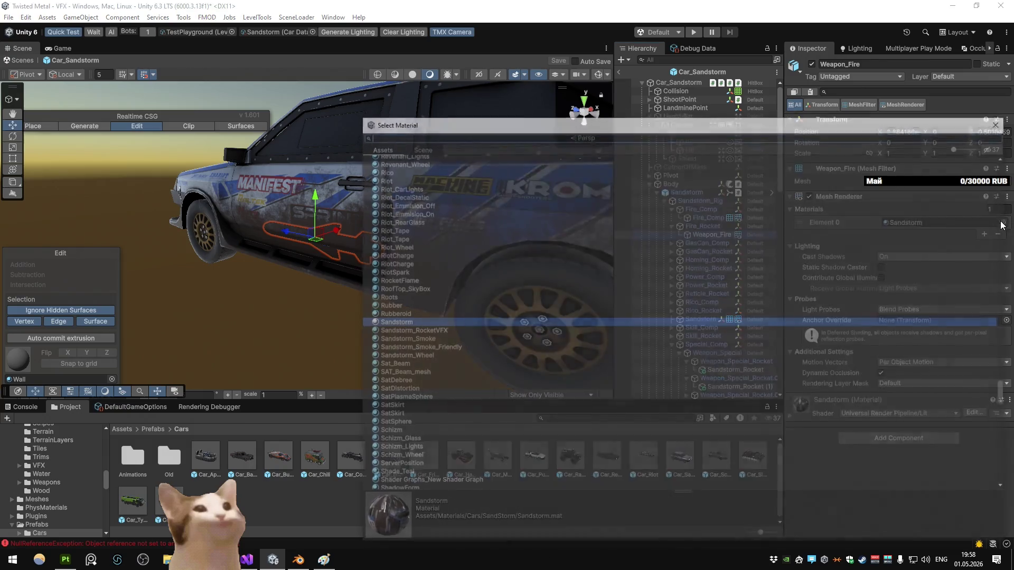
pyautogui.write('wea')
pyautogui.click(409, 179)
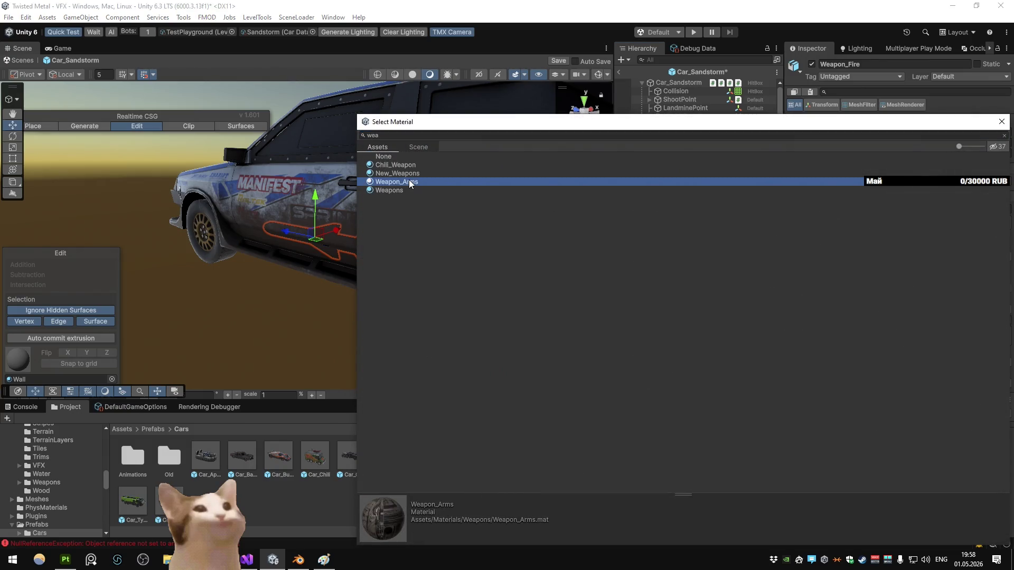
pyautogui.doubleClick(409, 176)
# Step: Frame the Weapon_Fire rocket and inspect it from behind
pyautogui.press('f')
pyautogui.moveTo(408, 206)
pyautogui.keyDown('alt'); pyautogui.mouseDown()
pyautogui.moveTo(276, 216)
pyautogui.moveTo(607, 224)
pyautogui.mouseUp(); pyautogui.keyUp('alt')
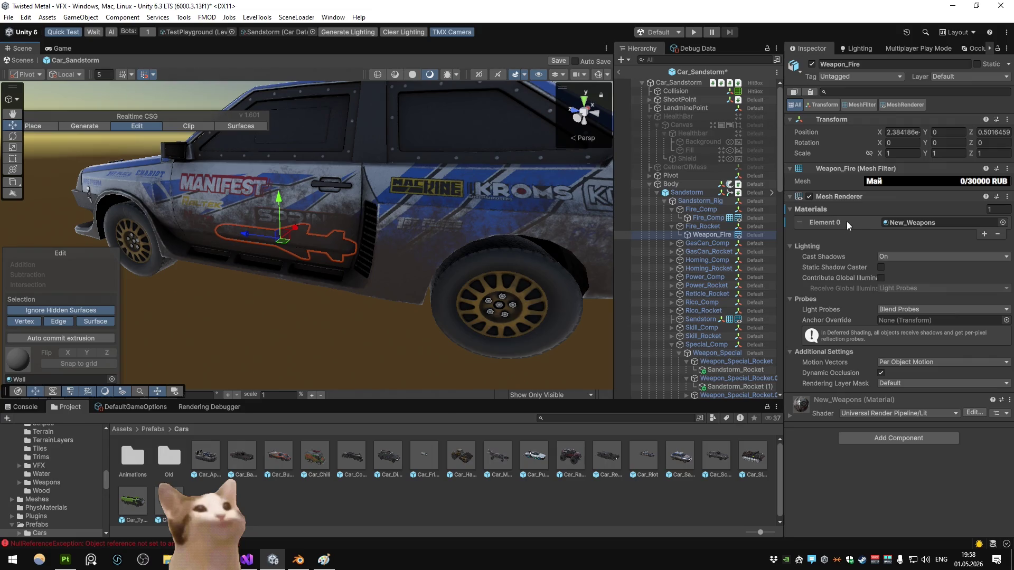
pyautogui.click(694, 244)
pyautogui.click(697, 234)
# Step: Check the Weapon_GasCan mesh's material choices, leaving it unchanged
pyautogui.click(706, 250)
pyautogui.press('Right')
pyautogui.click(715, 261)
pyautogui.click(1002, 222)
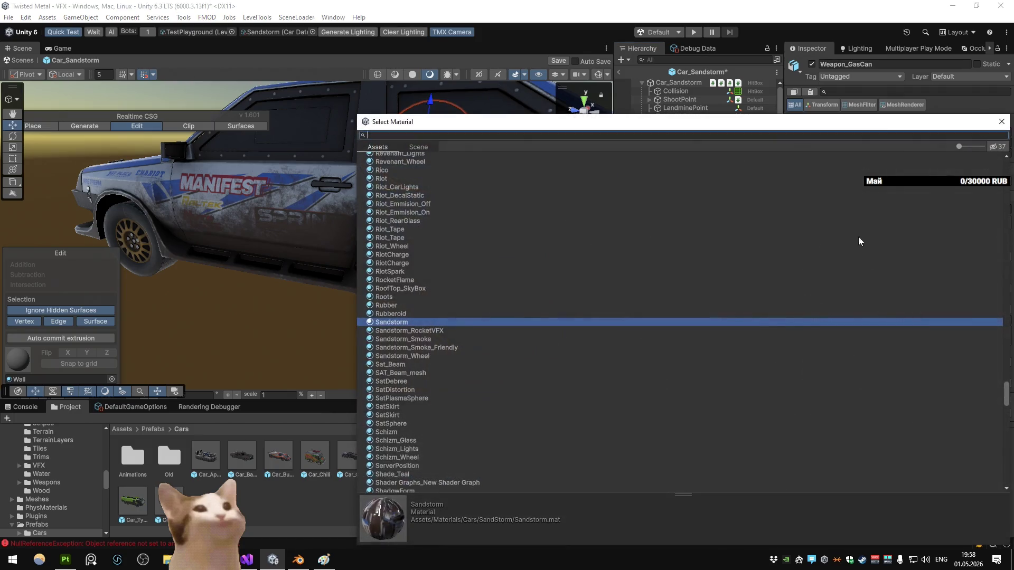
pyautogui.write('wewa')
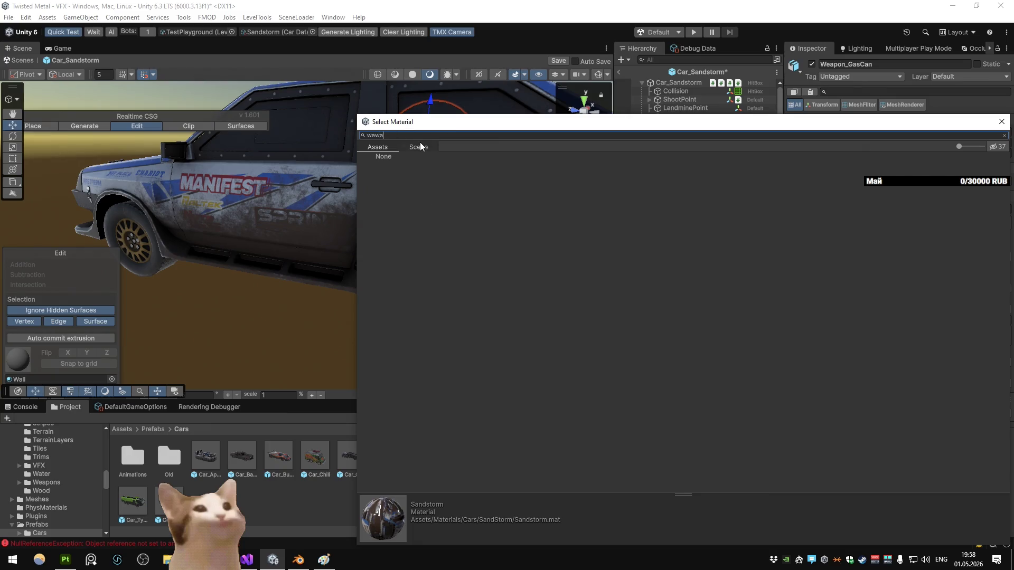
pyautogui.press('Escape')
pyautogui.press('Escape')
pyautogui.click(707, 277)
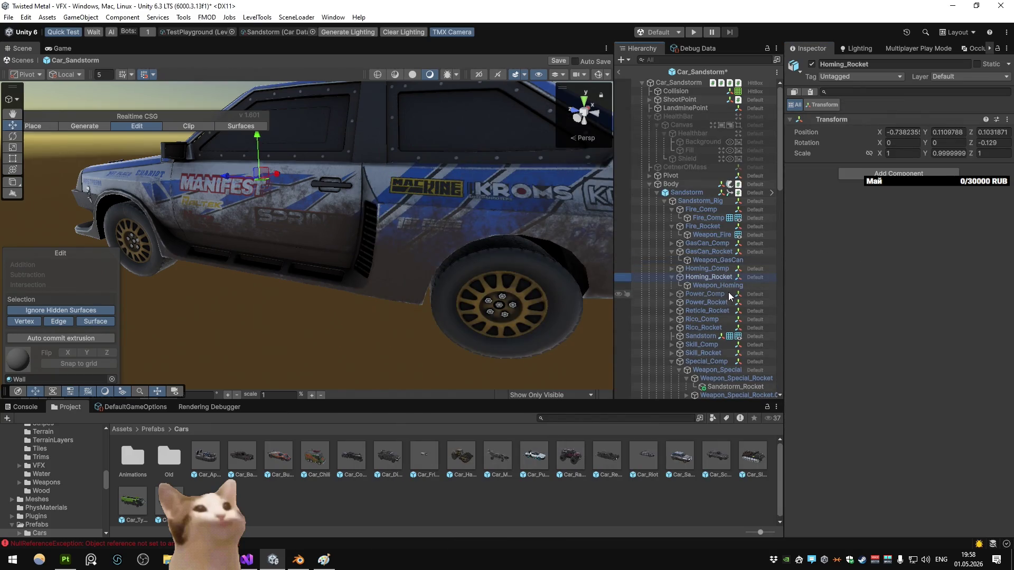
pyautogui.click(717, 302)
pyautogui.scroll(-3, 730, 294)
pyautogui.click(707, 224)
pyautogui.press('Right')
pyautogui.press('Down')
pyautogui.press('Right')
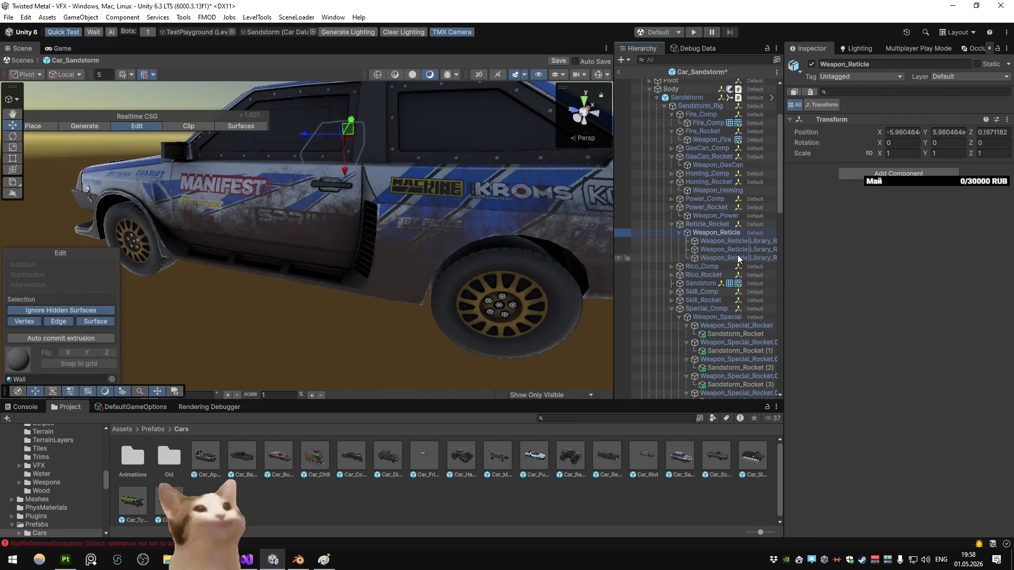
pyautogui.click(738, 257)
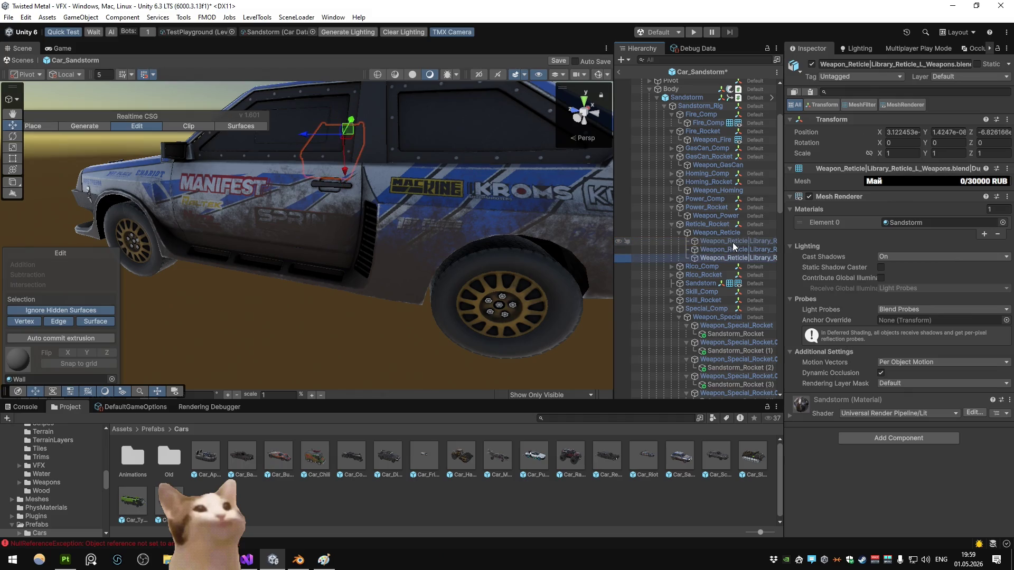
pyautogui.click(727, 226)
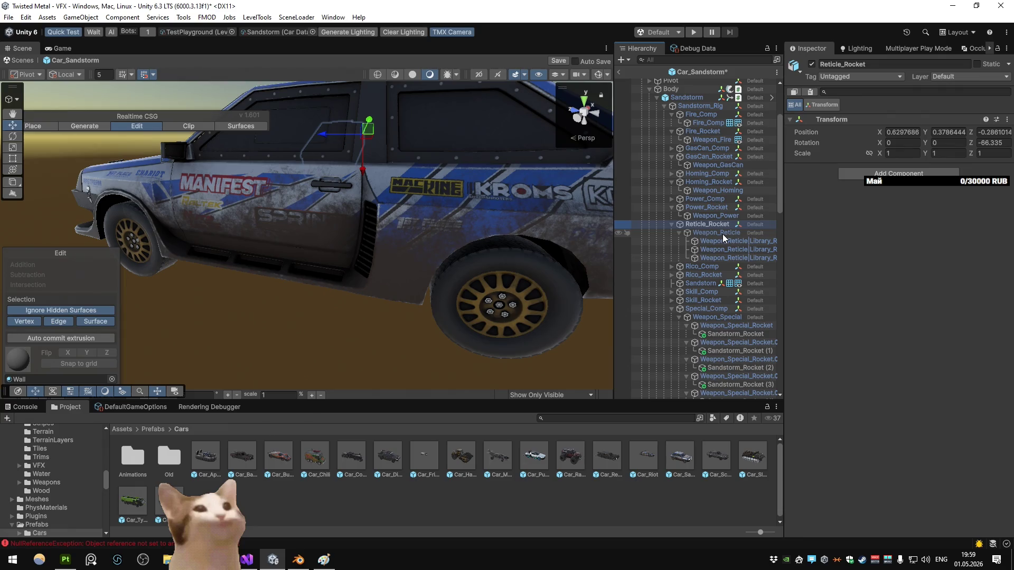
pyautogui.press('f')
pyautogui.moveTo(389, 105)
pyautogui.mouseDown()
pyautogui.moveTo(221, 101)
pyautogui.moveTo(379, 165)
pyautogui.mouseUp()
pyautogui.scroll(-4, 379, 166)
pyautogui.scroll(-8, 657, 277)
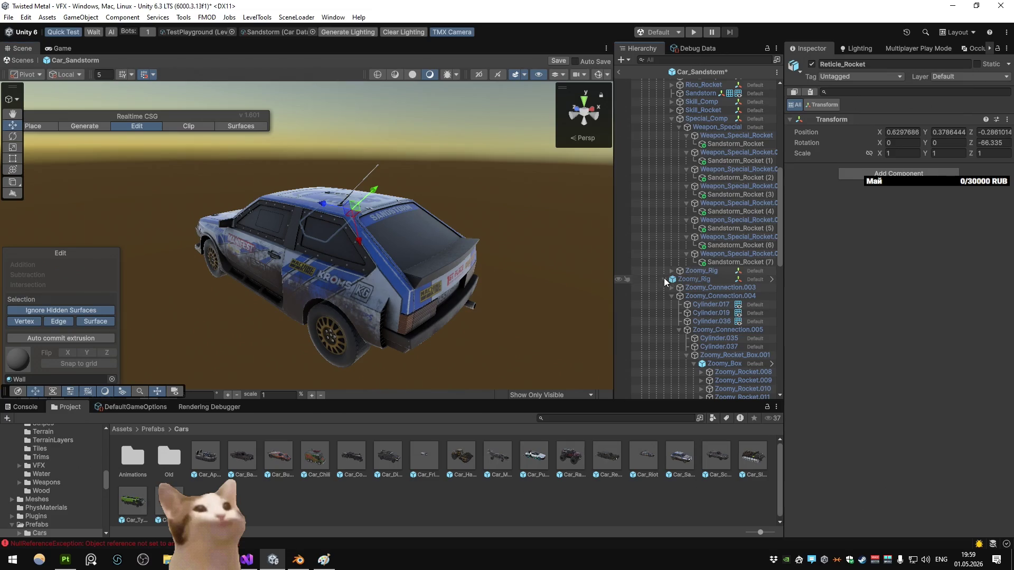
pyautogui.click(665, 280)
pyautogui.click(679, 287)
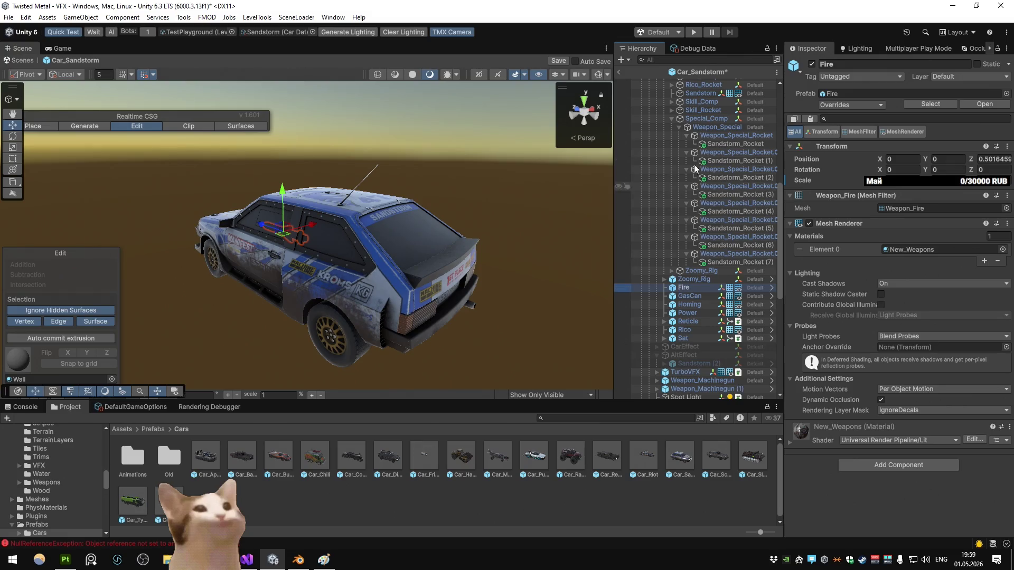
pyautogui.scroll(9, 694, 175)
pyautogui.scroll(1, 670, 142)
pyautogui.click(686, 127)
pyautogui.click(656, 160)
pyautogui.click(656, 160)
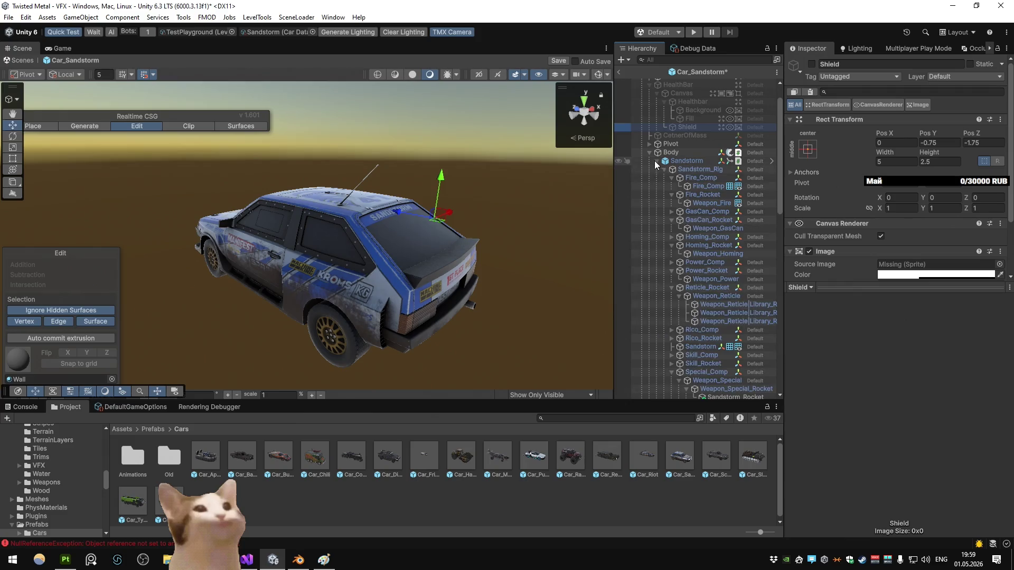
pyautogui.click(665, 169)
pyautogui.hotkey('alt', 'Tab')
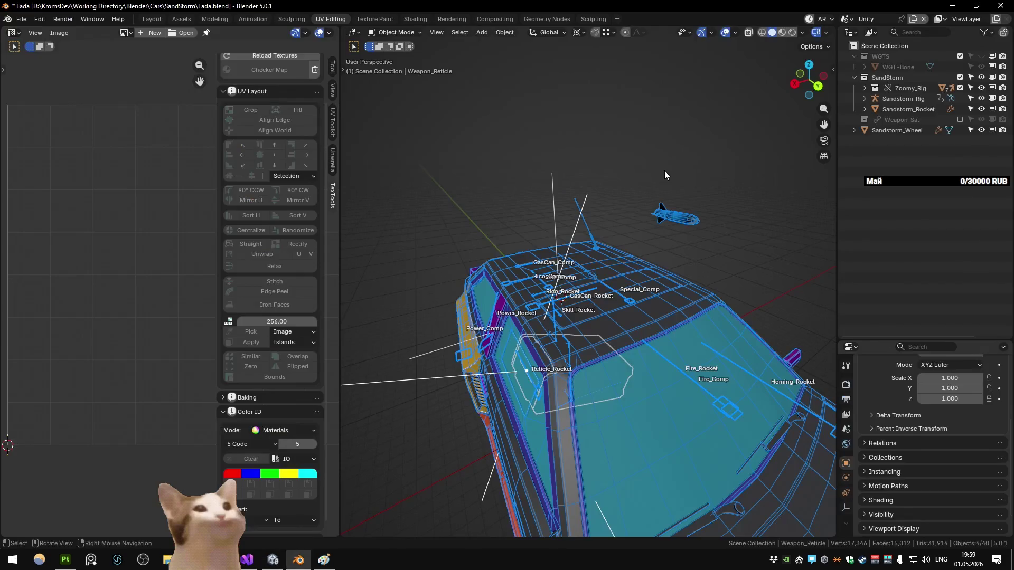
pyautogui.click(879, 110)
pyautogui.click(897, 99)
pyautogui.click(888, 109)
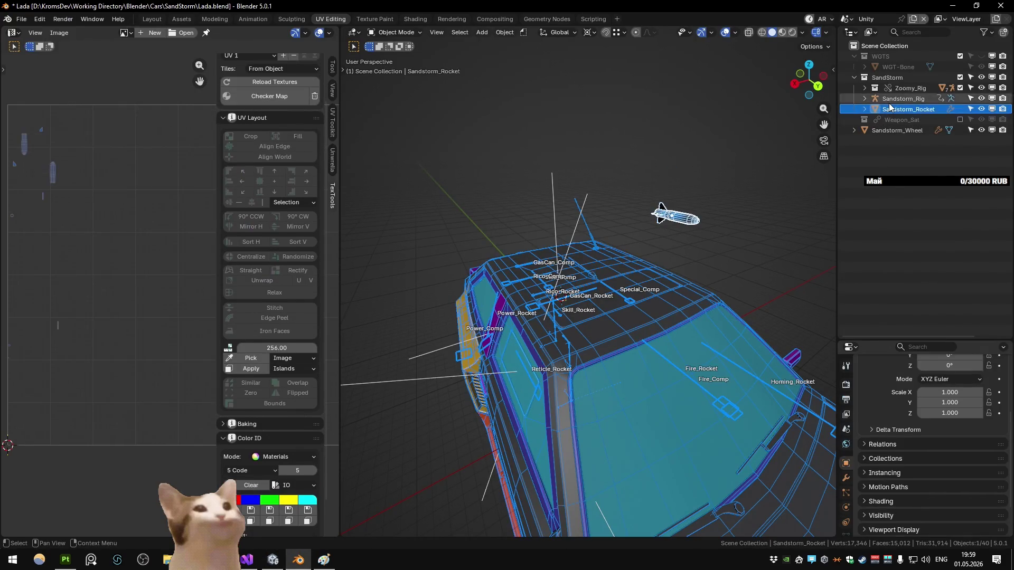
pyautogui.hotkey('alt', 'Tab')
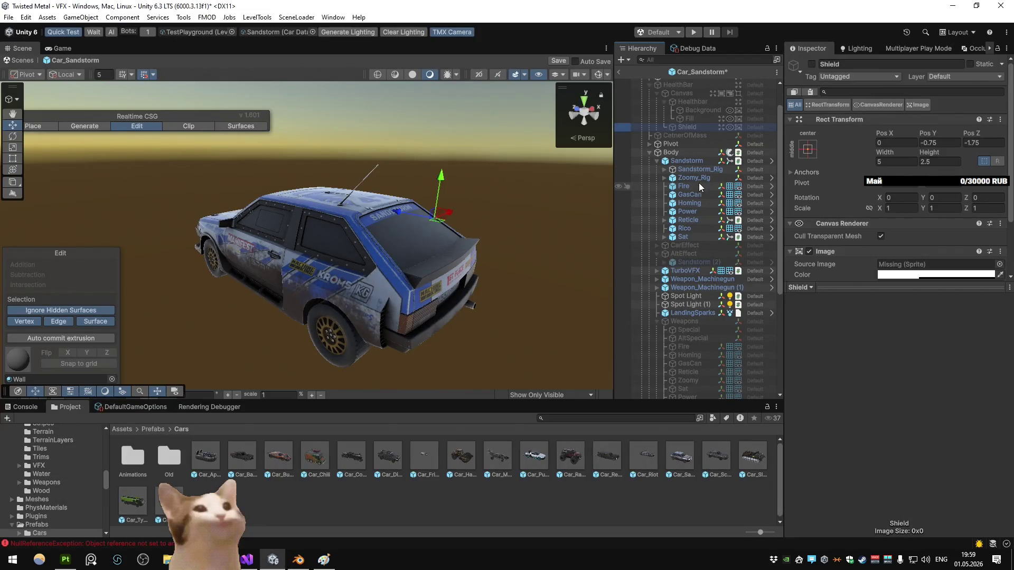
# Step: Step through the Sandstorm_Rig's weapon objects in the Hierarchy
pyautogui.click(693, 170)
pyautogui.click(692, 177)
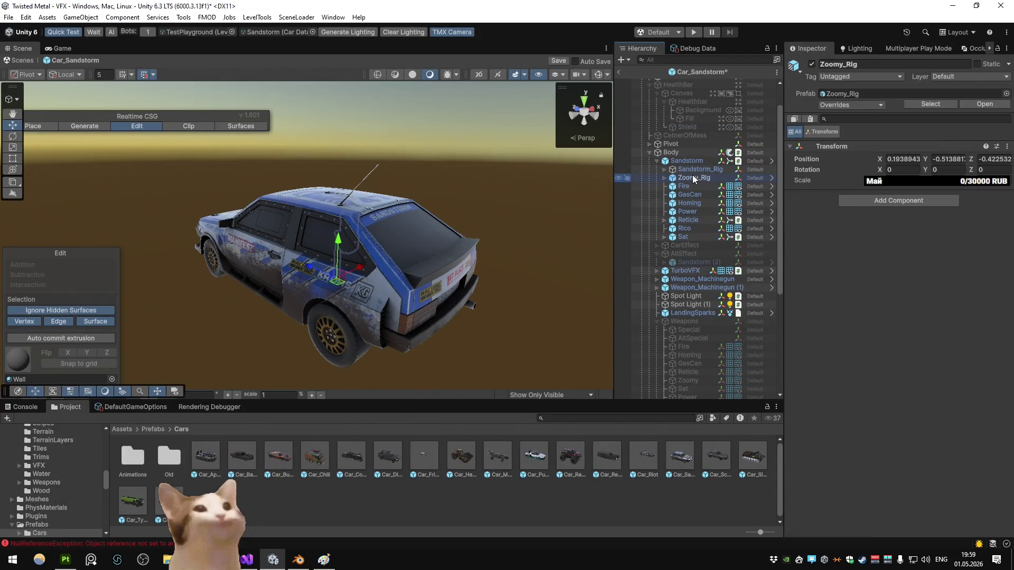
pyautogui.click(691, 186)
pyautogui.click(691, 194)
pyautogui.click(690, 203)
pyautogui.click(690, 219)
pyautogui.click(687, 235)
pyautogui.click(683, 188)
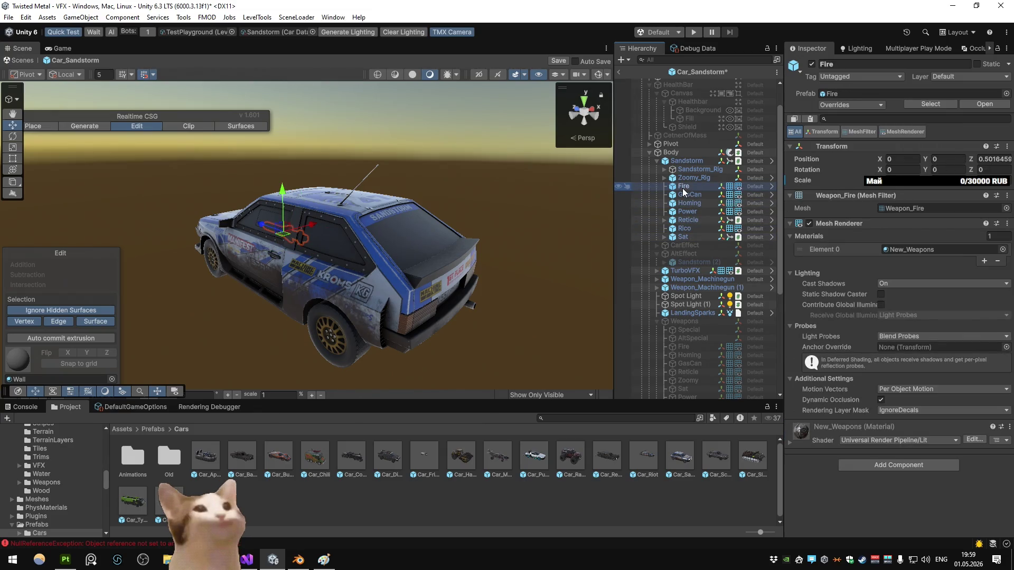
# Step: Move Fire under Fire_Rocket beside Weapon_Fire and reset its position
pyautogui.click(691, 169)
pyautogui.press('Right')
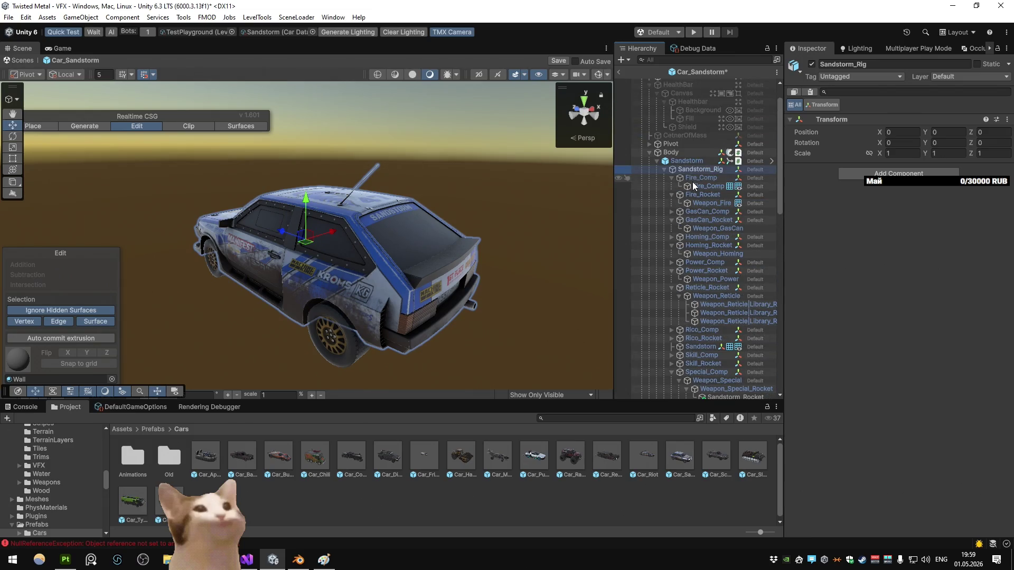
pyautogui.scroll(-5, 692, 182)
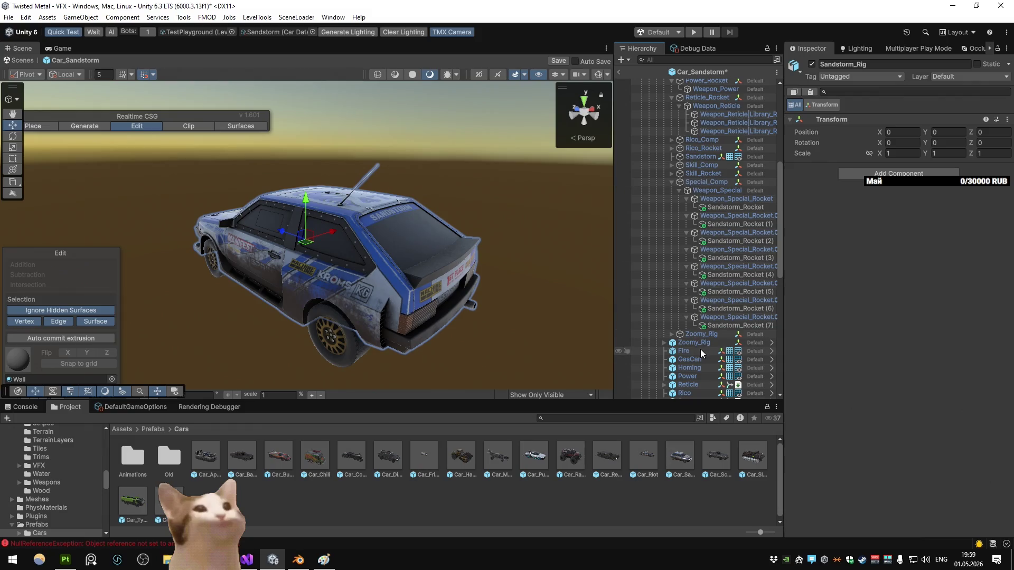
pyautogui.moveTo(708, 172)
pyautogui.mouseDown()
pyautogui.moveTo(704, 82)
pyautogui.moveTo(715, 85)
pyautogui.moveTo(719, 150)
pyautogui.moveTo(704, 145)
pyautogui.mouseUp()
pyautogui.rightClick(838, 147)
pyautogui.click(856, 153)
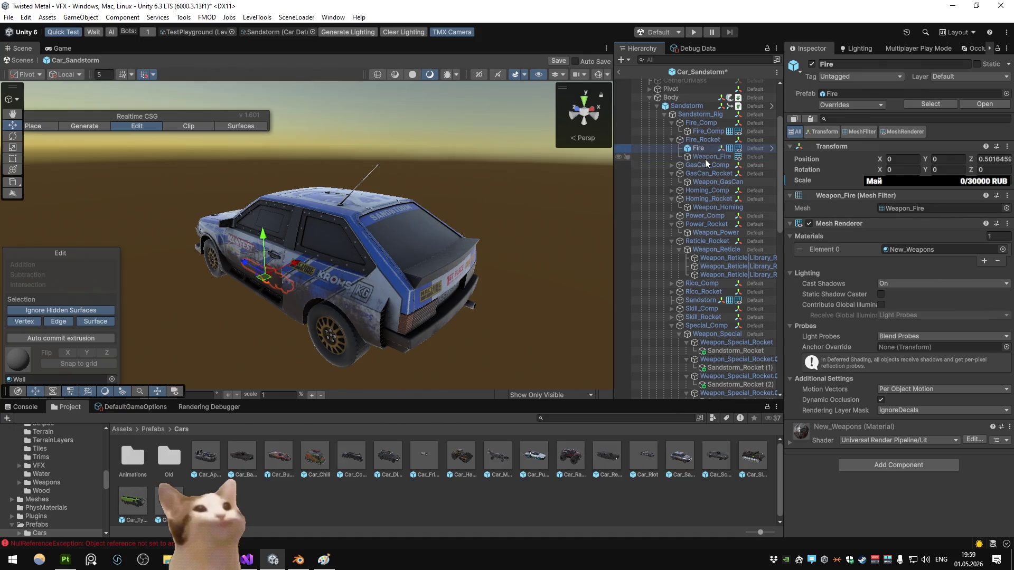
# Step: Delete the old Weapon_Fire mesh, then undo the deletion
pyautogui.click(704, 156)
pyautogui.press('Delete')
pyautogui.click(704, 149)
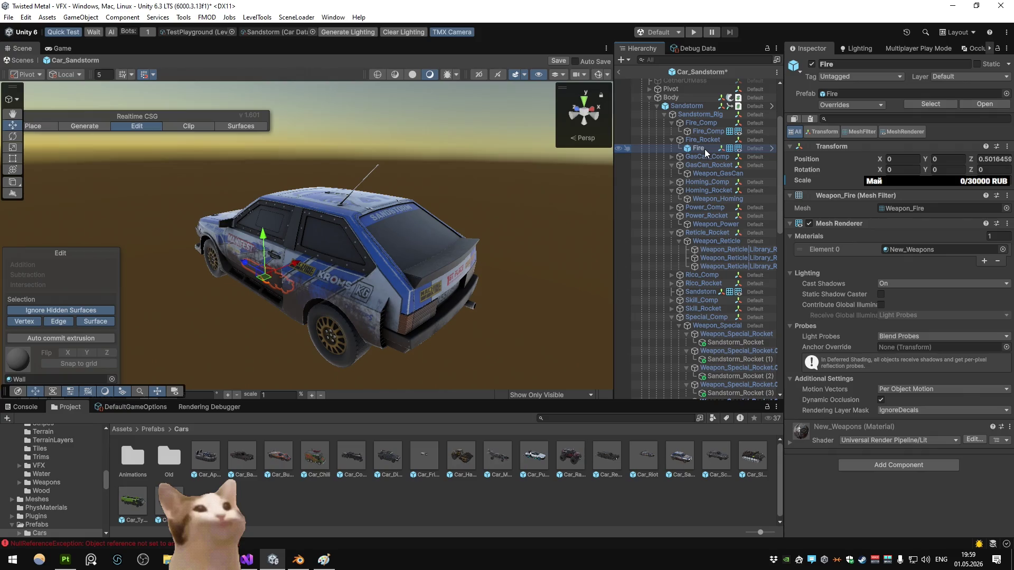
pyautogui.hotkey('ctrl', 'z')
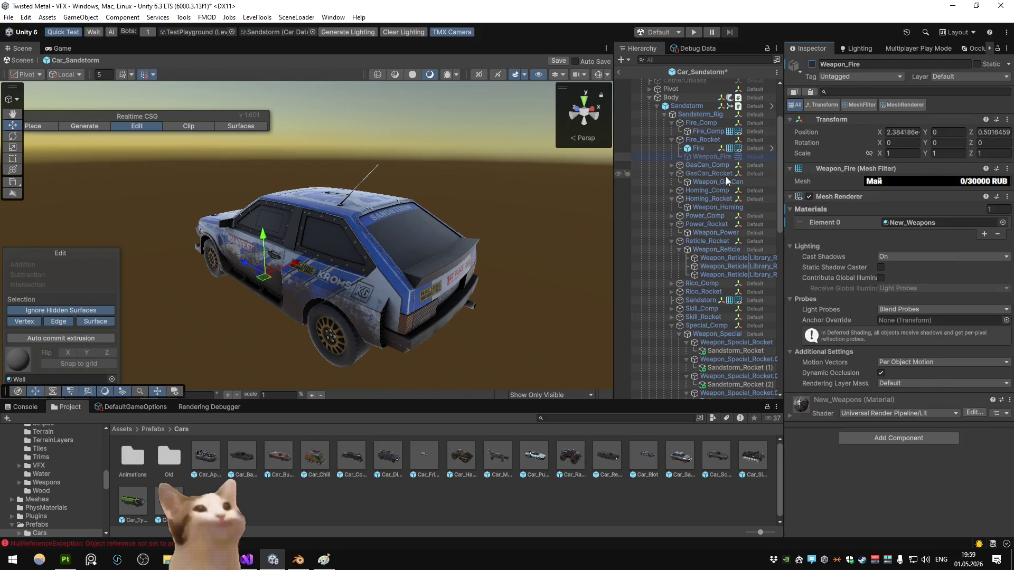
# Step: Move the GasCan weapon out to sit directly under GasCan_Rocket
pyautogui.scroll(-5, 725, 176)
pyautogui.scroll(-5, 691, 369)
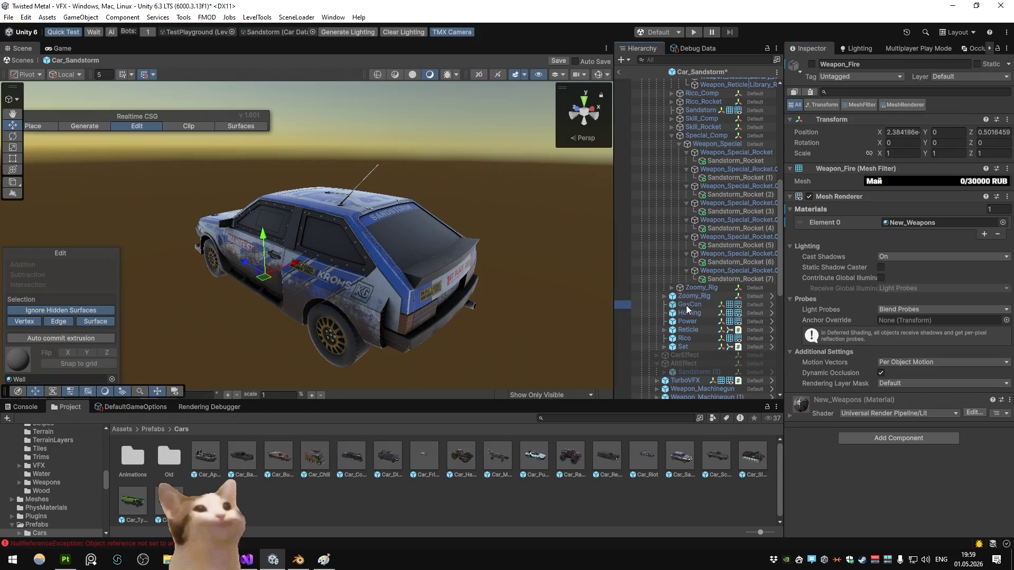
pyautogui.scroll(5, 721, 103)
pyautogui.moveTo(722, 103)
pyautogui.mouseDown()
pyautogui.moveTo(735, 124)
pyautogui.moveTo(716, 128)
pyautogui.mouseUp()
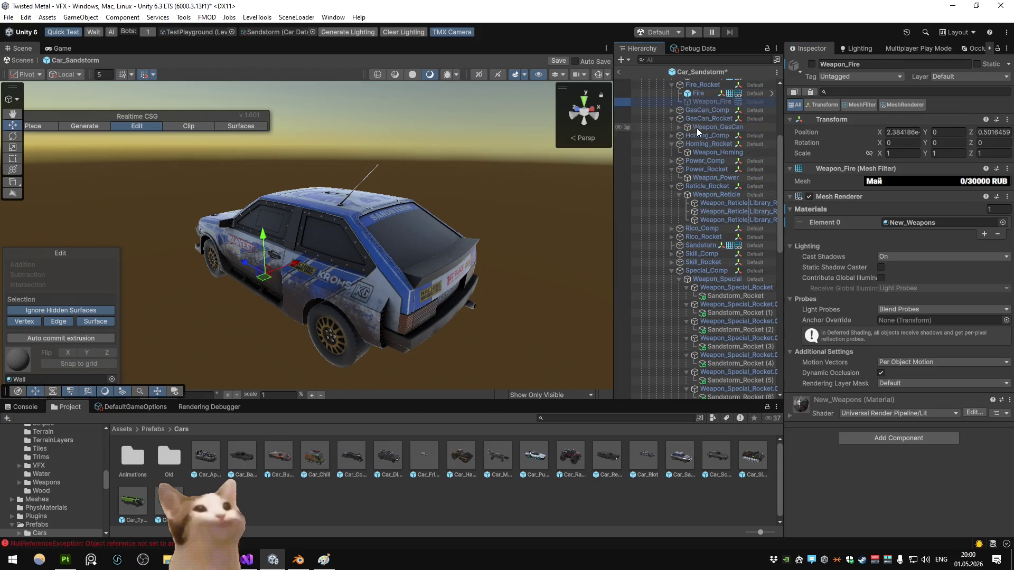
pyautogui.click(699, 128)
pyautogui.click(679, 126)
pyautogui.click(712, 135)
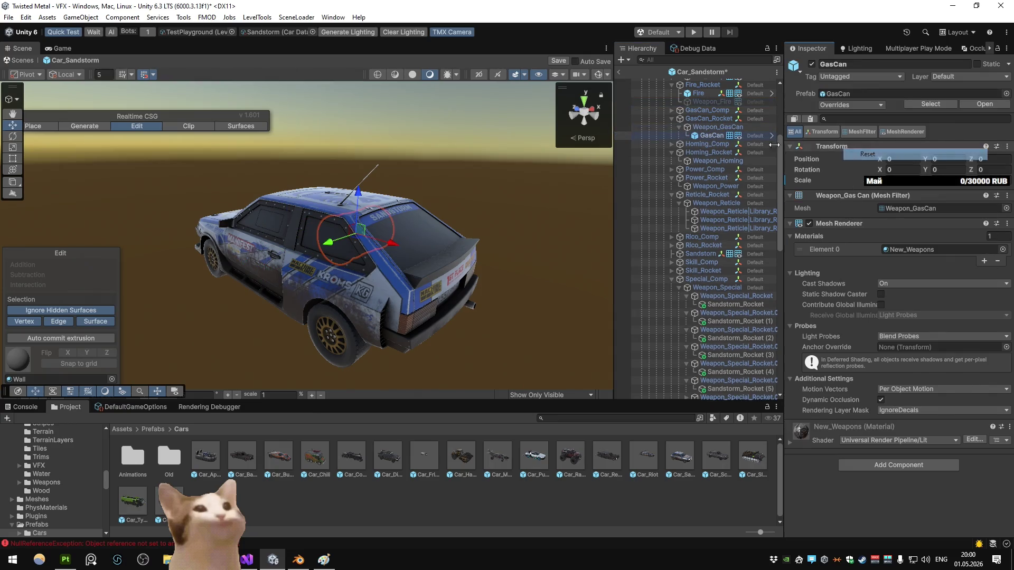
pyautogui.moveTo(712, 135); pyautogui.dragTo(714, 124)
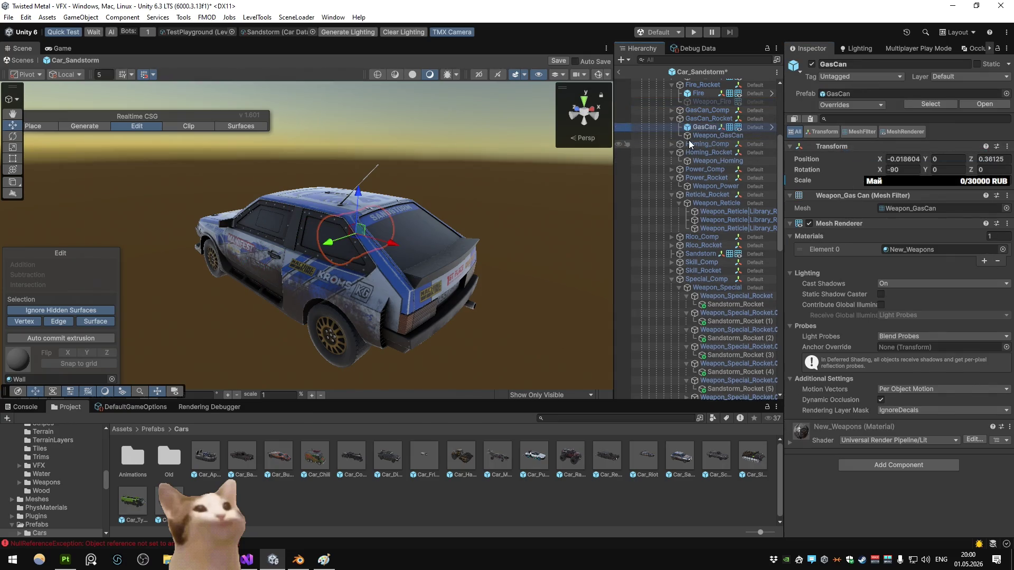
# Step: Reset the Homing weapon's transform and place it under its rocket mount
pyautogui.scroll(-5, 707, 204)
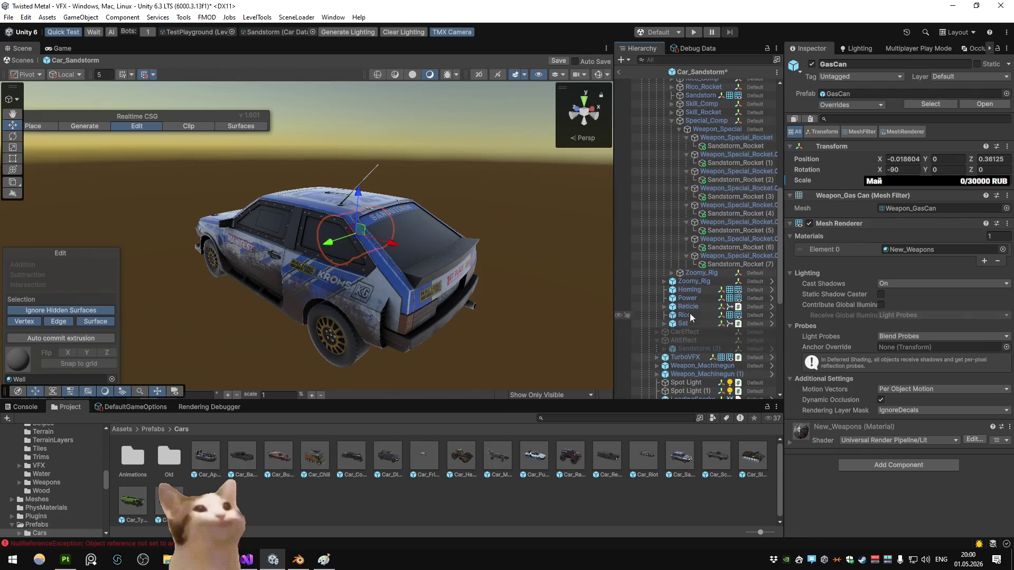
pyautogui.click(691, 289)
pyautogui.scroll(5, 692, 288)
pyautogui.scroll(-3, 703, 317)
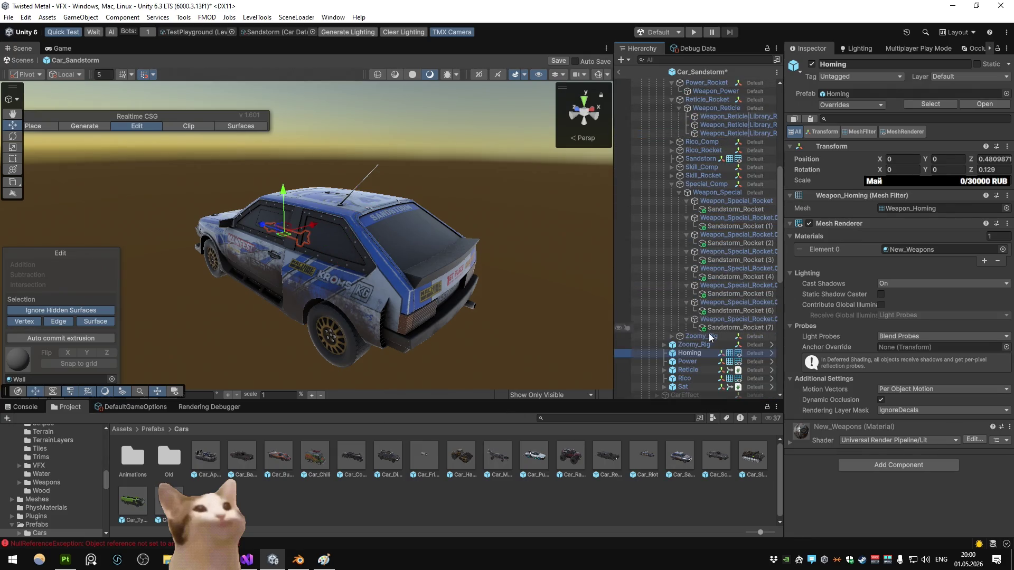
pyautogui.scroll(2, 708, 98)
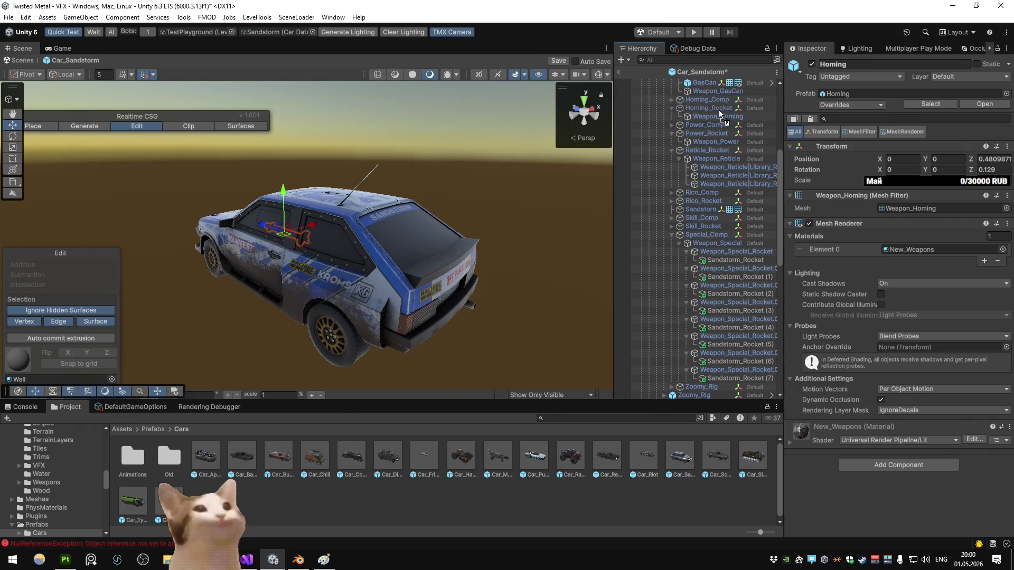
pyautogui.click(679, 117)
pyautogui.rightClick(837, 143)
pyautogui.click(850, 150)
pyautogui.moveTo(715, 124); pyautogui.dragTo(716, 112)
# Step: Deactivate the old Weapon_Homing and Weapon_GasCan meshes
pyautogui.scroll(3, 718, 154)
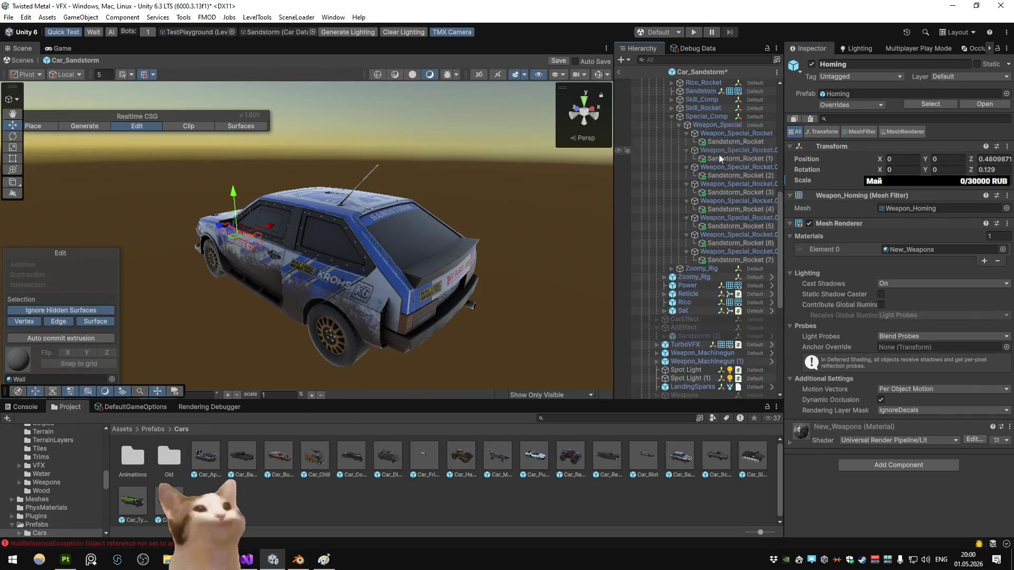
pyautogui.click(709, 221)
pyautogui.click(811, 64)
pyautogui.click(717, 186)
pyautogui.click(811, 64)
# Step: Move the Power weapon into its rocket mount and reset its transform
pyautogui.scroll(-8, 703, 182)
pyautogui.scroll(4, 703, 183)
pyautogui.moveTo(692, 350)
pyautogui.mouseDown()
pyautogui.moveTo(720, 219)
pyautogui.moveTo(709, 162)
pyautogui.moveTo(725, 164)
pyautogui.mouseUp()
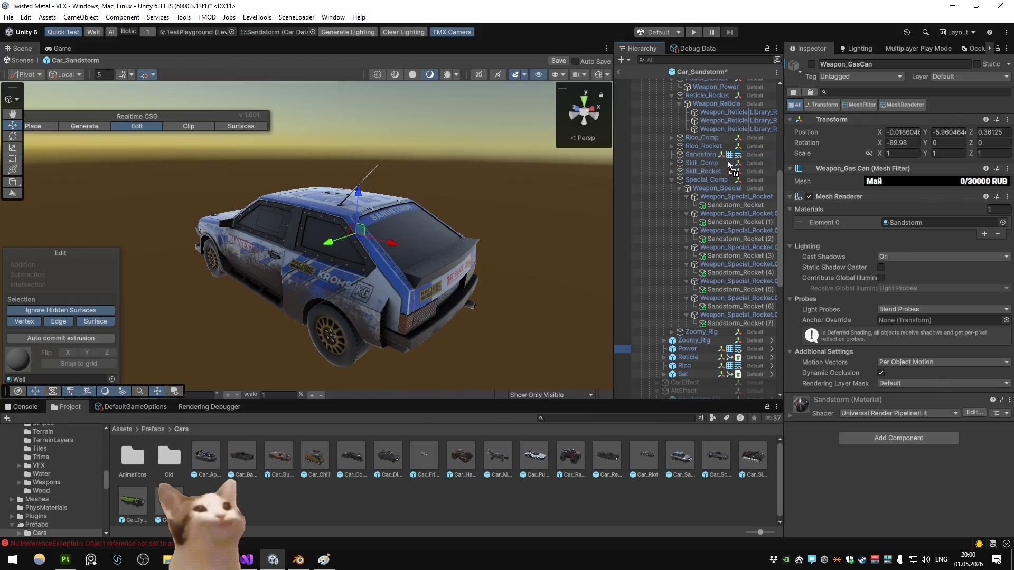
pyautogui.moveTo(725, 91); pyautogui.dragTo(717, 94)
pyautogui.rightClick(850, 147)
pyautogui.click(866, 152)
pyautogui.moveTo(716, 131); pyautogui.dragTo(714, 150)
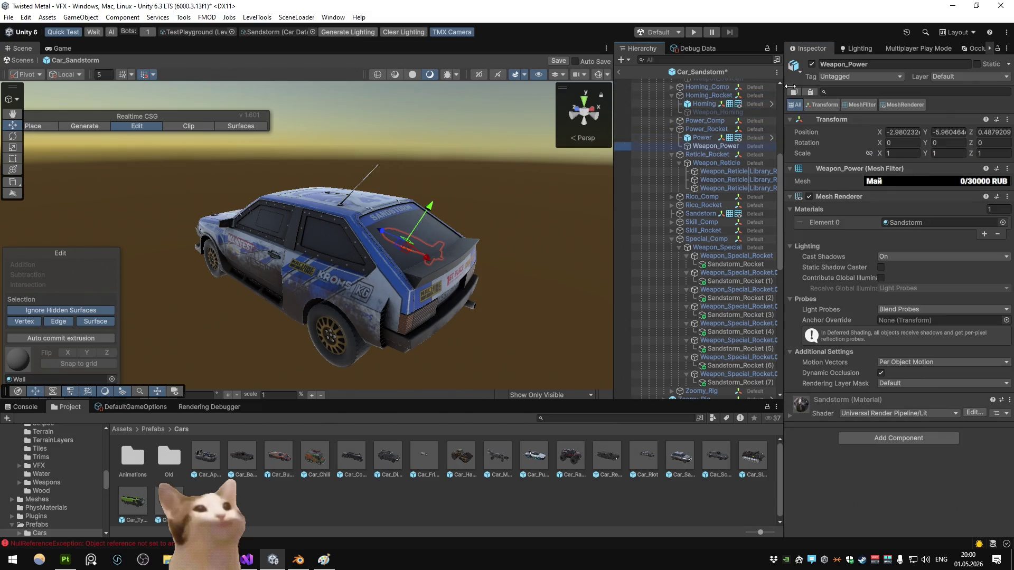
# Step: Drop the Rico weapon onto Rico_Rocket and select the old Weapon_Rico mesh
pyautogui.scroll(-5, 677, 198)
pyautogui.scroll(5, 677, 197)
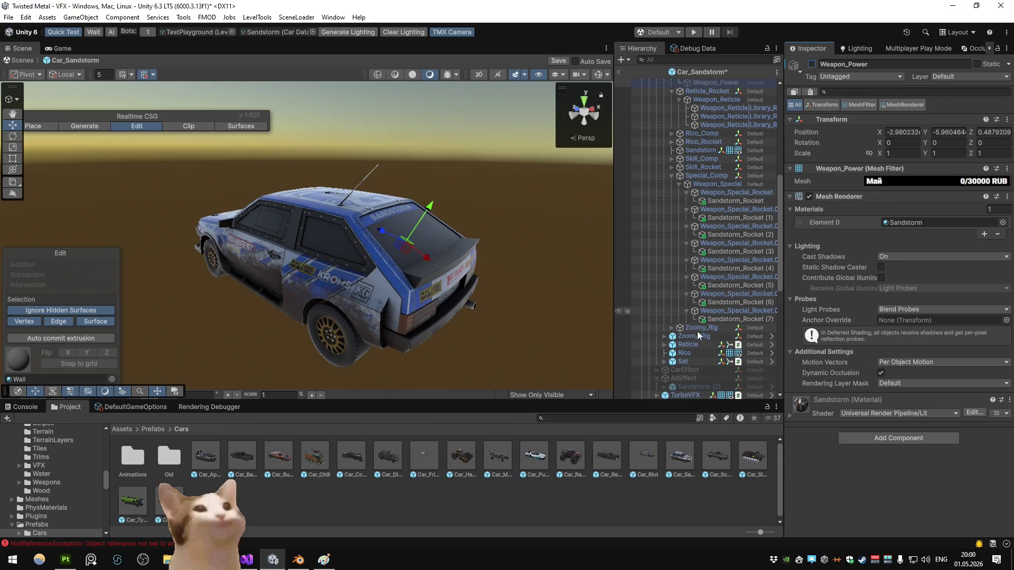
pyautogui.moveTo(708, 176); pyautogui.dragTo(704, 142)
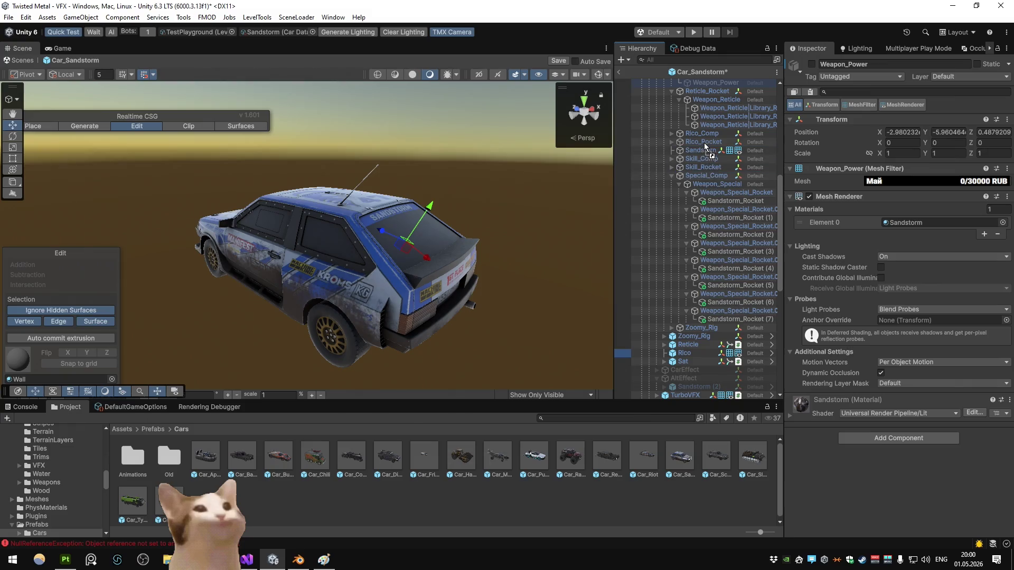
pyautogui.click(678, 142)
pyautogui.click(672, 141)
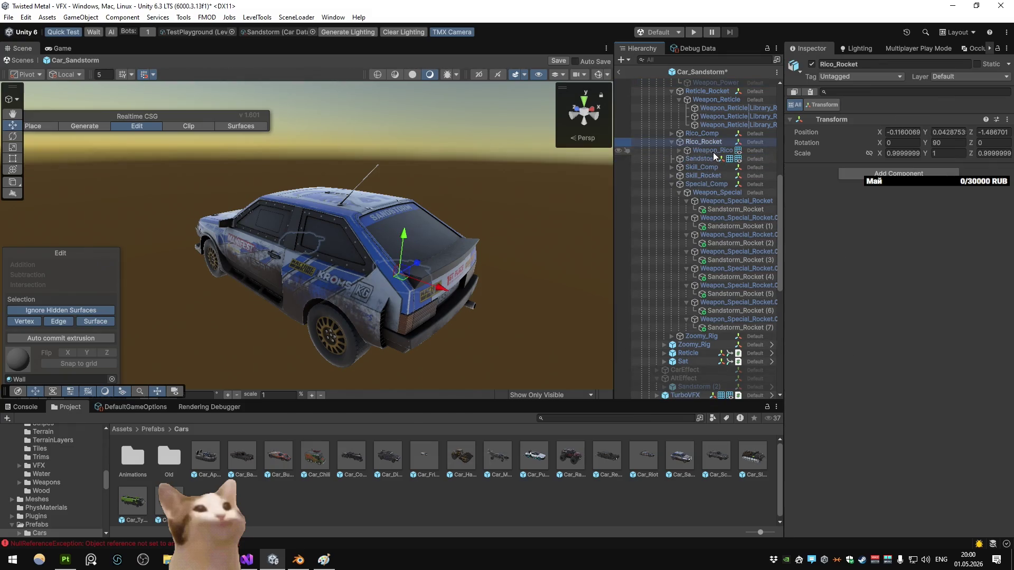
pyautogui.click(702, 150)
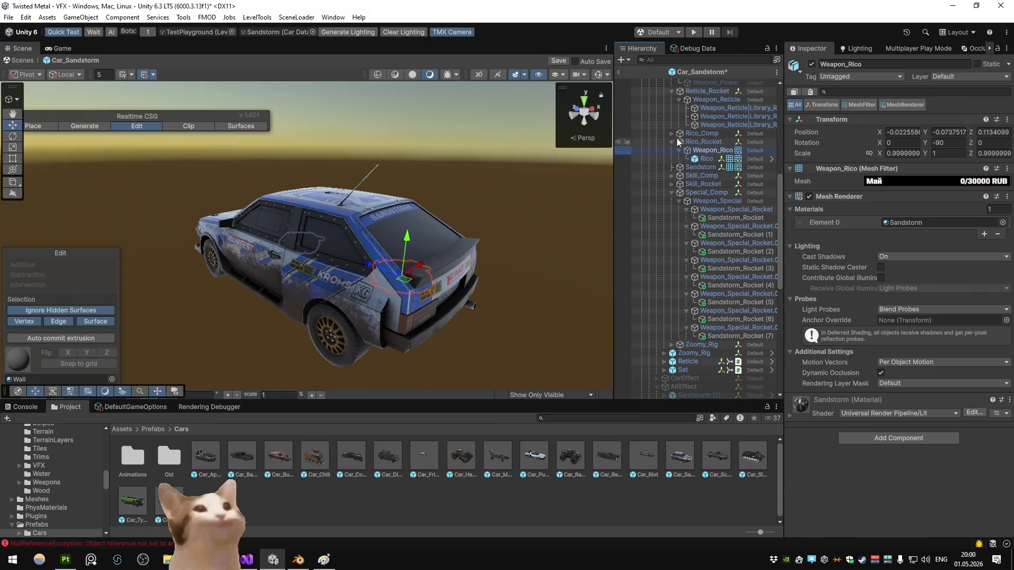
pyautogui.click(628, 59)
pyautogui.click(637, 62)
pyautogui.click(622, 60)
pyautogui.click(644, 49)
pyautogui.rightClick(651, 50)
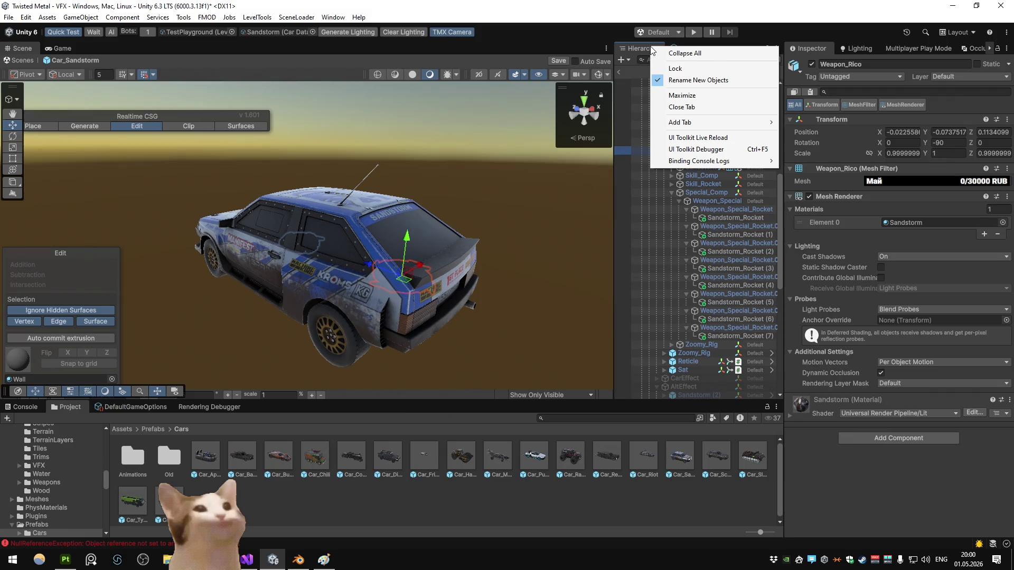
pyautogui.press('Escape')
# Step: Reset Rico's transform, place it above Weapon_Rico, and deactivate Weapon_Rico
pyautogui.click(739, 158)
pyautogui.rightClick(851, 148)
pyautogui.click(875, 154)
pyautogui.moveTo(707, 158); pyautogui.dragTo(707, 147)
pyautogui.click(811, 64)
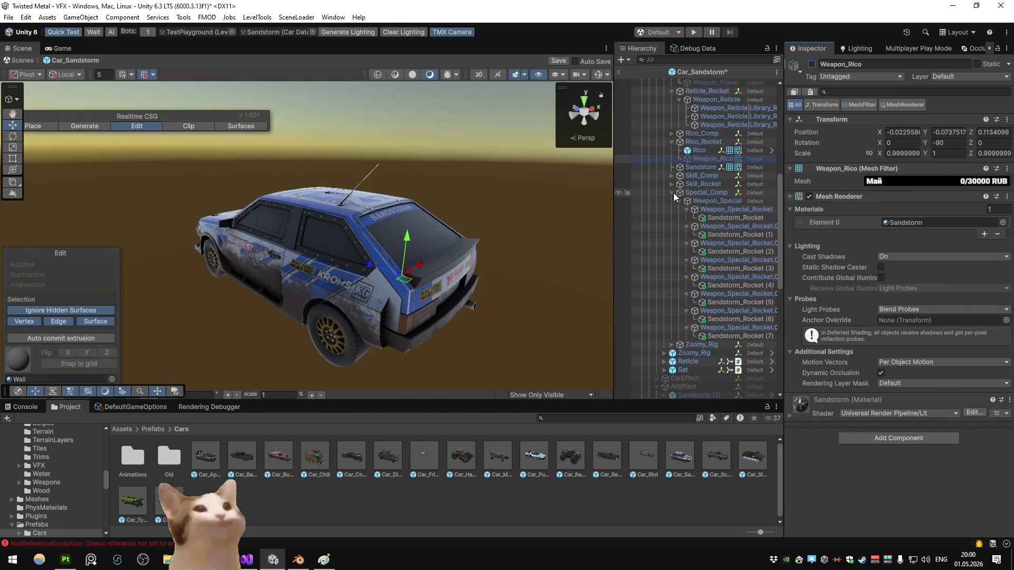
# Step: Move the Sat weapon into Skill_Rocket, reset it, and select Weapon_Sat's three planes
pyautogui.click(671, 184)
pyautogui.click(677, 193)
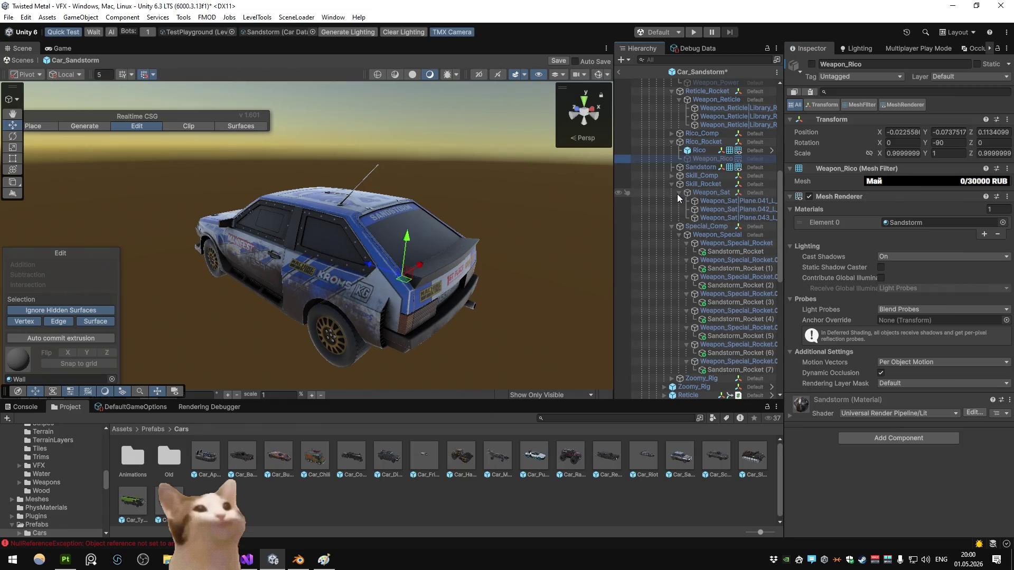
pyautogui.scroll(-3, 686, 364)
pyautogui.moveTo(684, 372)
pyautogui.mouseDown()
pyautogui.moveTo(728, 209)
pyautogui.moveTo(721, 162)
pyautogui.mouseUp()
pyautogui.rightClick(835, 154)
pyautogui.click(850, 157)
pyautogui.click(720, 172)
pyautogui.keyDown('shift'); pyautogui.click(720, 186); pyautogui.keyUp('shift')
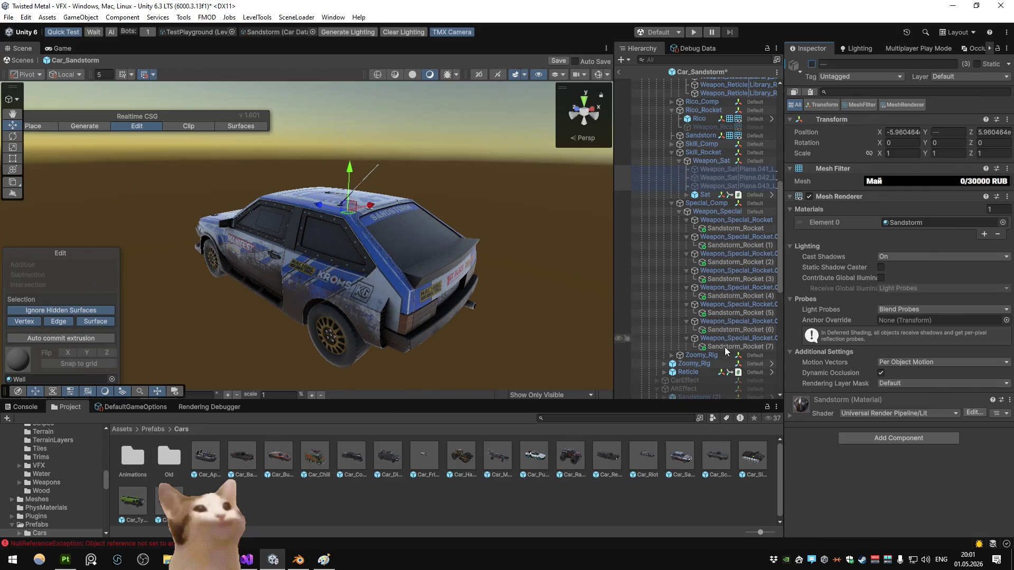
# Step: Move Reticle into Reticle_Rocket, reset it, and select Weapon_Reticle's three planes
pyautogui.click(705, 363)
pyautogui.click(687, 372)
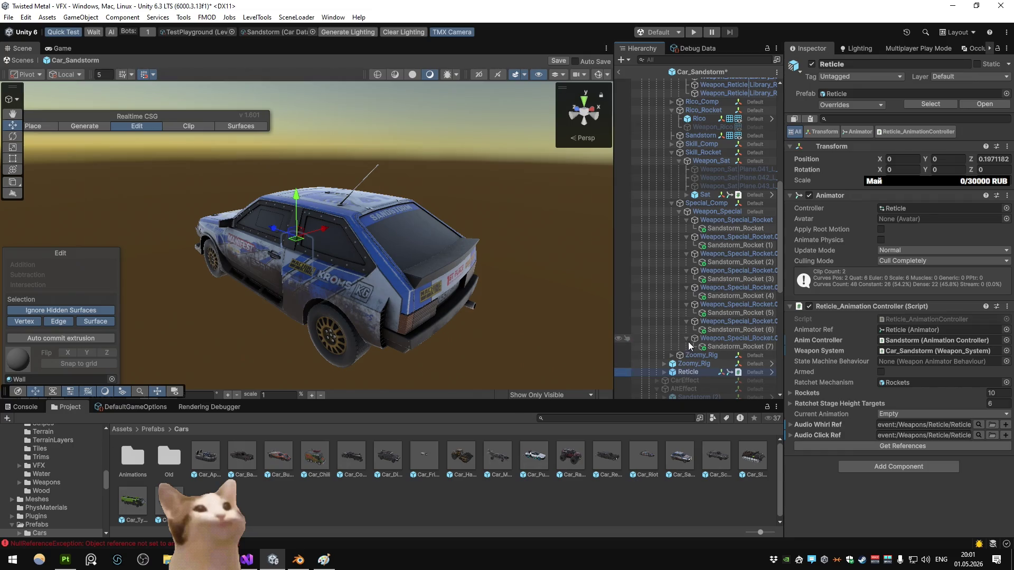
pyautogui.scroll(2, 693, 338)
pyautogui.scroll(-1, 692, 337)
pyautogui.moveTo(718, 125); pyautogui.dragTo(720, 109)
pyautogui.rightClick(852, 154)
pyautogui.click(865, 159)
pyautogui.click(719, 110)
pyautogui.keyDown('shift'); pyautogui.click(719, 126); pyautogui.keyUp('shift')
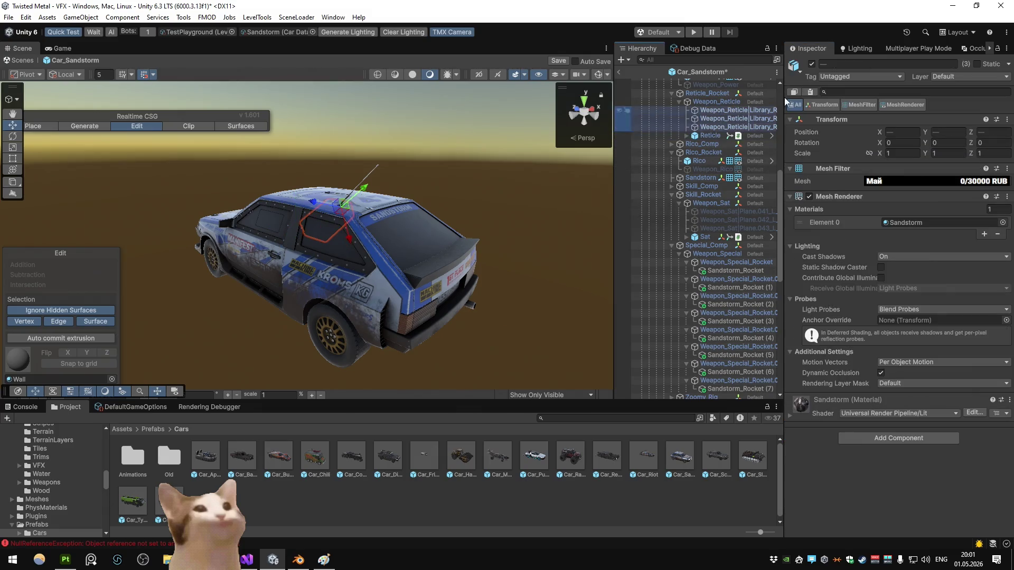
pyautogui.scroll(-4, 702, 295)
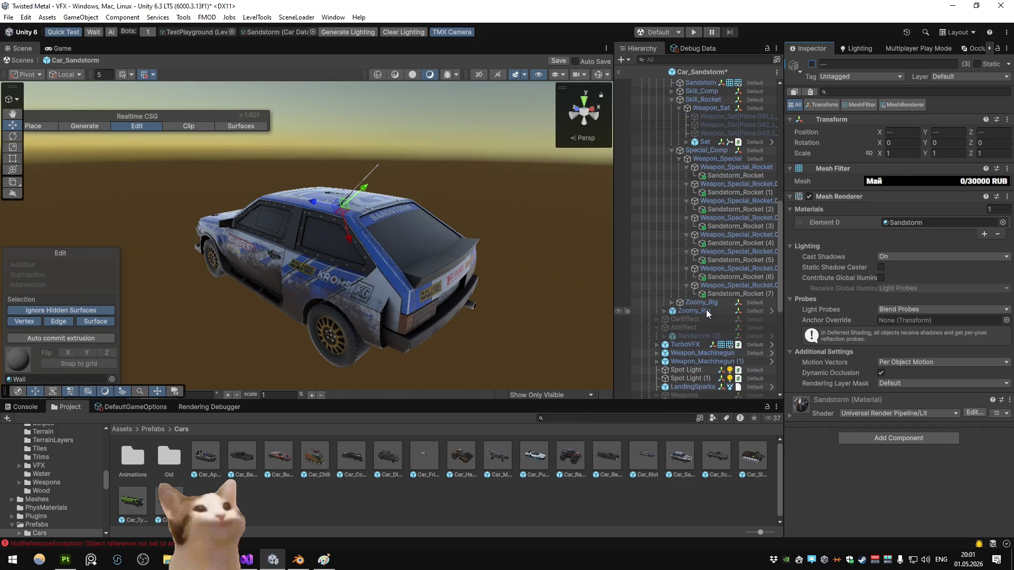
# Step: Deactivate the first of the two Zoomy_Rig objects under Sandstorm_Rig
pyautogui.click(708, 311)
pyautogui.click(671, 302)
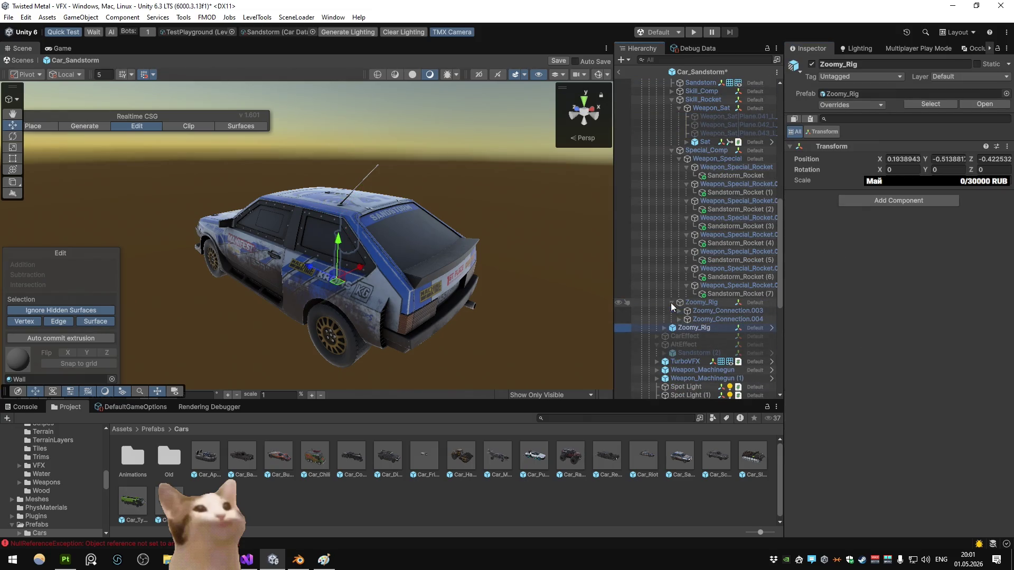
pyautogui.click(671, 303)
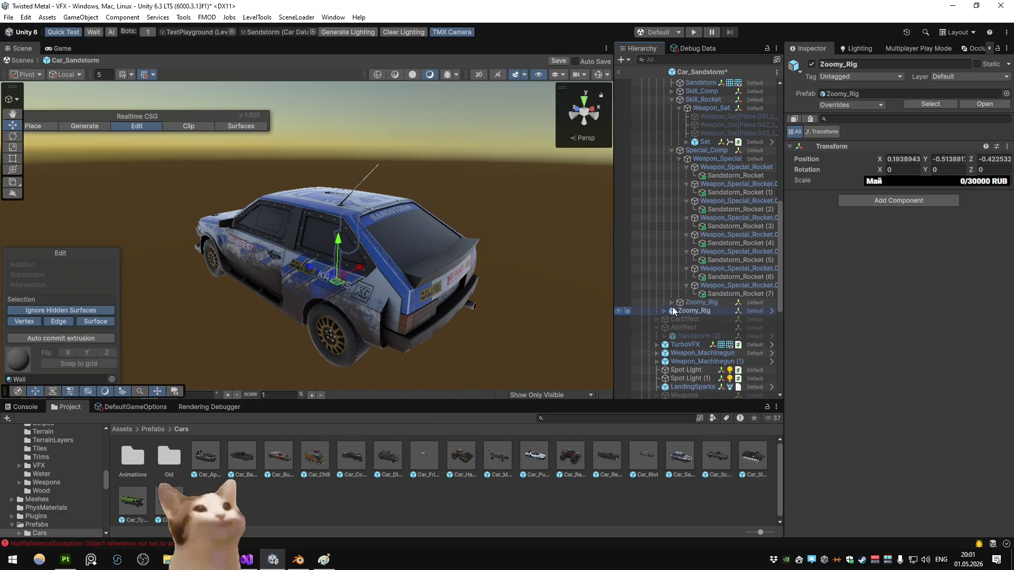
pyautogui.click(694, 303)
pyautogui.scroll(3, 694, 303)
pyautogui.scroll(2, 693, 303)
pyautogui.click(671, 194)
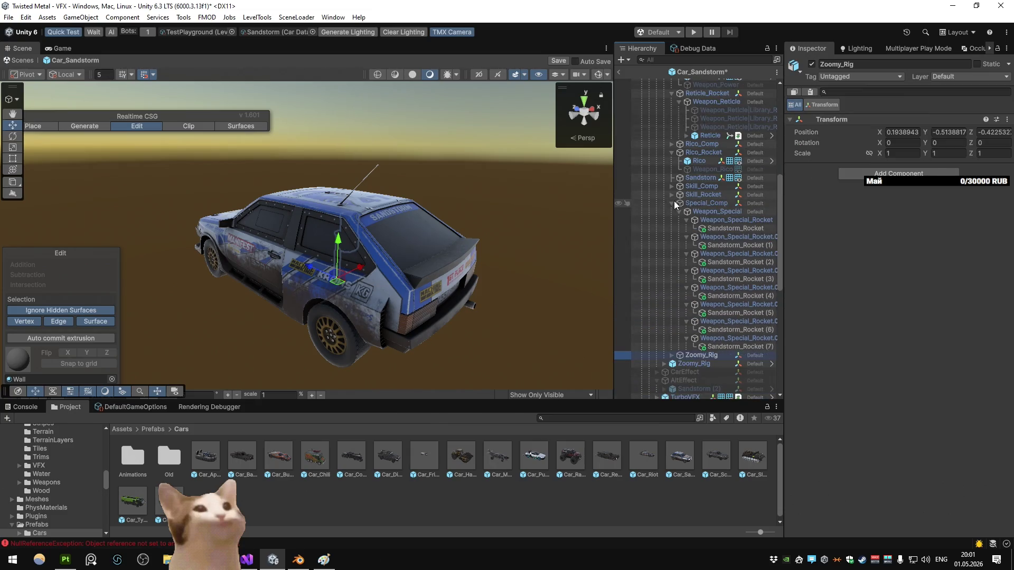
pyautogui.click(671, 203)
pyautogui.scroll(8, 688, 224)
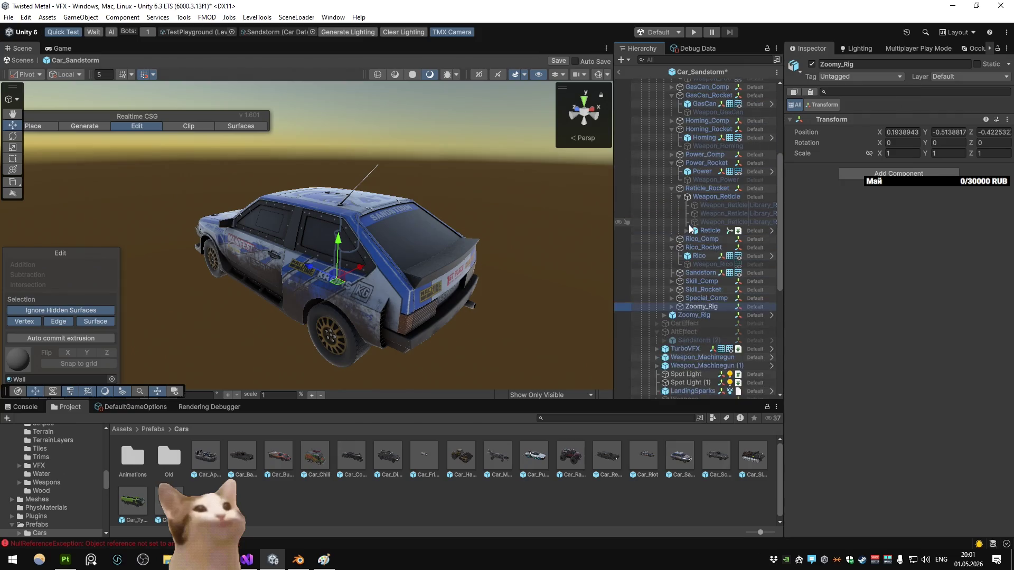
pyautogui.click(666, 132)
pyautogui.click(663, 131)
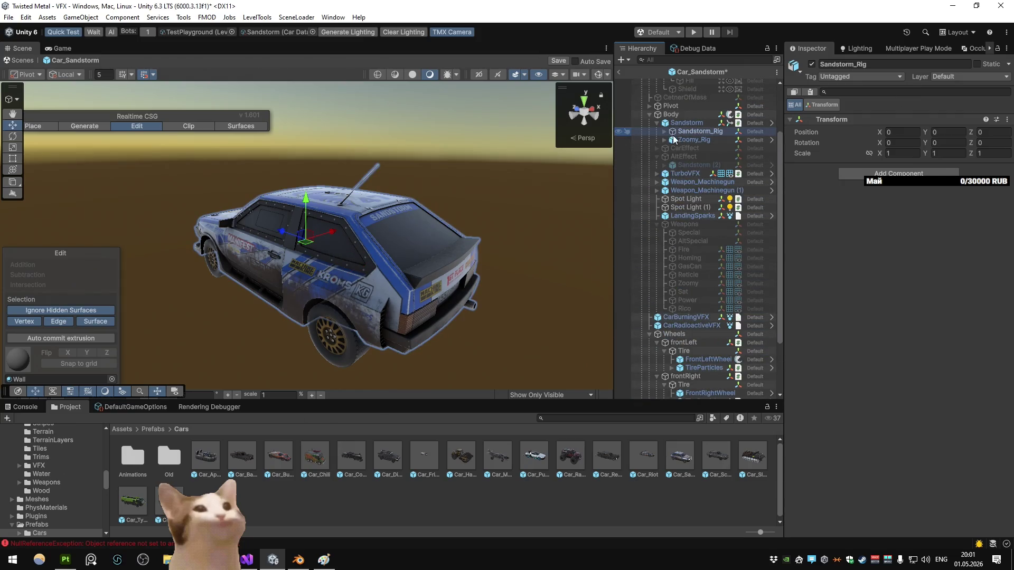
pyautogui.click(663, 131)
pyautogui.scroll(-5, 691, 195)
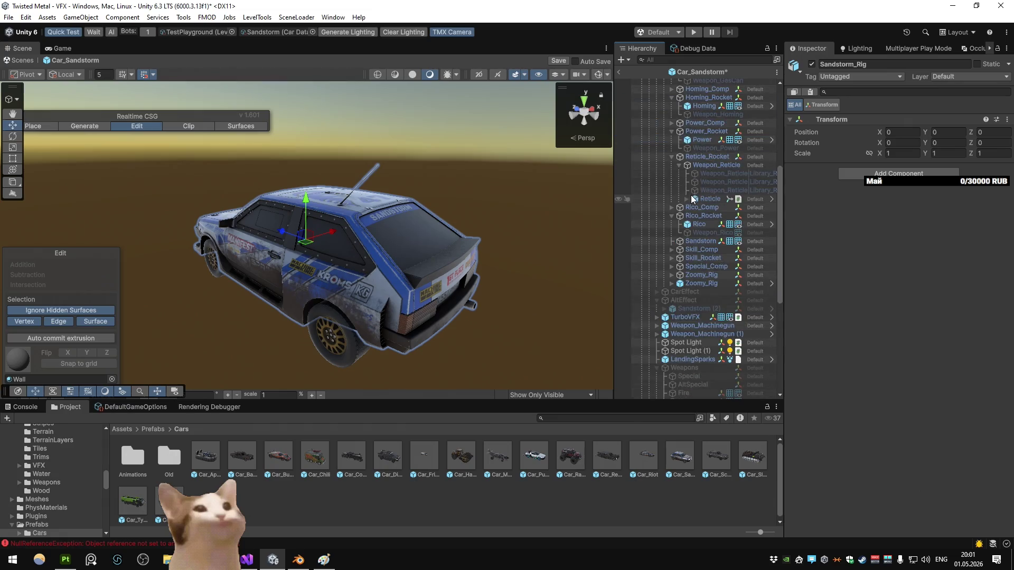
pyautogui.click(702, 180)
pyautogui.click(811, 64)
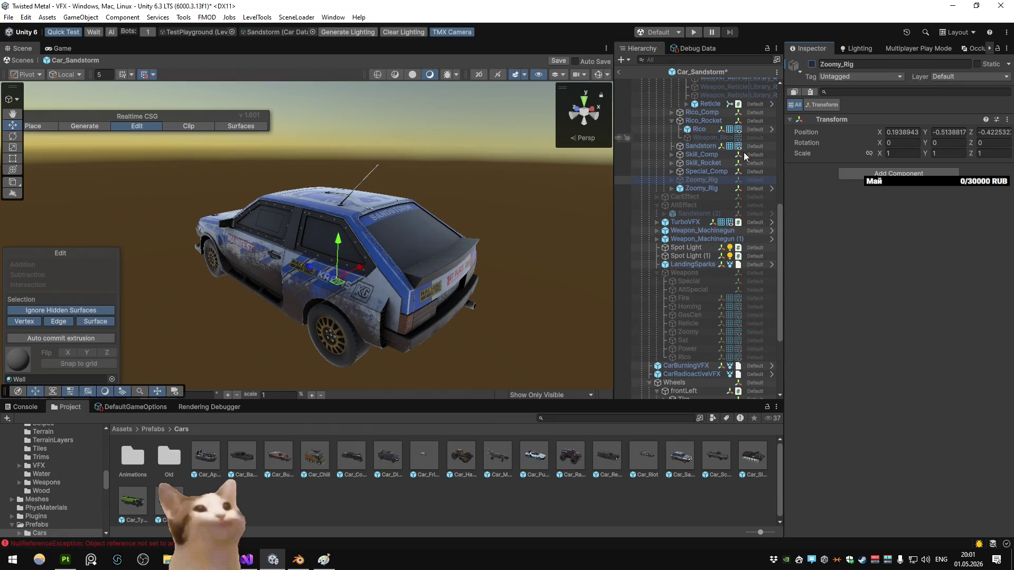
# Step: Expand Special_Comp to check its Sandstorm_Rocket objects, then start Play with Ctrl+P
pyautogui.scroll(4, 744, 153)
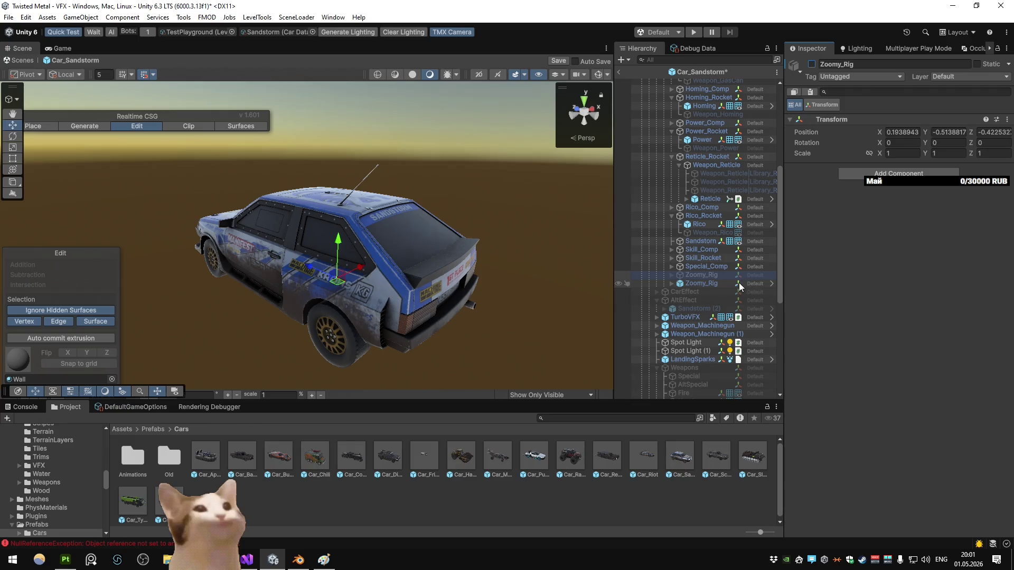
pyautogui.click(693, 268)
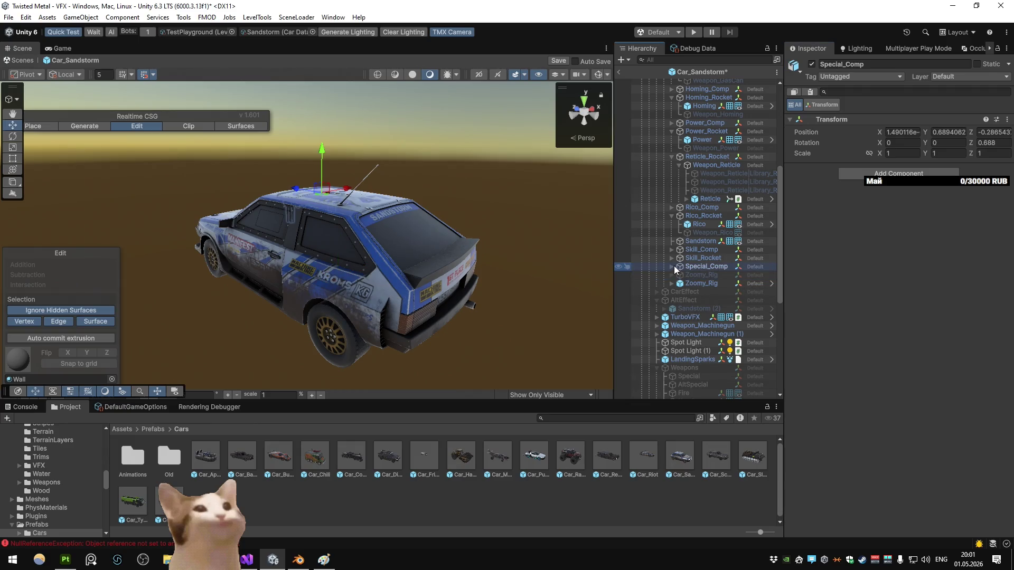
pyautogui.click(671, 265)
pyautogui.click(725, 293)
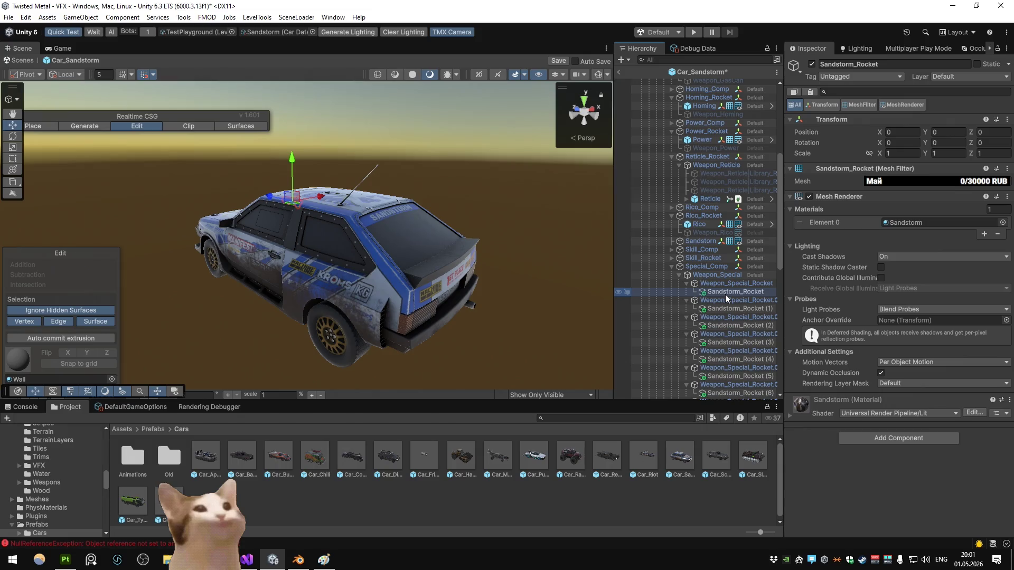
pyautogui.click(502, 192)
pyautogui.hotkey('ctrl', 'p')
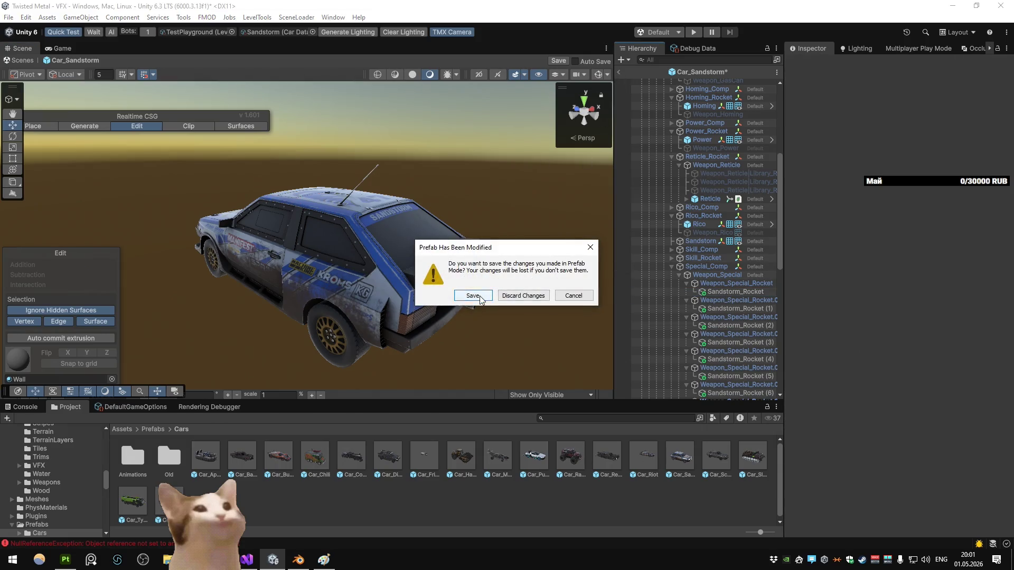
# Step: Save the prefab changes and drive the Sandstorm car forward, steering left and right
pyautogui.click(473, 299)
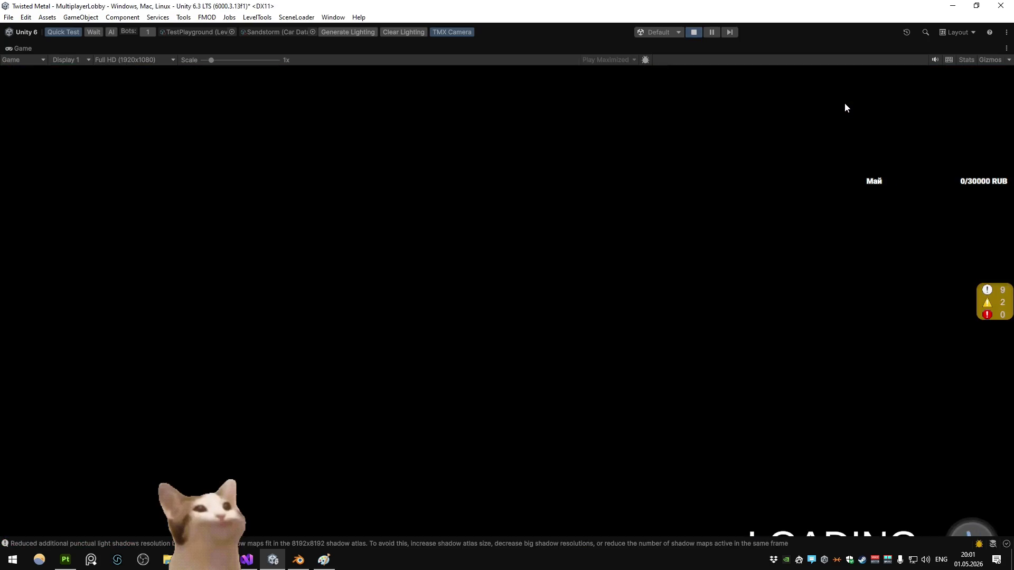
pyautogui.press('w')
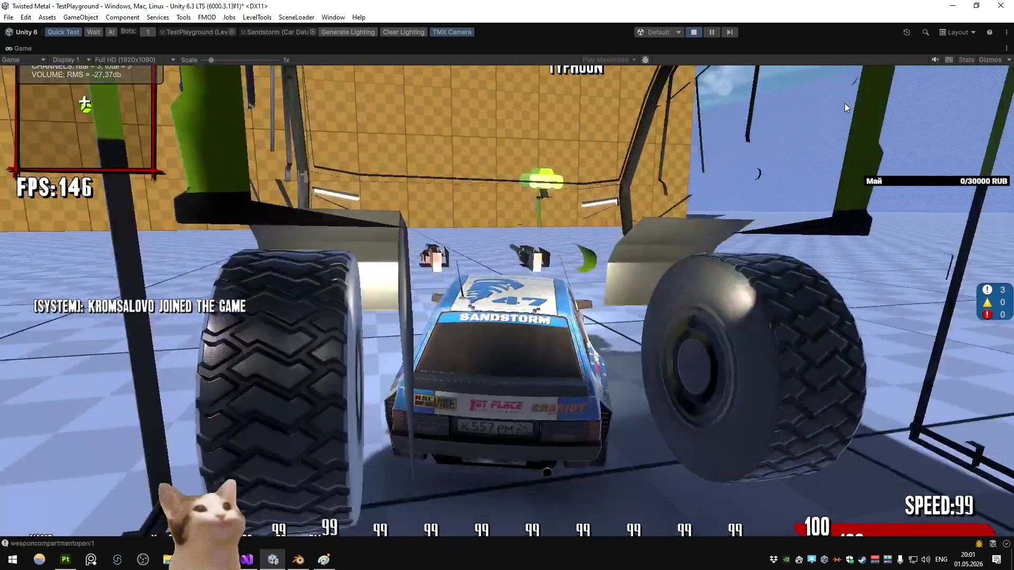
pyautogui.press('a')
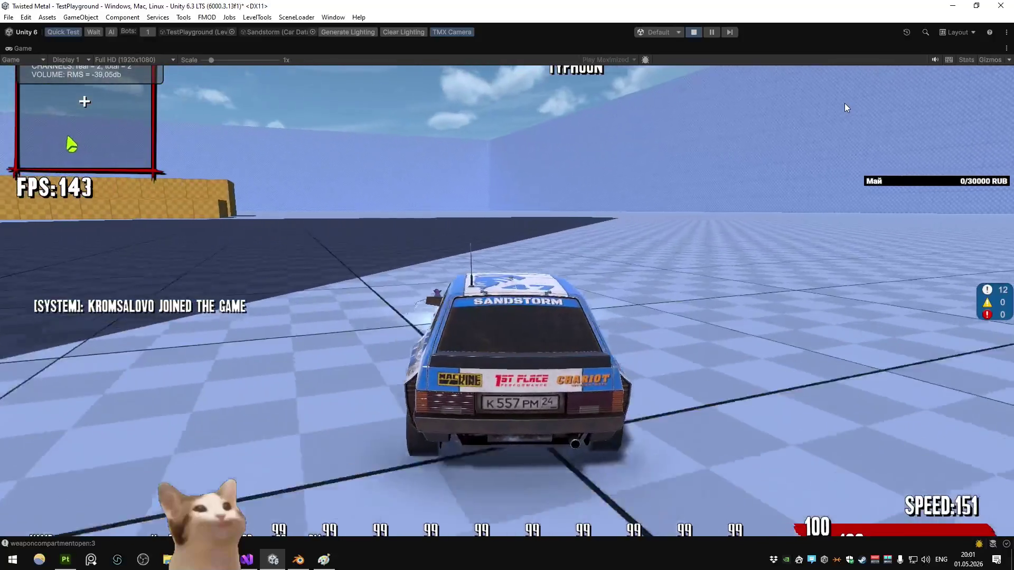
pyautogui.press('d')
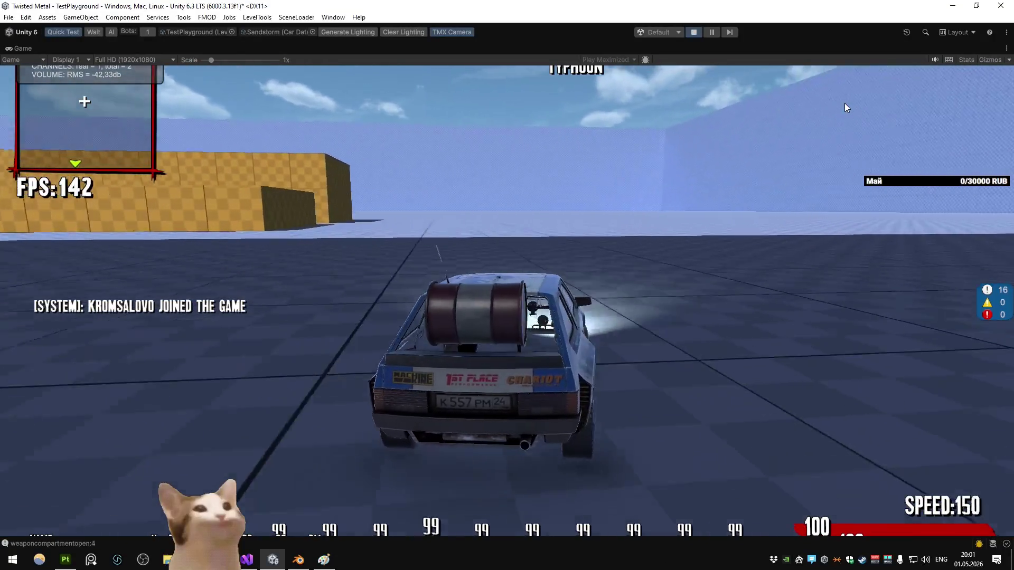
pyautogui.press('a')
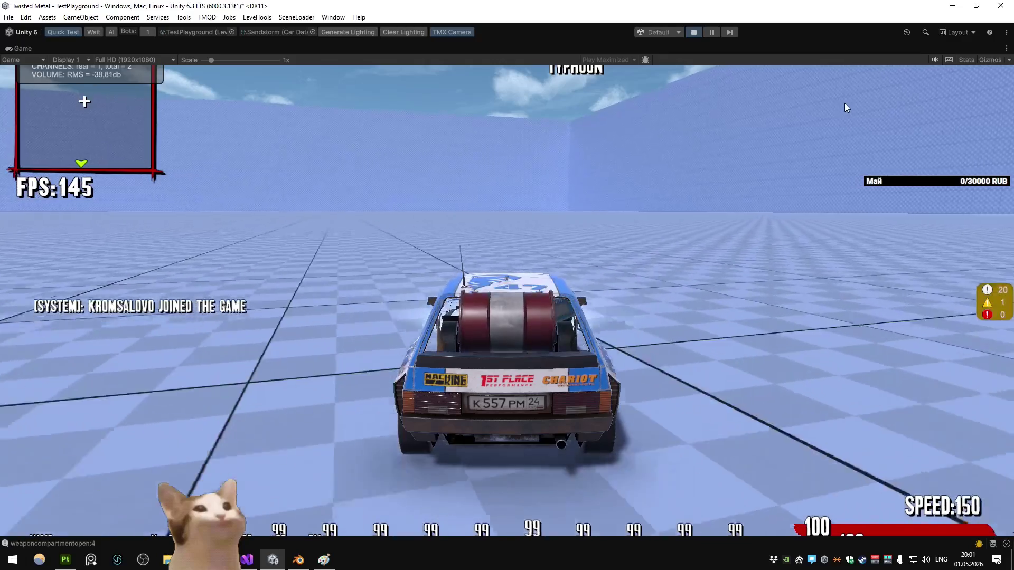
pyautogui.press('d')
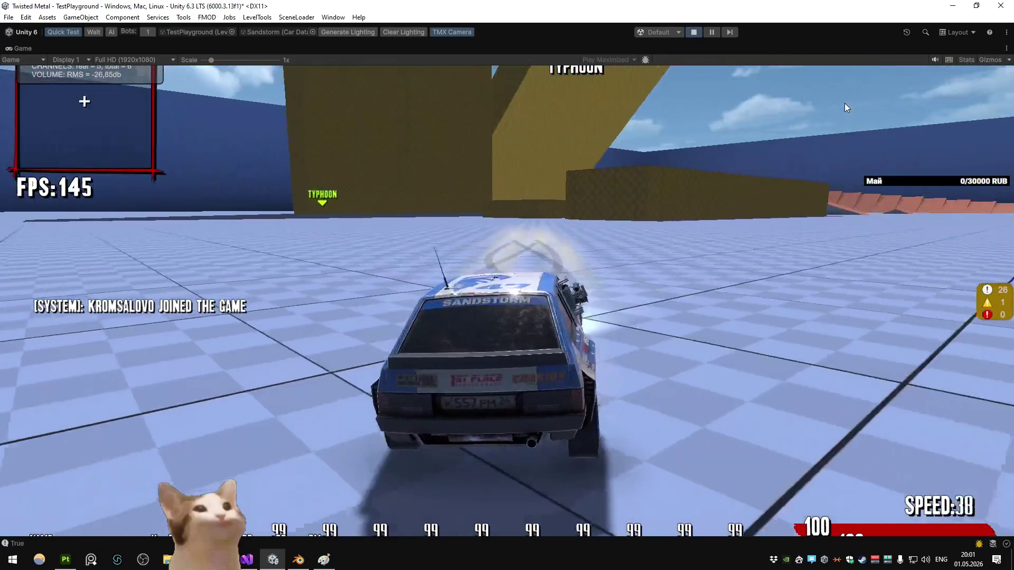
# Step: Fire the beam and the other roof weapons while driving, then stop the run
pyautogui.press('a')
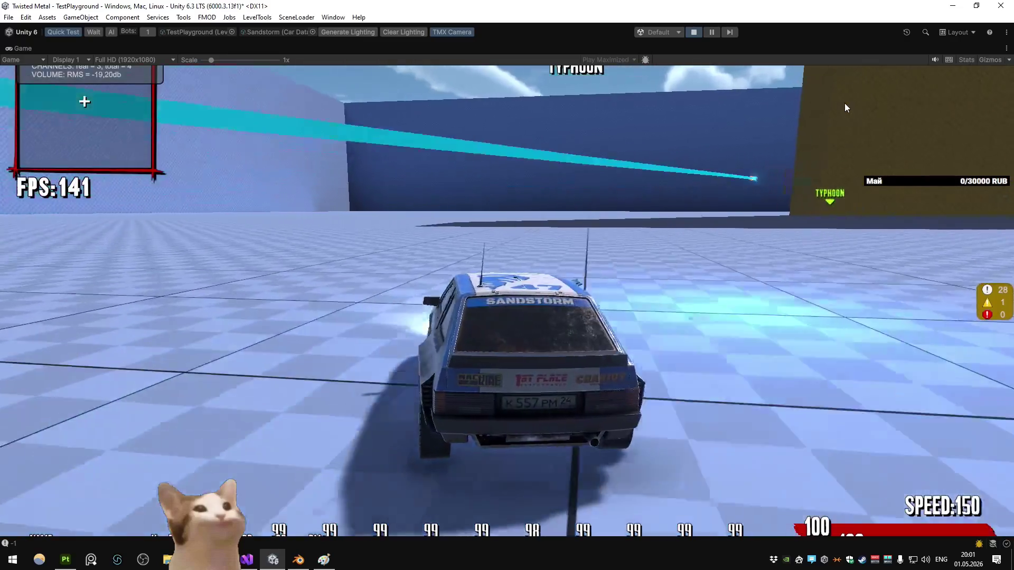
pyautogui.press('d')
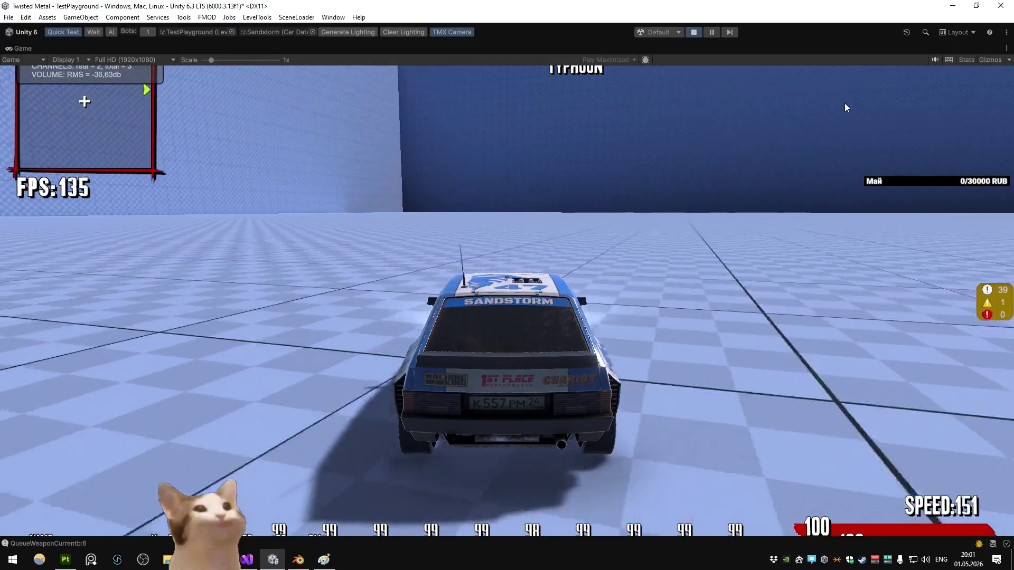
pyautogui.press('d')
pyautogui.press('d')
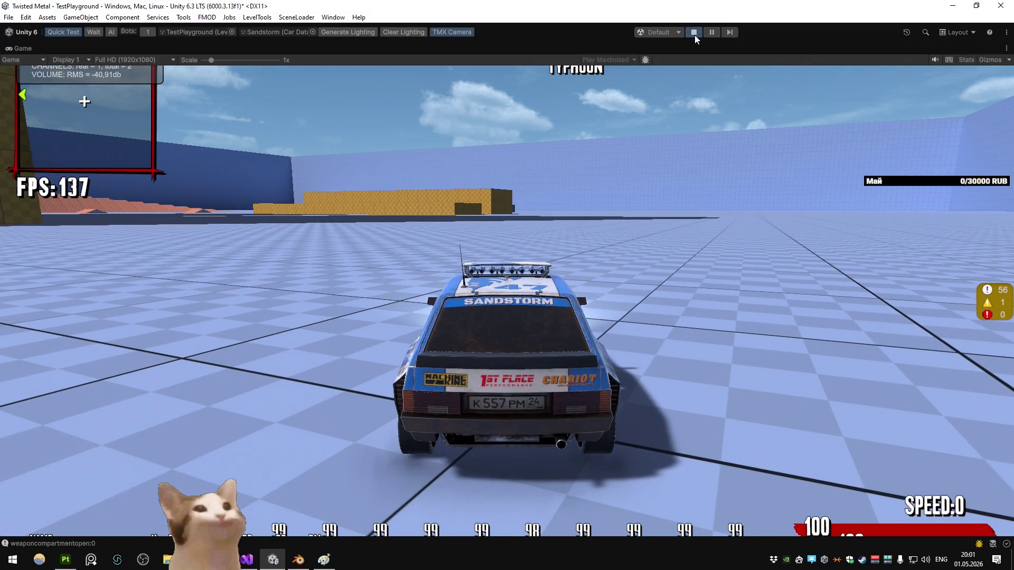
pyautogui.click(695, 34)
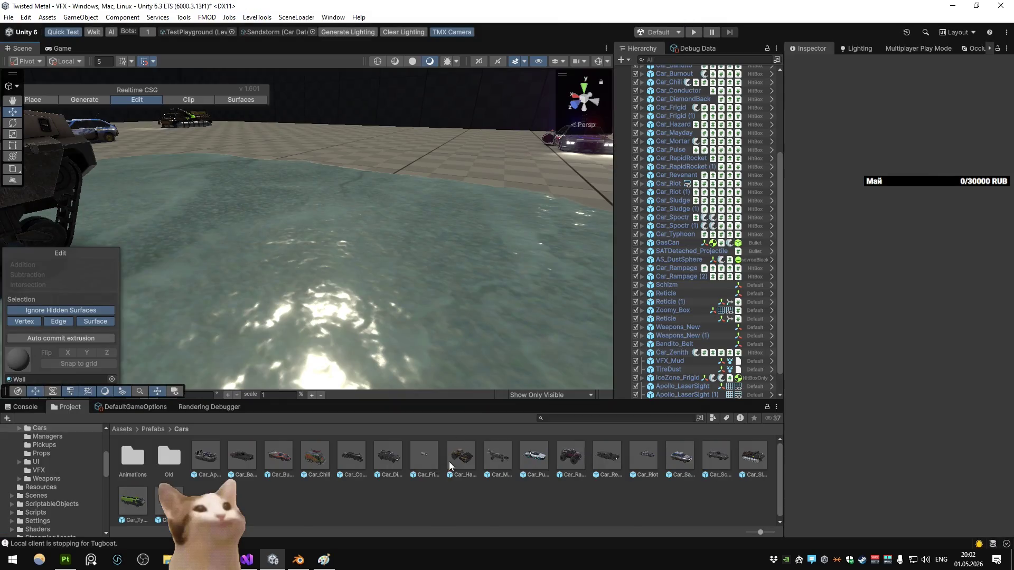
# Step: Delete the greyed-out Zoomy_Rig from Car_Sandstorm, then start Play and confirm saving the prefab
pyautogui.doubleClick(680, 456)
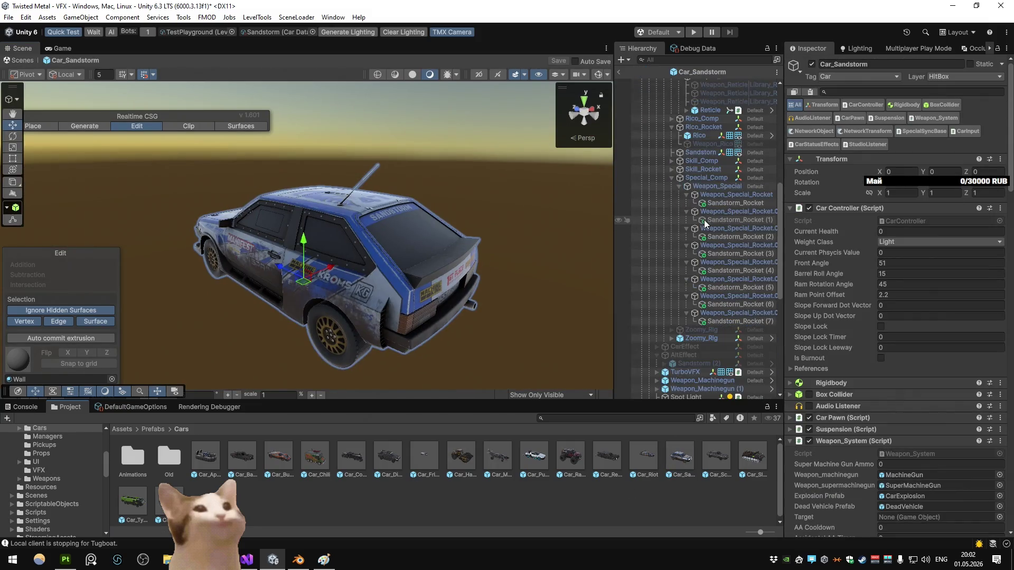
pyautogui.scroll(-3, 707, 227)
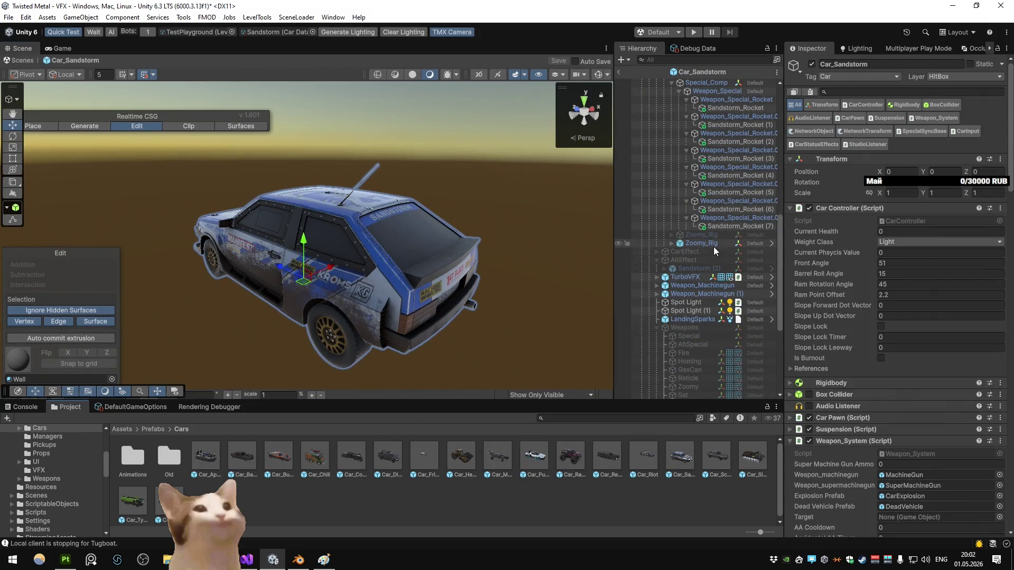
pyautogui.click(714, 236)
pyautogui.press('Delete')
pyautogui.hotkey('ctrl', 'p')
pyautogui.press('Return')
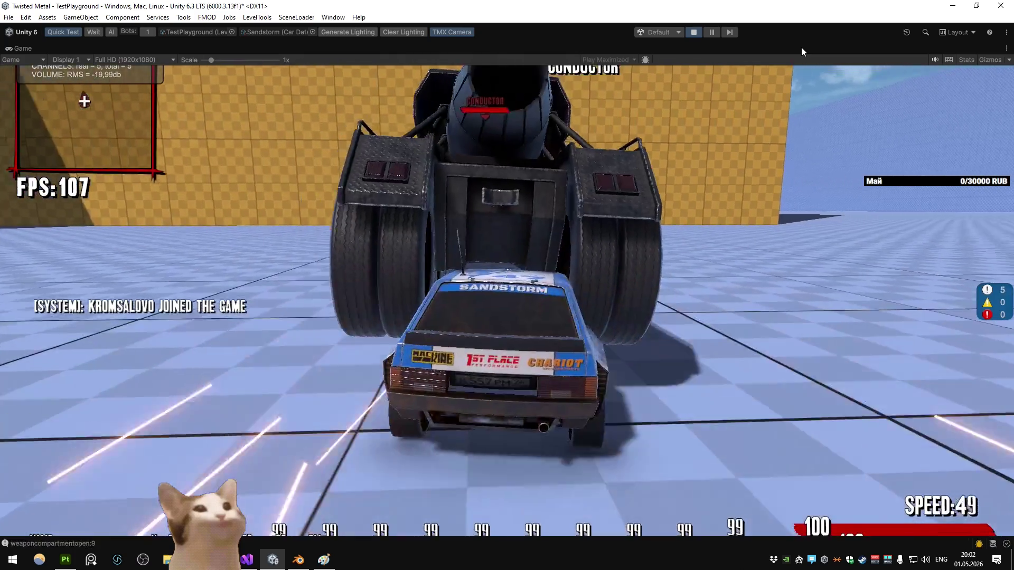
# Step: Drive the Sandstorm car around the arena, drifting left and right with Space
pyautogui.press('e')
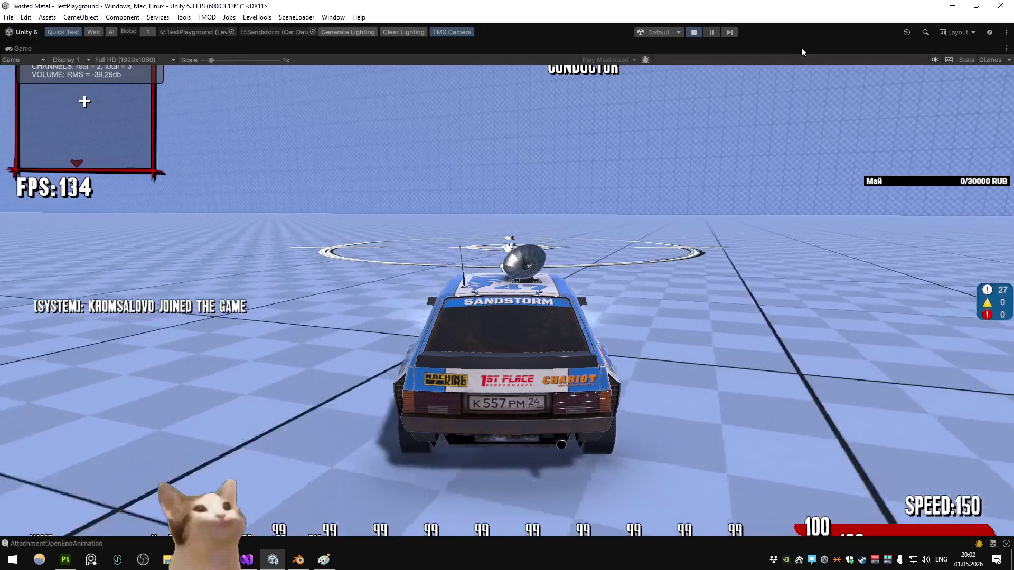
pyautogui.press('a')
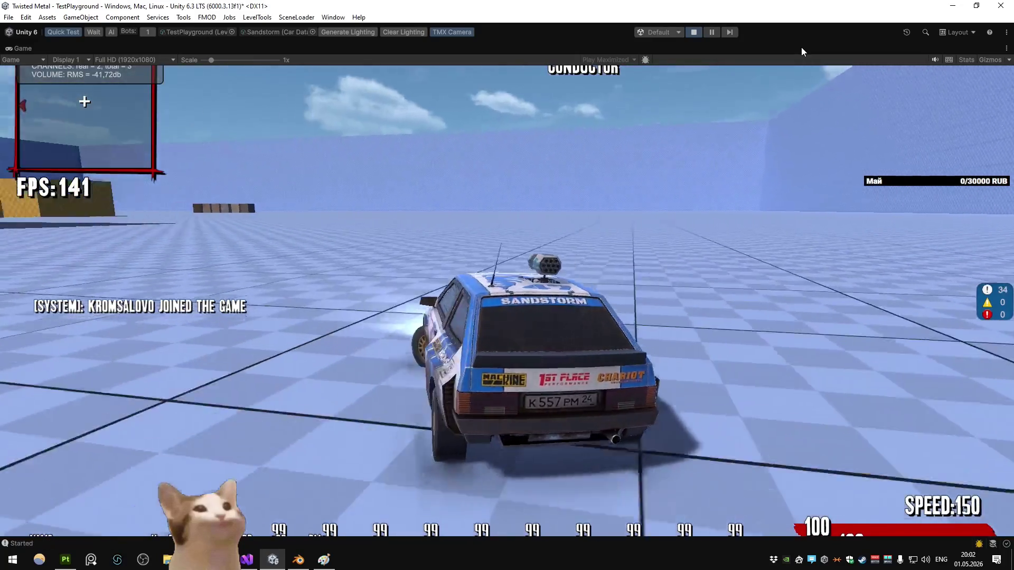
pyautogui.press('w')
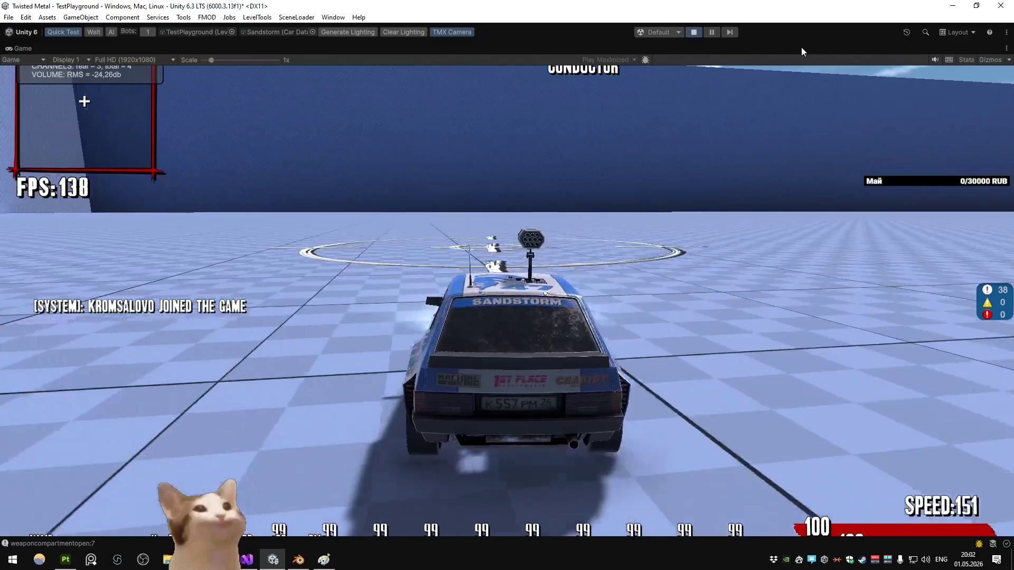
pyautogui.press('a')
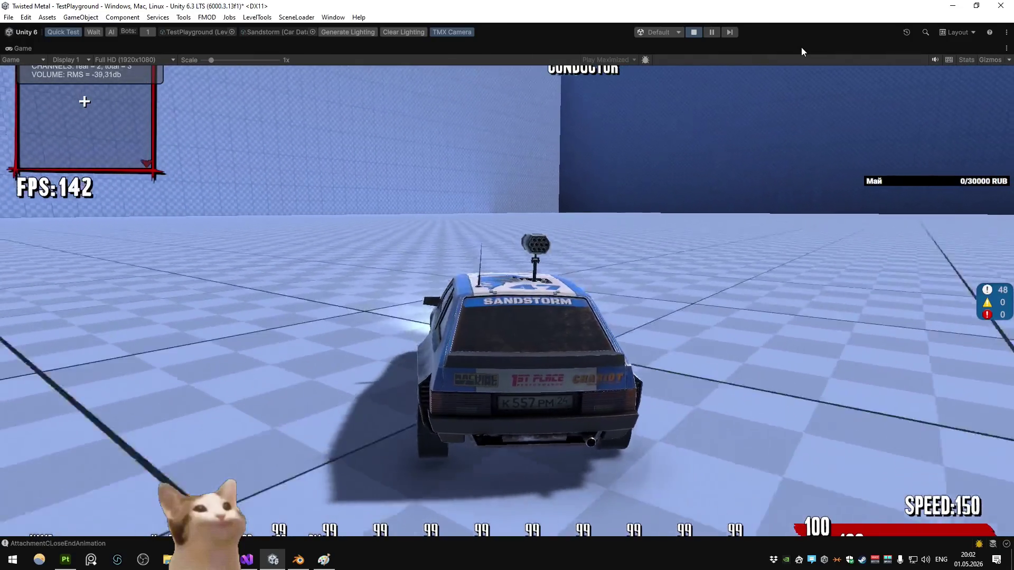
pyautogui.press('a')
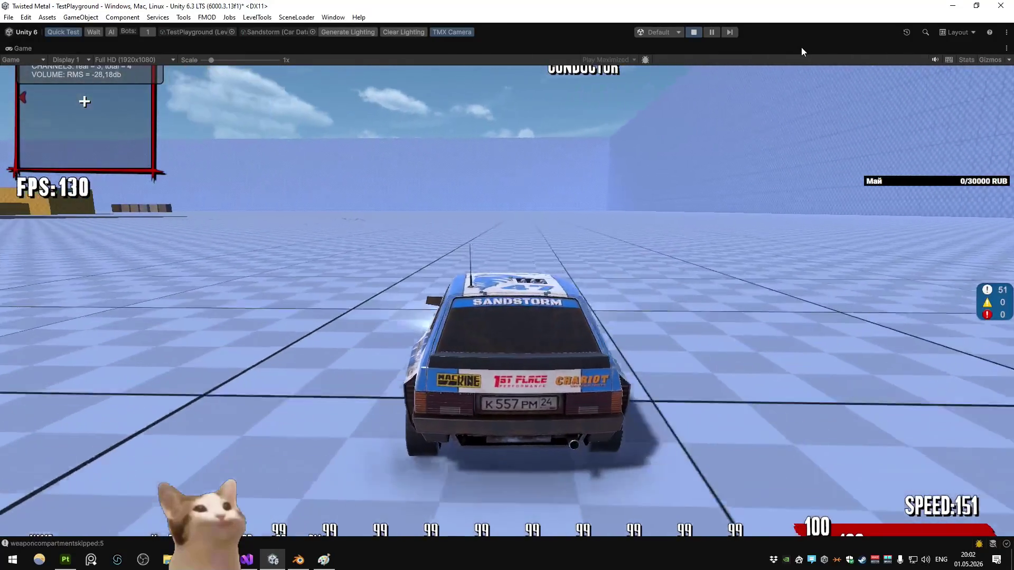
pyautogui.press('d')
pyautogui.press('space')
pyautogui.press('w')
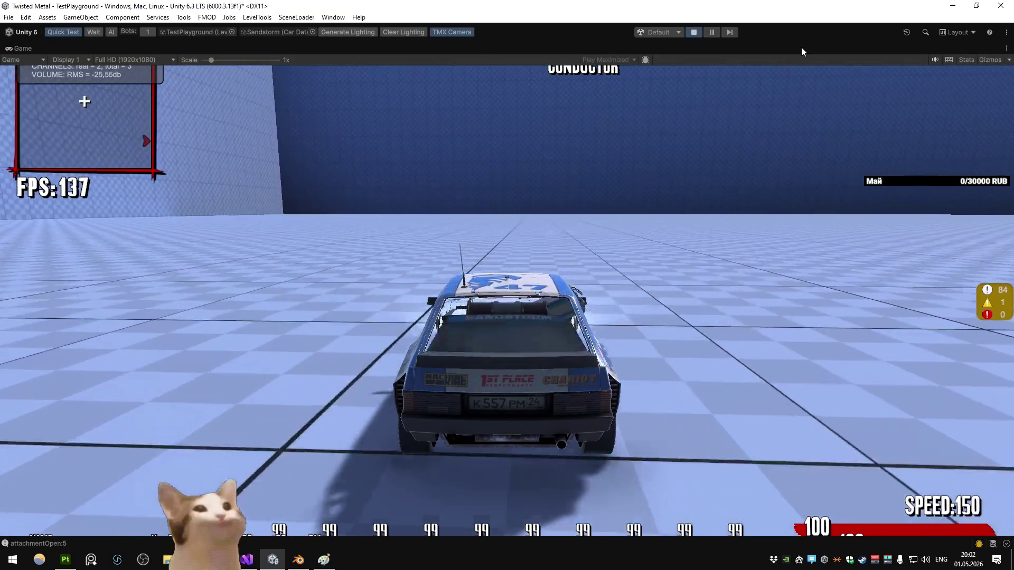
pyautogui.press('a')
pyautogui.press('space')
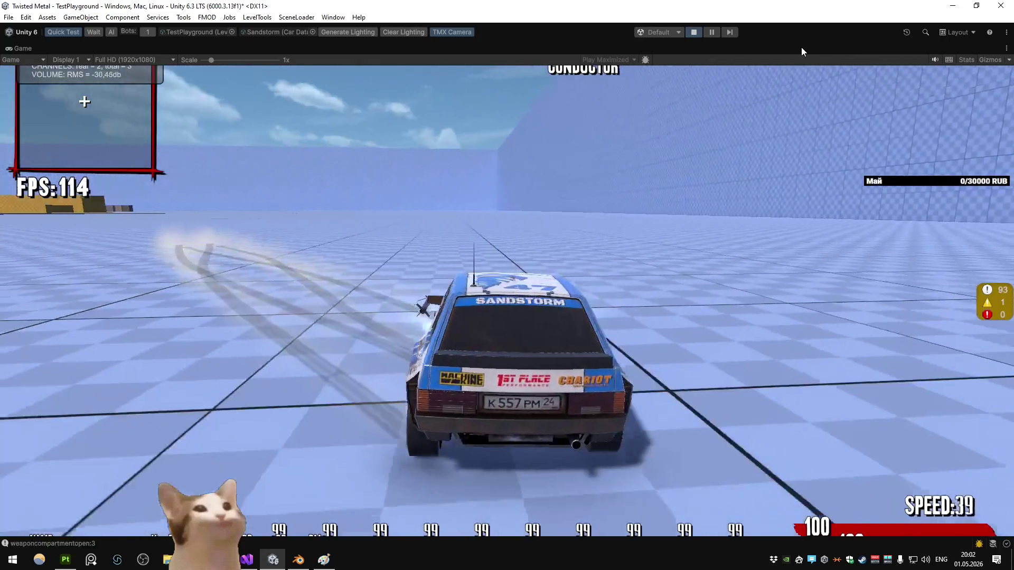
pyautogui.press('w')
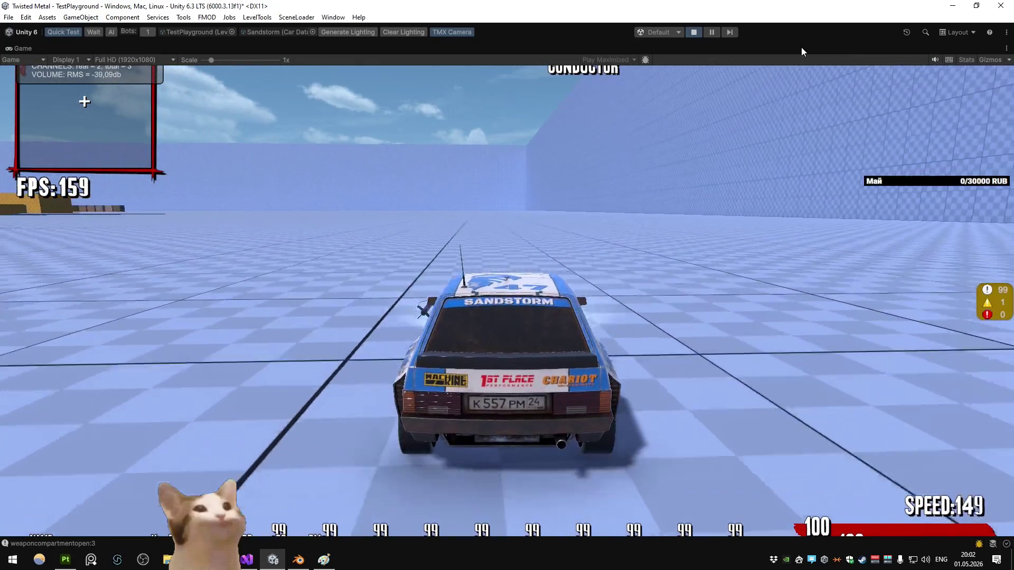
pyautogui.press('d')
pyautogui.press('space')
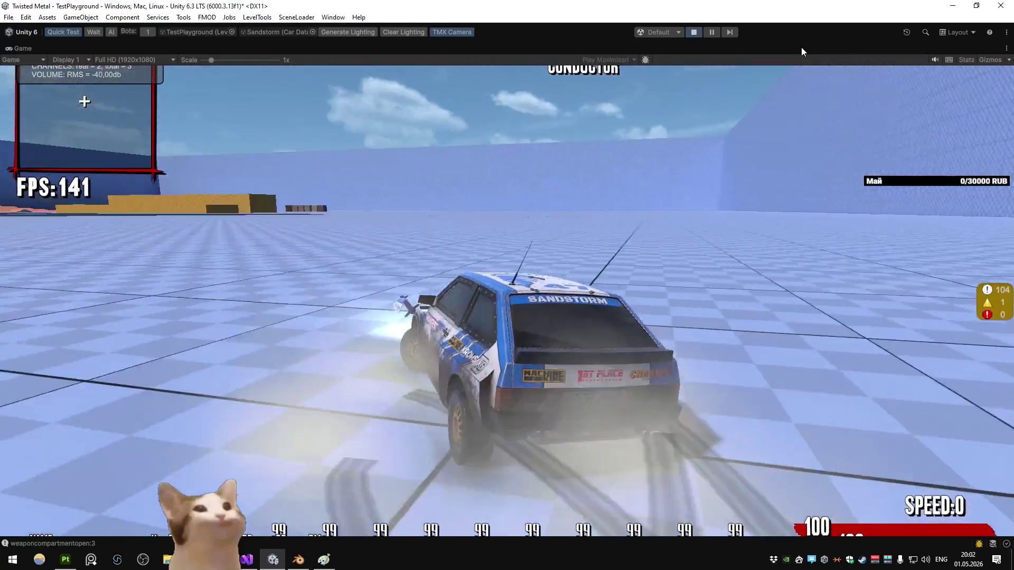
# Step: Keep driving, opening the roof weapon compartment and boosting with Shift
pyautogui.press('w')
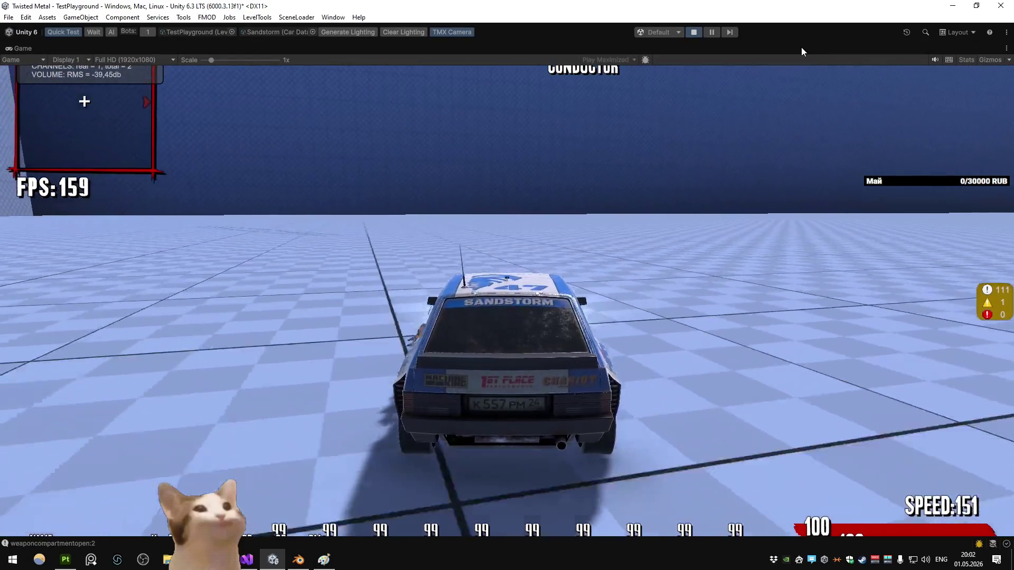
pyautogui.press('d')
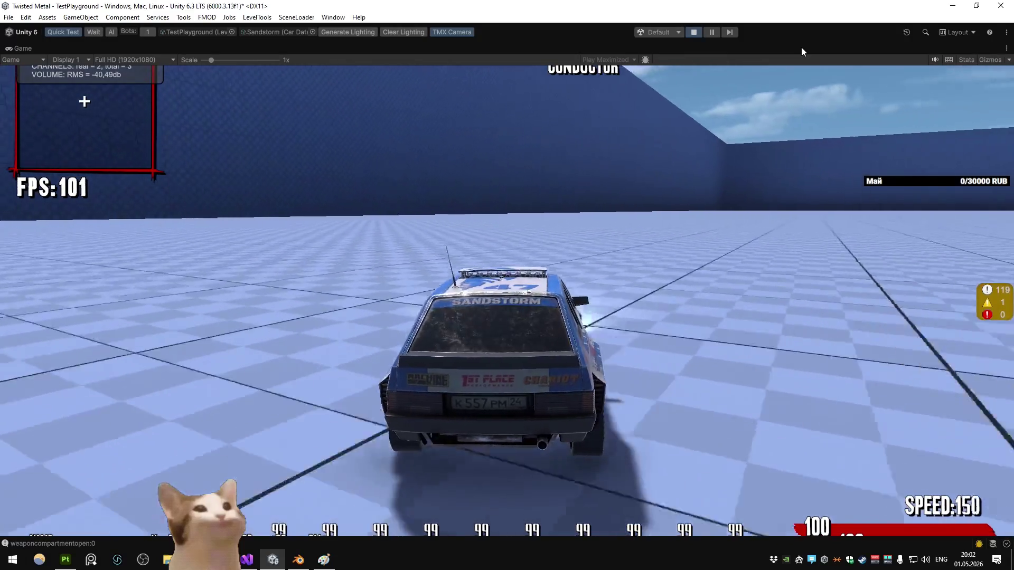
pyautogui.press('space')
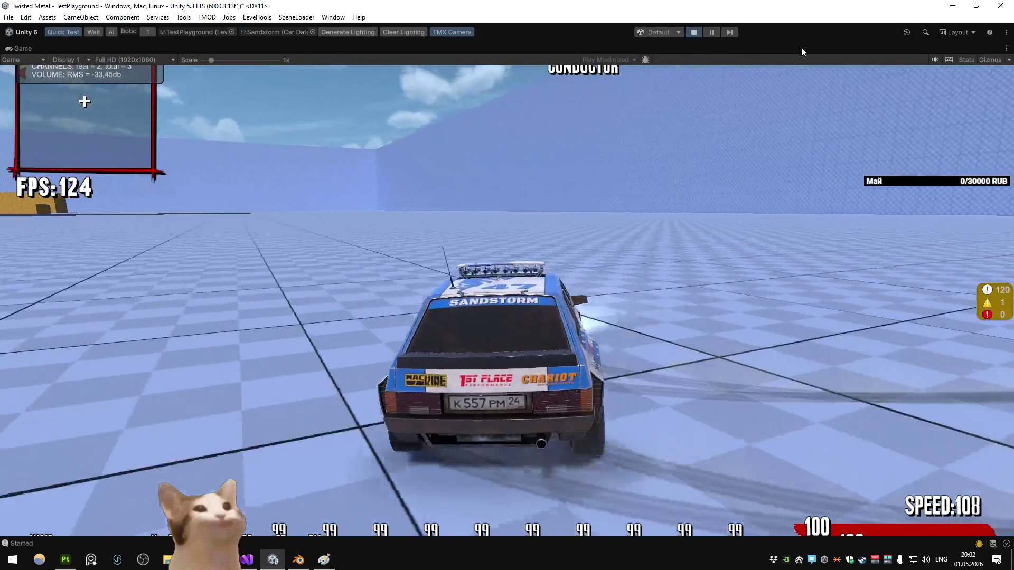
pyautogui.press('a')
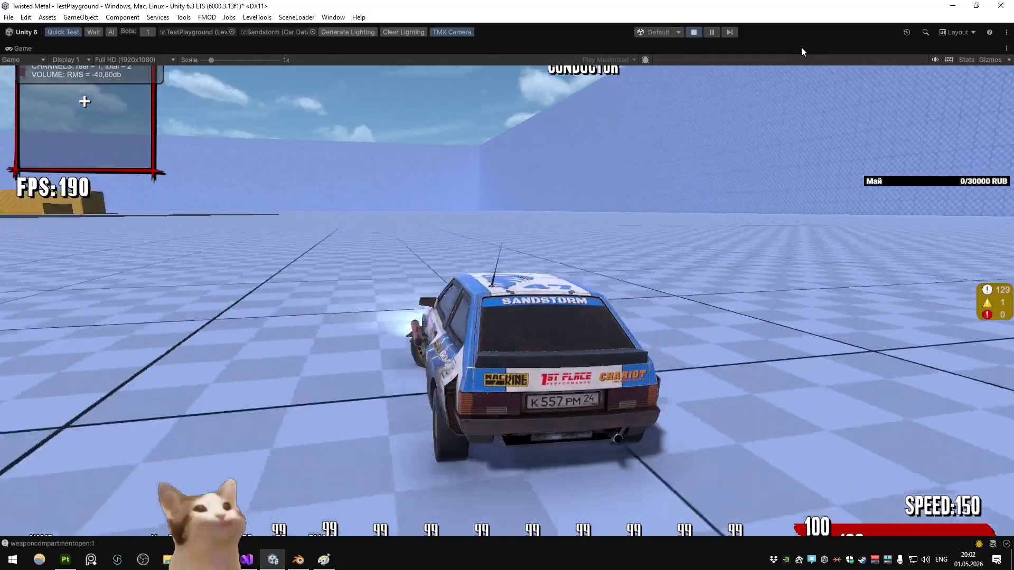
pyautogui.press('w')
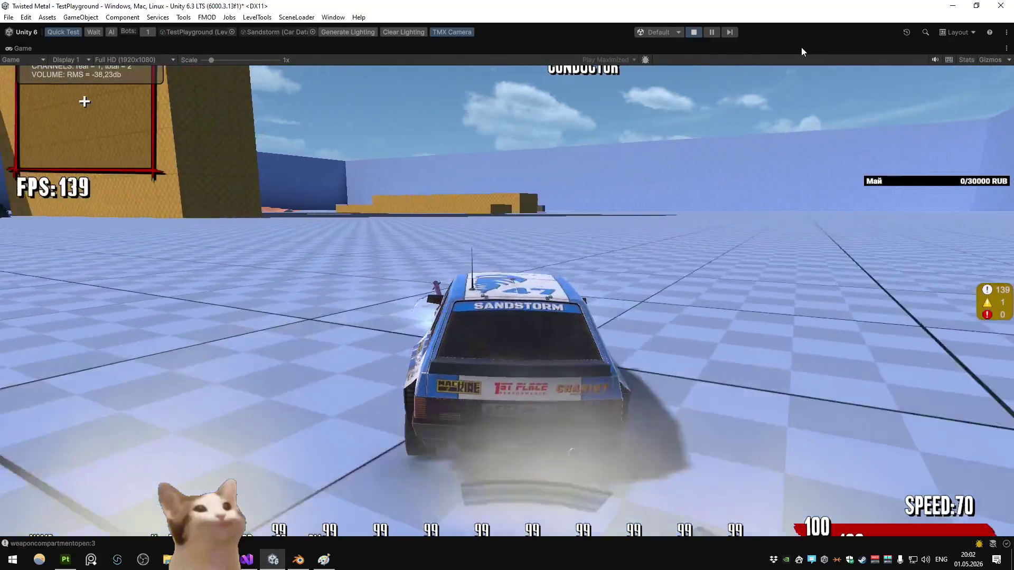
pyautogui.press('space')
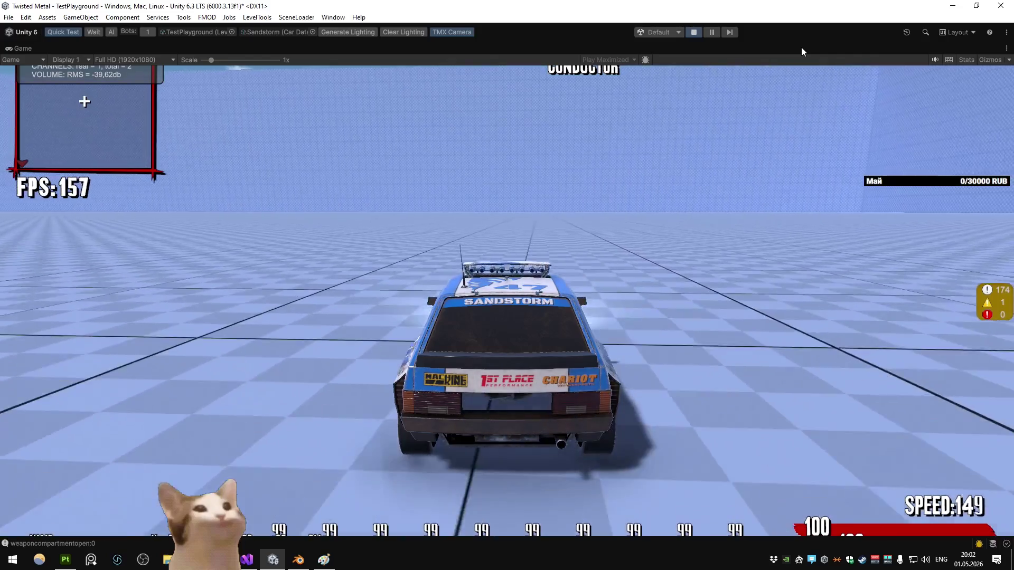
pyautogui.press('d')
pyautogui.press('w')
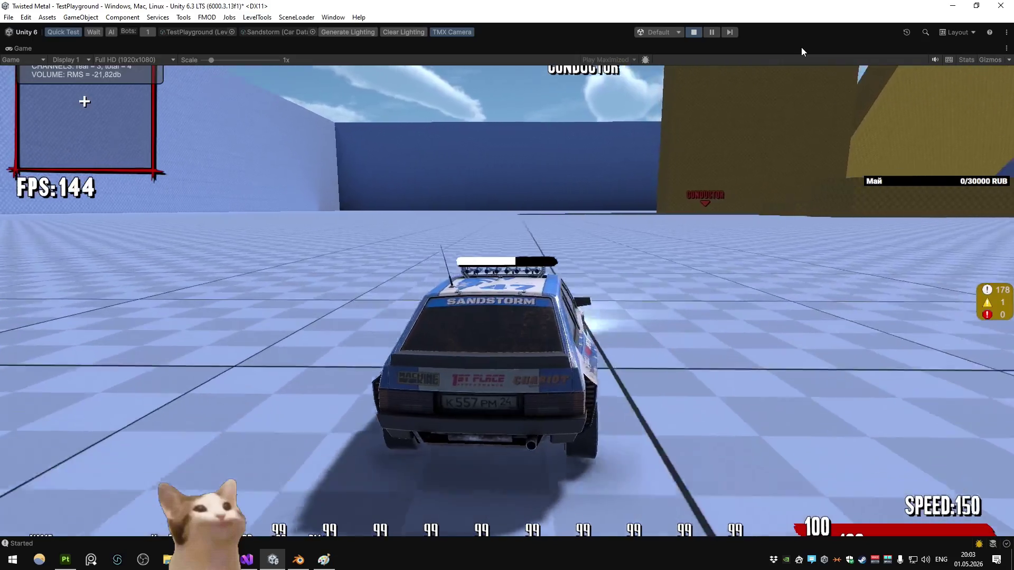
pyautogui.press('shift')
pyautogui.press('w')
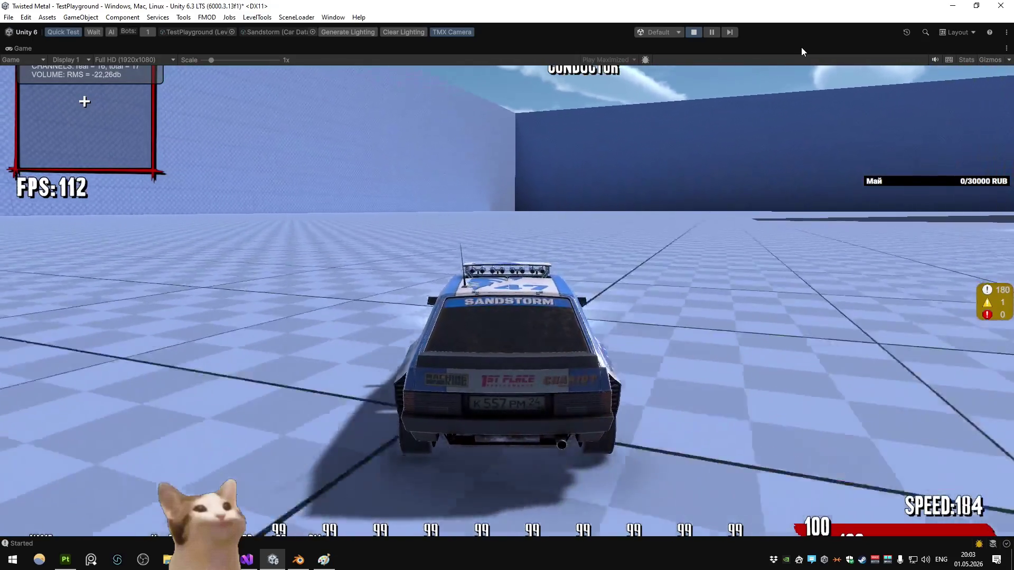
pyautogui.press('shift')
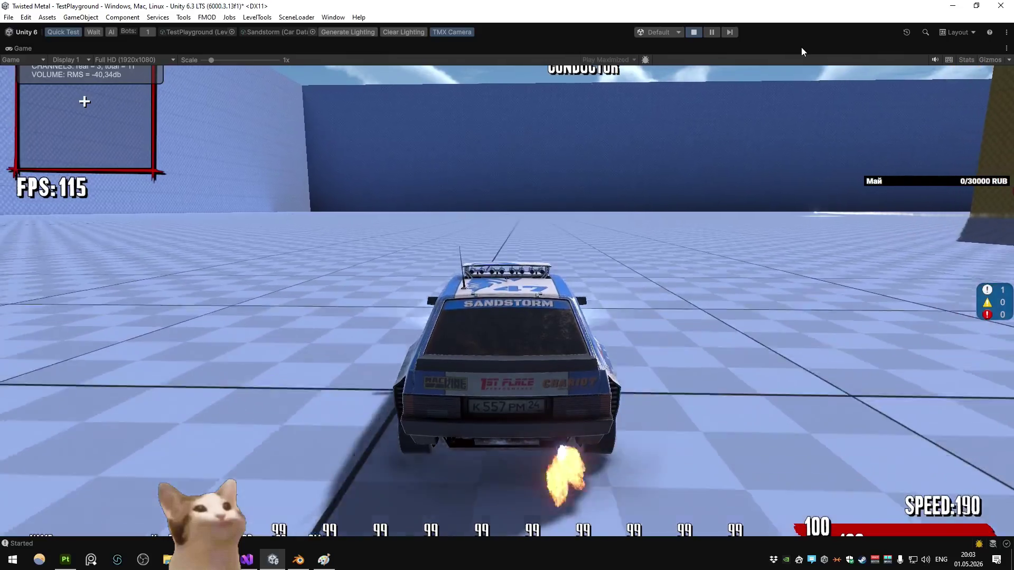
pyautogui.press('d')
# Step: Steer toward Conductor and fire the special rockets with E, then boost and turn
pyautogui.press('a')
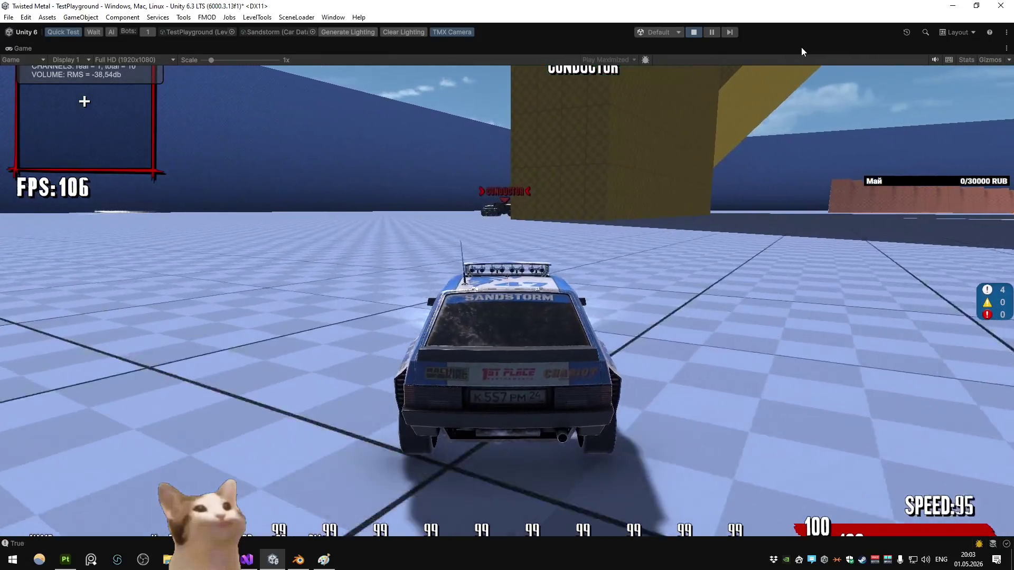
pyautogui.press('w')
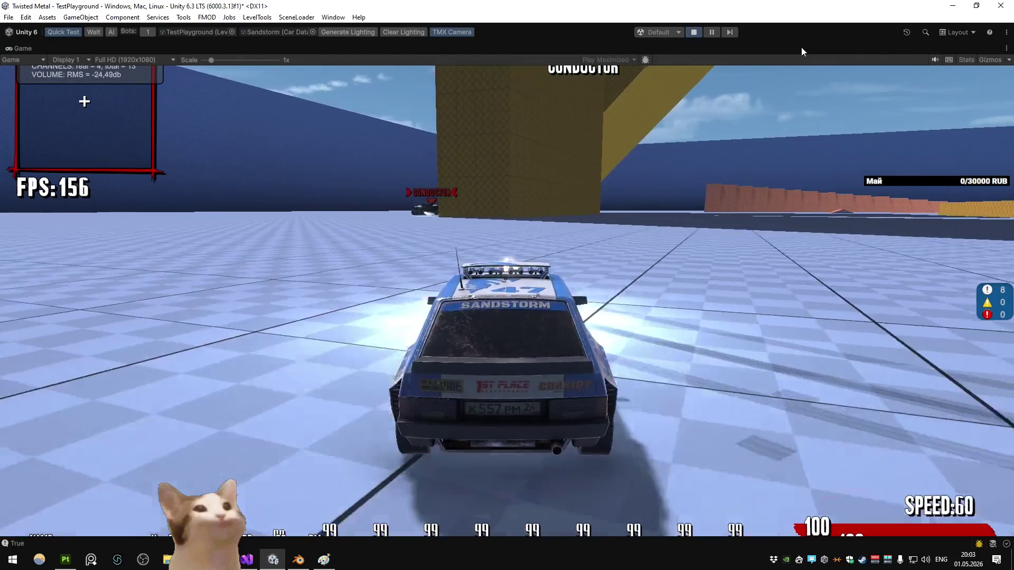
pyautogui.press('e')
pyautogui.press('a')
pyautogui.press('shift')
pyautogui.press('a')
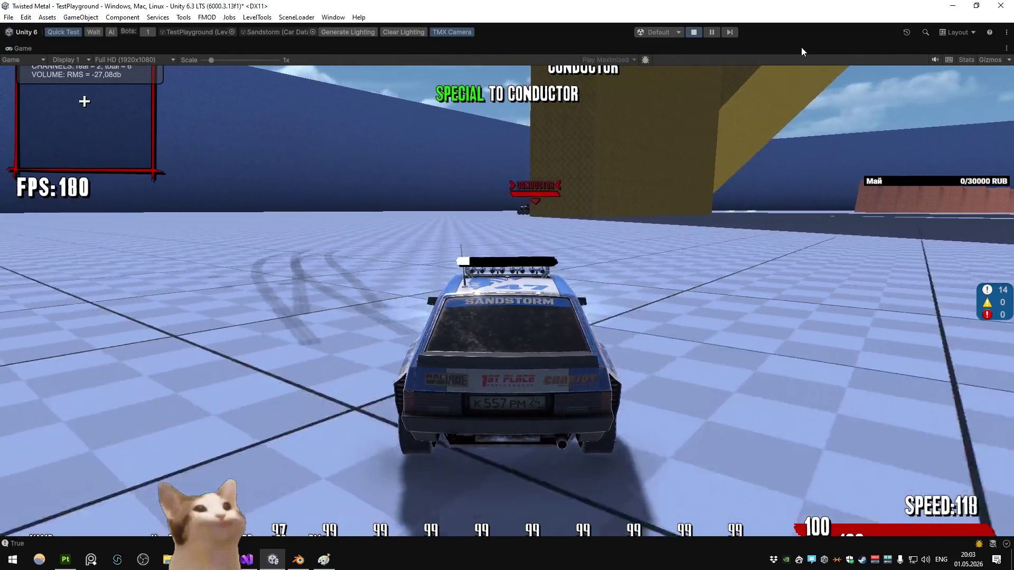
pyautogui.press('shift')
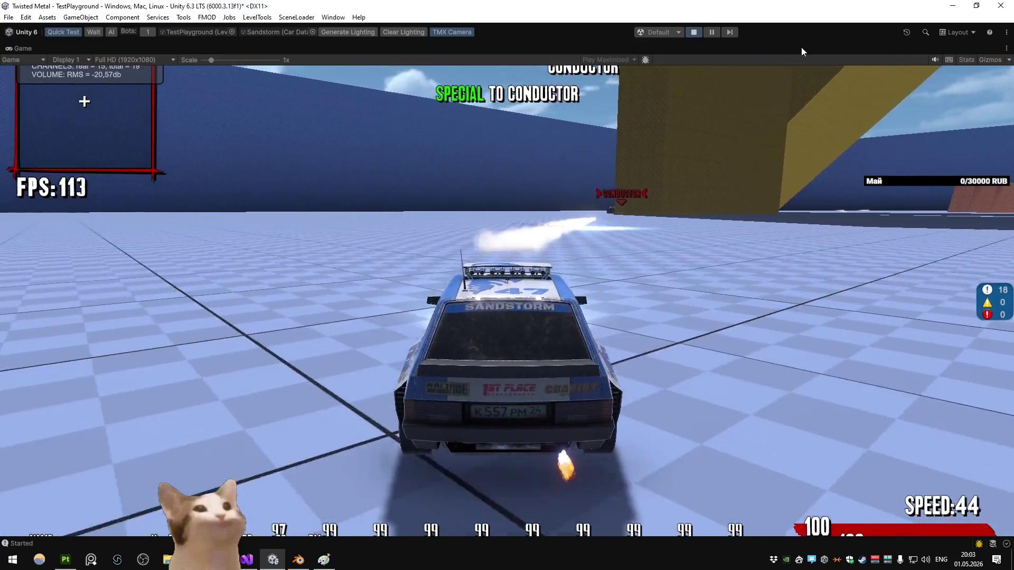
pyautogui.press('a')
pyautogui.press('d')
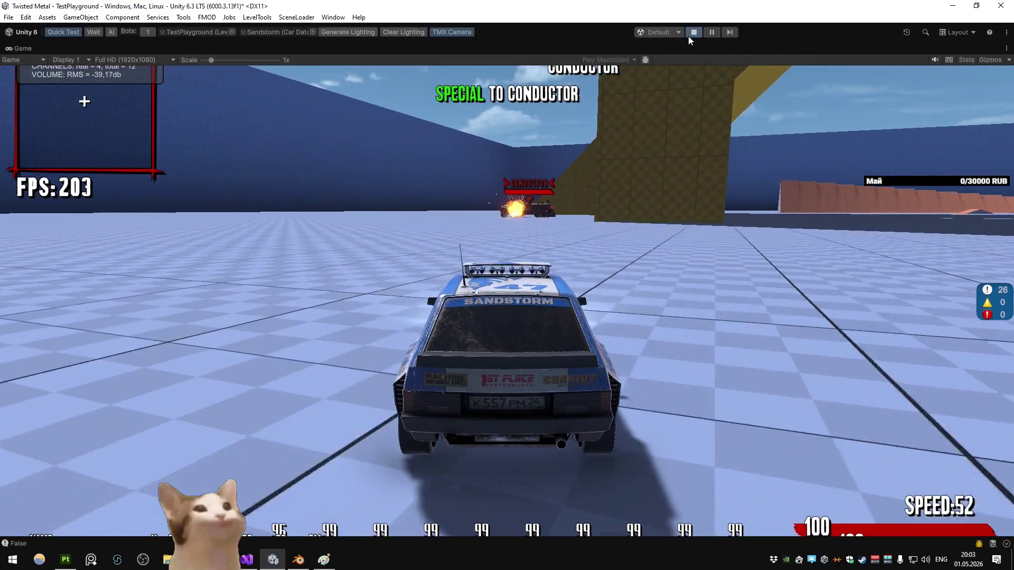
# Step: Stop play mode, close Paint without saving, and reopen the Car_Sandstorm prefab
pyautogui.click(690, 33)
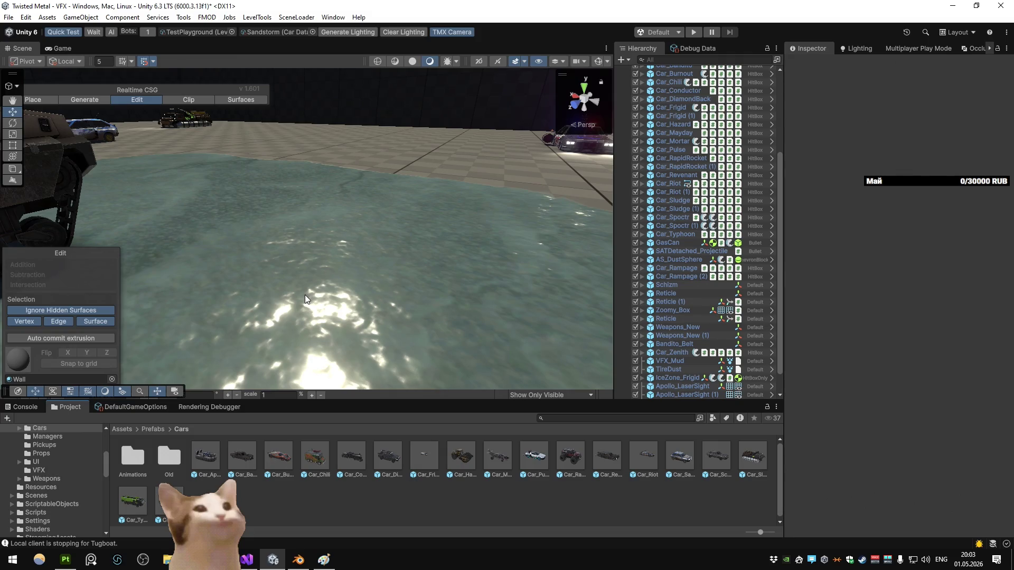
pyautogui.click(323, 559)
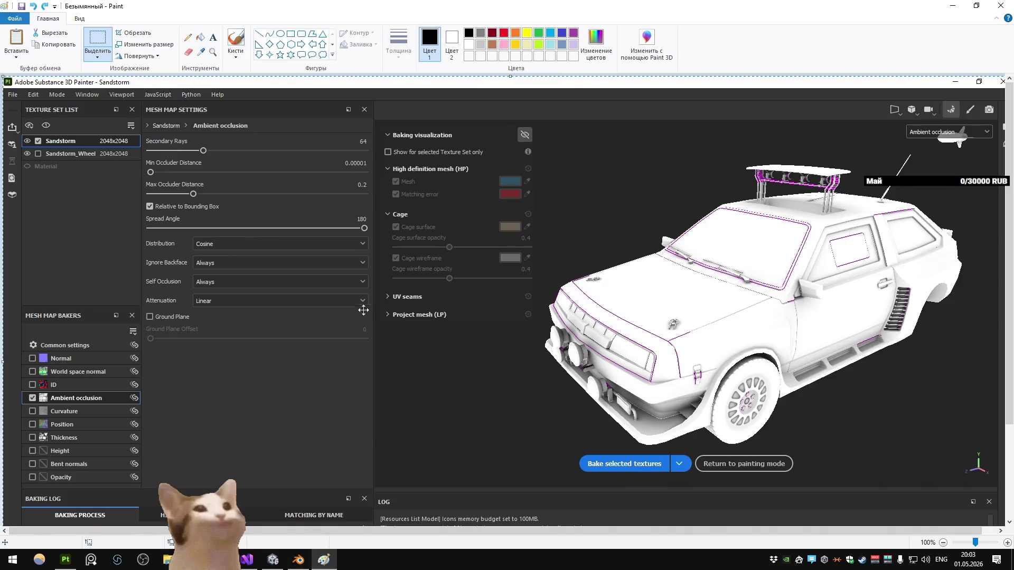
pyautogui.click(1001, 6)
pyautogui.click(523, 284)
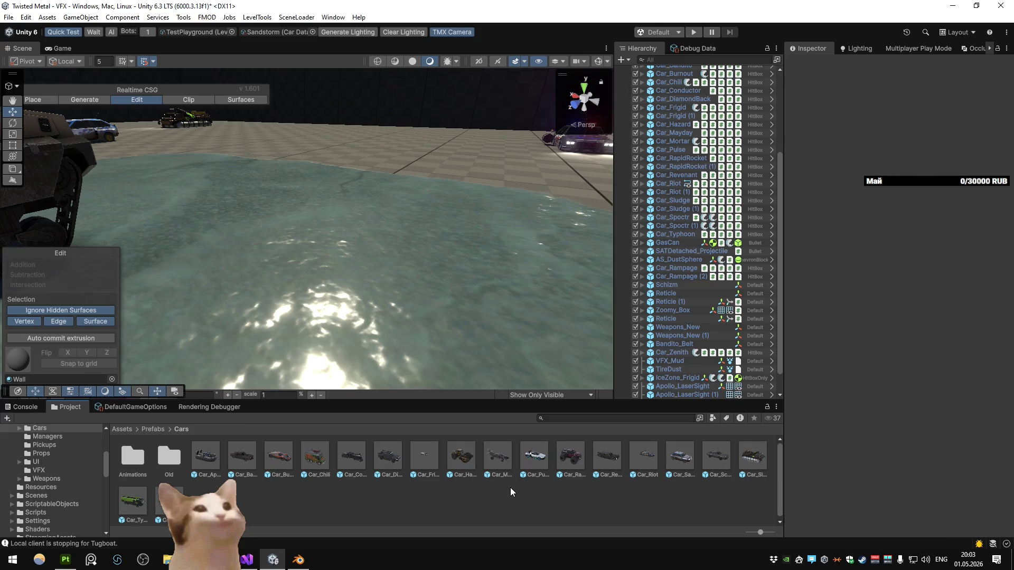
pyautogui.doubleClick(679, 455)
# Step: Filter the Inspector to Special Sync Base and add an Ints entry named Rockets
pyautogui.click(916, 135)
pyautogui.click(915, 135)
pyautogui.click(915, 135)
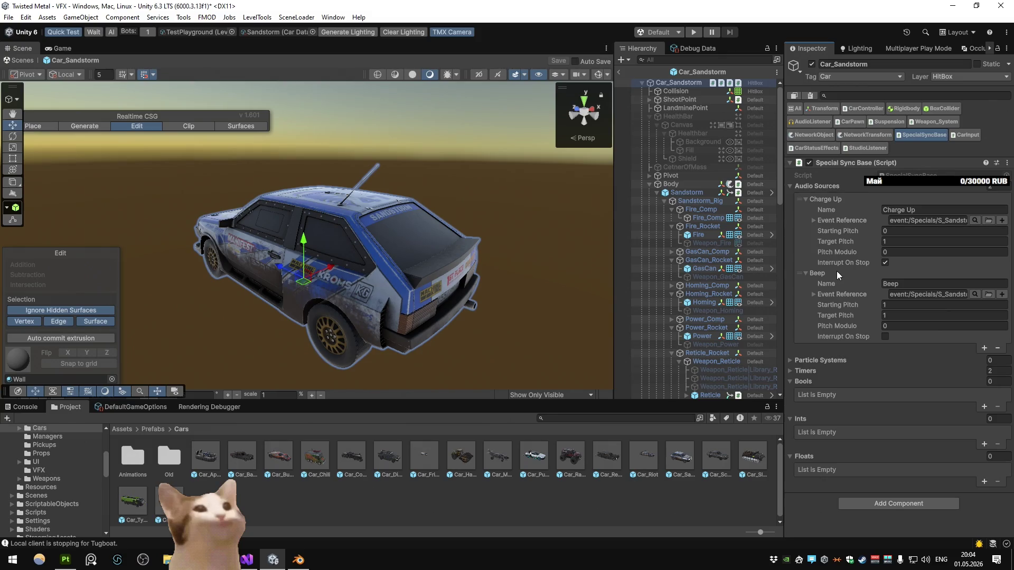
pyautogui.click(983, 443)
pyautogui.click(945, 441)
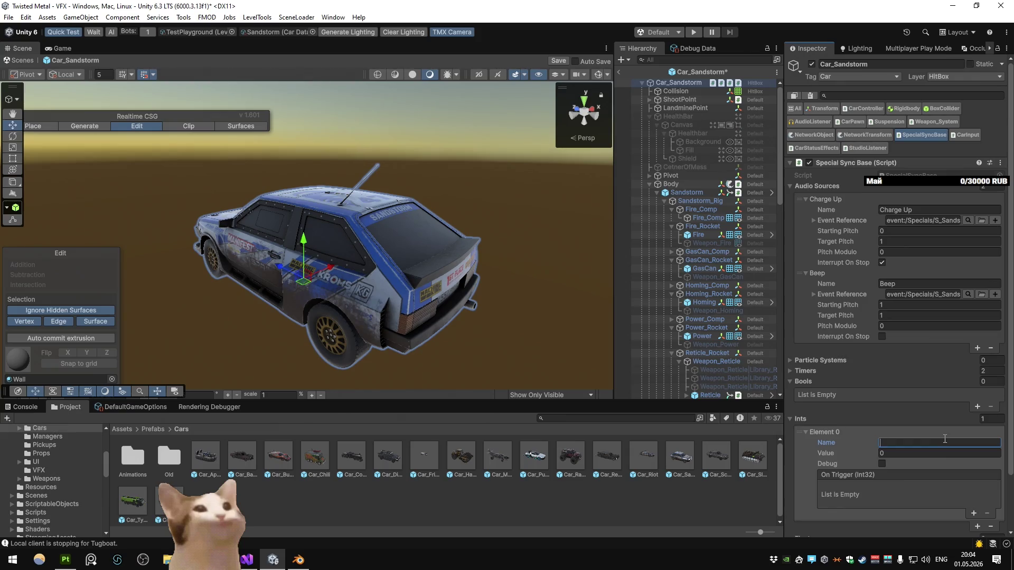
pyautogui.write('Rockets')
pyautogui.scroll(-3, 904, 422)
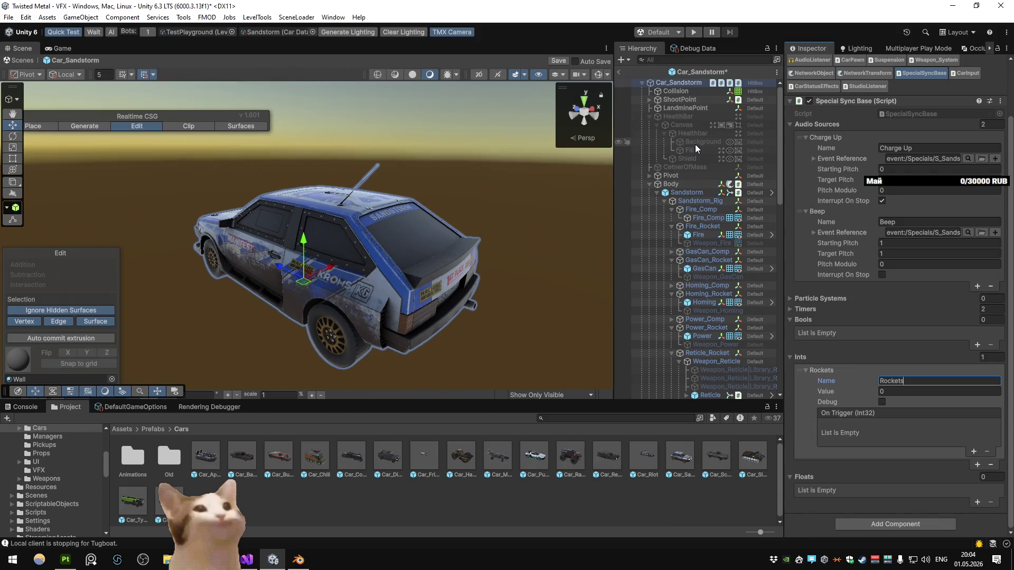
pyautogui.scroll(3, 844, 150)
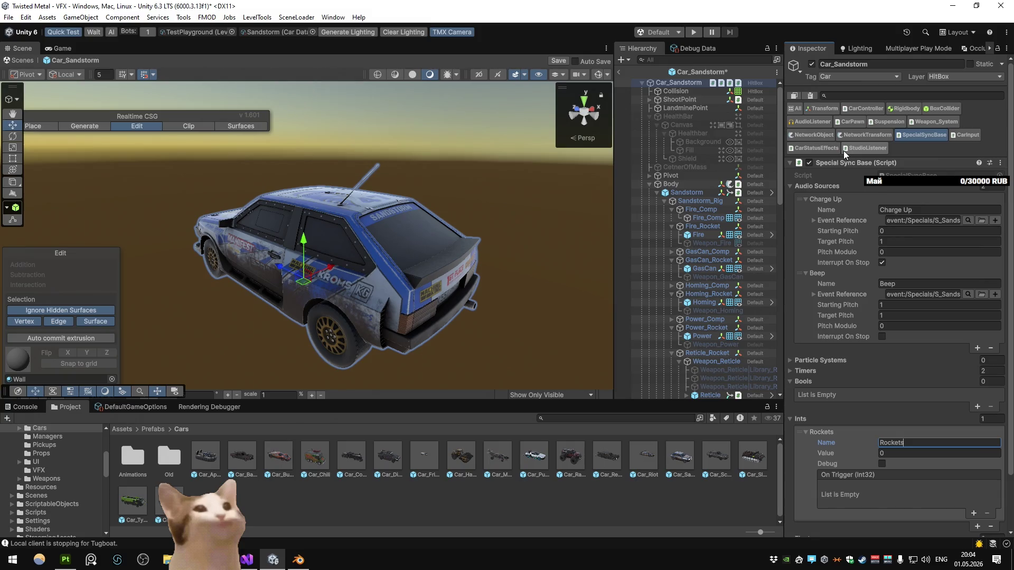
pyautogui.scroll(-3, 885, 317)
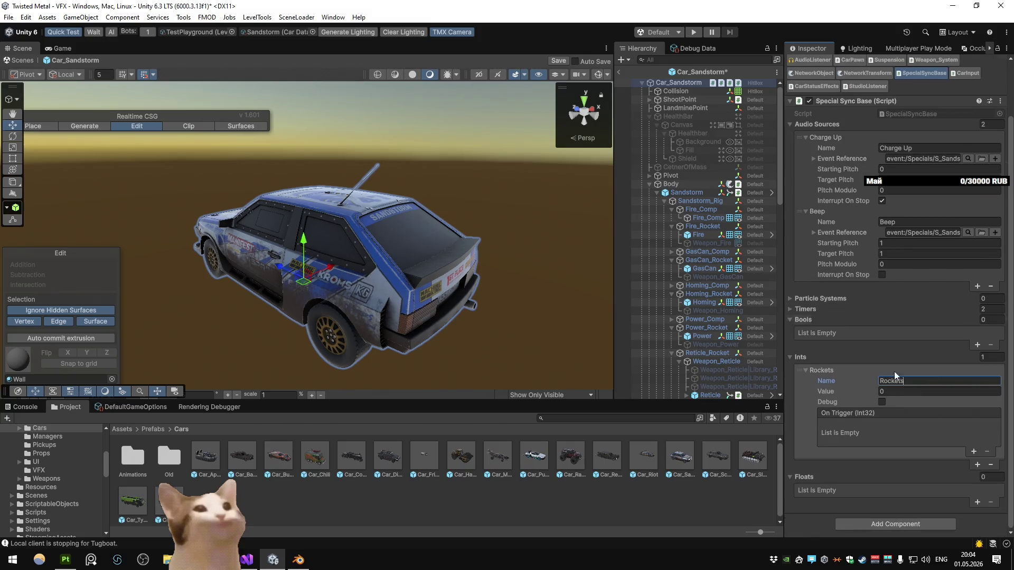
# Step: Start a new script component named Sandstorm_Special_Rockets via Add Component
pyautogui.click(888, 528)
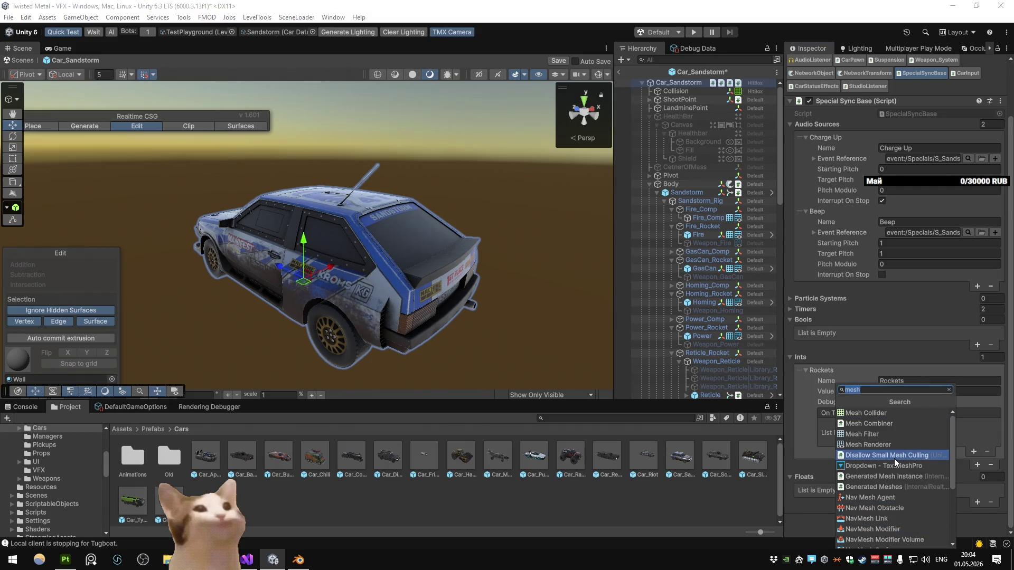
pyautogui.scroll(1, 893, 471)
pyautogui.click(883, 541)
pyautogui.write('S')
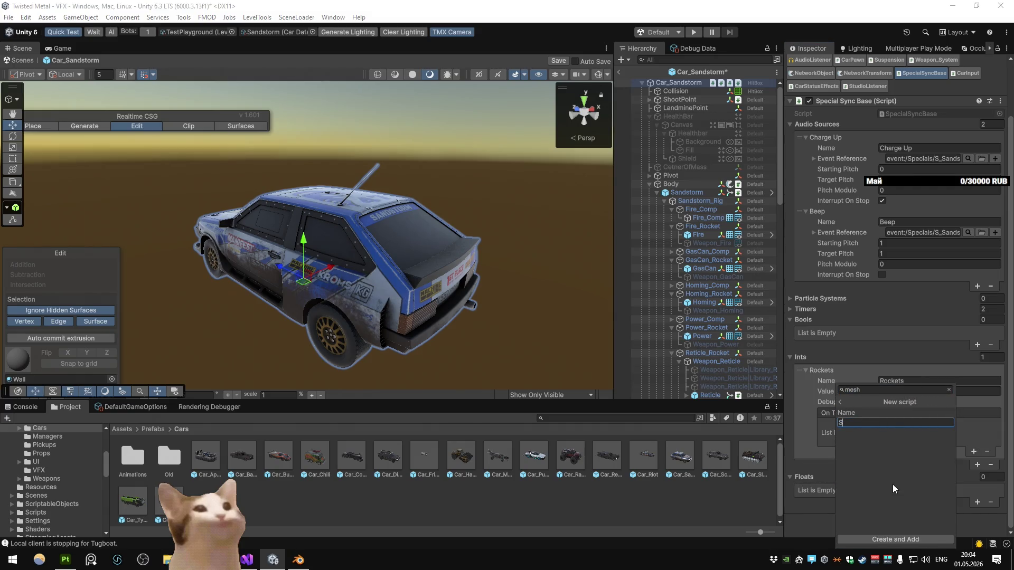
pyautogui.write('andstorm_Special_rock')
pyautogui.press('BackSpace')
pyautogui.press('BackSpace')
pyautogui.write('Rocket')
pyautogui.write('s')
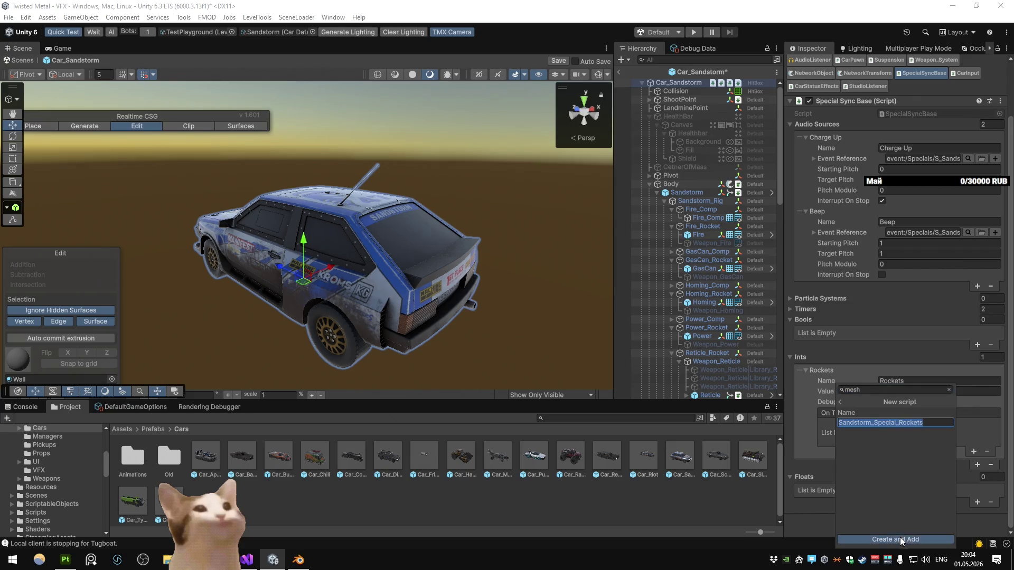
# Step: Create and add the script, saving it in Assets/Scripts/Weapons/Specials
pyautogui.click(900, 539)
pyautogui.scroll(-2, 187, 154)
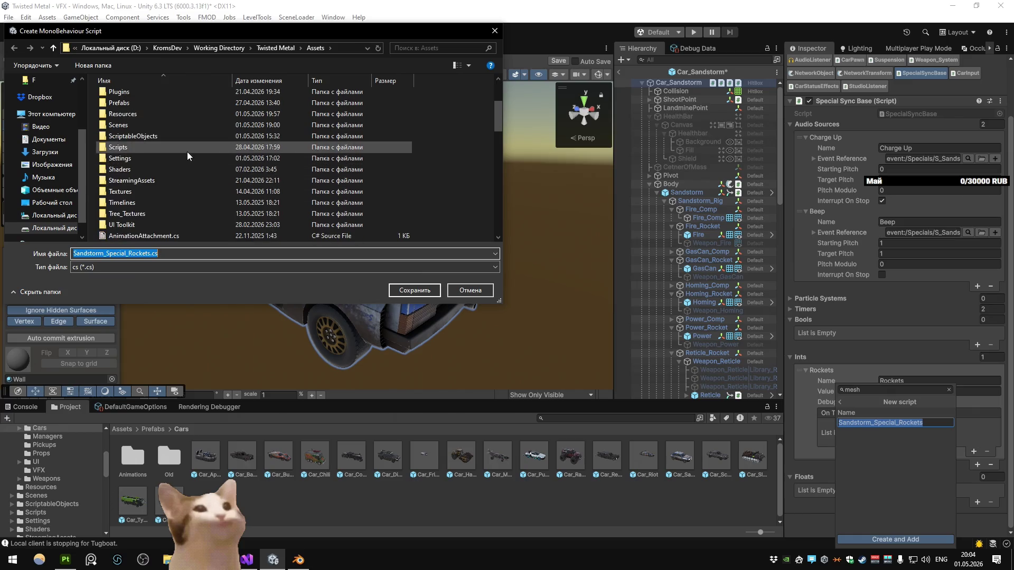
pyautogui.doubleClick(154, 148)
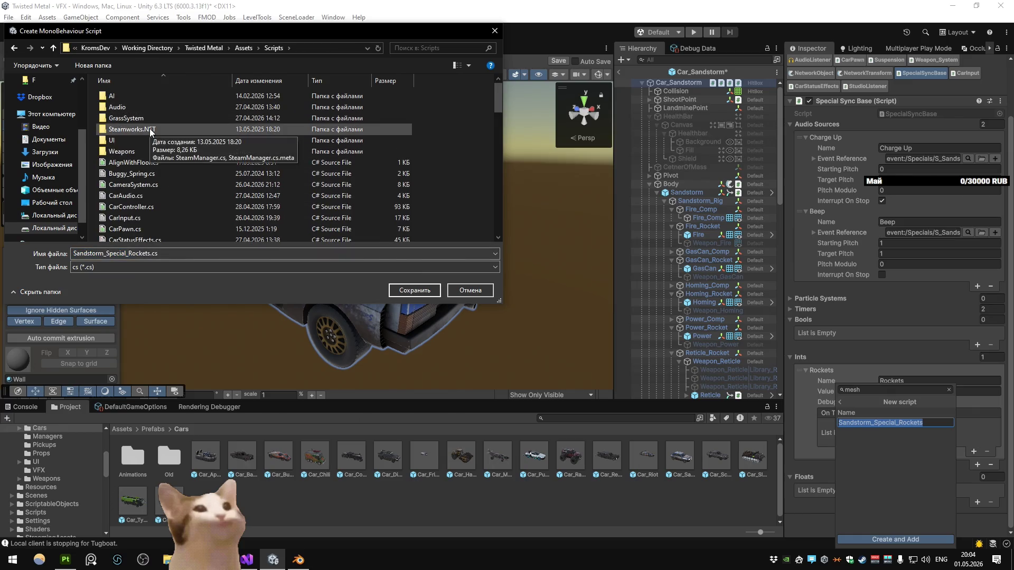
pyautogui.doubleClick(148, 151)
pyautogui.doubleClick(148, 151)
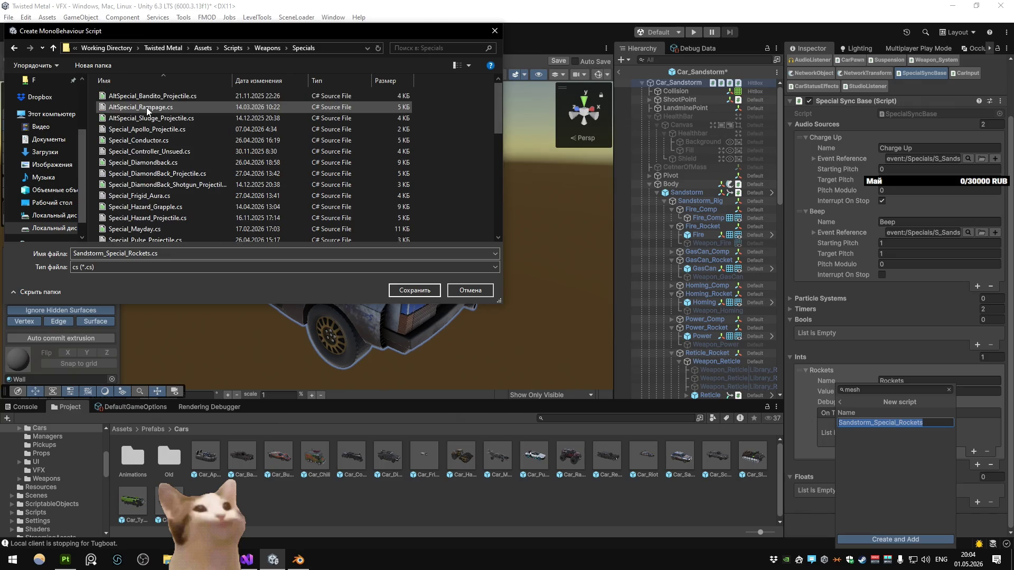
pyautogui.scroll(-10, 341, 221)
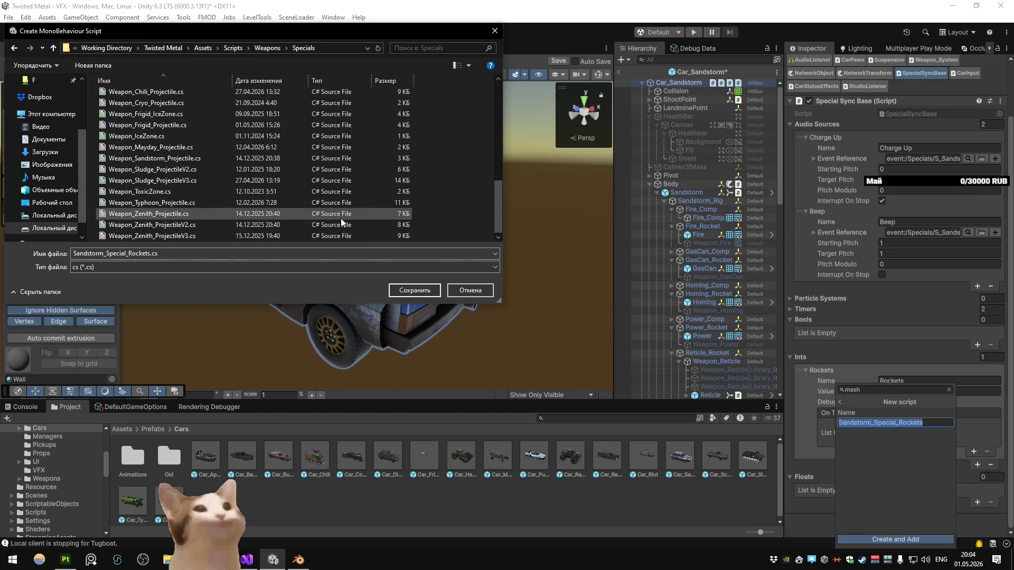
pyautogui.click(398, 289)
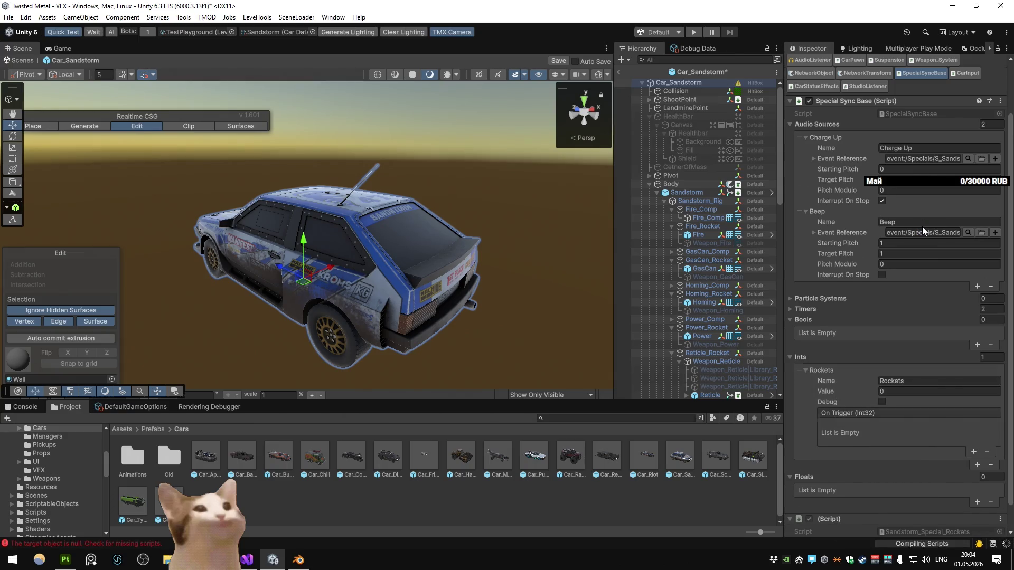
# Step: Locate the new script file from its Script field and select its default Start and Update methods
pyautogui.scroll(-1, 918, 269)
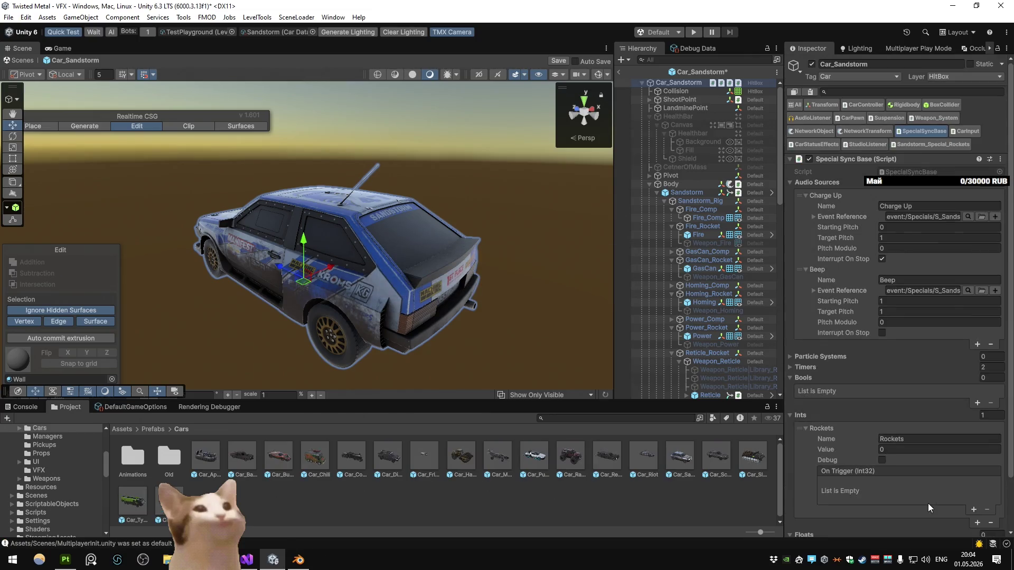
pyautogui.scroll(-3, 910, 473)
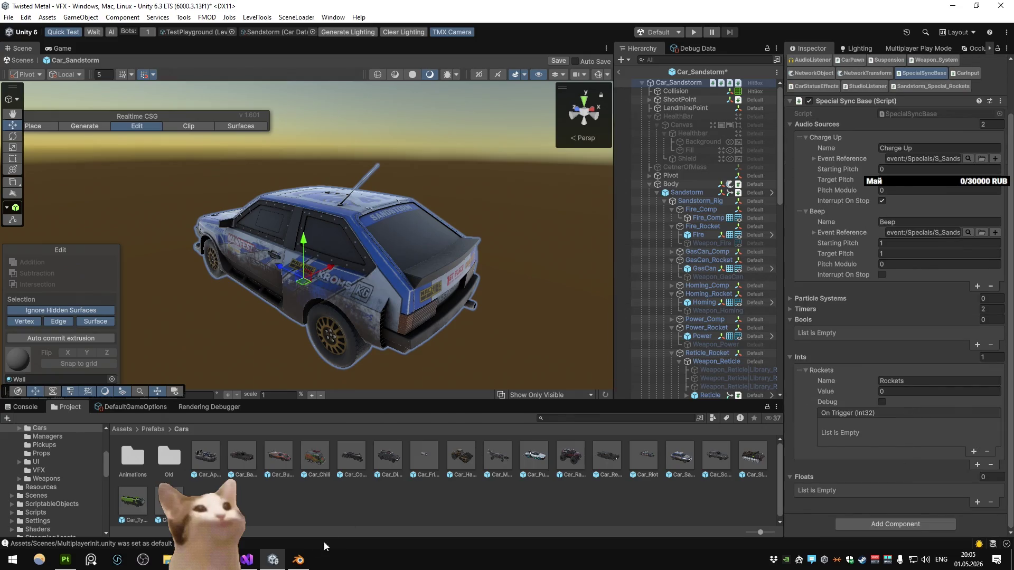
pyautogui.click(248, 561)
pyautogui.hotkey('alt', 'Tab')
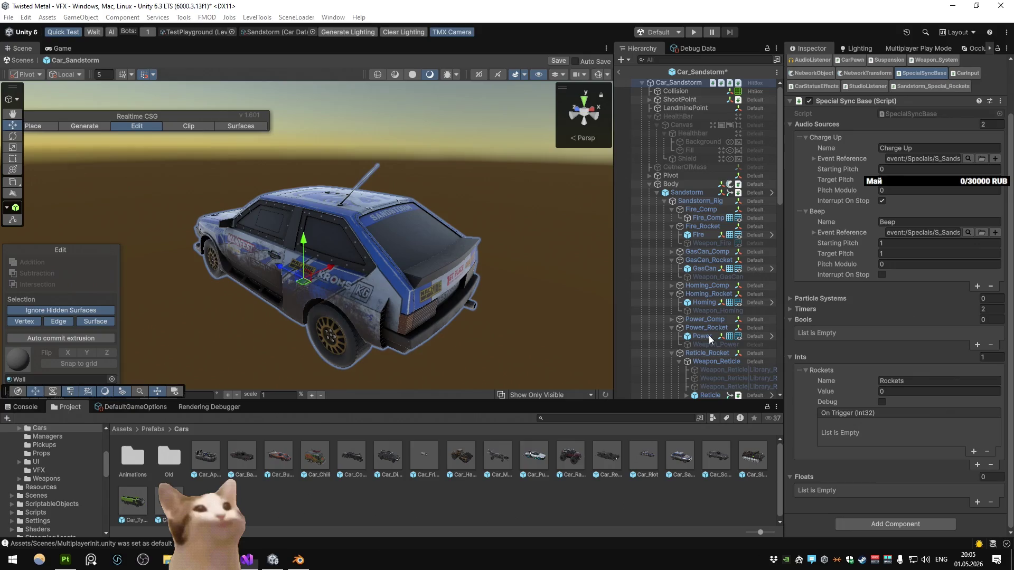
pyautogui.click(917, 113)
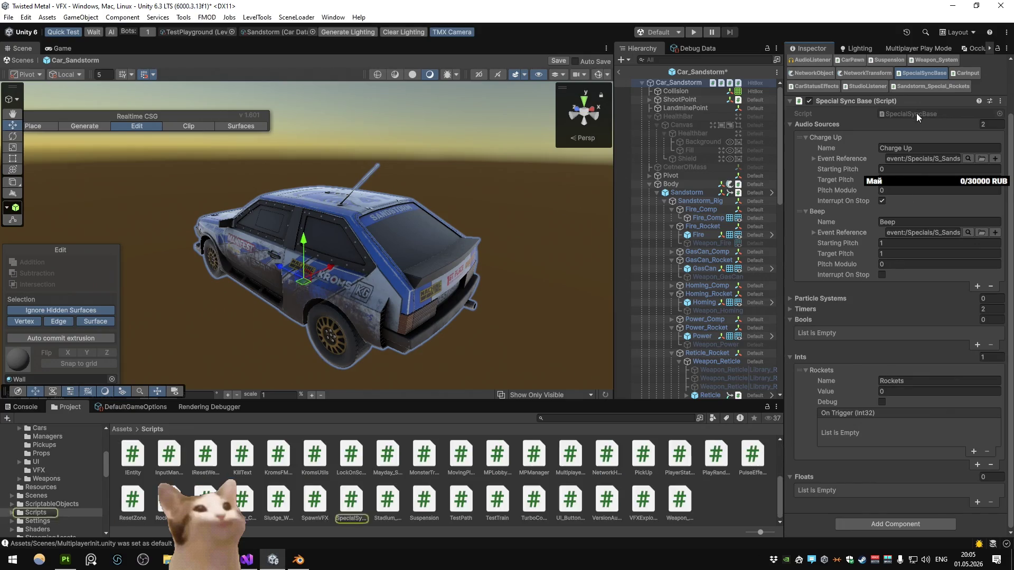
pyautogui.click(919, 144)
pyautogui.click(908, 172)
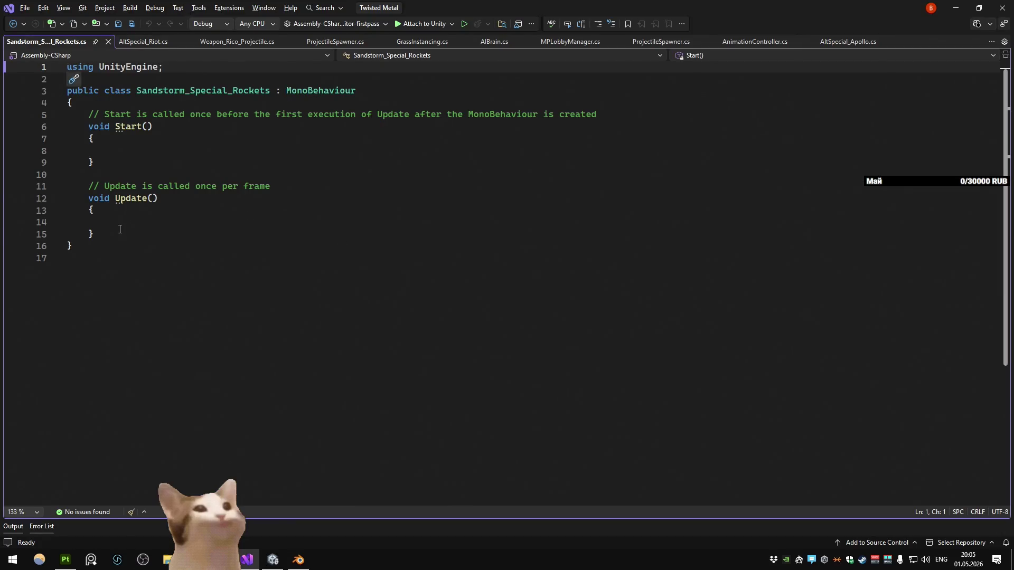
pyautogui.moveTo(74, 233); pyautogui.dragTo(67, 115)
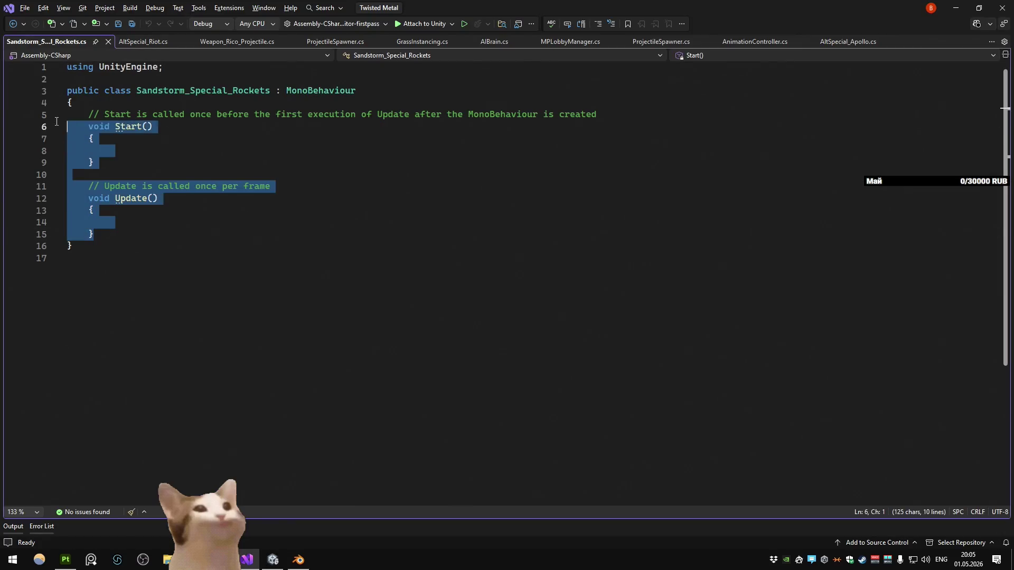
# Step: Delete the default Start and Update methods and open Special_Diamondback.cs via Code Search ('diamondback spec')
pyautogui.press('Delete')
pyautogui.hotkey('ctrl', 't')
pyautogui.write('diamo')
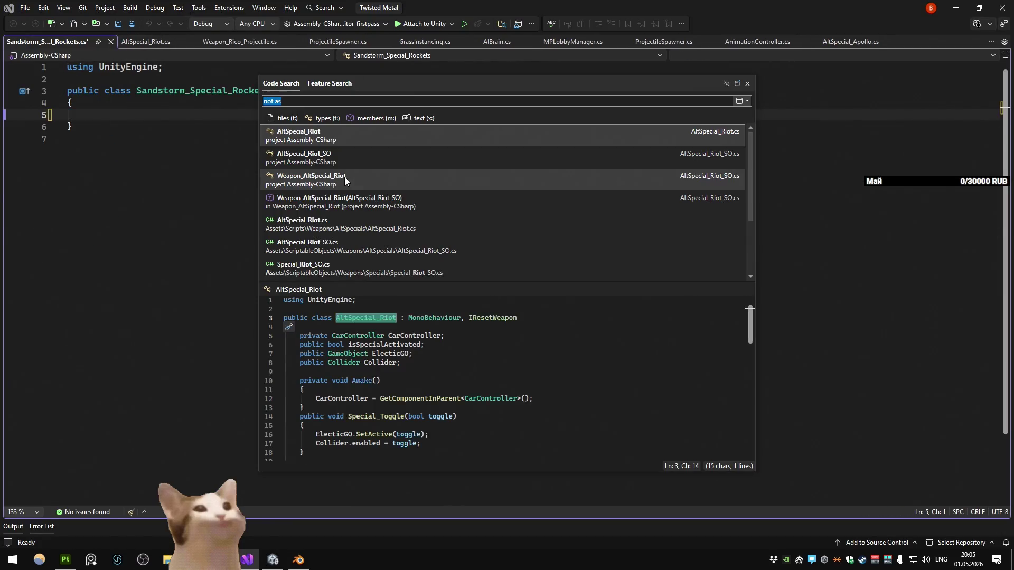
pyautogui.write('ndback')
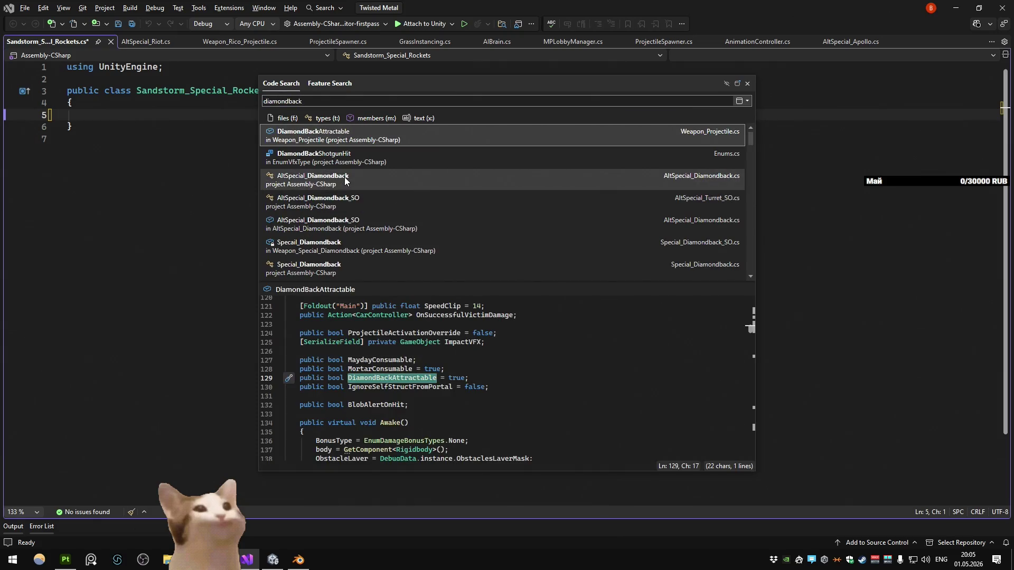
pyautogui.write(' spec')
pyautogui.press('Down')
pyautogui.press('Down')
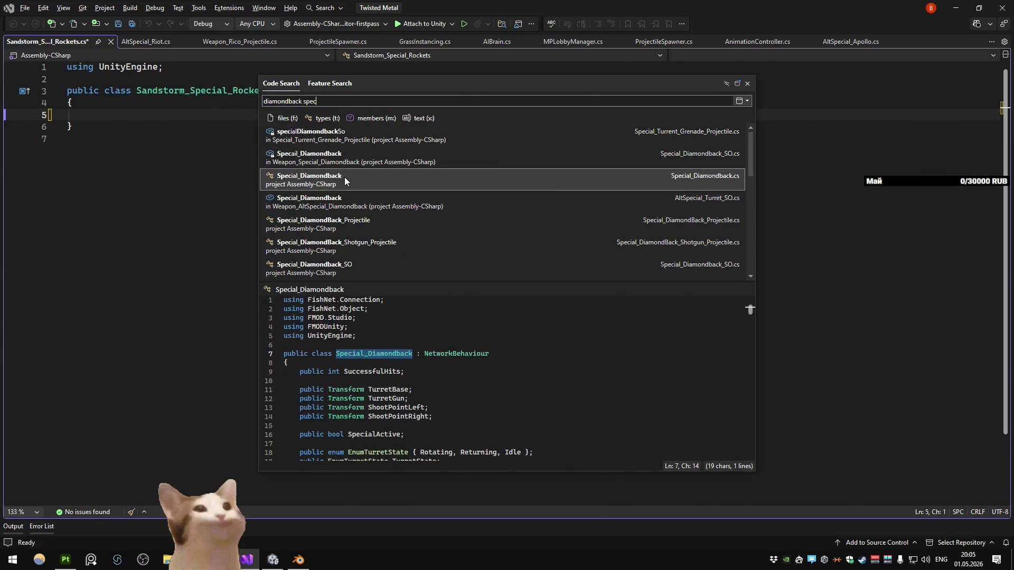
pyautogui.press('Return')
pyautogui.scroll(-10, 346, 178)
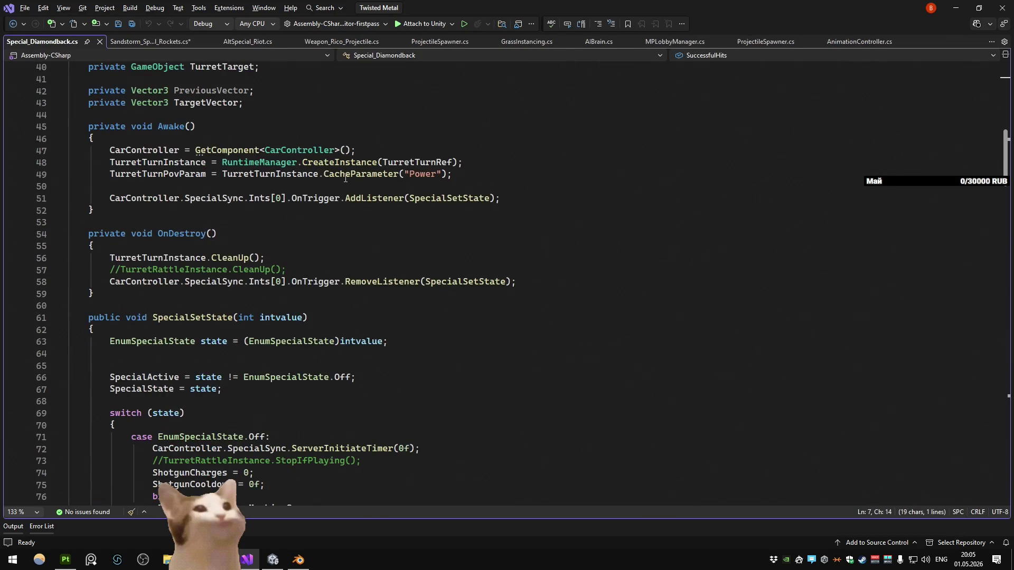
pyautogui.click(539, 198)
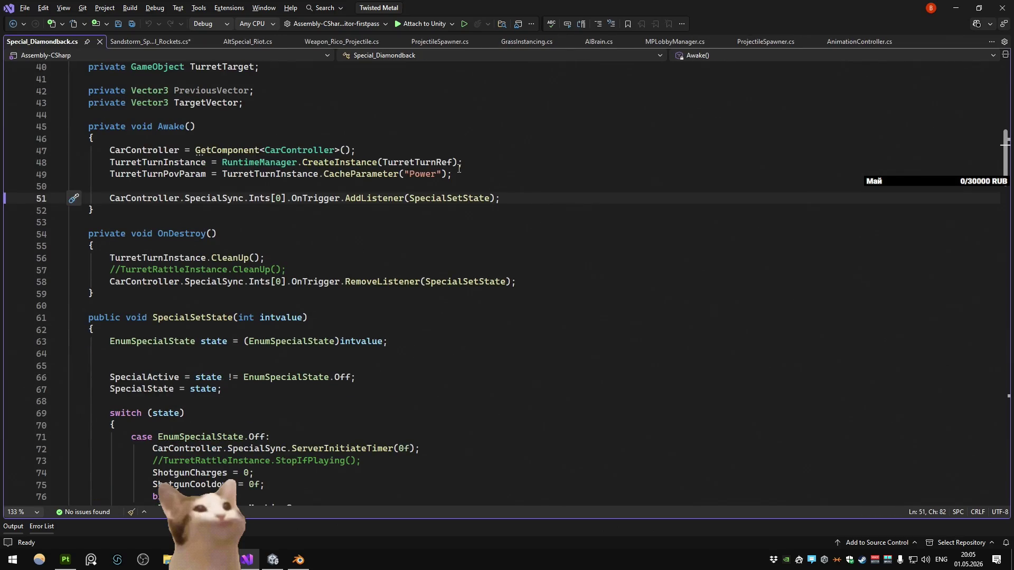
pyautogui.scroll(5, 450, 169)
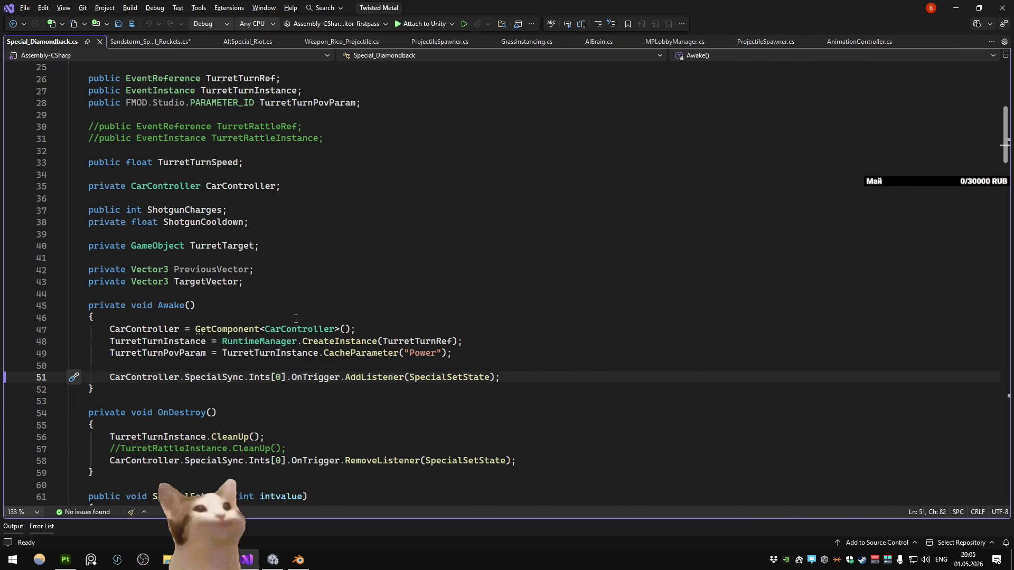
pyautogui.scroll(8, 117, 139)
pyautogui.click(116, 138)
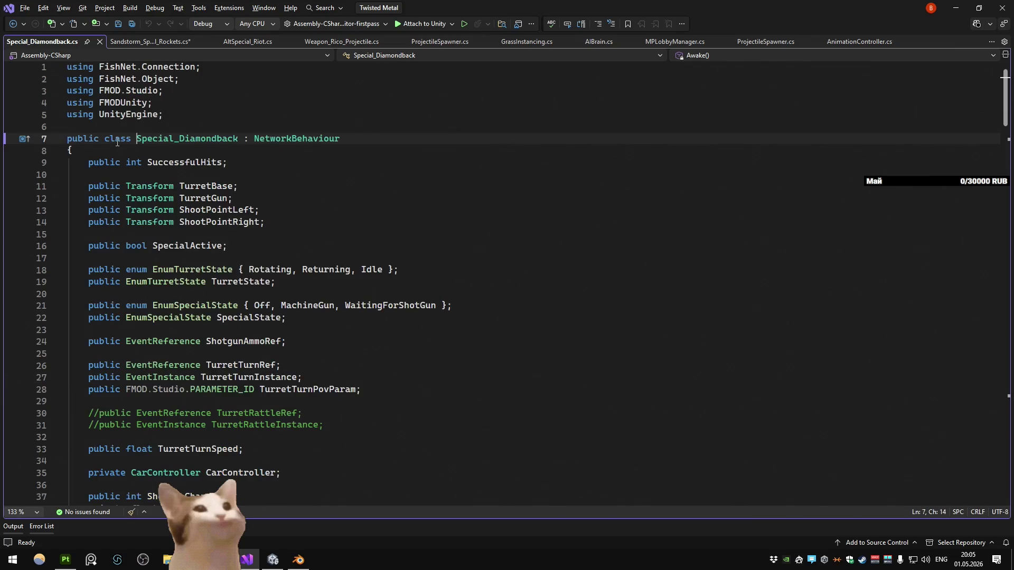
# Step: Add an Awake method to the rockets script using the snippet
pyautogui.hotkey('ctrl', 'Tab')
pyautogui.press('Return')
pyautogui.press('Return')
pyautogui.press('Return')
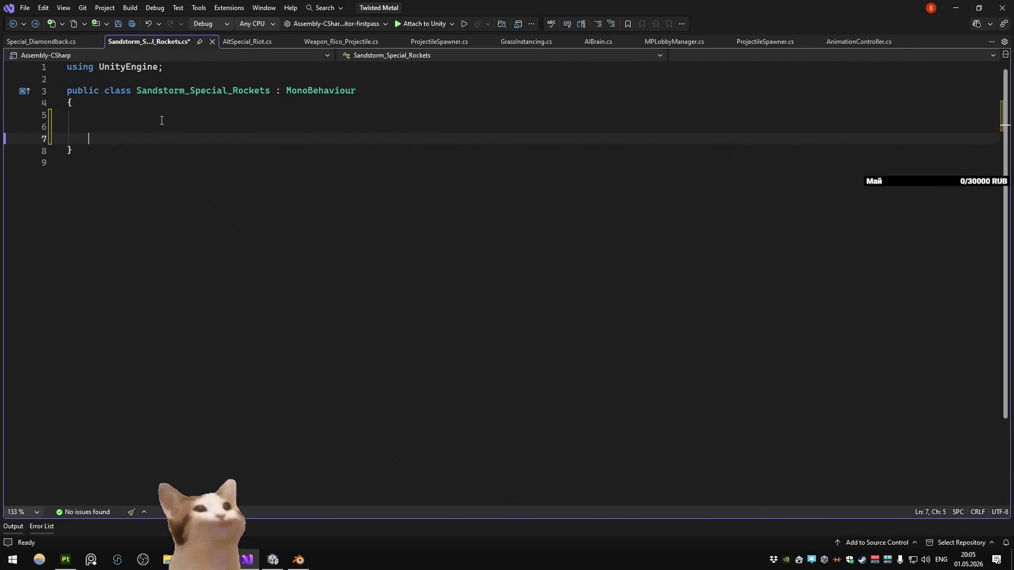
pyautogui.write('aw')
pyautogui.press('BackSpace')
pyautogui.press('BackSpace')
pyautogui.write('a')
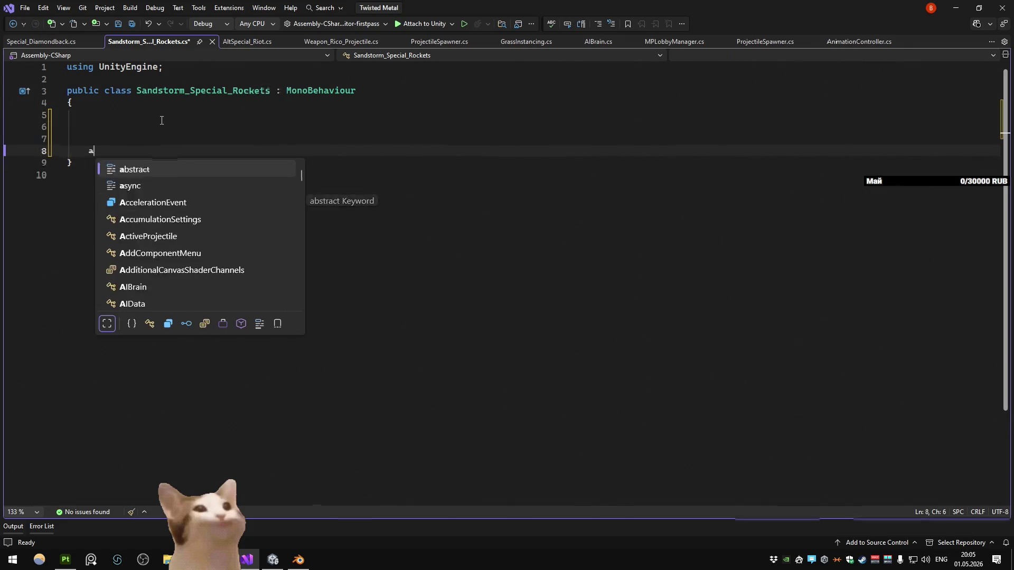
pyautogui.press('Tab')
pyautogui.click(171, 114)
# Step: Paste Special_Diamondback's GetComponent<CarController> line into the rockets Awake method
pyautogui.click(42, 42)
pyautogui.click(253, 222)
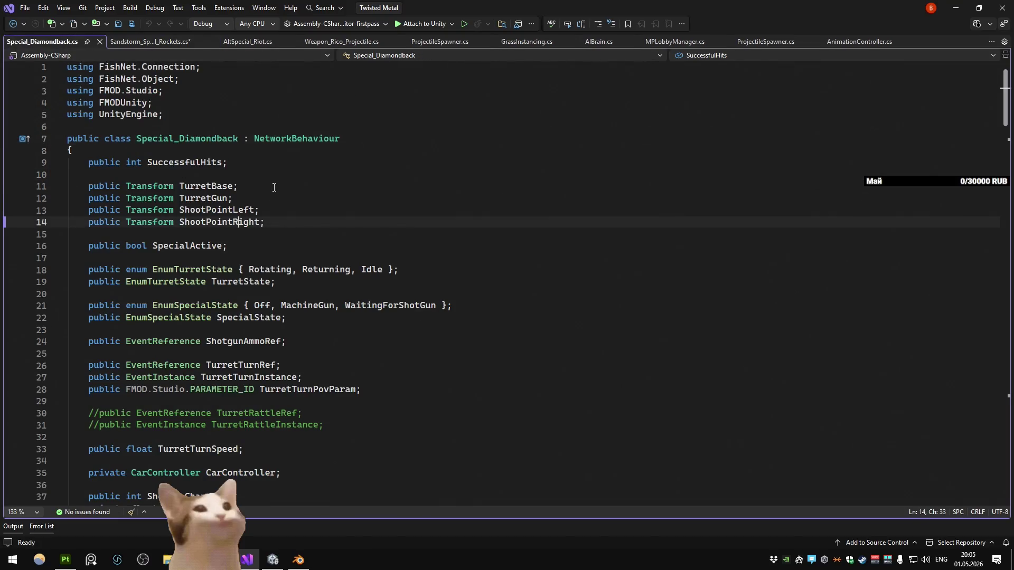
pyautogui.scroll(-8, 317, 296)
pyautogui.click(334, 330)
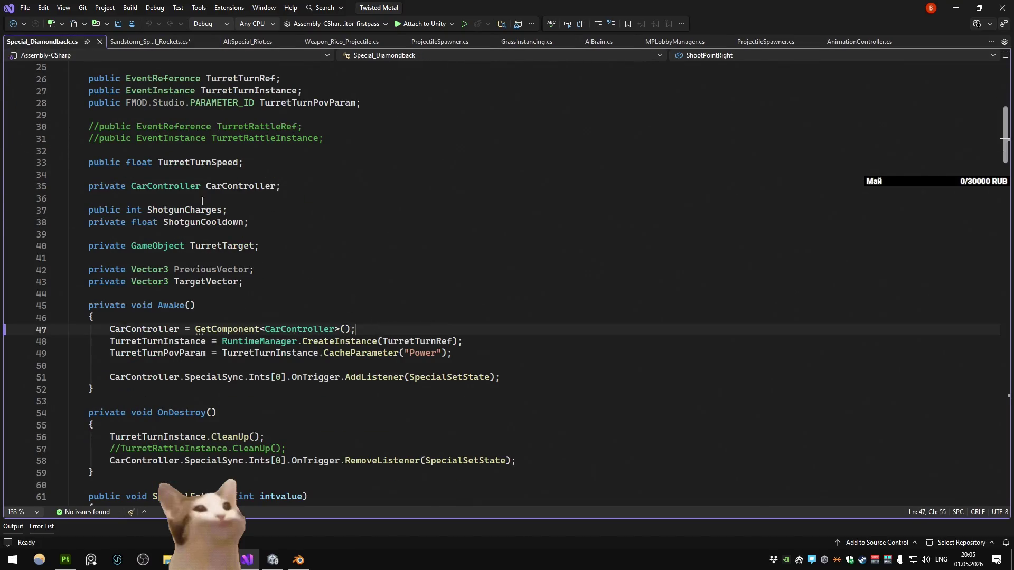
pyautogui.click(145, 43)
pyautogui.click(244, 174)
pyautogui.press('Up')
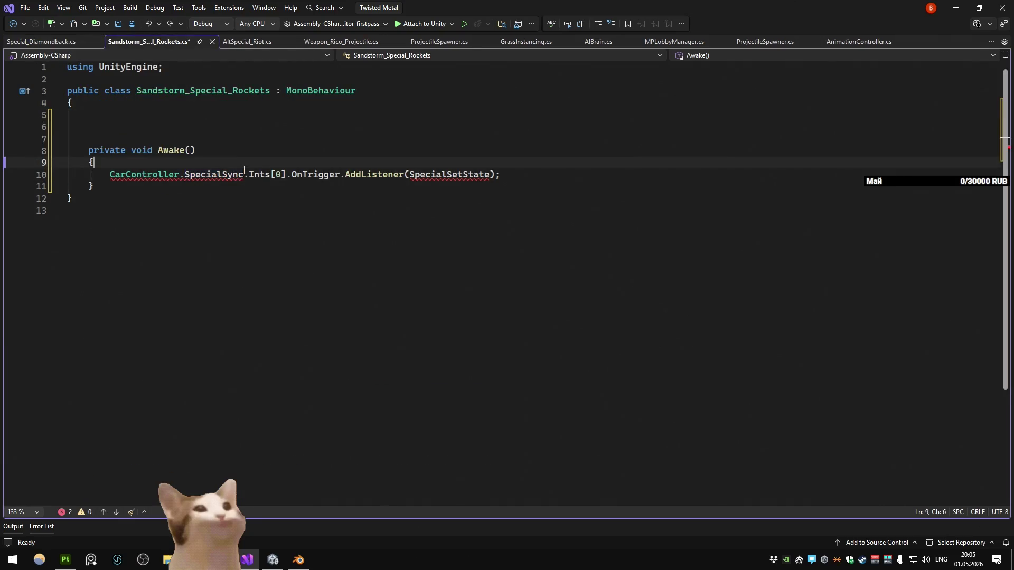
pyautogui.press('End')
pyautogui.press('Return')
pyautogui.write('CarController = GetComponent<CarController>();')
pyautogui.press('BackSpace')
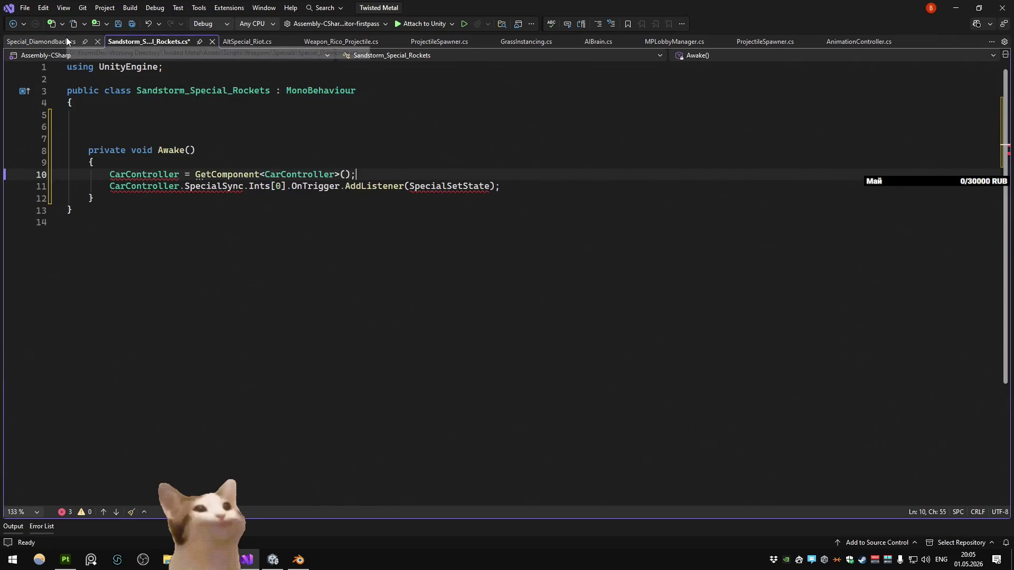
# Step: Copy the CarController field declaration from Special_Diamondback into the rockets class
pyautogui.click(66, 37)
pyautogui.click(288, 363)
pyautogui.hotkey('ctrl', 'c')
pyautogui.click(135, 43)
pyautogui.click(209, 120)
pyautogui.hotkey('ctrl', 'v')
pyautogui.press('Up')
pyautogui.press('Up')
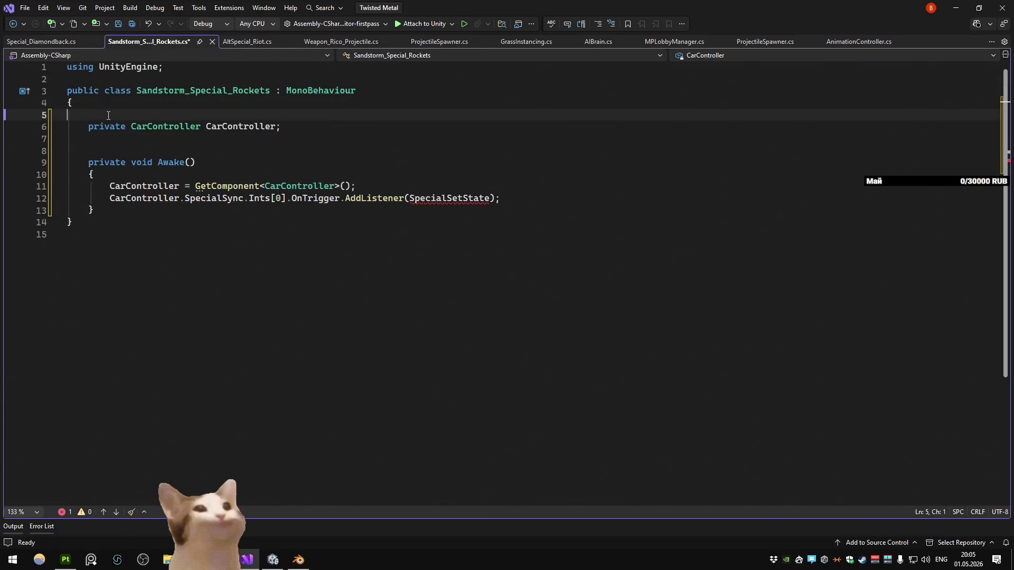
pyautogui.press('Delete')
# Step: Paste Special_Diamondback's OnDestroy below Awake and delete its turret cleanup lines
pyautogui.click(42, 41)
pyautogui.scroll(-11, 87, 70)
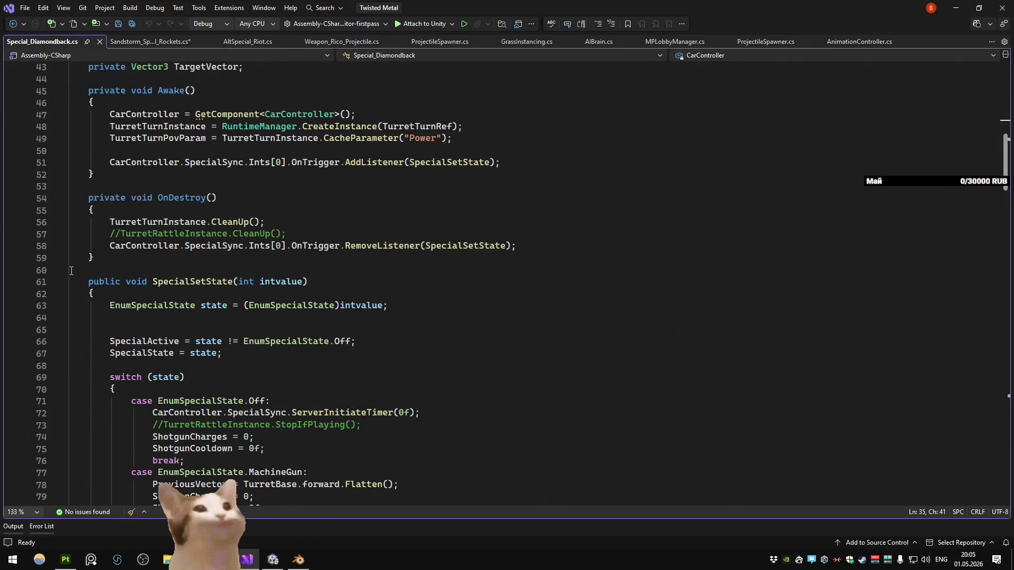
pyautogui.moveTo(119, 257); pyautogui.dragTo(66, 203)
pyautogui.hotkey('ctrl', 'c')
pyautogui.click(147, 41)
pyautogui.click(169, 199)
pyautogui.press('Return')
pyautogui.hotkey('ctrl', 'v')
pyautogui.moveTo(286, 258)
pyautogui.mouseDown()
pyautogui.moveTo(67, 257)
pyautogui.moveTo(66, 234)
pyautogui.mouseUp()
pyautogui.press('Delete')
pyautogui.press('BackSpace')
pyautogui.click(372, 127)
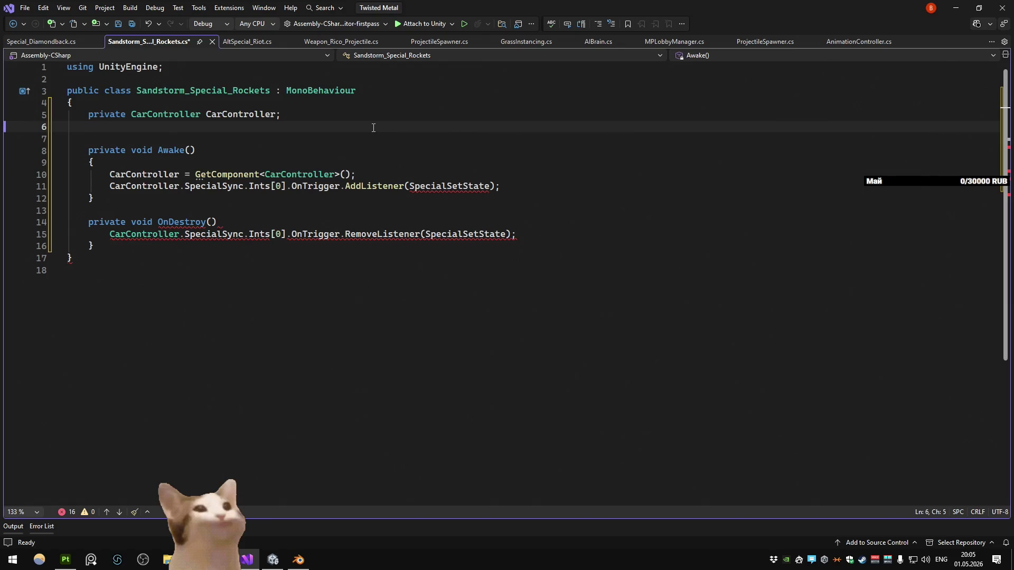
# Step: Generate a SpecialSetState method stub with Quick Actions and move it below OnDestroy
pyautogui.rightClick(447, 188)
pyautogui.click(489, 212)
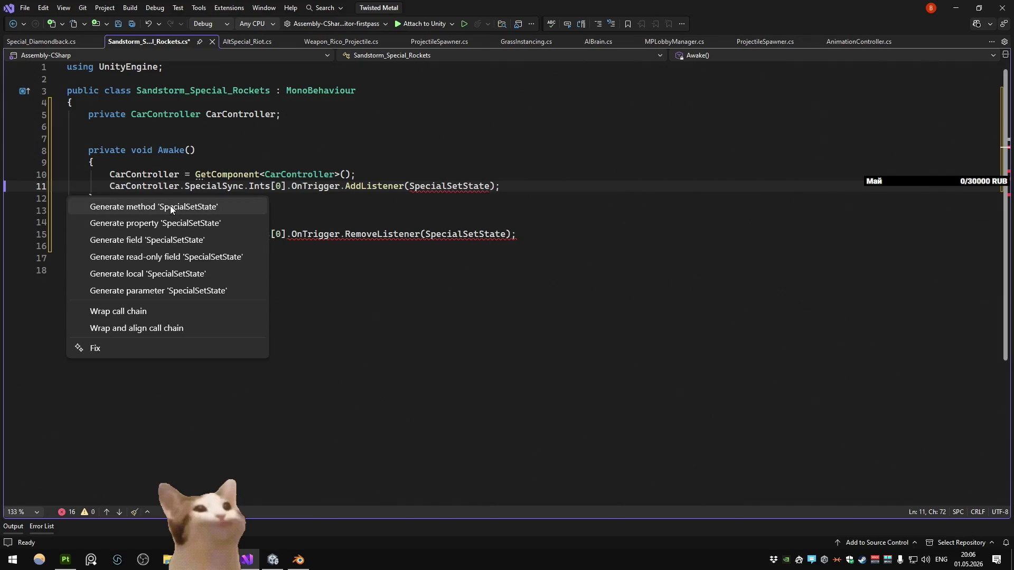
pyautogui.click(170, 203)
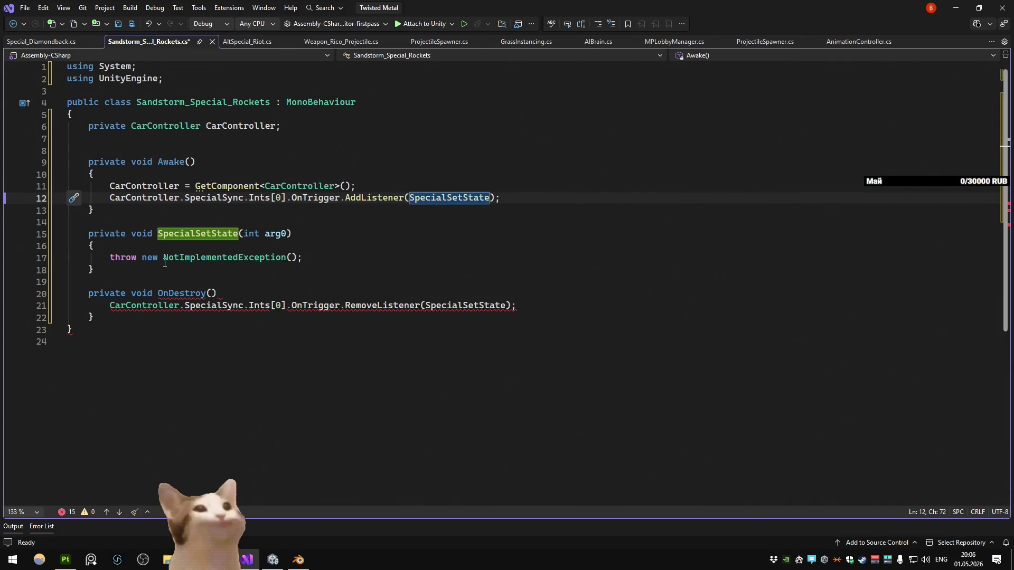
pyautogui.moveTo(231, 277); pyautogui.dragTo(46, 237)
pyautogui.hotkey('alt', 'Down')
pyautogui.hotkey('alt', 'Down')
pyautogui.hotkey('alt', 'Down')
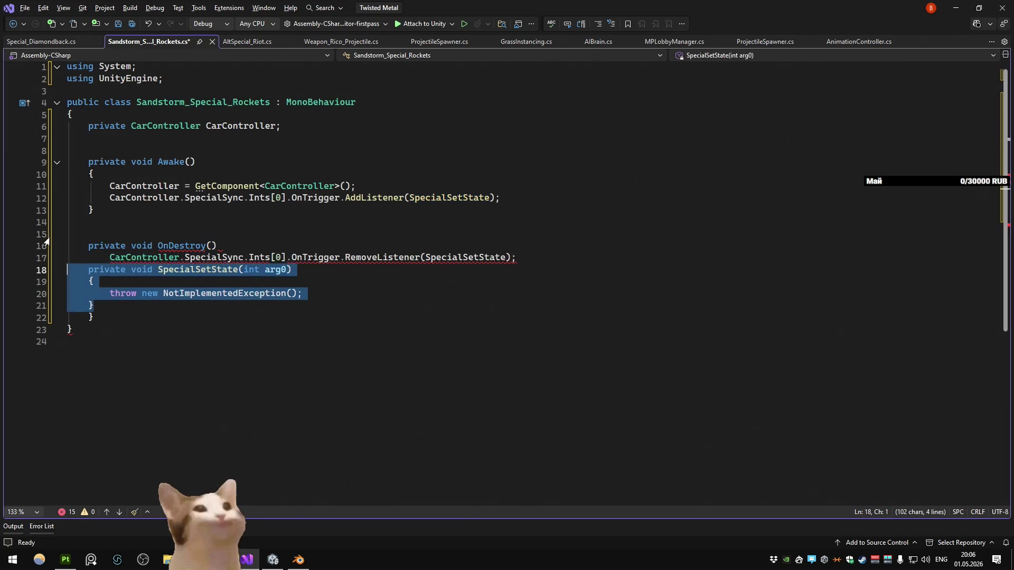
pyautogui.click(142, 236)
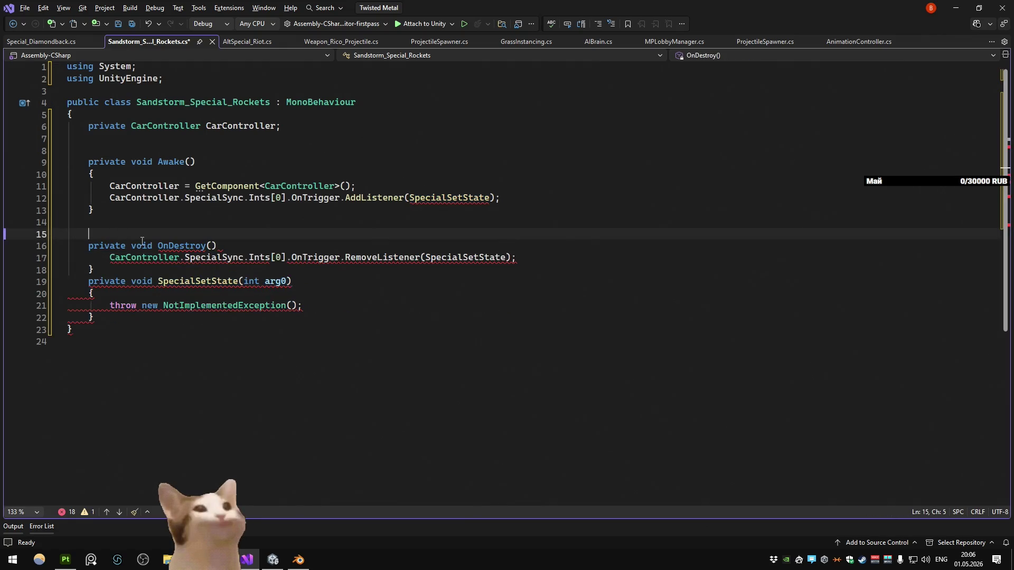
# Step: Fix the braces and empty lines in the OnDestroy method
pyautogui.click(226, 247)
pyautogui.press('Return')
pyautogui.write('{')
pyautogui.press('Return')
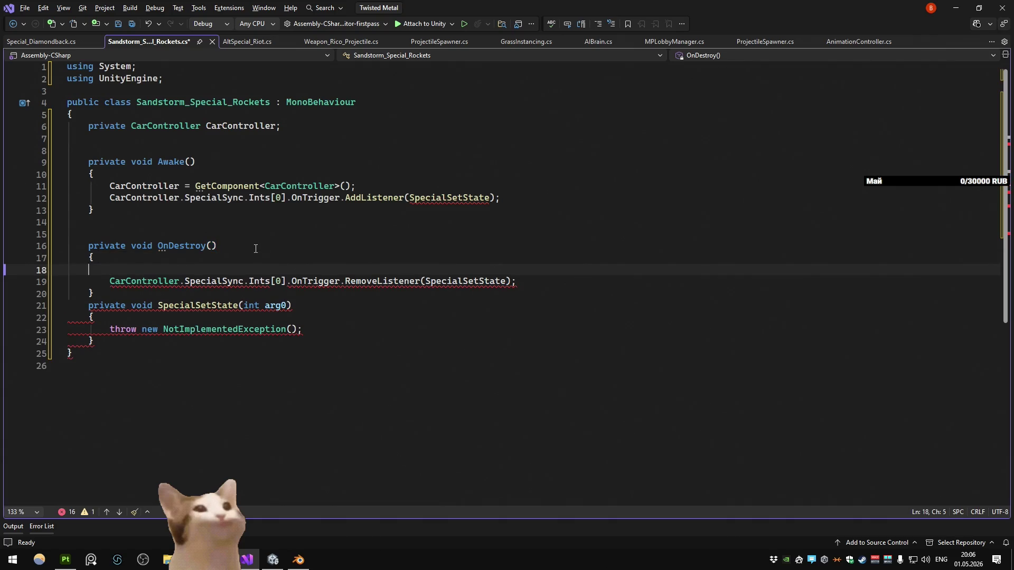
pyautogui.press('BackSpace')
pyautogui.click(288, 217)
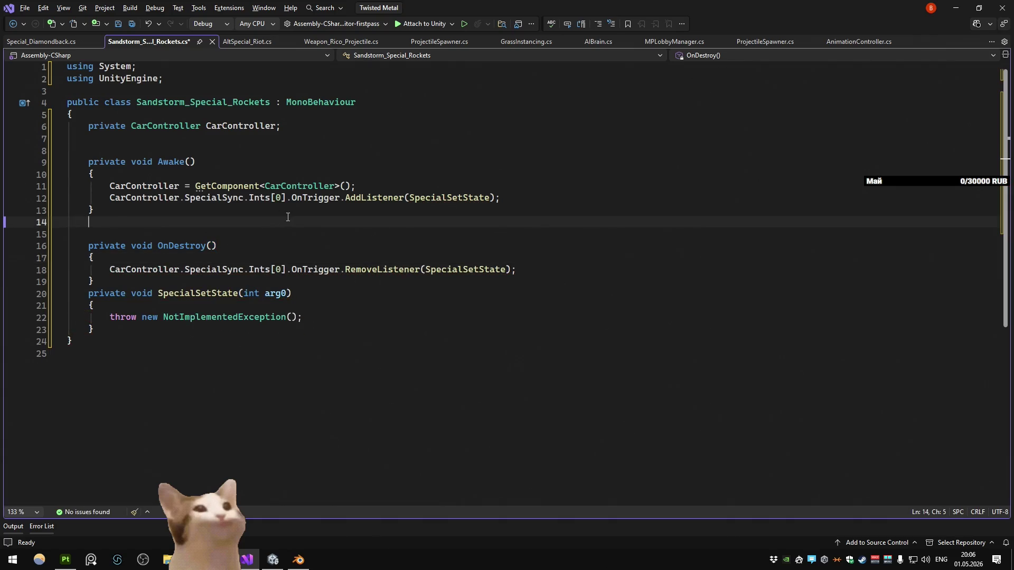
# Step: Rename SpecialSetState's arg0 parameter to number and delete the placeholder throw statement
pyautogui.doubleClick(286, 295)
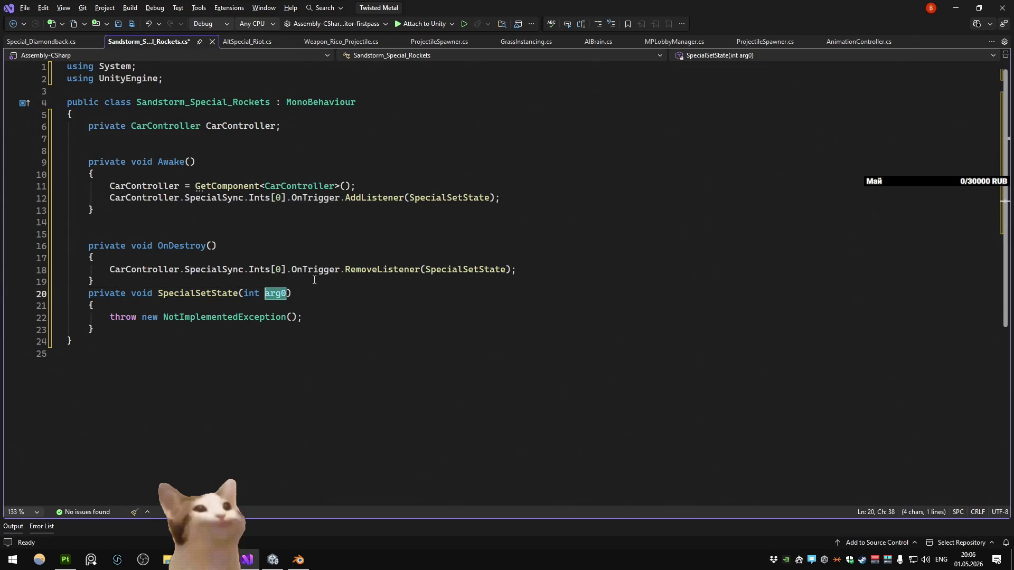
pyautogui.write('number')
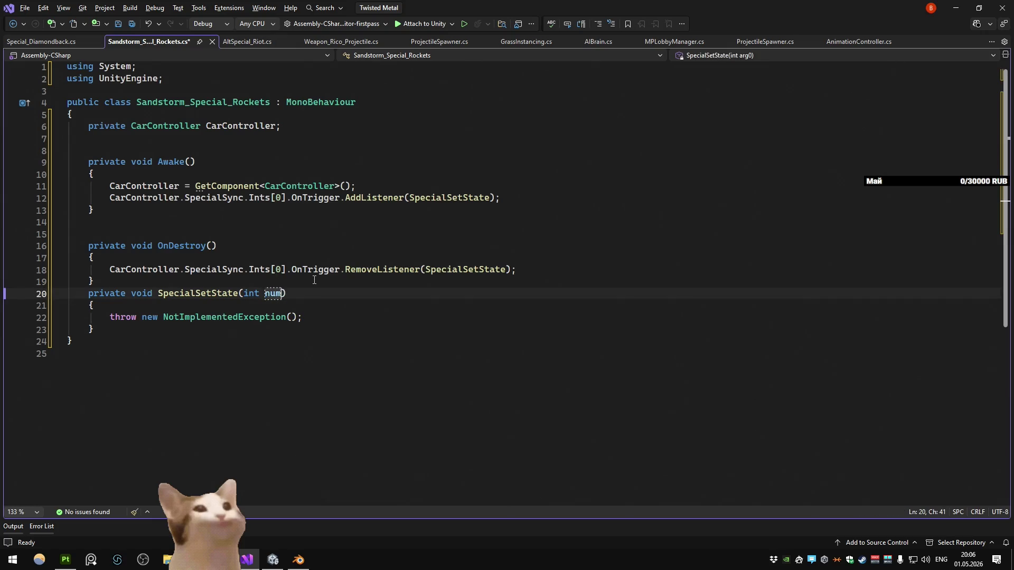
pyautogui.moveTo(302, 316); pyautogui.dragTo(69, 324)
pyautogui.press('BackSpace')
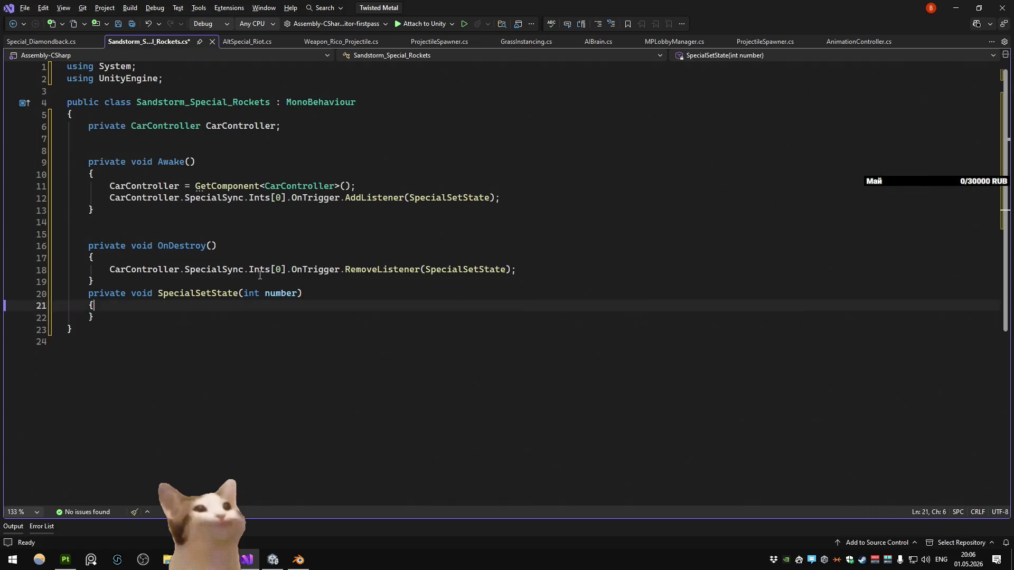
pyautogui.press('BackSpace')
pyautogui.click(357, 126)
pyautogui.press('Return')
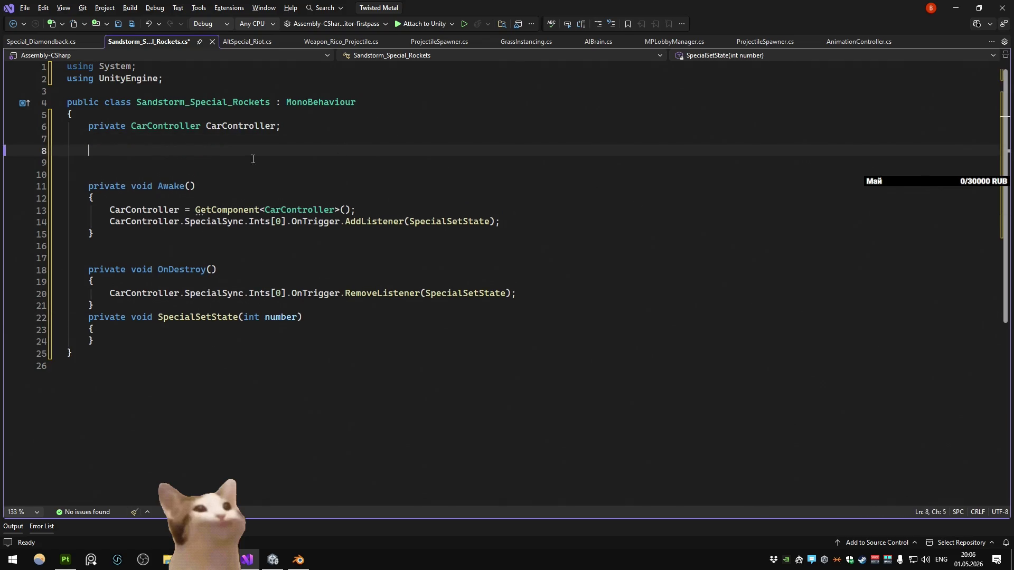
pyautogui.click(509, 149)
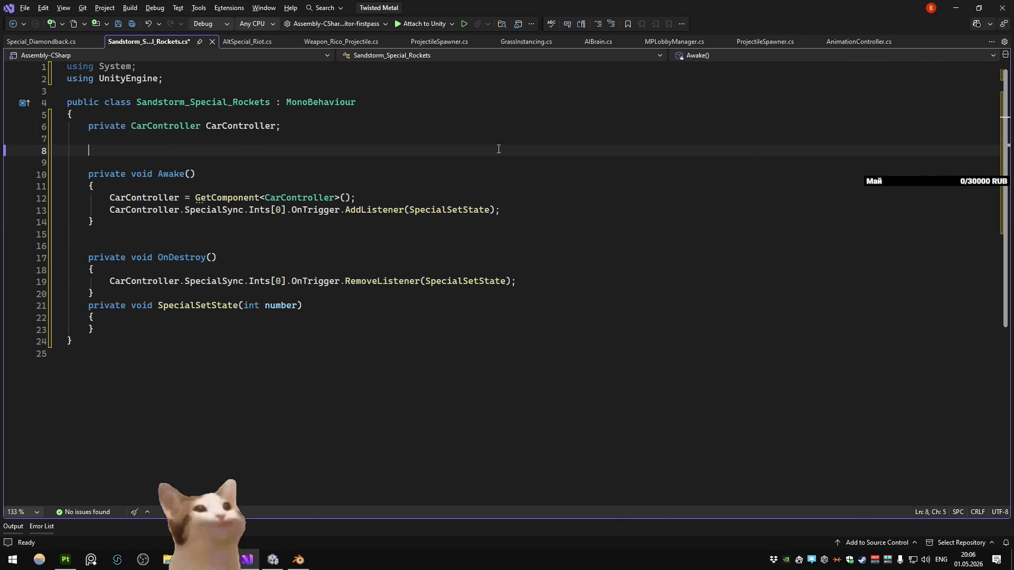
# Step: Declare 'public GameObject[] Rockets;' without an initializer, leaving SpecialSetState's body empty
pyautogui.write('pu')
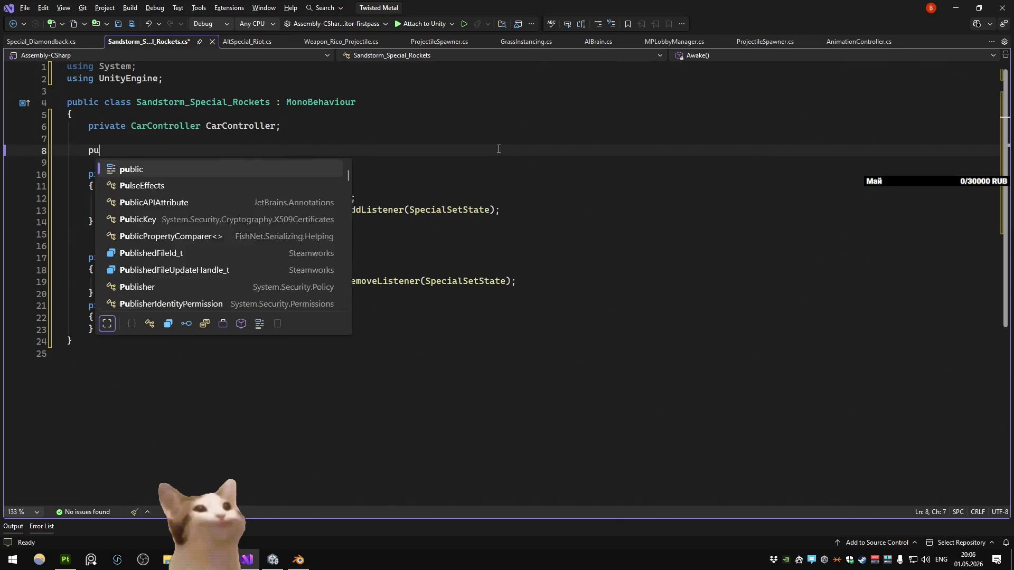
pyautogui.write('blic GameObject[')
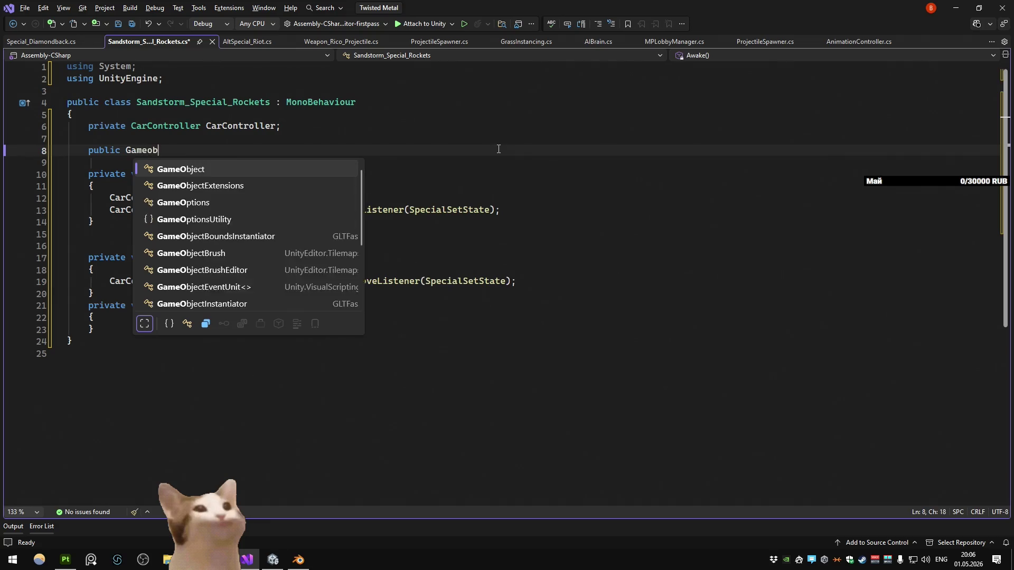
pyautogui.write('] Rockets')
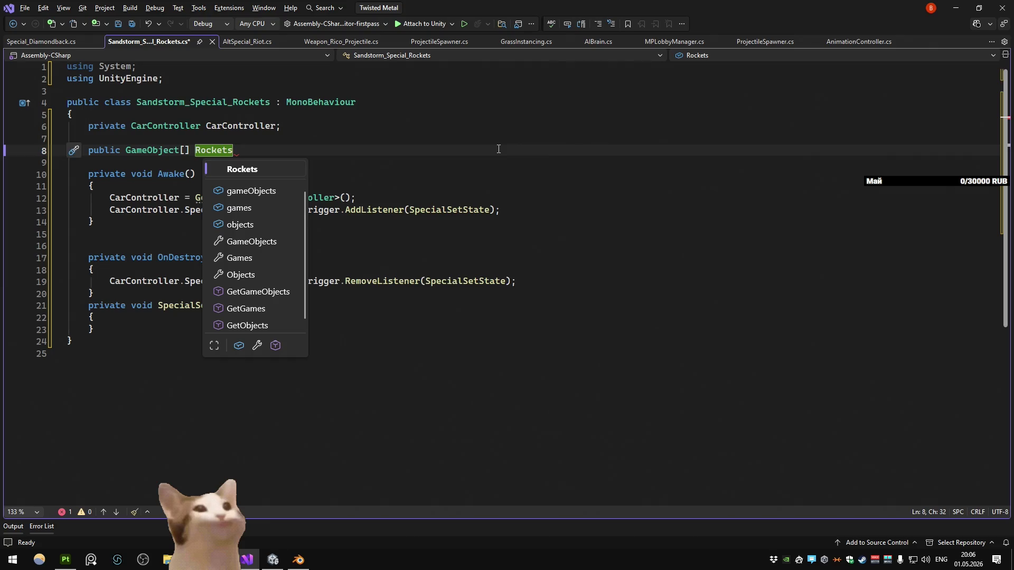
pyautogui.write(' = n')
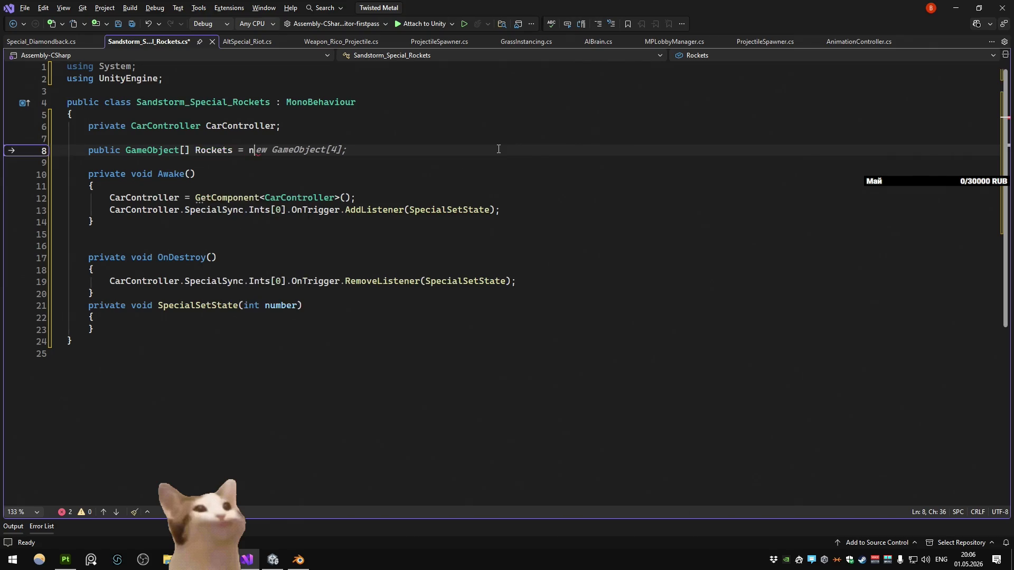
pyautogui.press('BackSpace')
pyautogui.press('BackSpace')
pyautogui.press('BackSpace')
pyautogui.write(';')
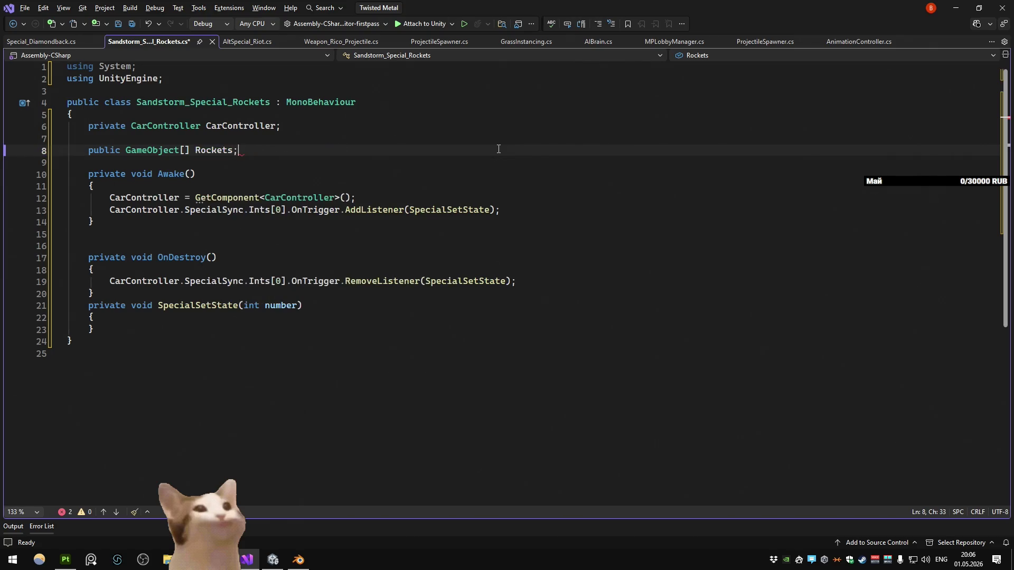
pyautogui.click(386, 318)
pyautogui.press('Return')
pyautogui.press('Return')
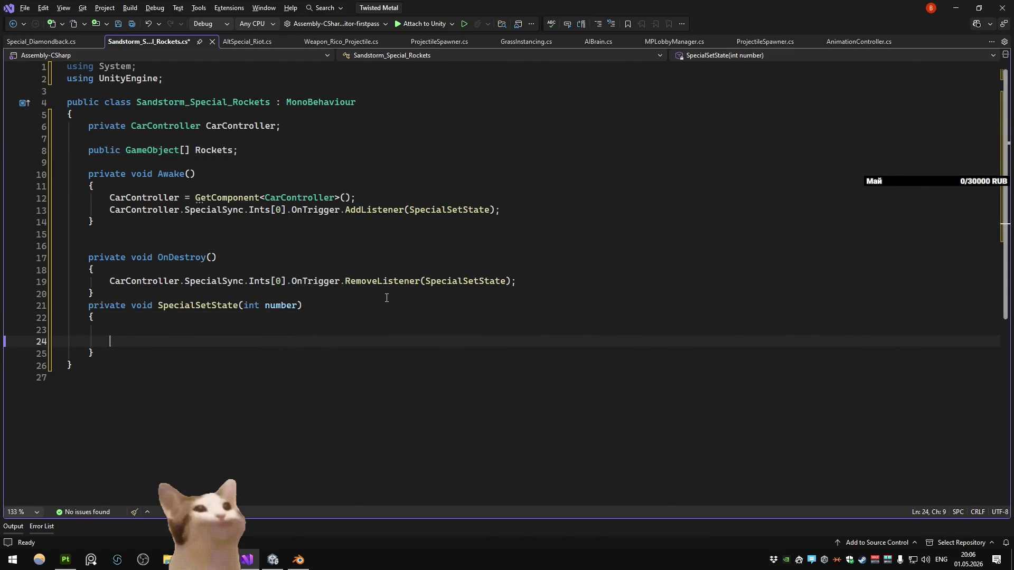
pyautogui.press('BackSpace')
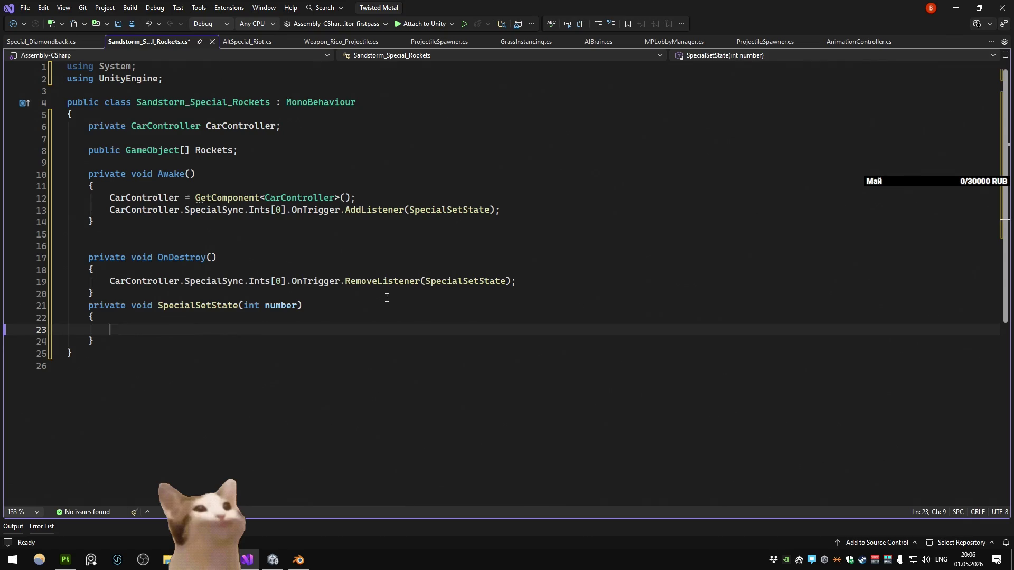
# Step: Write a for loop over Rockets.Length with if (i+1 > number) Rockets[i].SetActive(true)
pyautogui.write('for')
pyautogui.press('Tab')
pyautogui.press('Tab')
pyautogui.write('Rockets.Length')
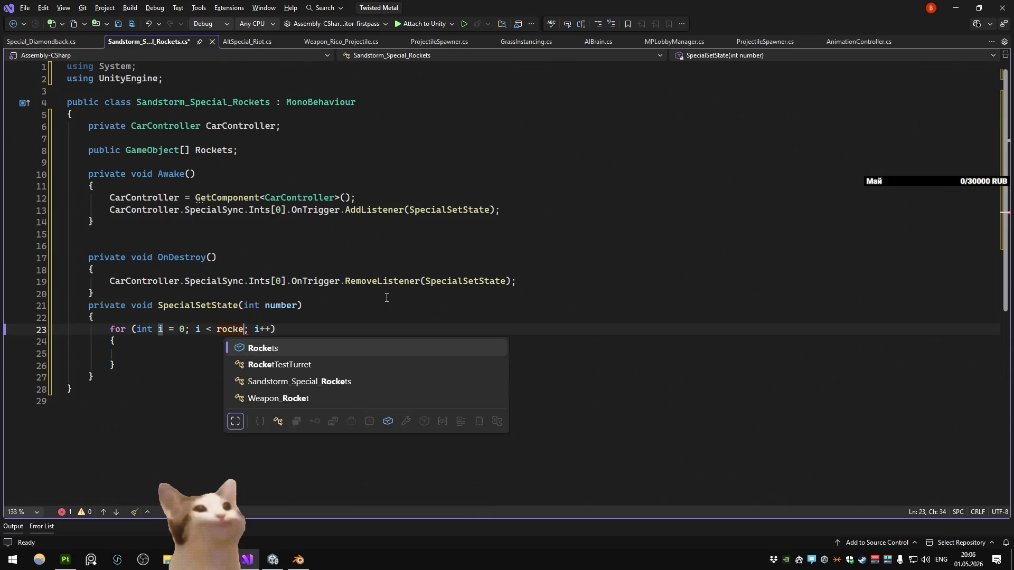
pyautogui.press('Return')
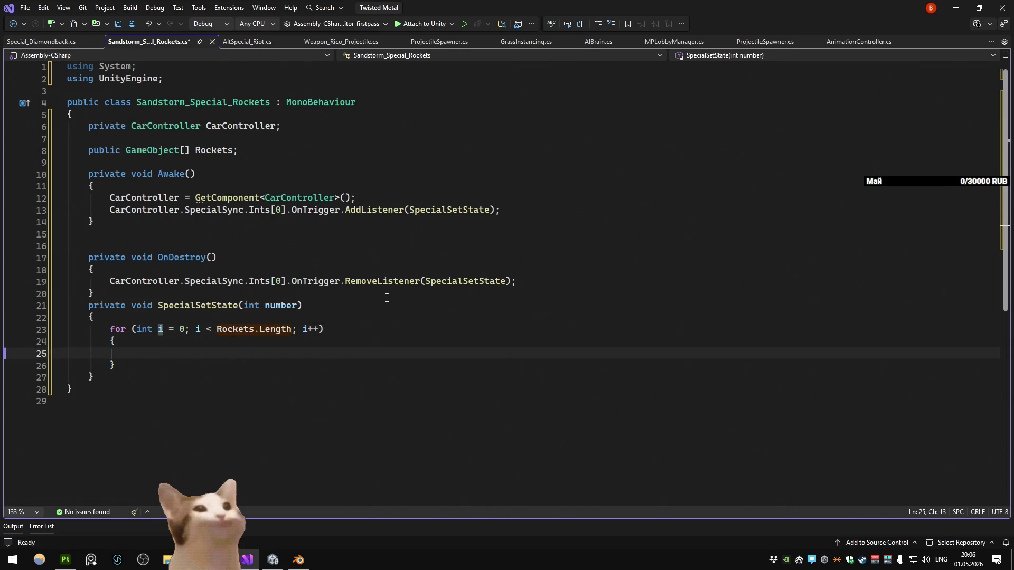
pyautogui.write('if (')
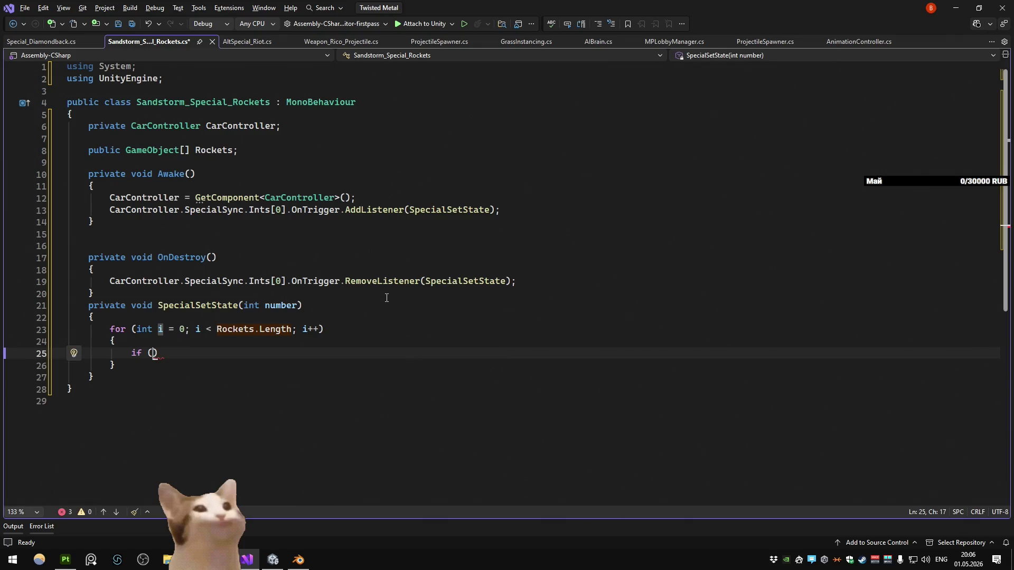
pyautogui.write('number')
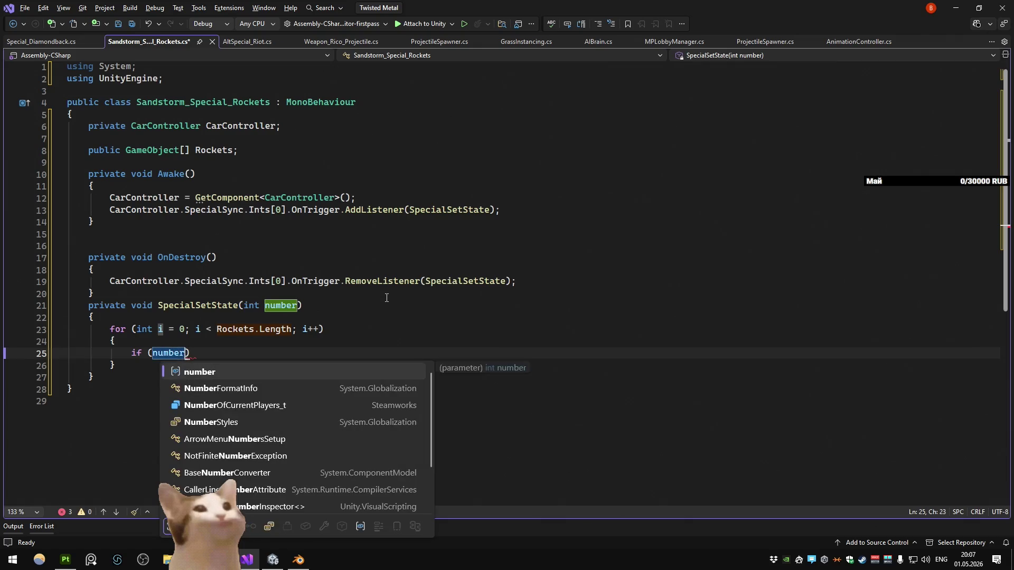
pyautogui.press('BackSpace')
pyautogui.press('BackSpace')
pyautogui.press('BackSpace')
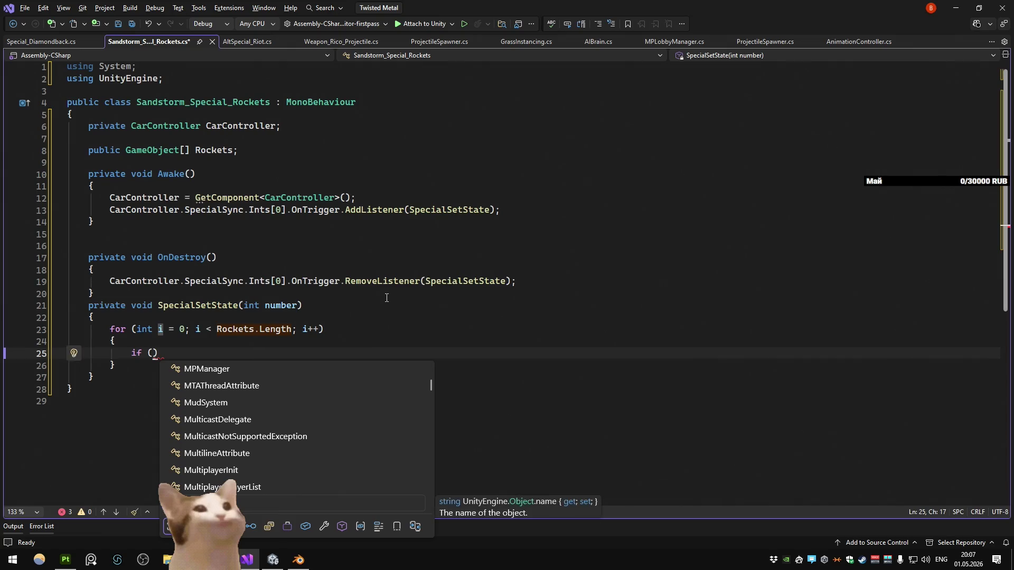
pyautogui.write('i')
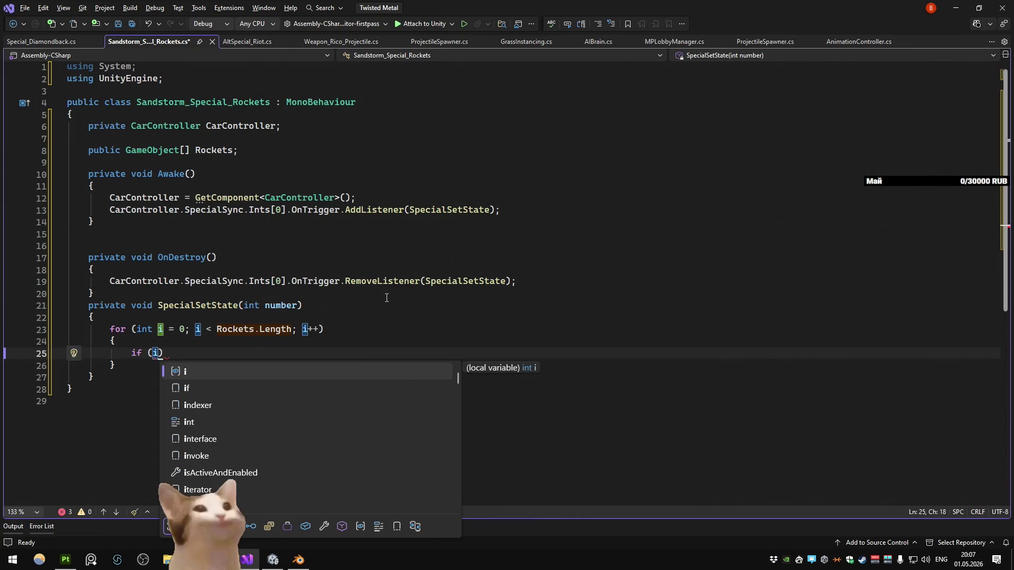
pyautogui.write('+1 > ')
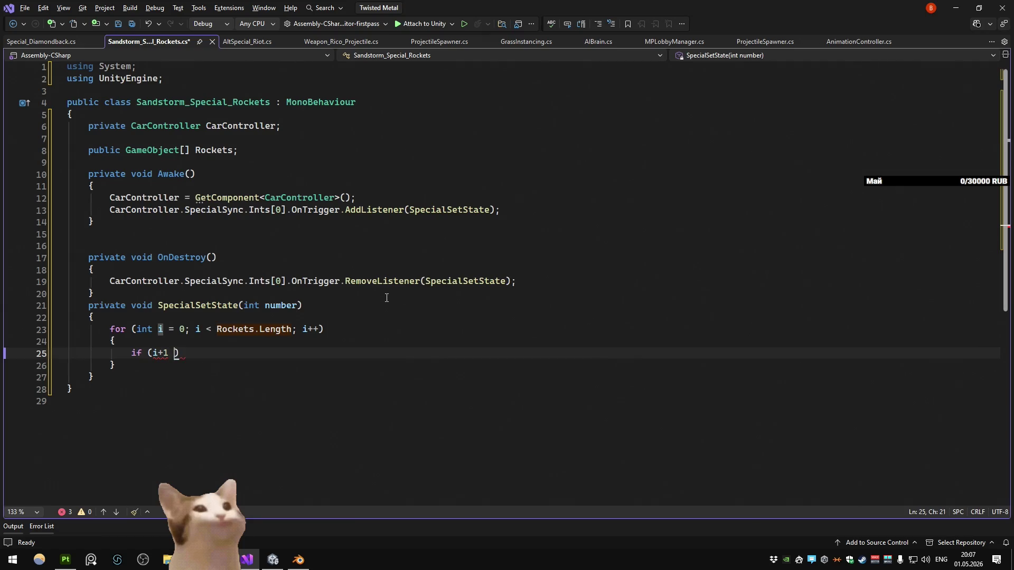
pyautogui.write('nu')
pyautogui.press('Tab')
pyautogui.write(')')
pyautogui.press('Return')
pyautogui.write('{')
pyautogui.press('Return')
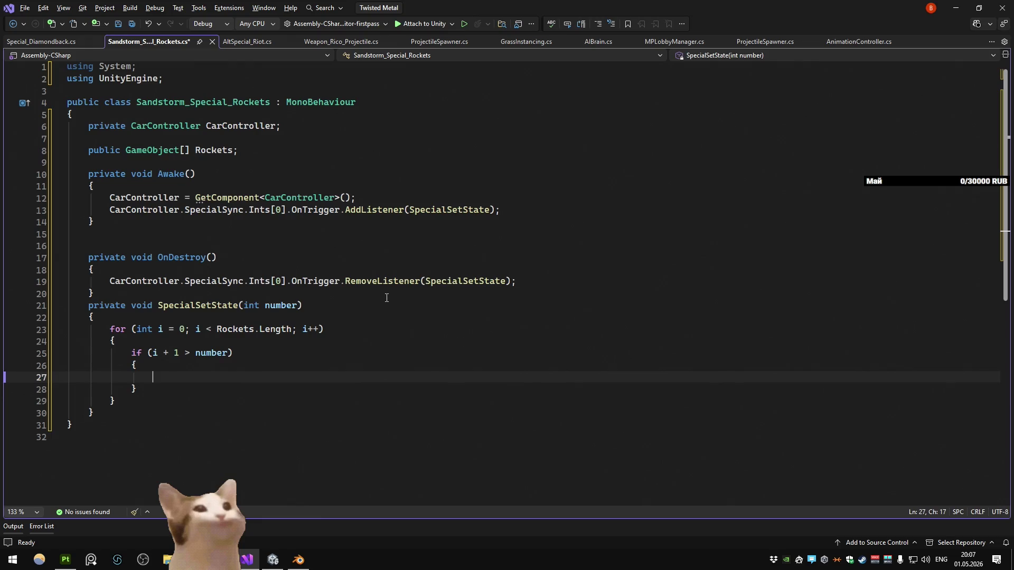
pyautogui.write('Rock')
pyautogui.press('Tab')
pyautogui.write('[i].Set')
pyautogui.press('Tab')
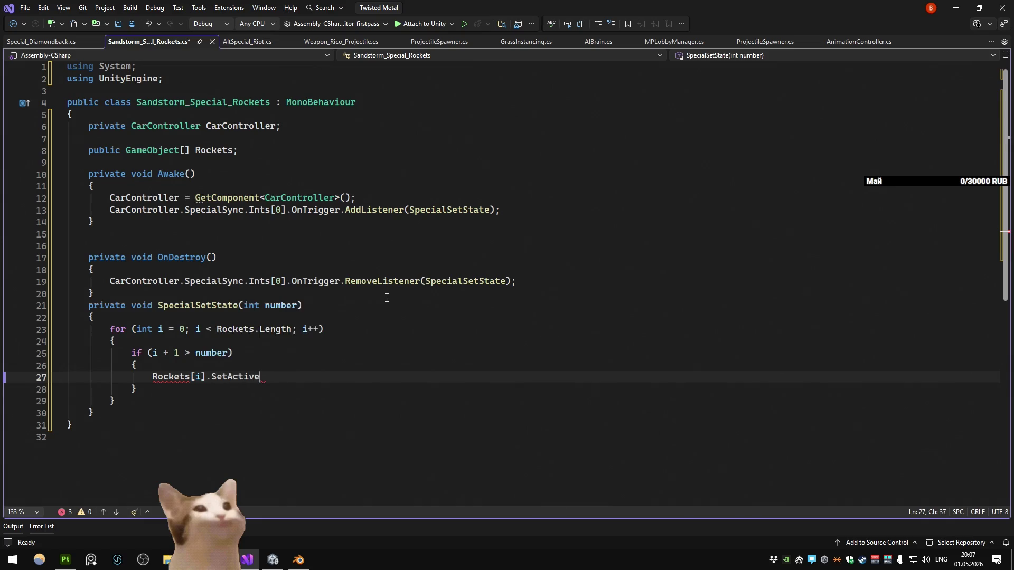
pyautogui.write('(true')
pyautogui.press('Tab')
pyautogui.write(');')
pyautogui.press('Down')
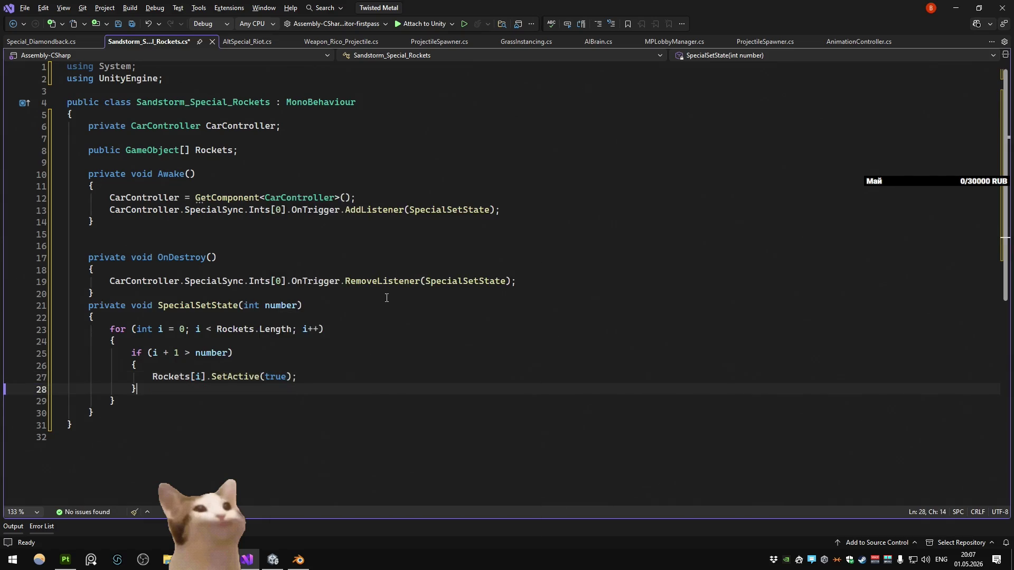
# Step: Add an else block containing a duplicate of the SetActive line
pyautogui.press('Return')
pyautogui.write('else')
pyautogui.press('Return')
pyautogui.write('{')
pyautogui.press('Return')
pyautogui.write('{')
pyautogui.press('Return')
pyautogui.press('Up')
pyautogui.press('Up')
pyautogui.press('Up')
pyautogui.hotkey('ctrl', 'c')
pyautogui.press('Down')
pyautogui.press('Down')
pyautogui.press('Down')
pyautogui.hotkey('ctrl', 'v')
pyautogui.hotkey('alt', 'Down')
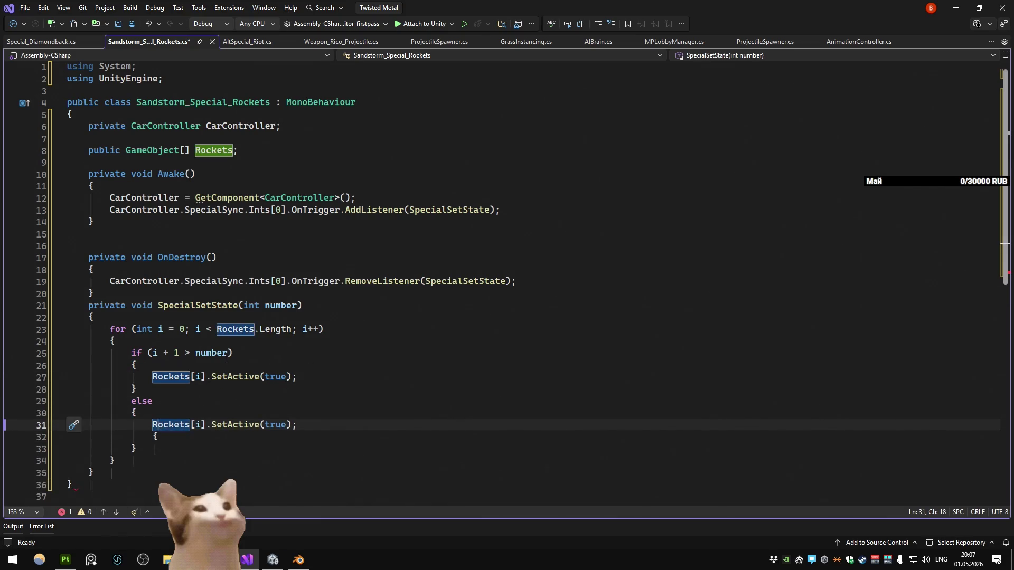
# Step: Collapse the if/else into Rockets[i].SetActive(i + 1 > number) and save the script
pyautogui.moveTo(226, 354); pyautogui.dragTo(153, 353)
pyautogui.hotkey('ctrl', 'x')
pyautogui.doubleClick(275, 376)
pyautogui.hotkey('ctrl', 'v')
pyautogui.moveTo(164, 451)
pyautogui.mouseDown()
pyautogui.moveTo(69, 420)
pyautogui.moveTo(204, 340)
pyautogui.mouseUp()
pyautogui.press('Delete')
pyautogui.hotkey('ctrl', 'x')
pyautogui.press('Delete')
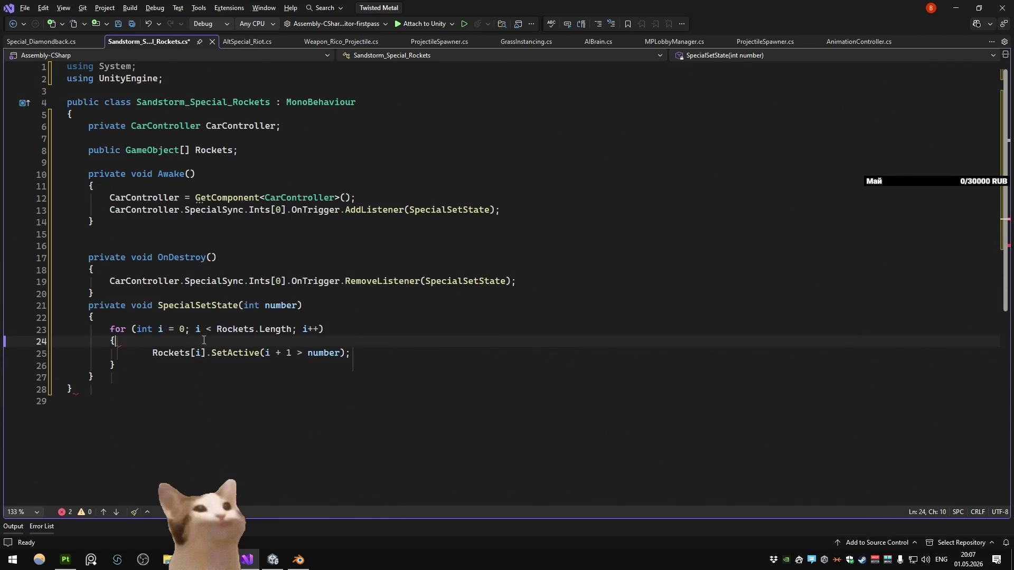
pyautogui.hotkey('ctrl', 's')
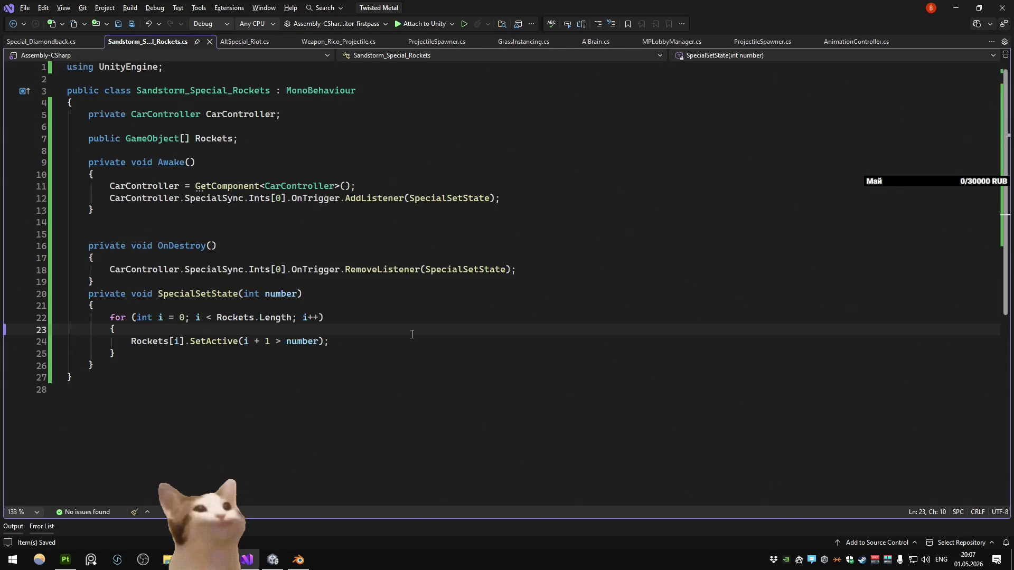
# Step: Review the rockets script, remove the blank line after Awake, and save
pyautogui.doubleClick(280, 293)
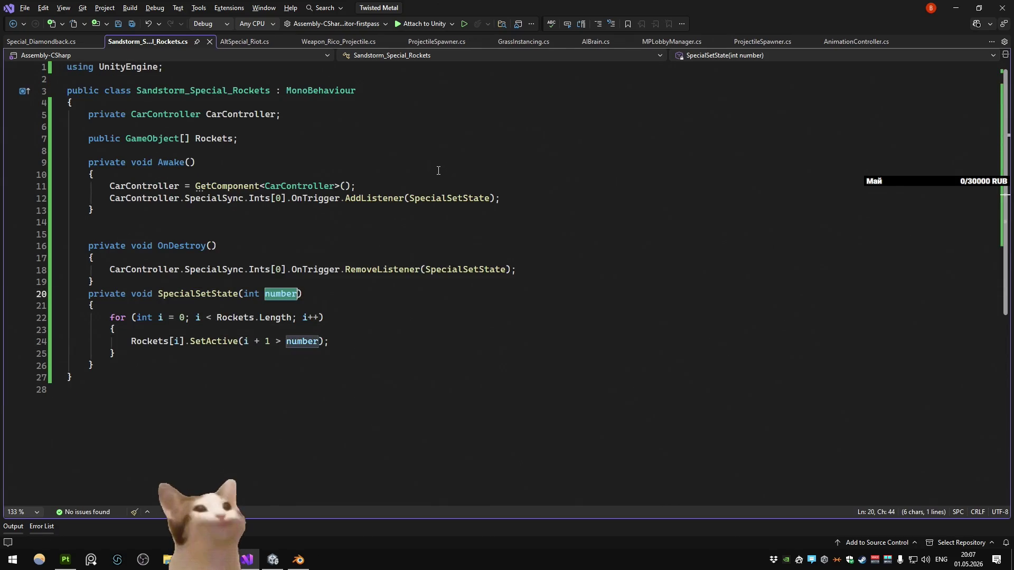
pyautogui.click(278, 318)
pyautogui.click(388, 259)
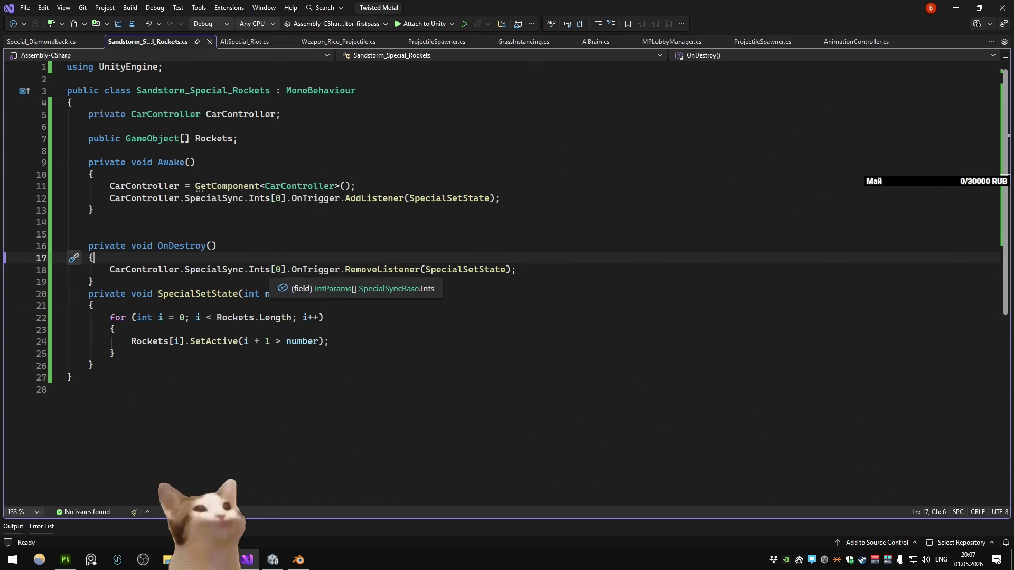
pyautogui.click(268, 366)
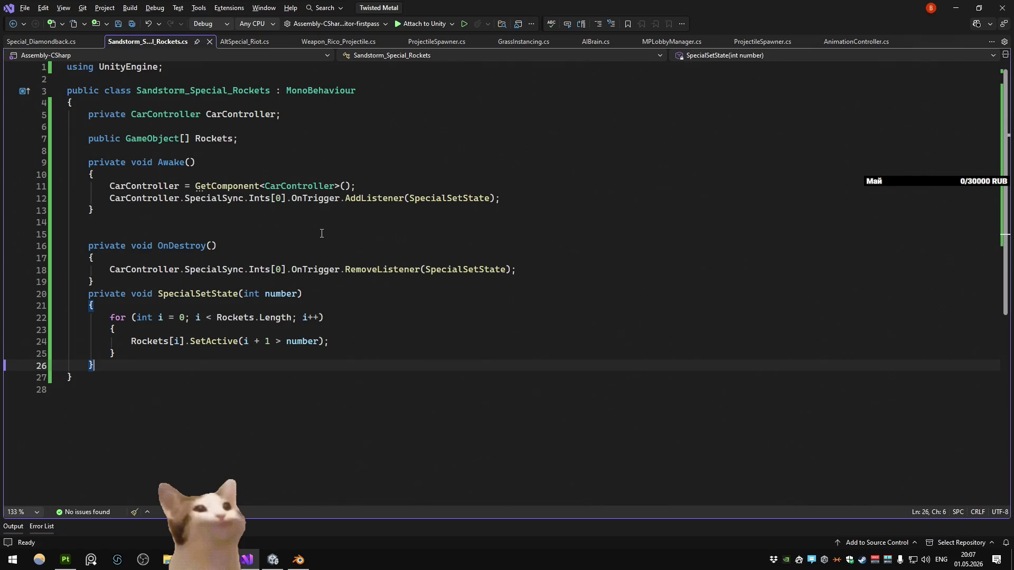
pyautogui.click(317, 223)
pyautogui.hotkey('ctrl', 's')
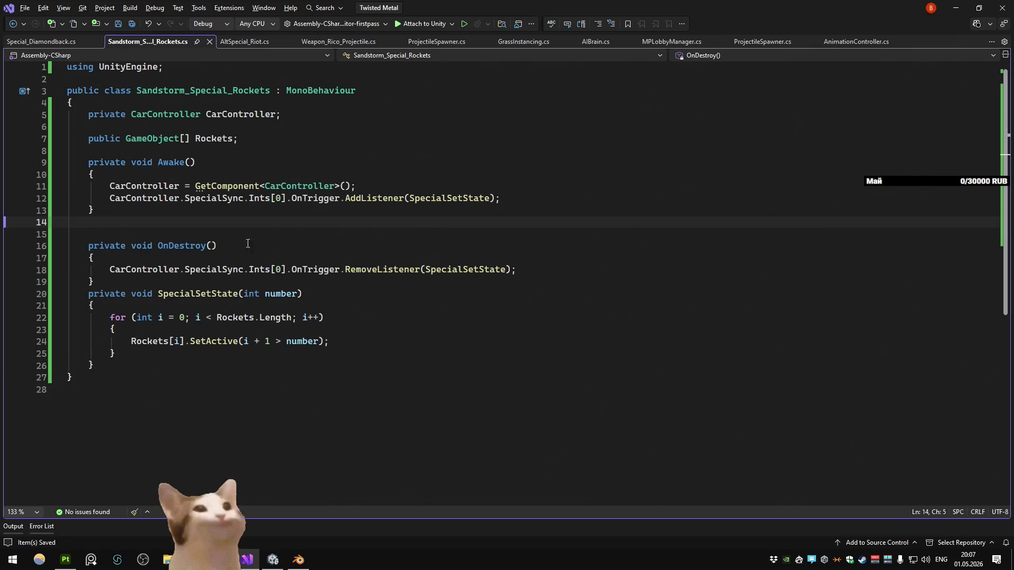
pyautogui.press('BackSpace')
pyautogui.click(346, 141)
pyautogui.hotkey('ctrl', 's')
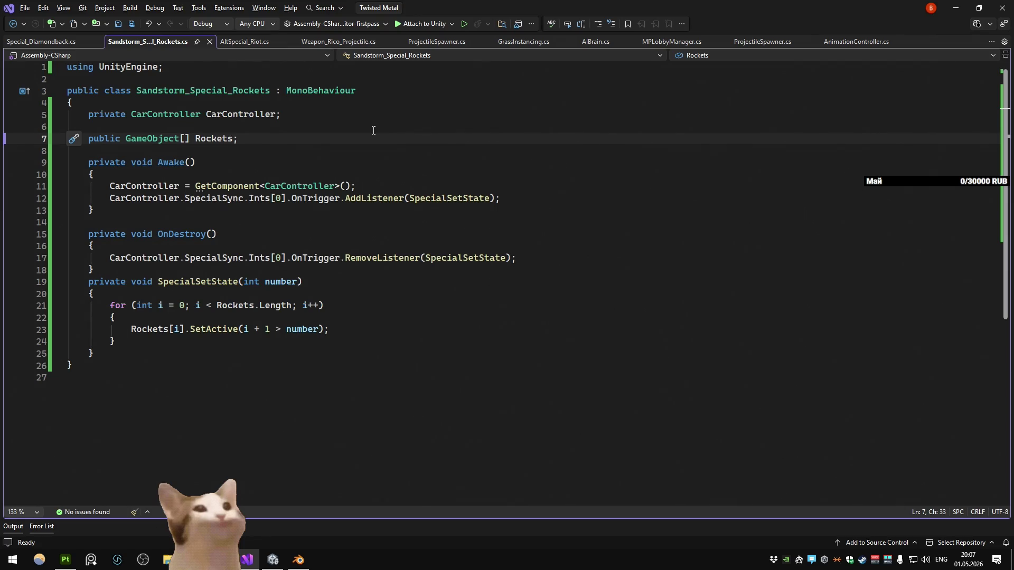
# Step: Check the SetActive greater-than comparison, then return to Unity to reload scripts
pyautogui.click(417, 332)
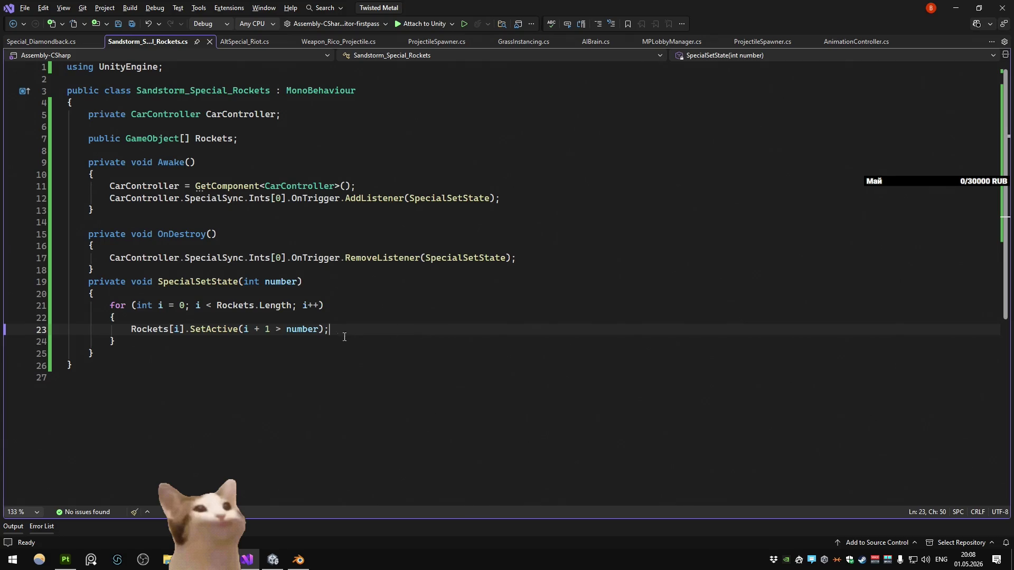
pyautogui.click(285, 328)
pyautogui.click(955, 8)
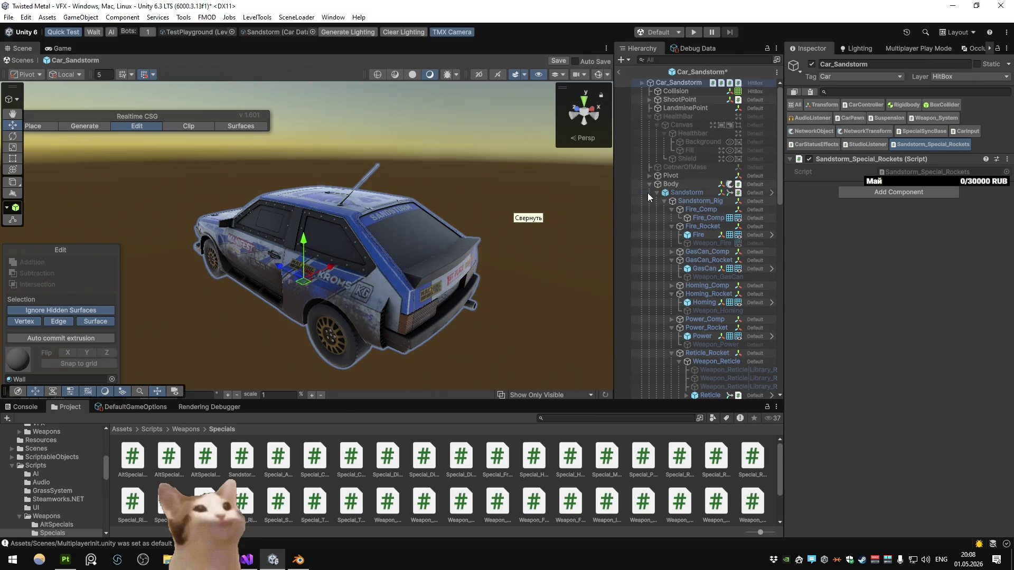
# Step: Expand the Rockets list on Car_Sandstorm and lock the Inspector to that object
pyautogui.scroll(-10, 726, 257)
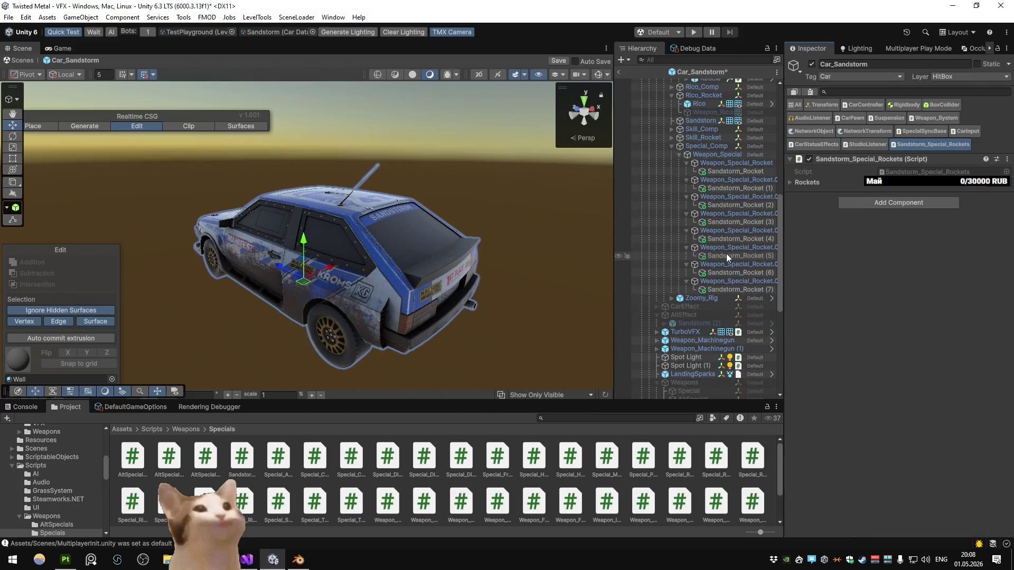
pyautogui.click(804, 183)
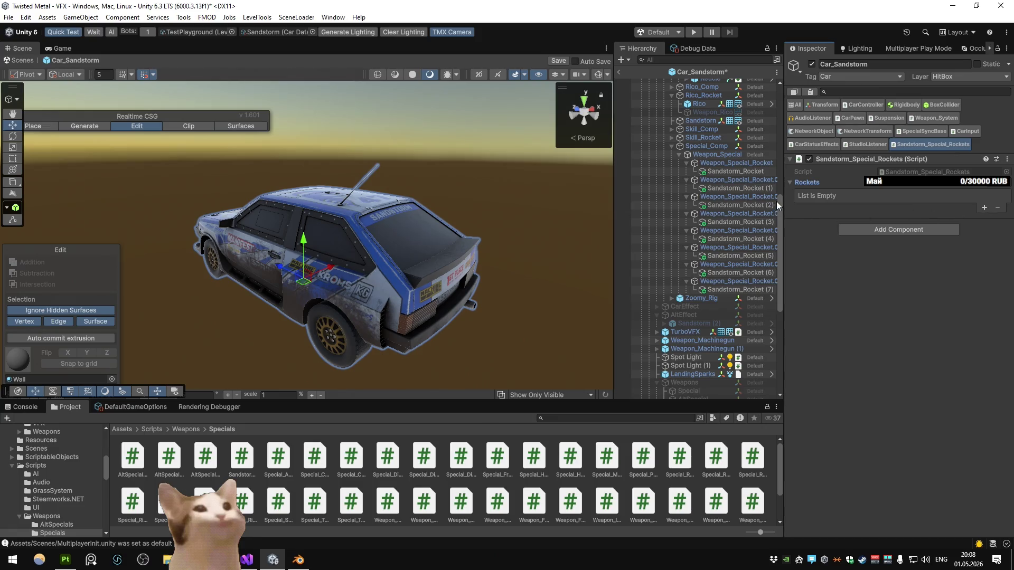
pyautogui.click(985, 207)
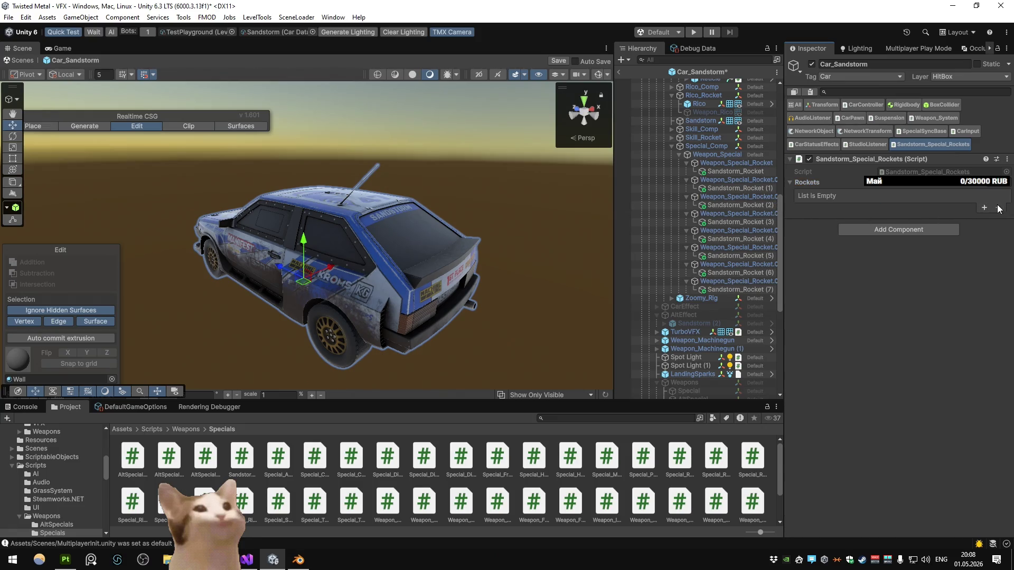
pyautogui.click(731, 171)
pyautogui.scroll(10, 707, 137)
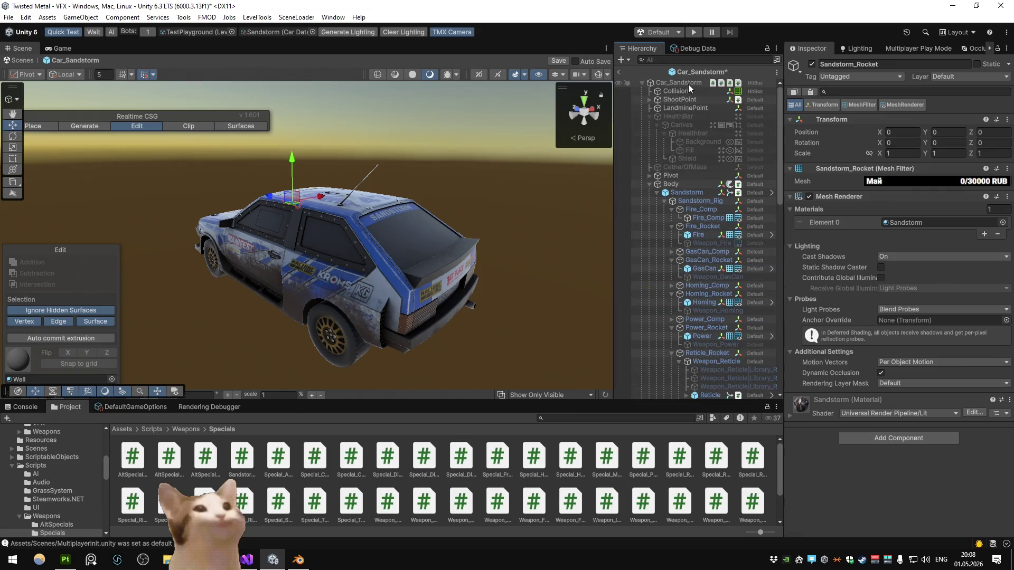
pyautogui.click(686, 83)
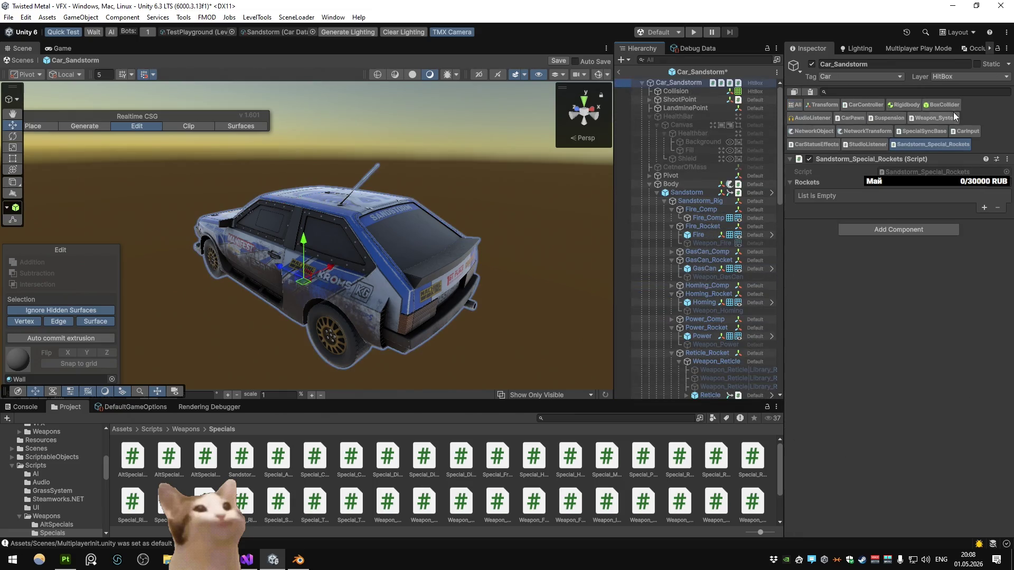
pyautogui.click(996, 49)
pyautogui.scroll(-10, 673, 208)
# Step: Fill the Rockets array with Sandstorm_Rocket through Sandstorm_Rocket (7), all eight rockets
pyautogui.click(747, 172)
pyautogui.keyDown('ctrl'); pyautogui.click(752, 189); pyautogui.keyUp('ctrl')
pyautogui.keyDown('ctrl'); pyautogui.click(752, 205); pyautogui.keyUp('ctrl')
pyautogui.keyDown('ctrl'); pyautogui.click(752, 222); pyautogui.keyUp('ctrl')
pyautogui.keyDown('ctrl'); pyautogui.click(753, 239); pyautogui.keyUp('ctrl')
pyautogui.keyDown('ctrl'); pyautogui.click(756, 256); pyautogui.keyUp('ctrl')
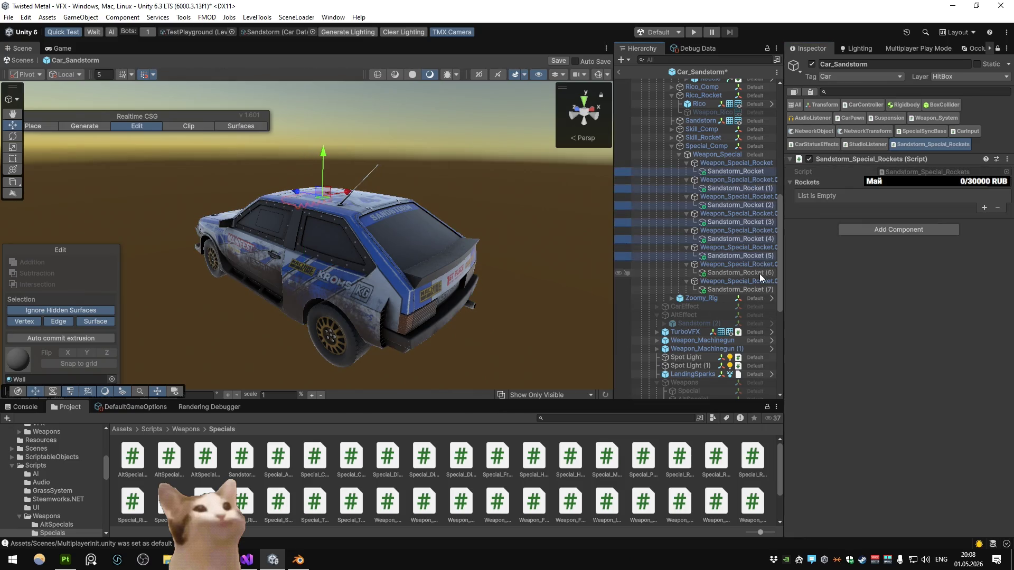
pyautogui.keyDown('ctrl'); pyautogui.click(761, 288); pyautogui.keyUp('ctrl')
pyautogui.keyDown('ctrl'); pyautogui.click(747, 272); pyautogui.keyUp('ctrl')
pyautogui.moveTo(747, 272)
pyautogui.mouseDown()
pyautogui.moveTo(834, 185)
pyautogui.moveTo(866, 228)
pyautogui.mouseUp()
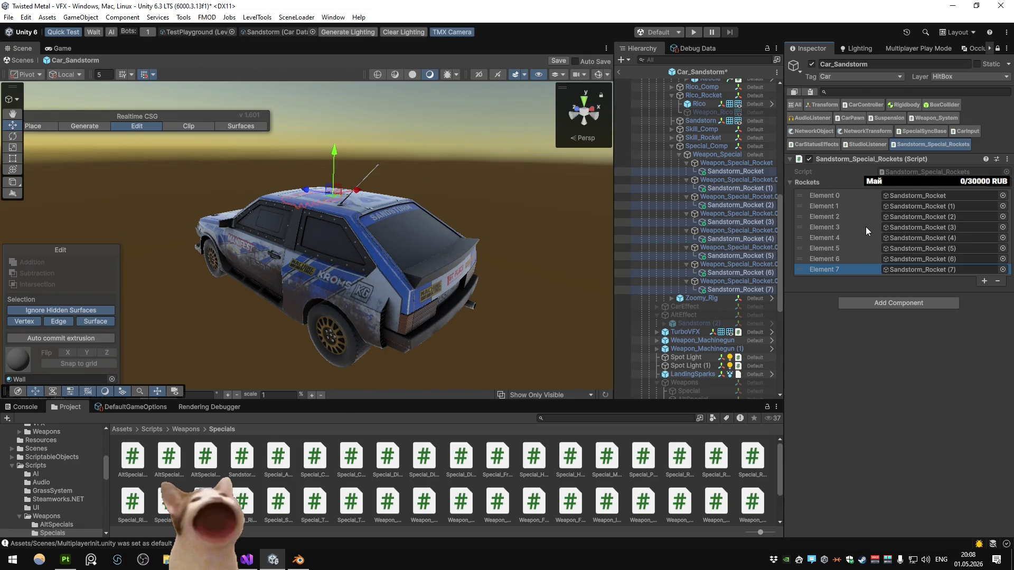
# Step: Bring up the Sandstorm rig in Blender, then return to Unity's rockets component
pyautogui.click(298, 560)
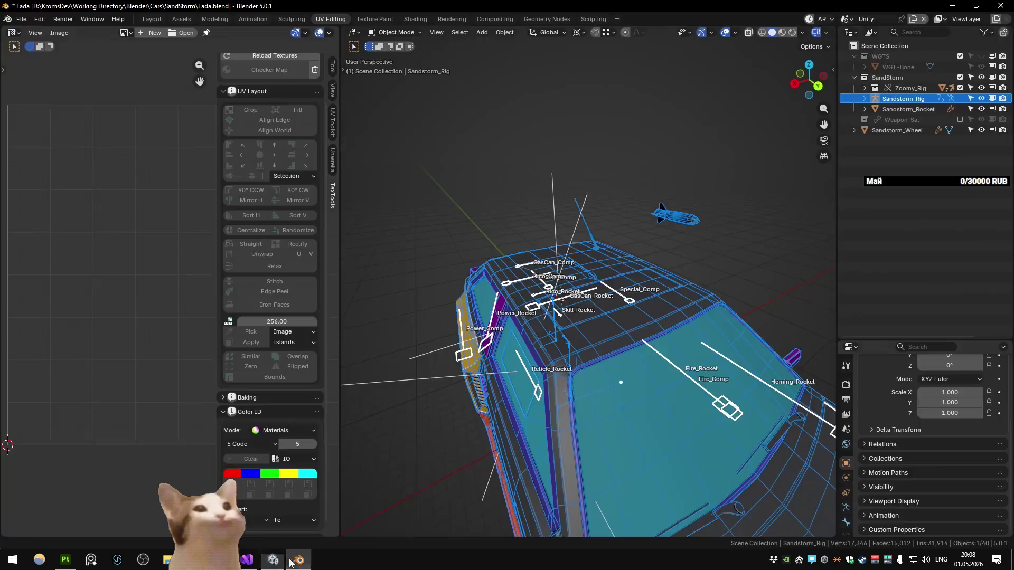
pyautogui.click(247, 560)
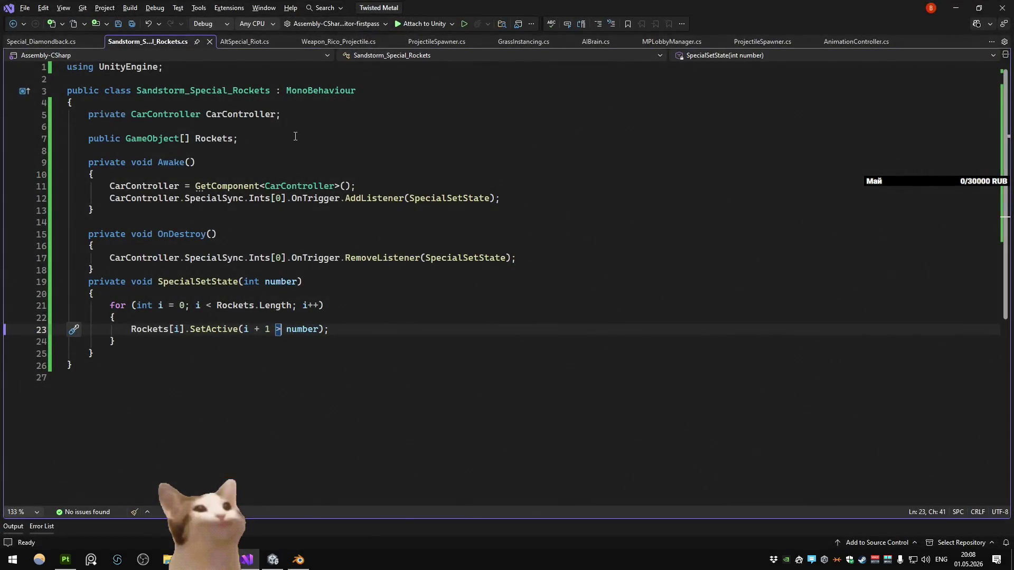
pyautogui.hotkey('alt', 'Tab')
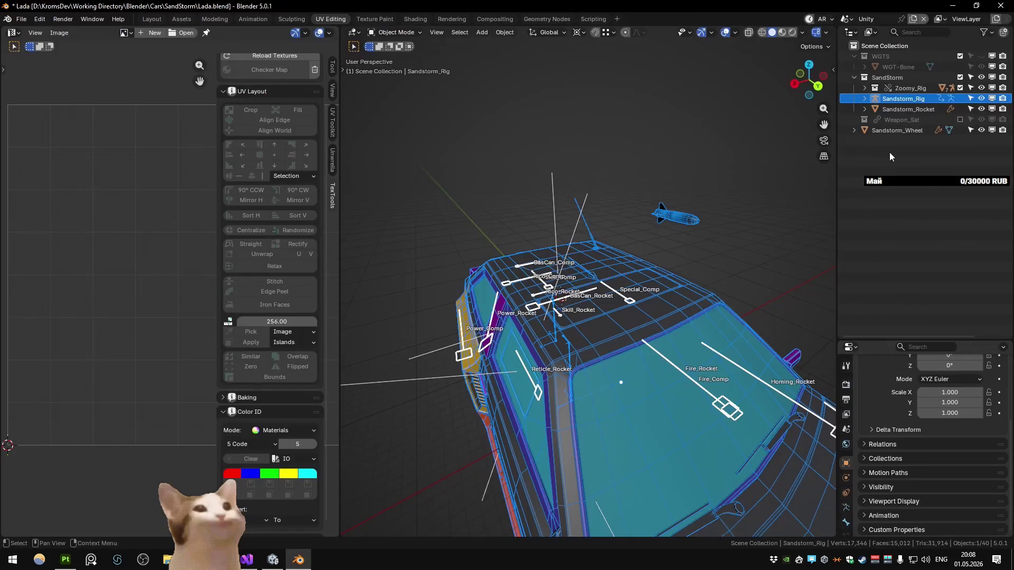
pyautogui.hotkey('alt', 'Tab')
pyautogui.click(273, 559)
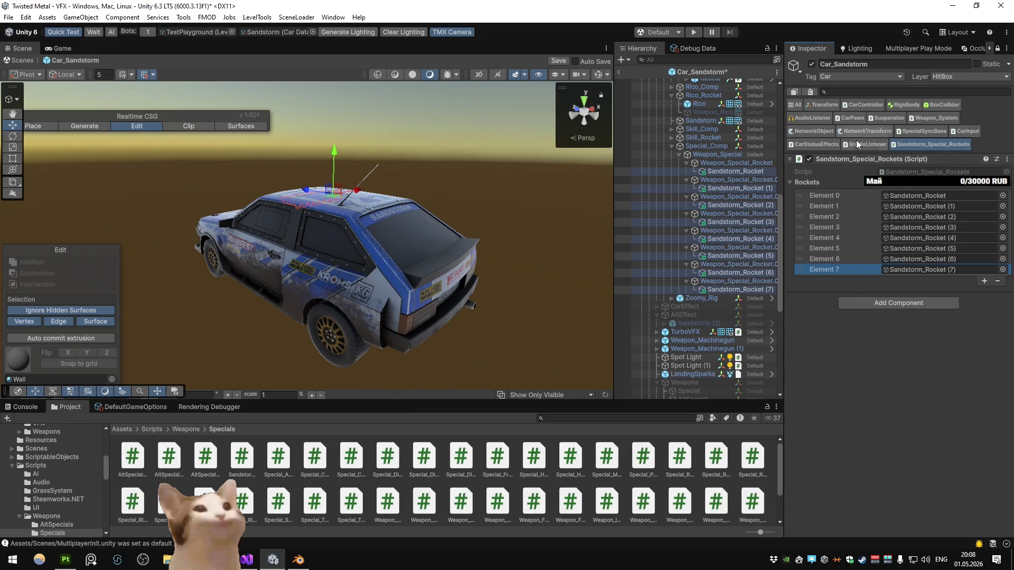
# Step: Search 'sandstorm so' with Ctrl+T and open Special_Sandstorm_SO.cs at its missile charge logic
pyautogui.hotkey('alt', 'Tab')
pyautogui.hotkey('ctrl', 't')
pyautogui.write('sandstorm so')
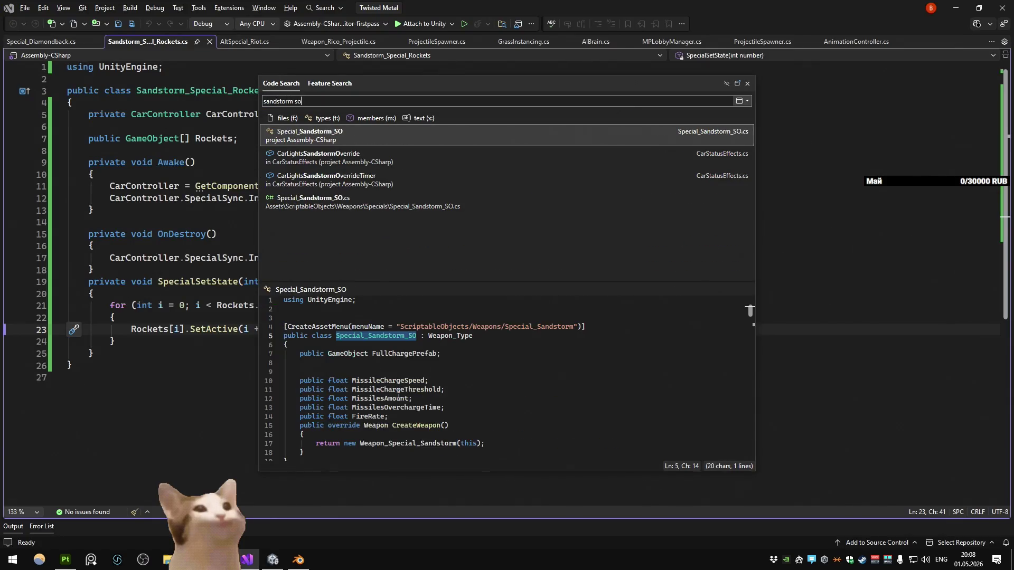
pyautogui.press('Return')
pyautogui.scroll(-13, 488, 247)
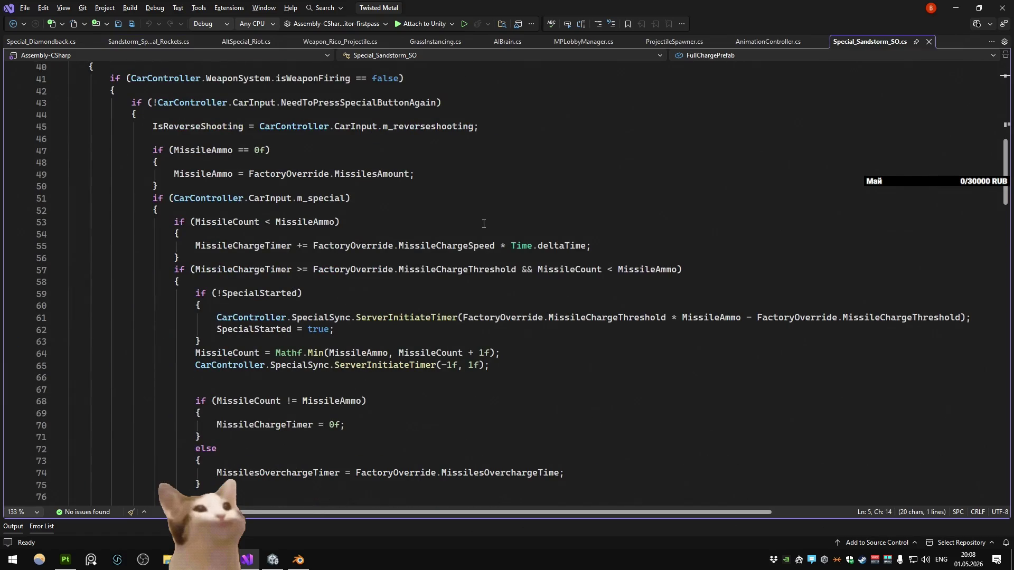
pyautogui.scroll(-6, 483, 224)
pyautogui.scroll(11, 482, 224)
pyautogui.scroll(5, 252, 228)
pyautogui.doubleClick(211, 204)
pyautogui.scroll(-12, 341, 225)
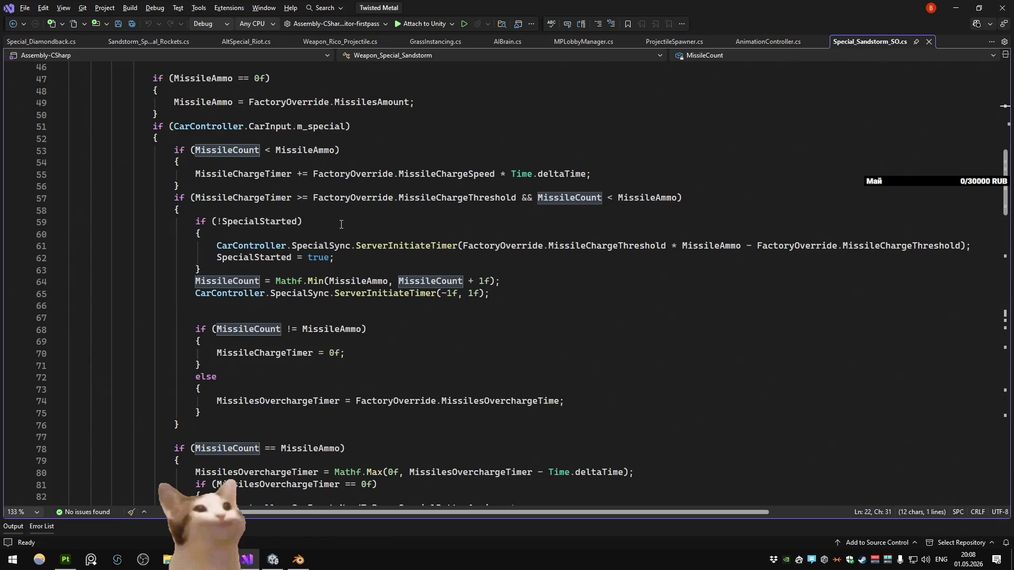
pyautogui.scroll(11, 341, 224)
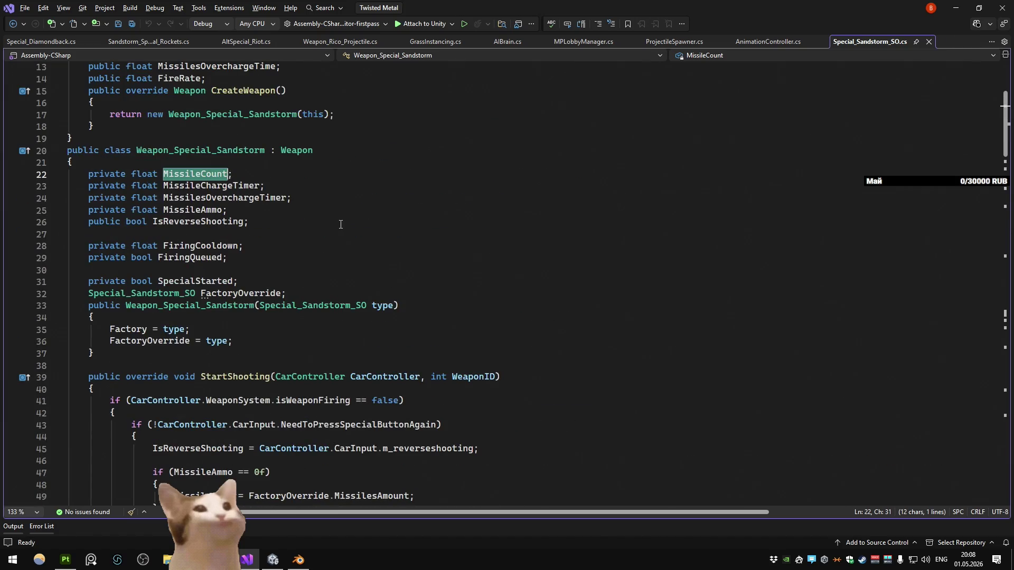
pyautogui.doubleClick(207, 209)
pyautogui.scroll(-5, 342, 203)
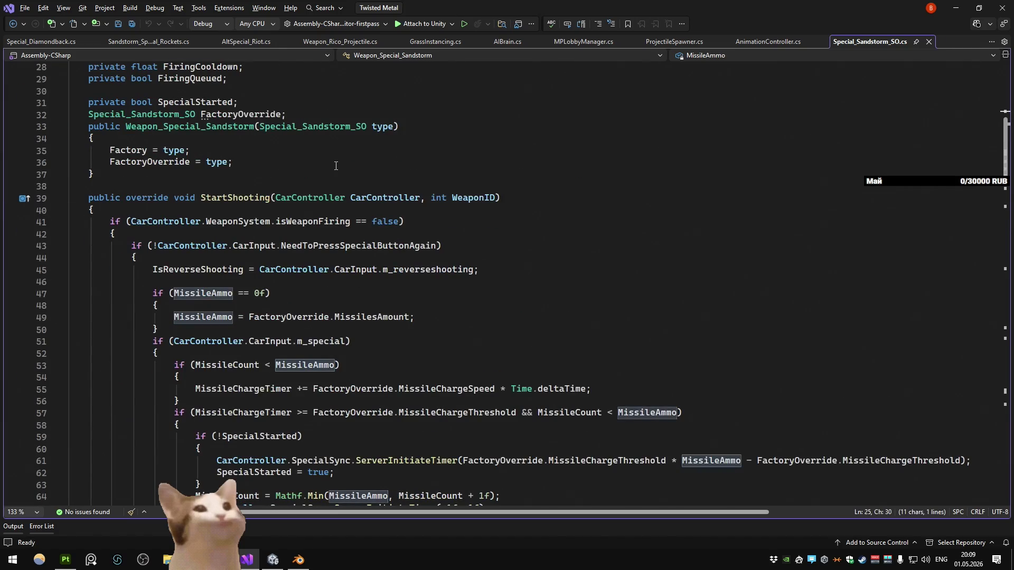
pyautogui.scroll(-2, 336, 166)
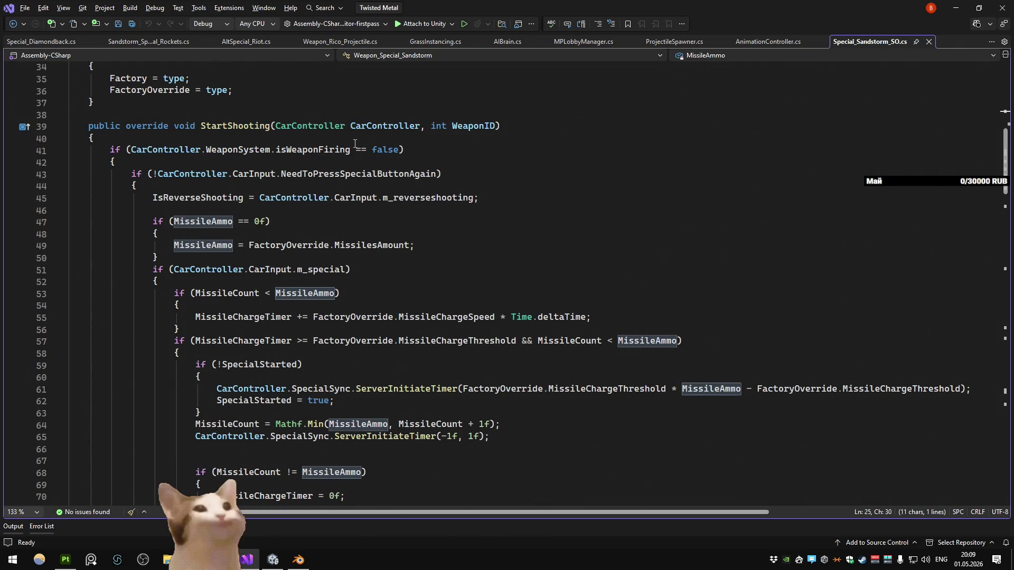
pyautogui.scroll(-11, 354, 144)
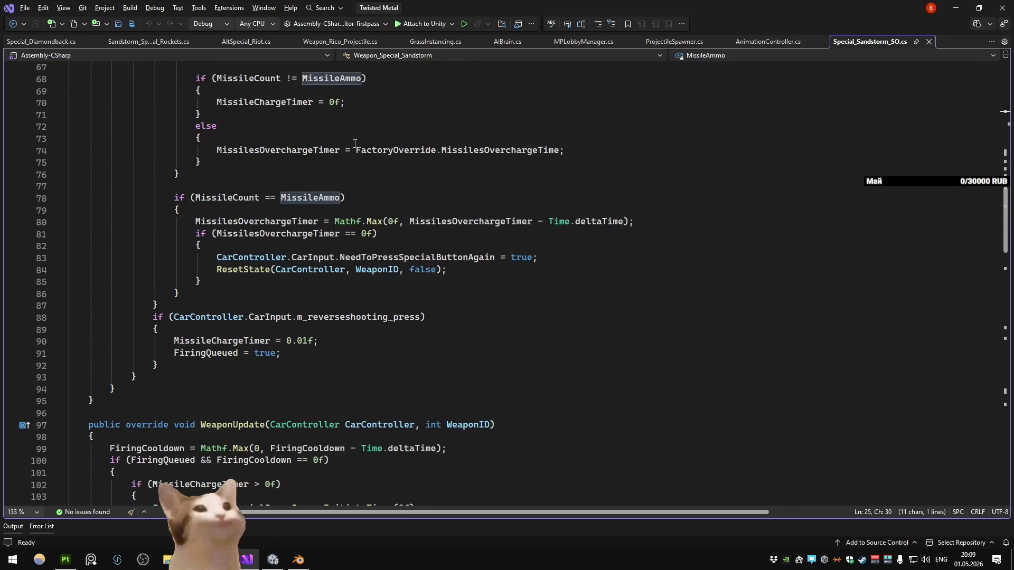
pyautogui.scroll(5, 355, 143)
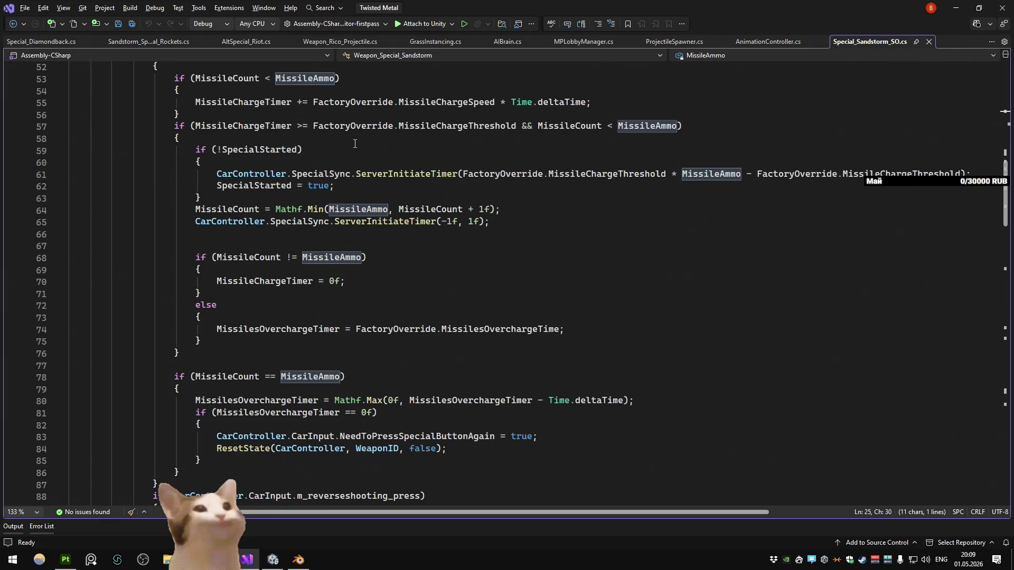
pyautogui.scroll(1, 354, 144)
pyautogui.scroll(-4, 355, 143)
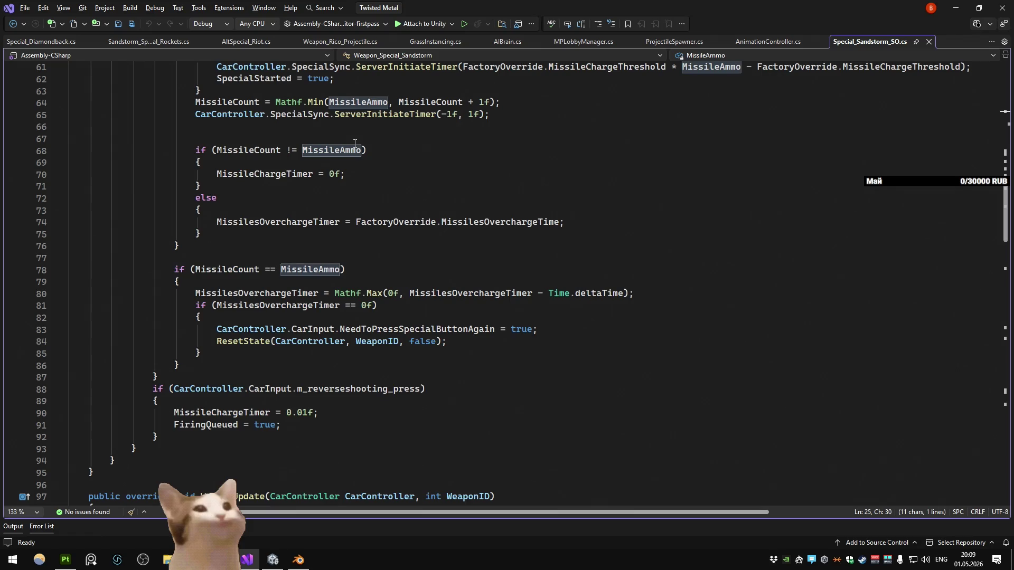
pyautogui.scroll(9, 355, 143)
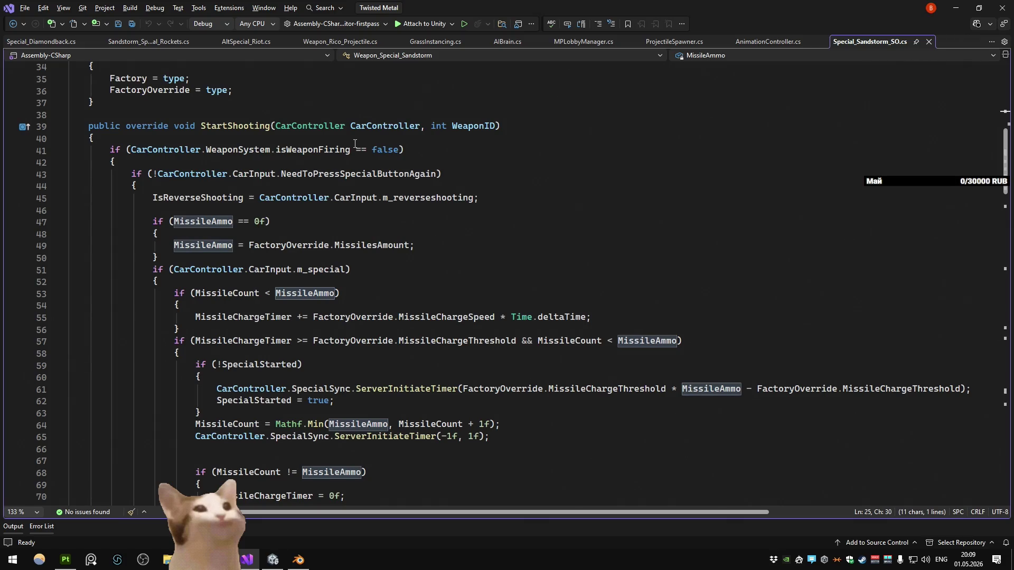
pyautogui.click(154, 282)
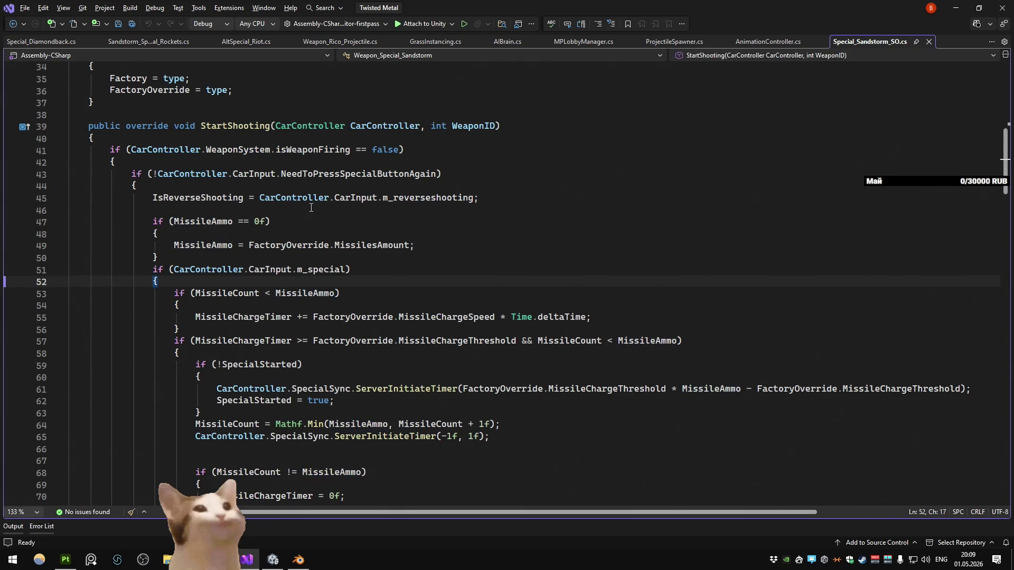
pyautogui.scroll(-3, 311, 207)
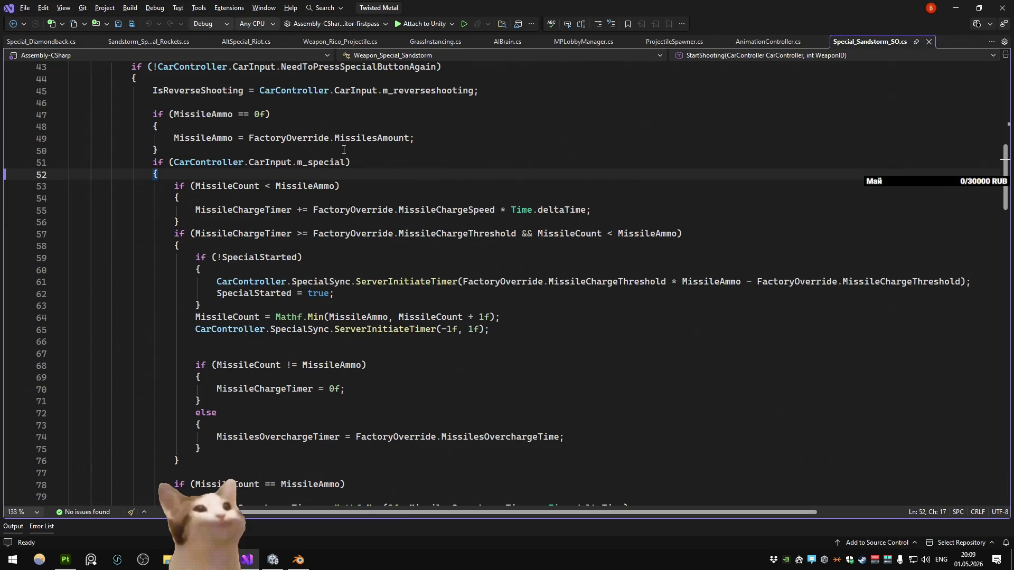
pyautogui.scroll(-2, 343, 149)
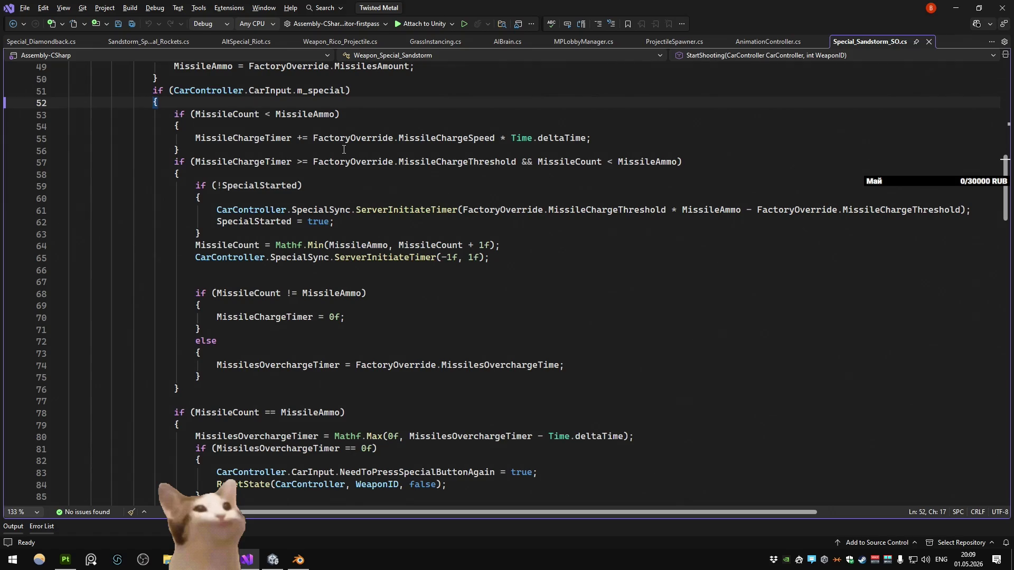
pyautogui.doubleClick(227, 245)
pyautogui.scroll(3, 409, 204)
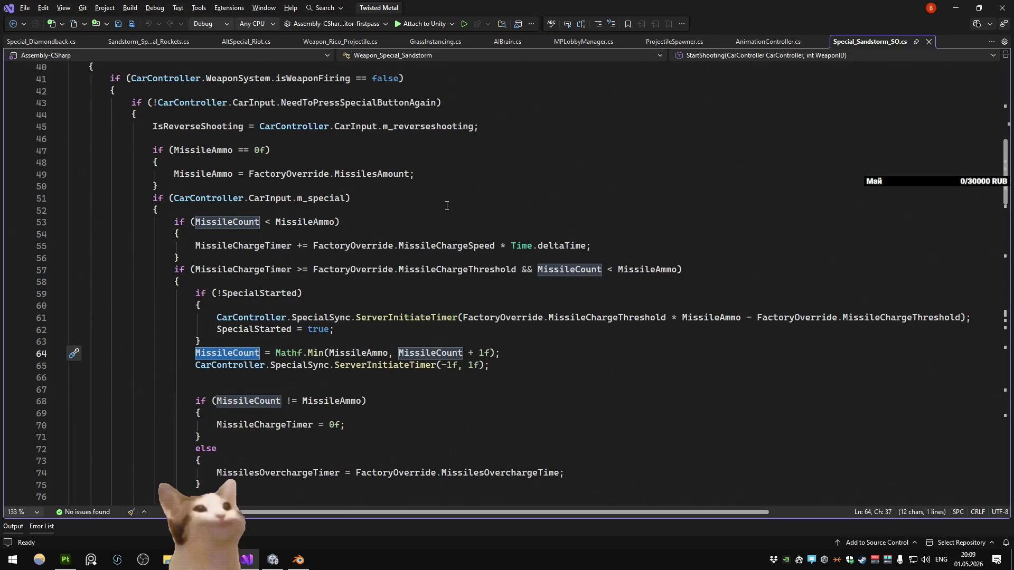
pyautogui.scroll(-4, 446, 206)
pyautogui.click(512, 219)
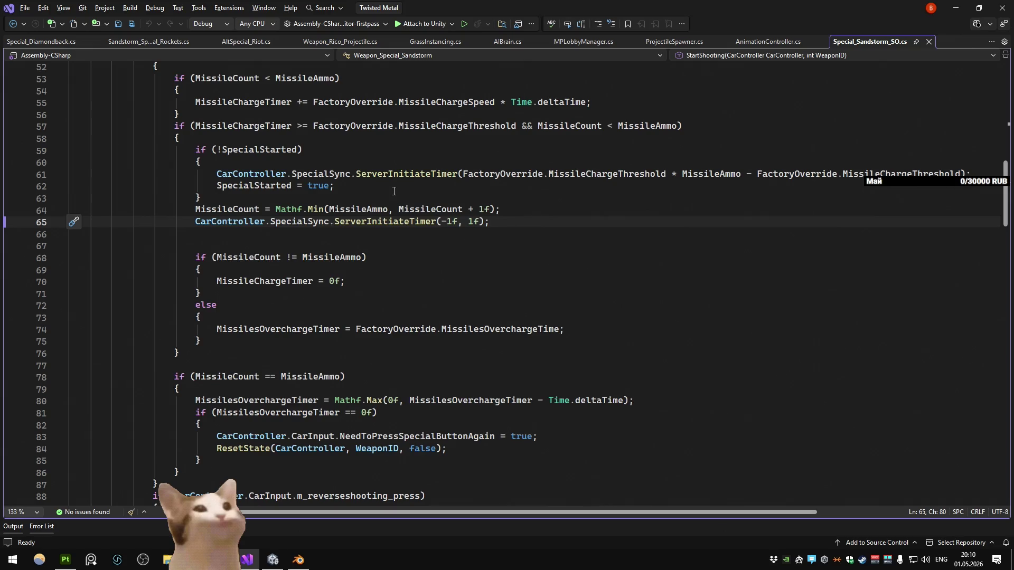
pyautogui.scroll(-5, 393, 191)
pyautogui.scroll(6, 386, 193)
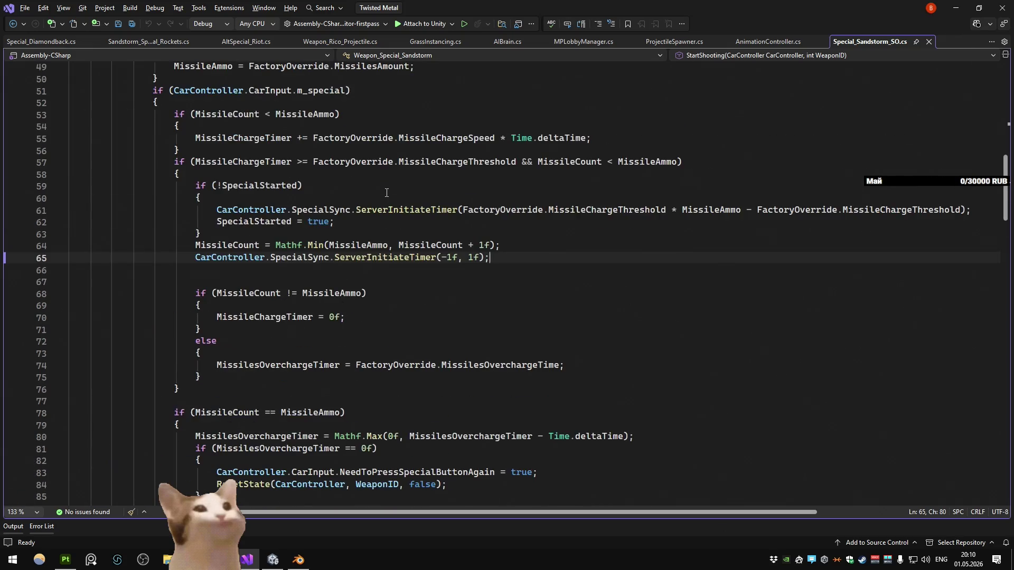
pyautogui.scroll(-16, 387, 193)
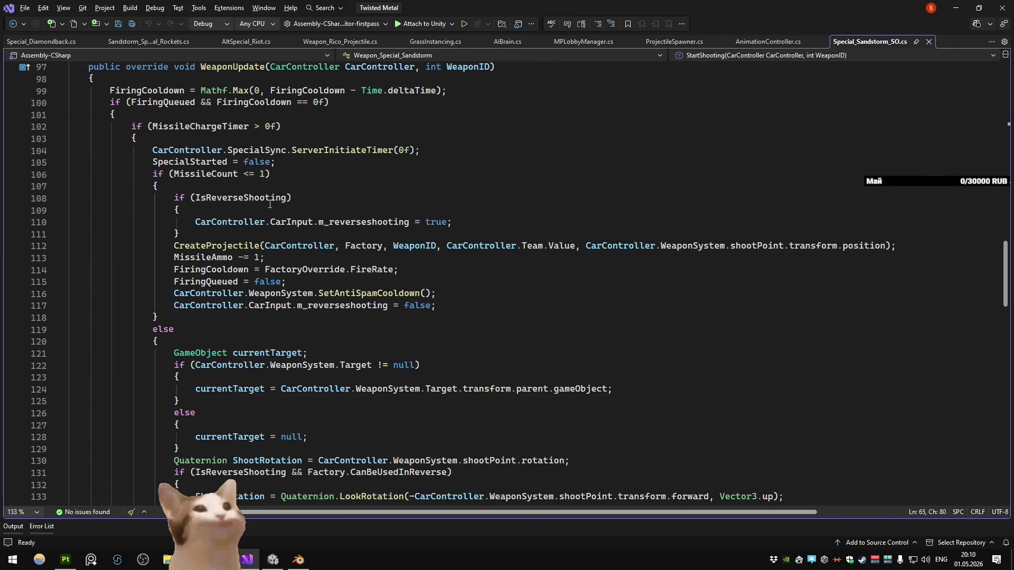
pyautogui.scroll(-5, 270, 204)
pyautogui.scroll(4, 279, 256)
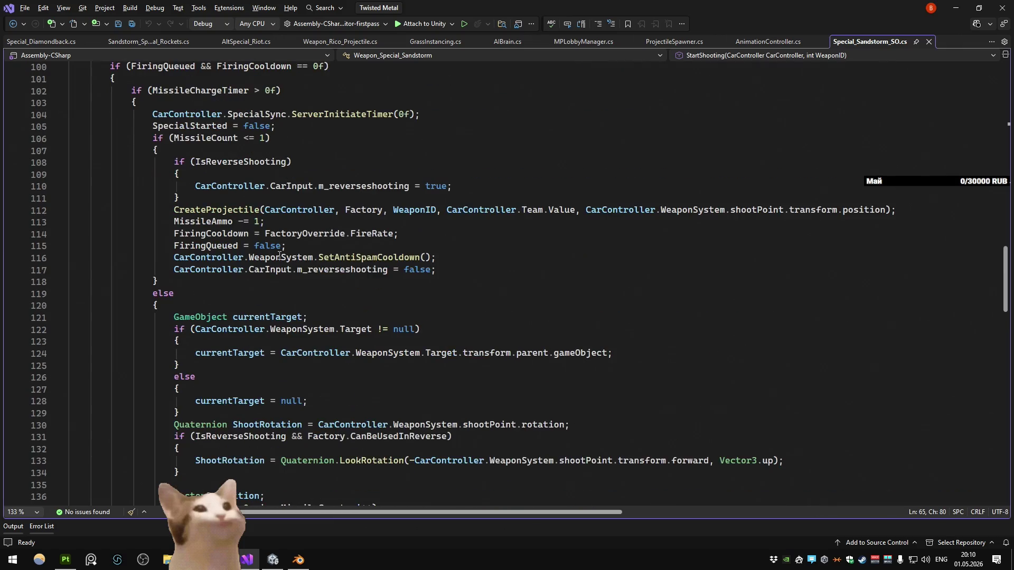
pyautogui.scroll(-8, 279, 256)
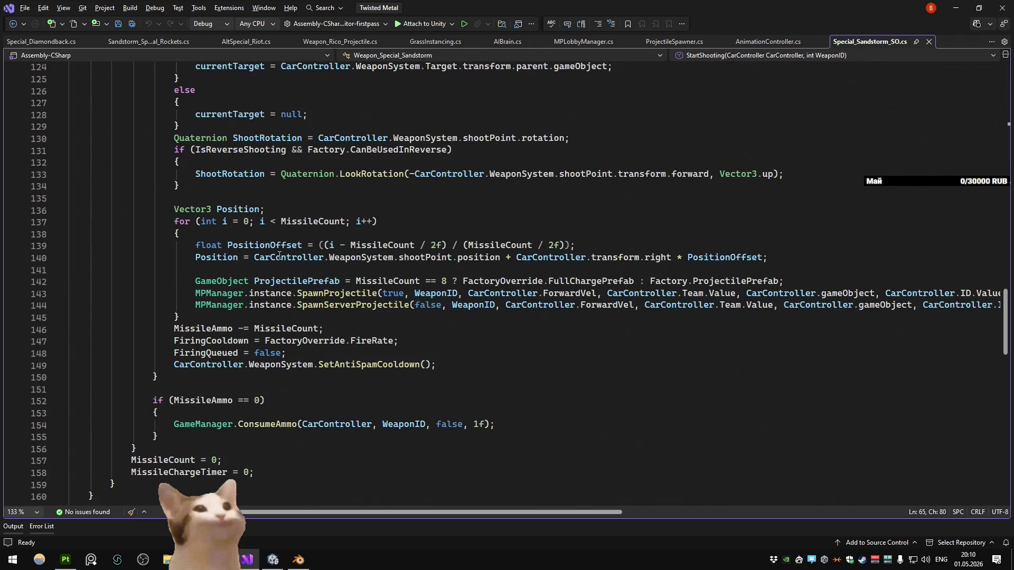
pyautogui.scroll(10, 279, 256)
pyautogui.click(269, 294)
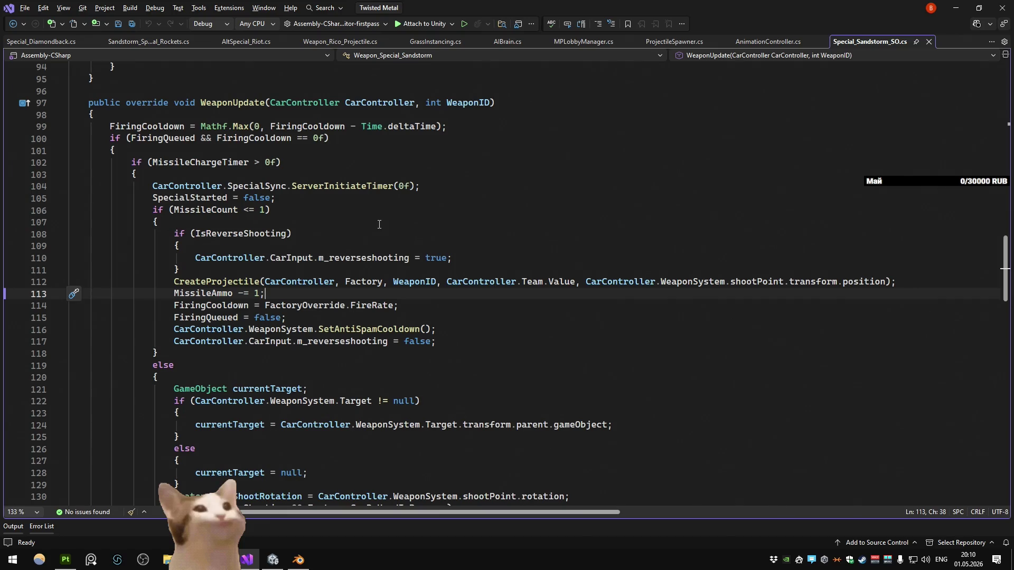
pyautogui.click(138, 181)
pyautogui.scroll(-15, 236, 221)
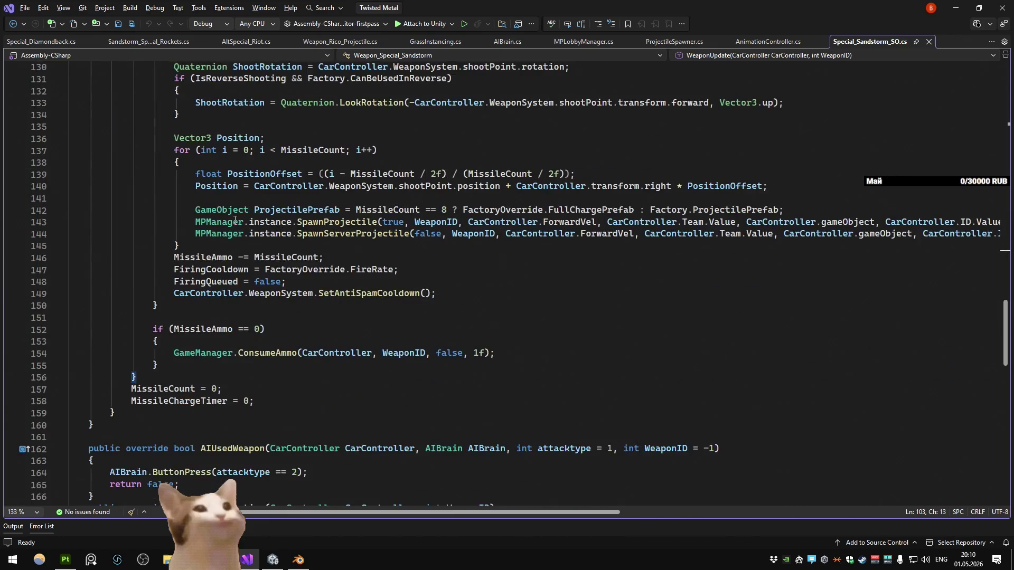
pyautogui.scroll(-3, 235, 221)
pyautogui.scroll(-6, 236, 221)
pyautogui.scroll(12, 234, 220)
pyautogui.scroll(3, 234, 220)
pyautogui.scroll(2, 233, 220)
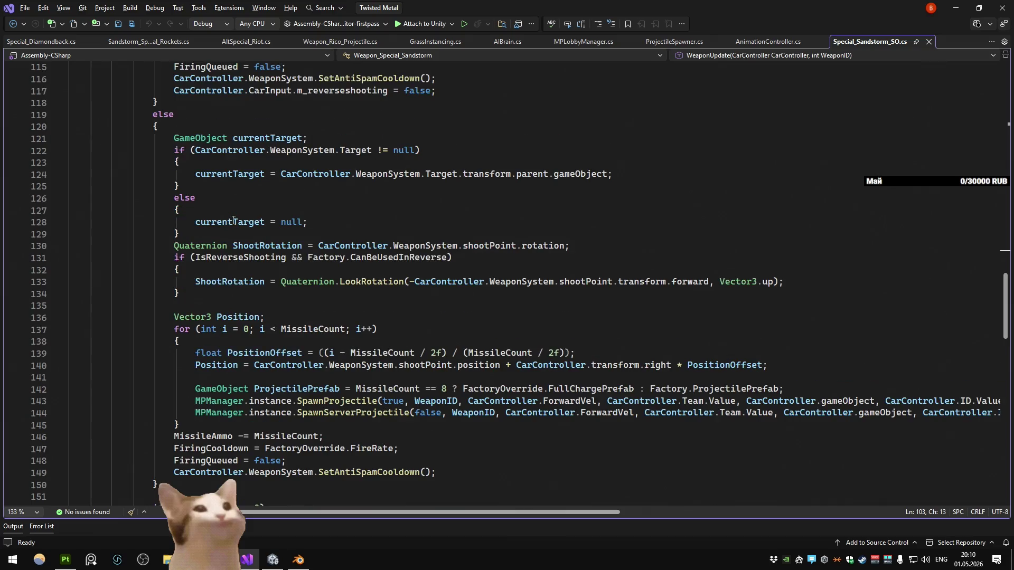
pyautogui.scroll(5, 234, 220)
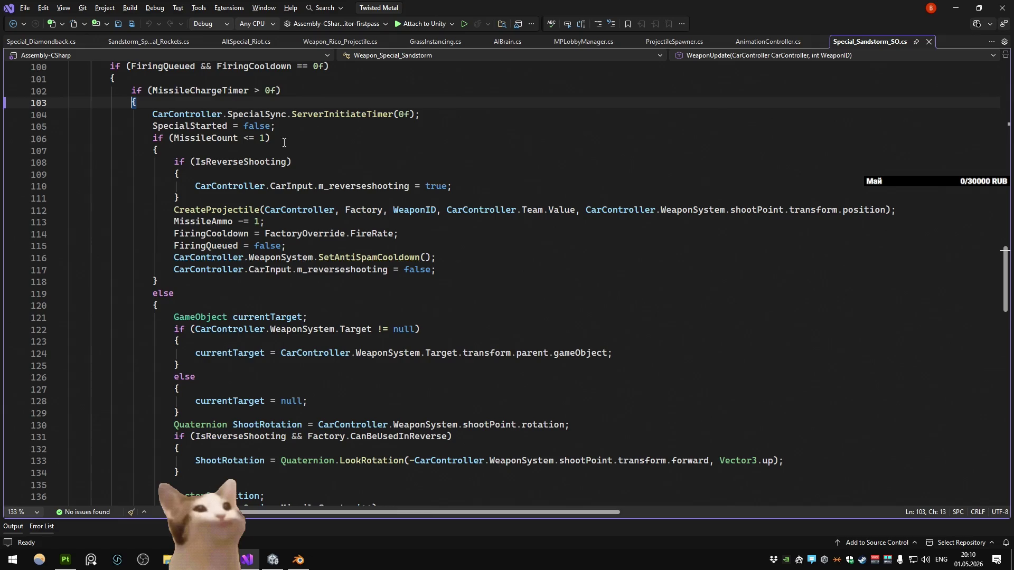
pyautogui.click(281, 220)
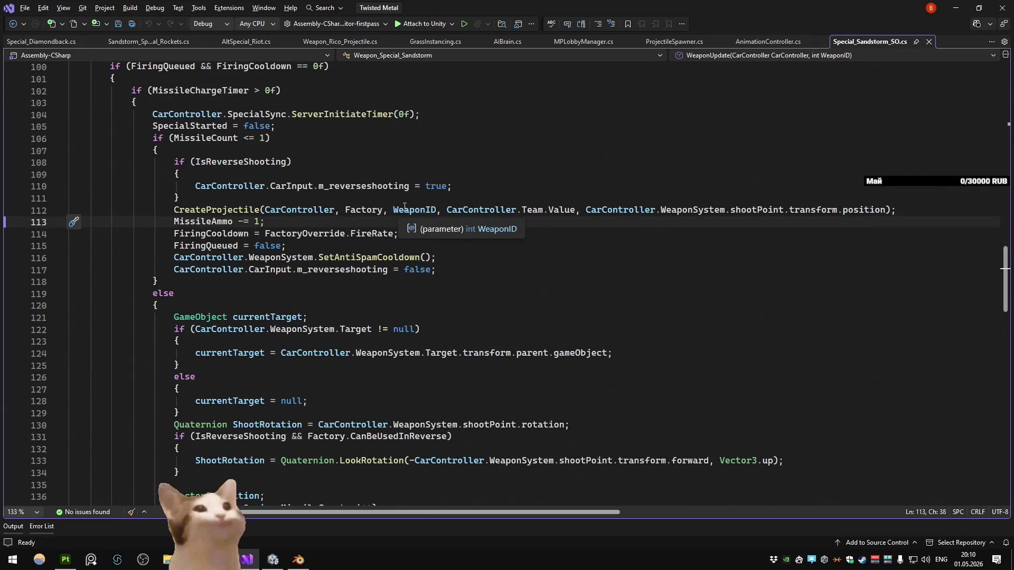
# Step: Add a CarController SpecialSync.ServerInitiateInt(0, call below the ammo decrement on line 114
pyautogui.press('Return')
pyautogui.write('sync')
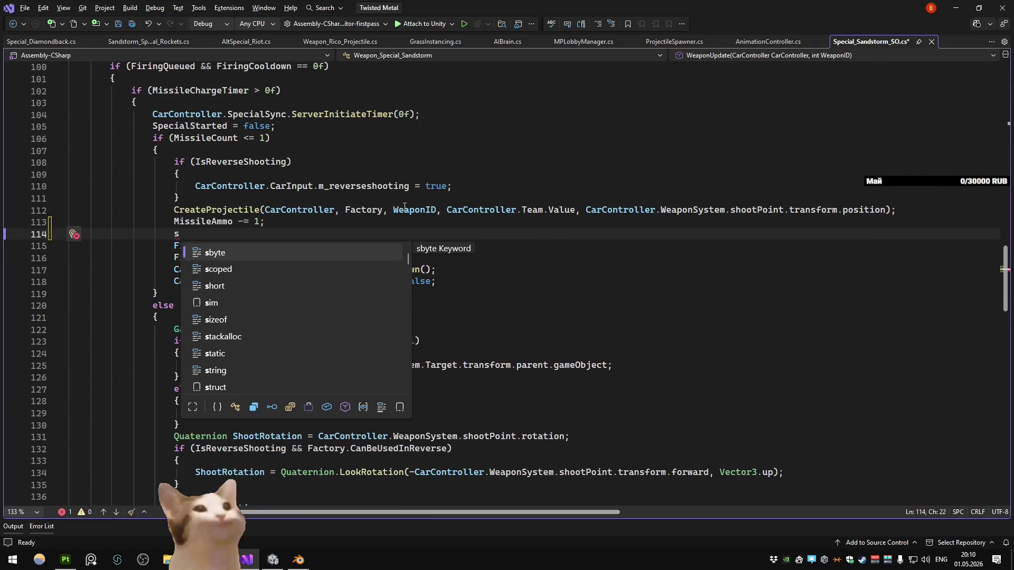
pyautogui.press('BackSpace')
pyautogui.press('BackSpace')
pyautogui.press('BackSpace')
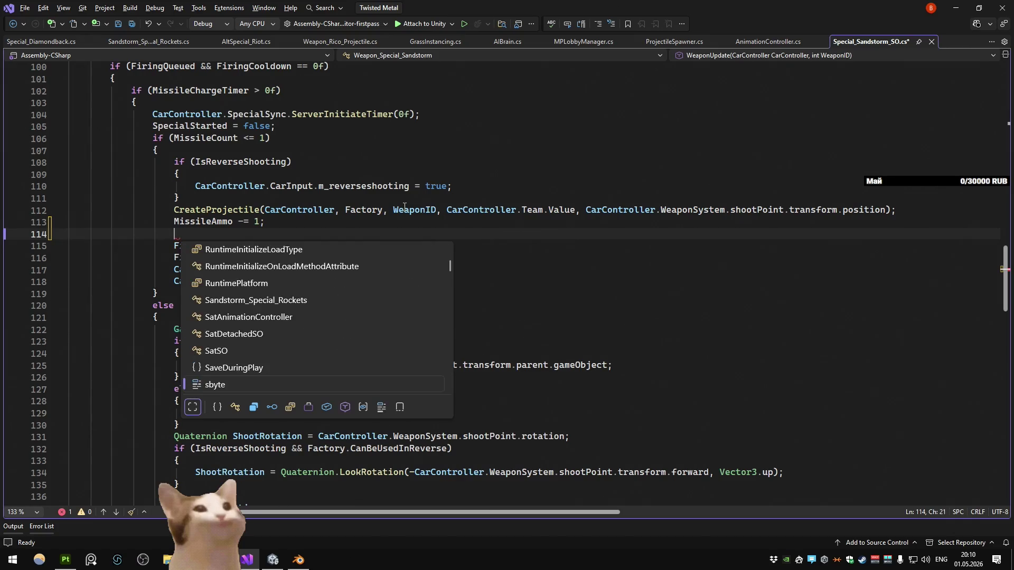
pyautogui.press('BackSpace')
pyautogui.write('Car')
pyautogui.press('Tab')
pyautogui.write('.specai')
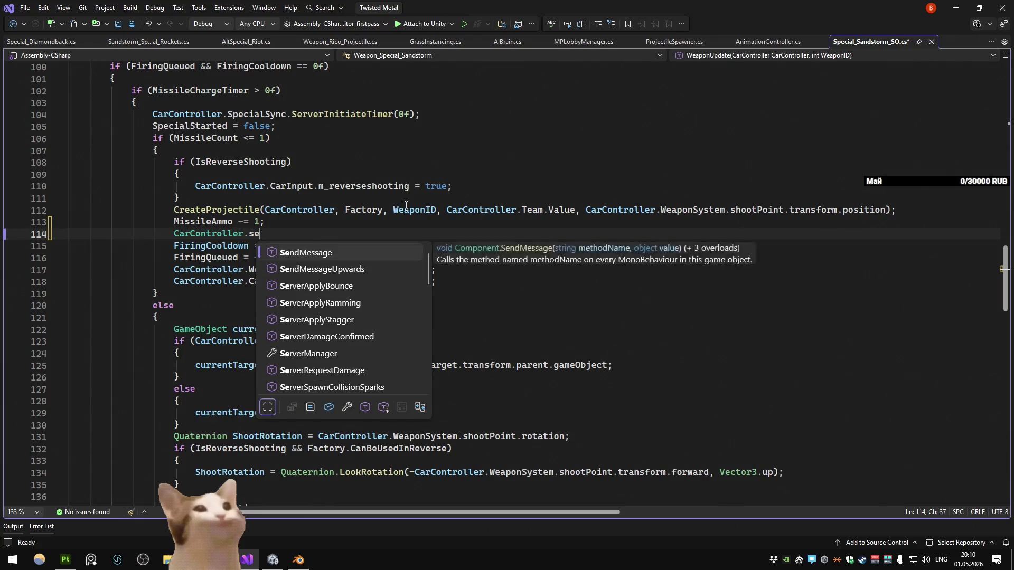
pyautogui.write('.serverinit')
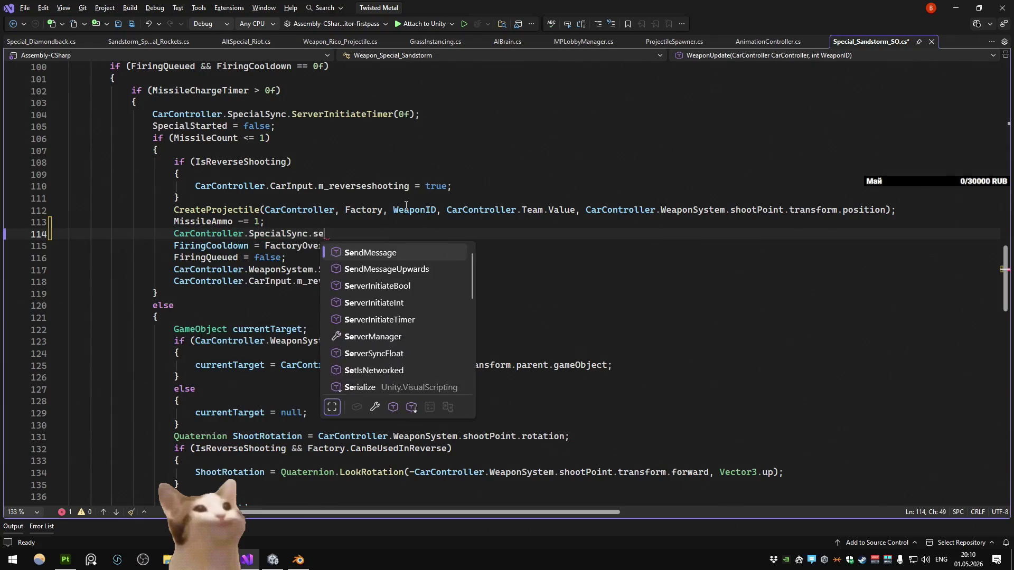
pyautogui.press('Down')
pyautogui.press('Tab')
pyautogui.write('(0,')
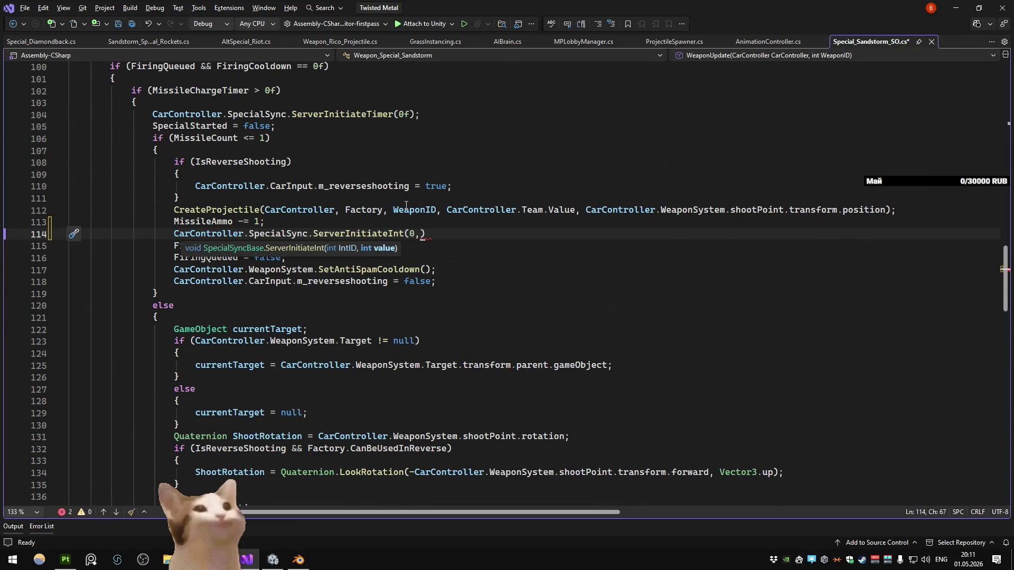
# Step: Pass the copied MissileAmmo as the second argument and close the call
pyautogui.doubleClick(225, 221)
pyautogui.hotkey('ctrl', 'c')
pyautogui.click(422, 233)
pyautogui.hotkey('ctrl', 'v')
pyautogui.write(');')
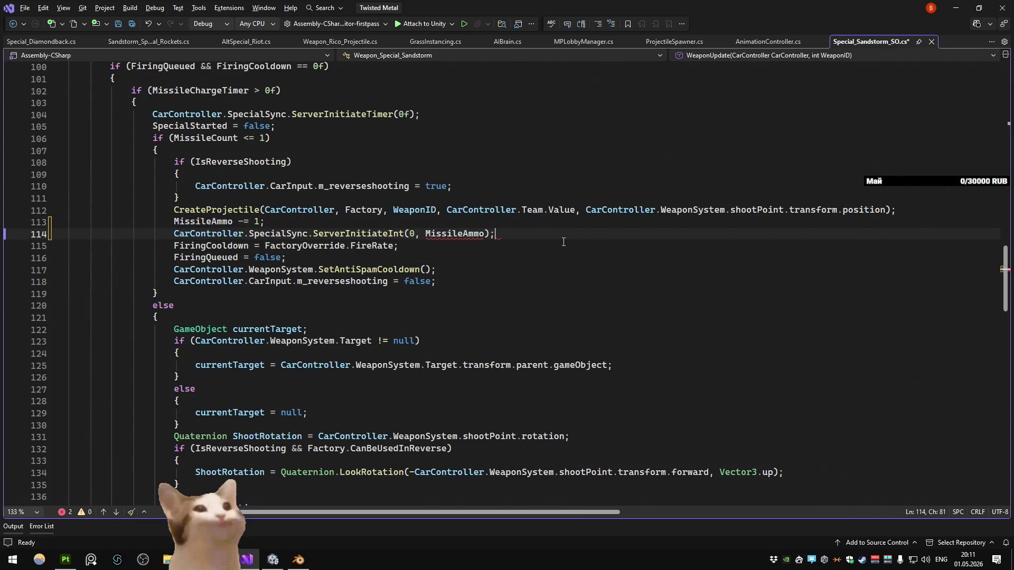
pyautogui.moveTo(455, 234)
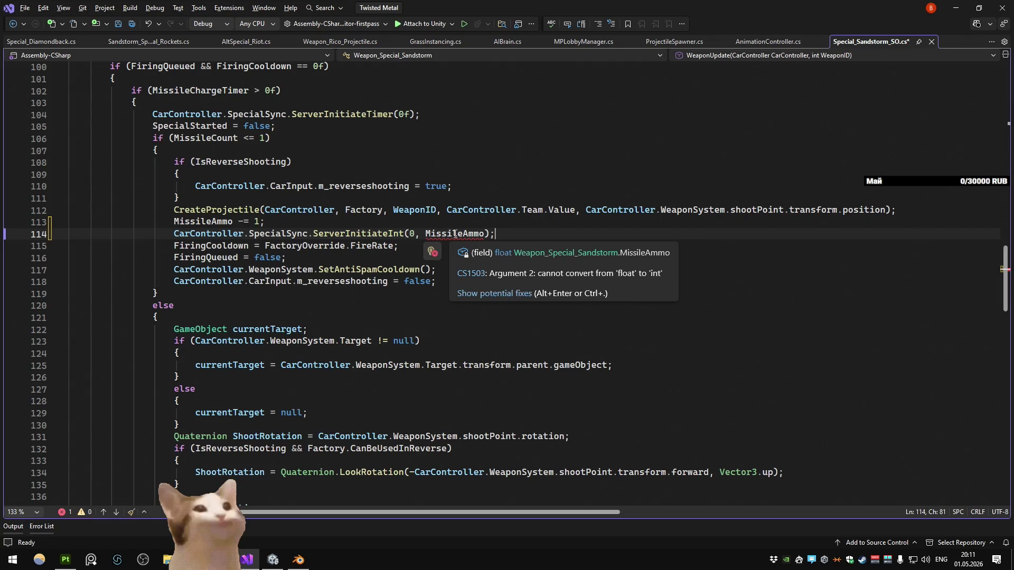
pyautogui.click(484, 233)
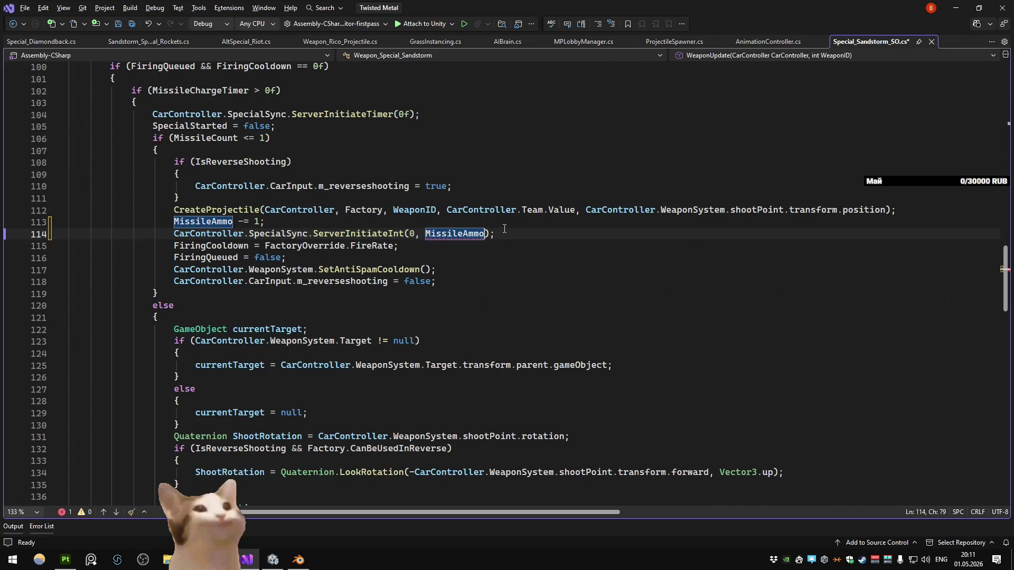
# Step: Wrap the argument as Mathf.FloorToInt(MissileAmmo) to fix the float-to-int error
pyautogui.write('Mathf.')
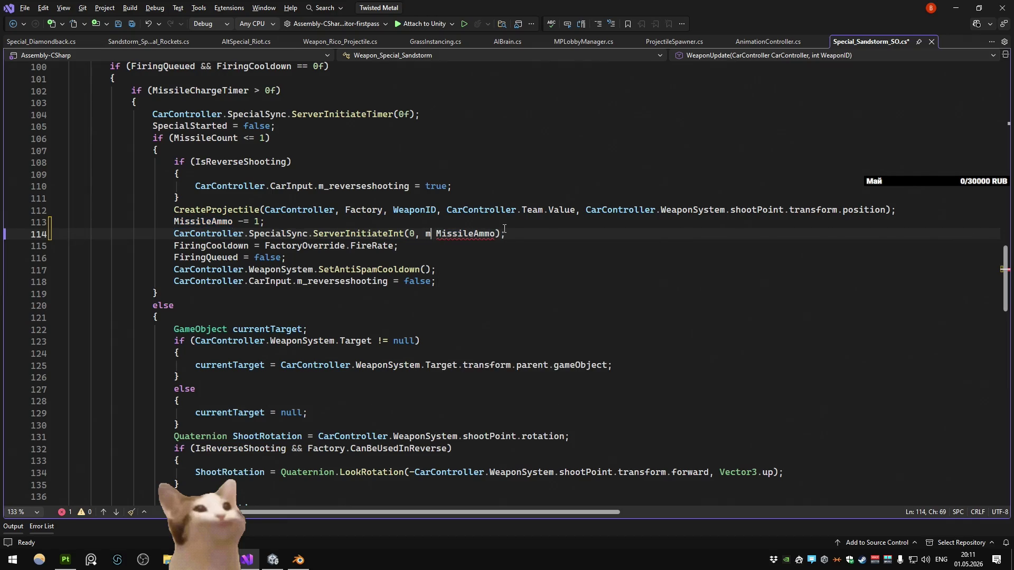
pyautogui.write('at(')
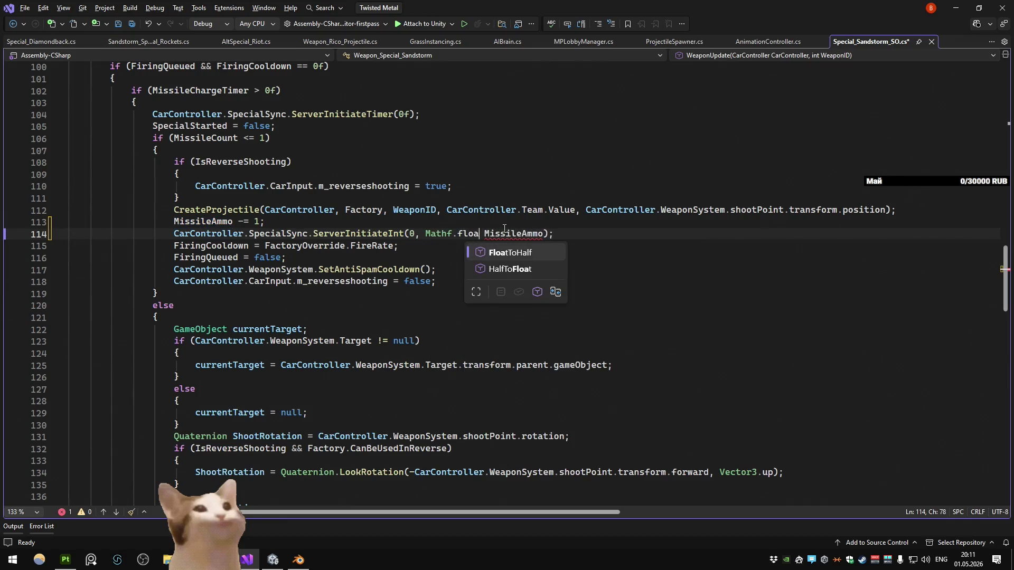
pyautogui.press('BackSpace')
pyautogui.press('BackSpace')
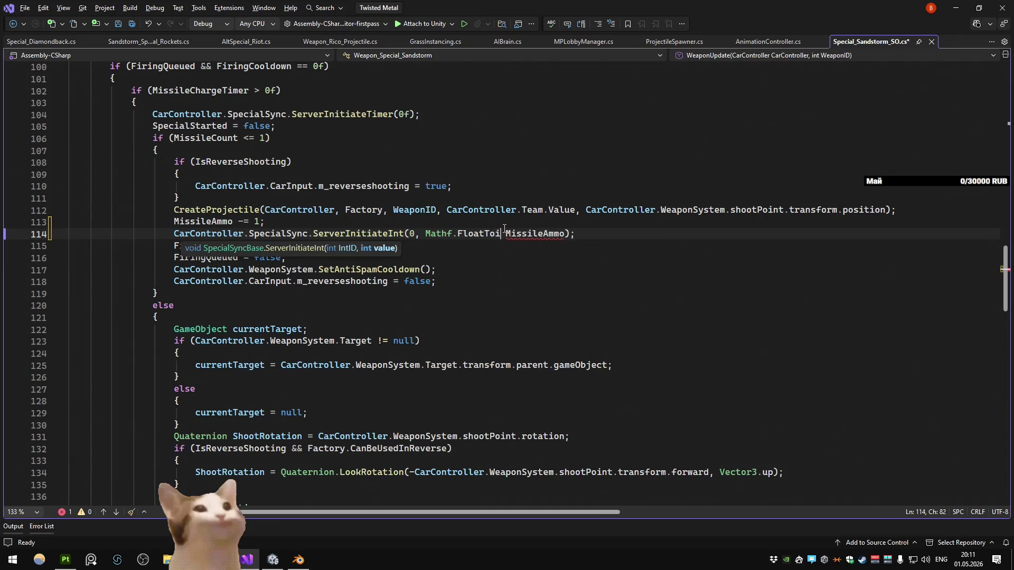
pyautogui.press('BackSpace')
pyautogui.write('Hal')
pyautogui.press('BackSpace')
pyautogui.press('BackSpace')
pyautogui.press('BackSpace')
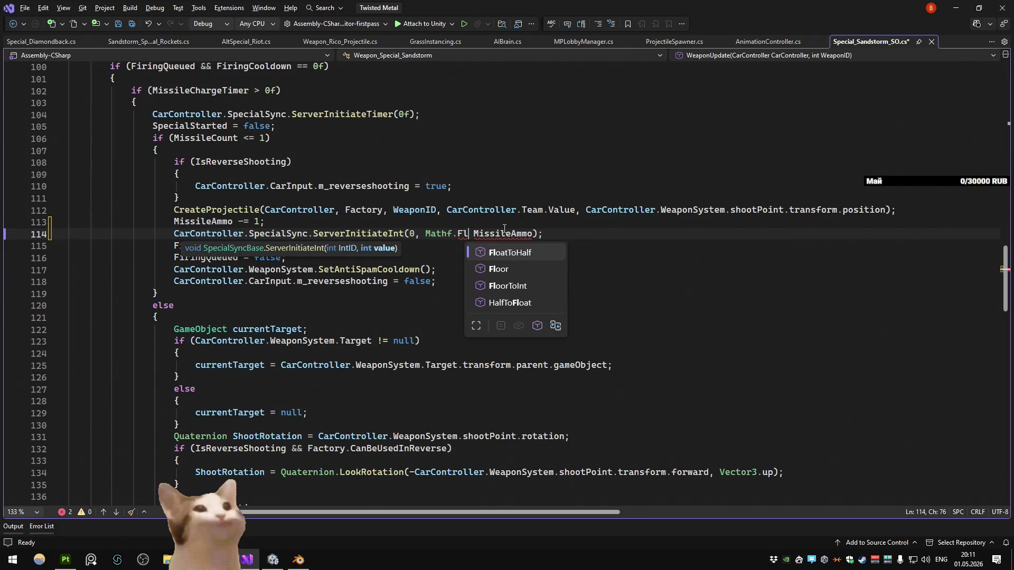
pyautogui.write('oa')
pyautogui.press('BackSpace')
pyautogui.press('BackSpace')
pyautogui.press('BackSpace')
pyautogui.press('BackSpace')
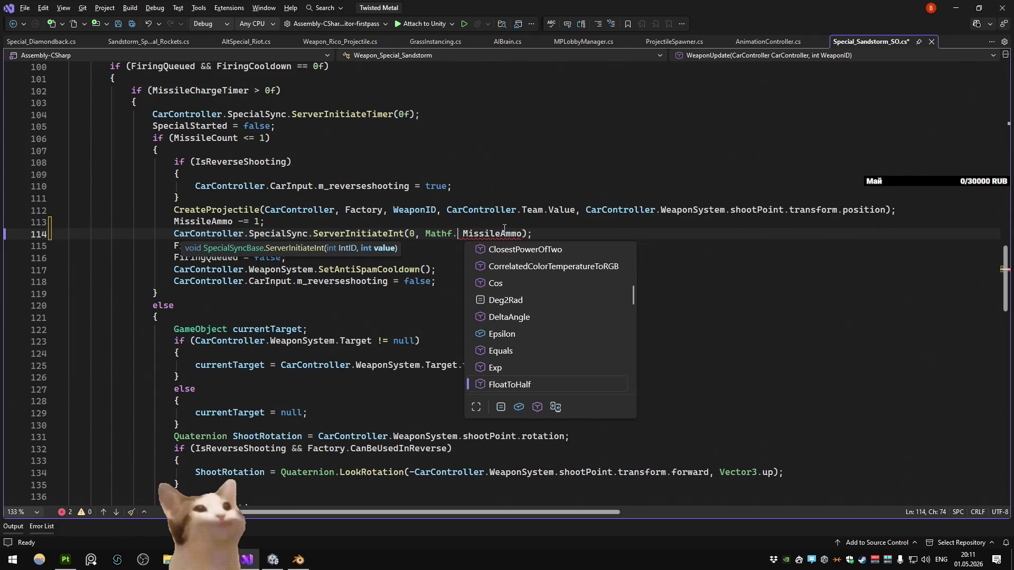
pyautogui.write('fl')
pyautogui.press('Down')
pyautogui.press('Tab')
pyautogui.write('(')
pyautogui.press('Escape')
pyautogui.press('Delete')
pyautogui.hotkey('ctrl', 'Right')
pyautogui.write(')')
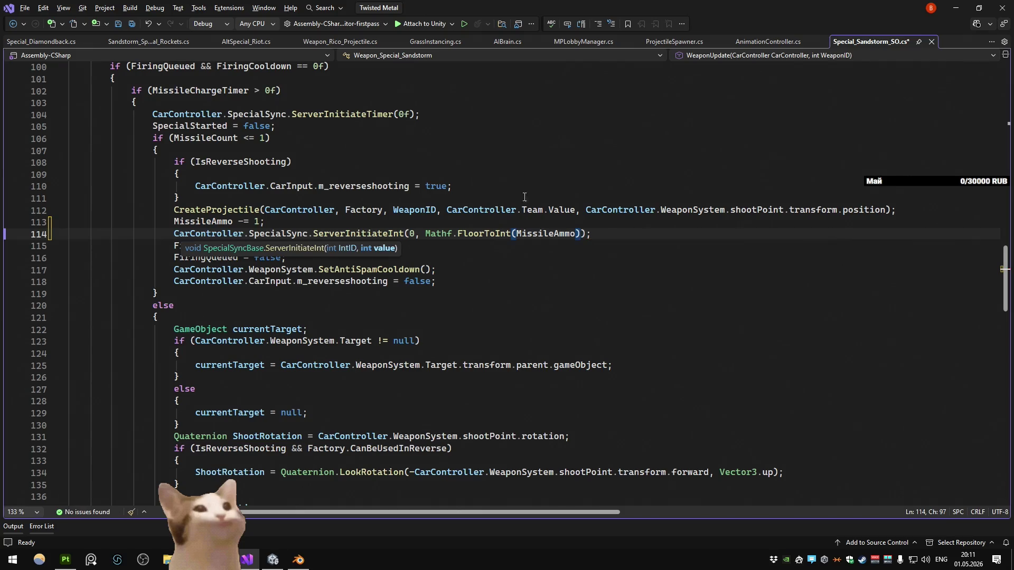
pyautogui.click(619, 234)
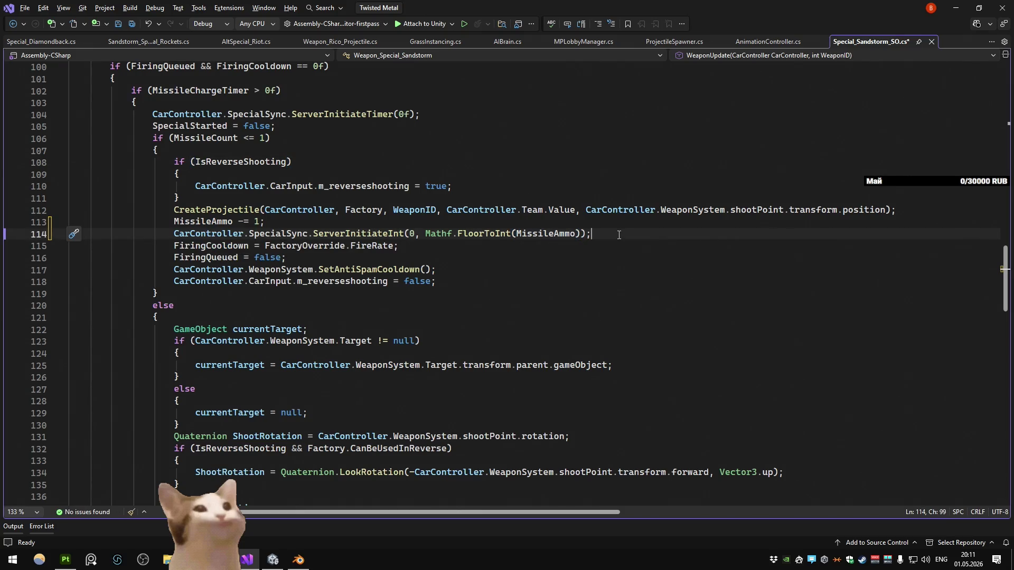
# Step: Paste the same ServerInitiateInt line after line 147 in the second firing branch
pyautogui.scroll(-4, 619, 234)
pyautogui.scroll(-4, 575, 257)
pyautogui.click(407, 345)
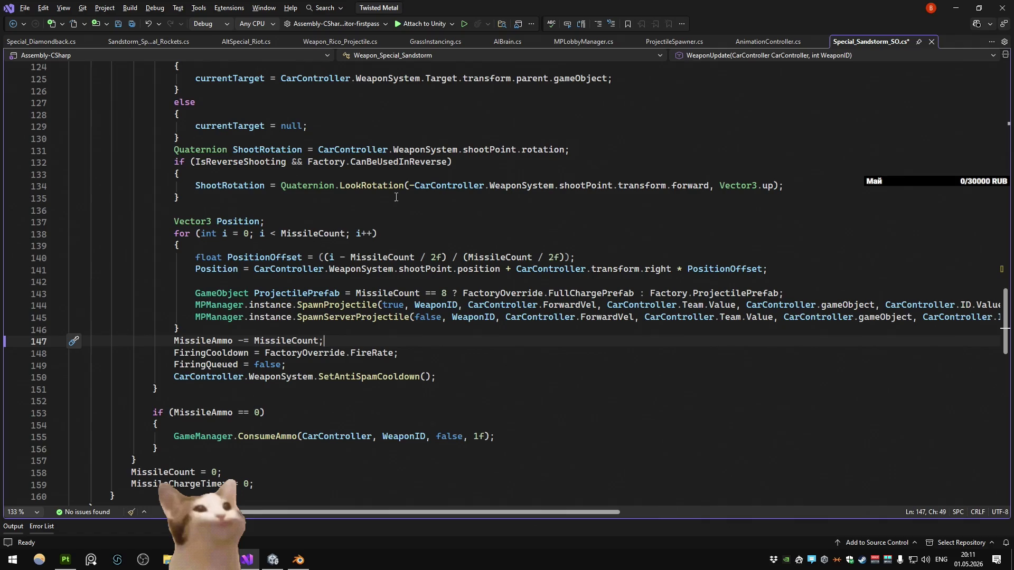
pyautogui.press('Return')
pyautogui.hotkey('ctrl', 'v')
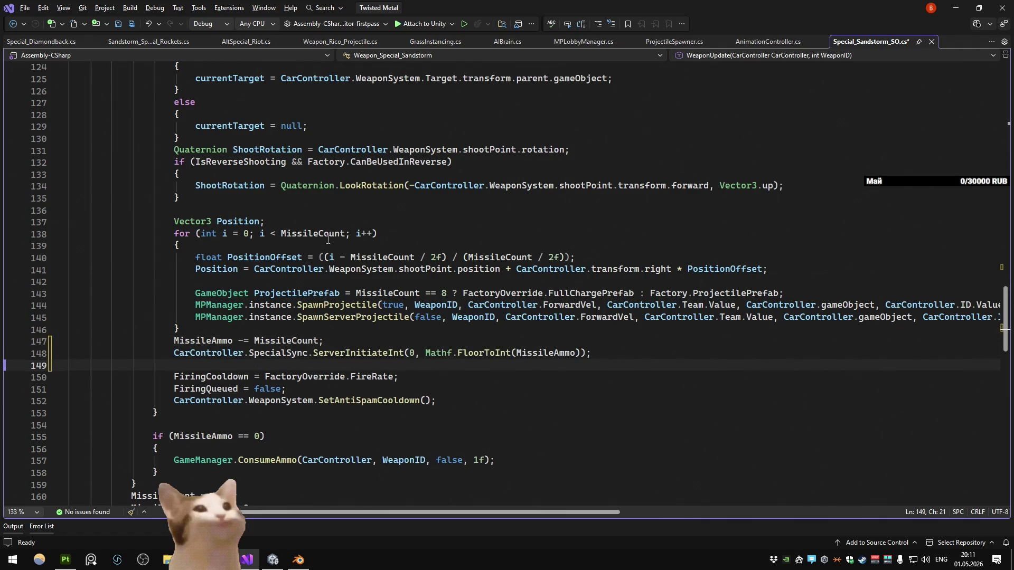
pyautogui.press('BackSpace')
pyautogui.press('BackSpace')
pyautogui.press('BackSpace')
# Step: Save the script and return to Unity so it recompiles
pyautogui.click(426, 162)
pyautogui.hotkey('ctrl', 's')
pyautogui.click(956, 8)
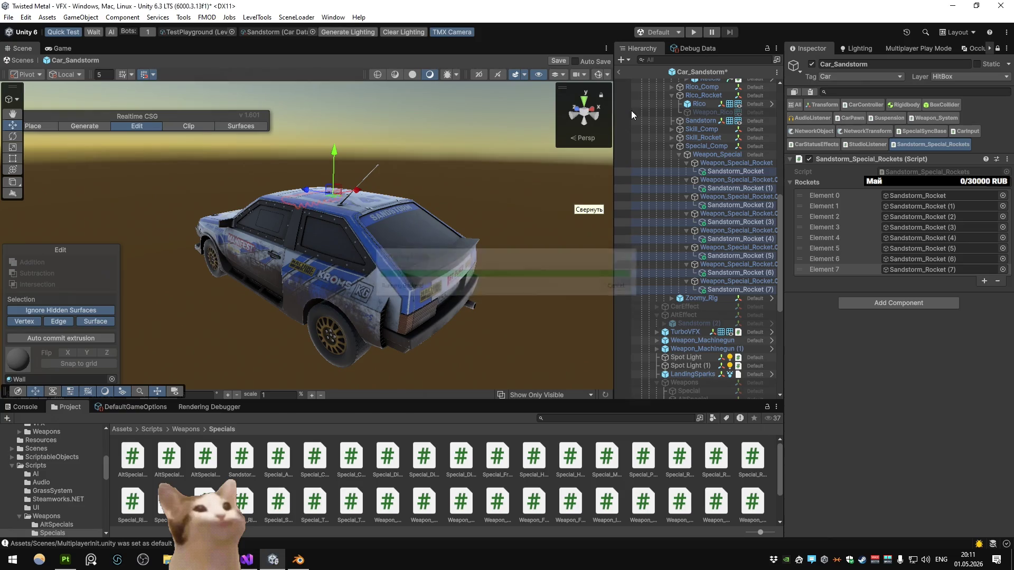
# Step: Leave prefab mode and play-test the Sandstorm, driving and firing its roof rockets
pyautogui.click(618, 73)
pyautogui.press('Return')
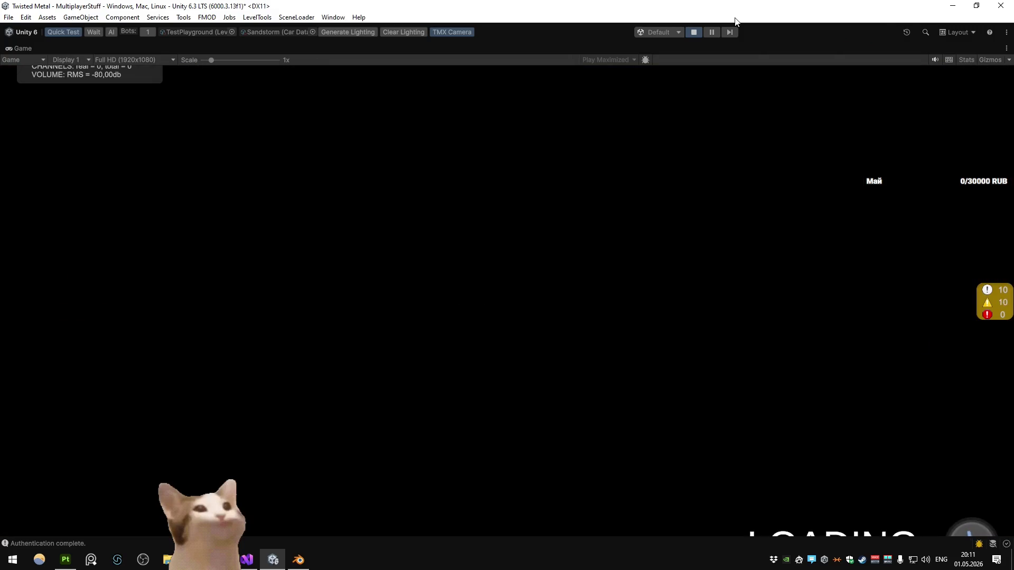
pyautogui.press('w')
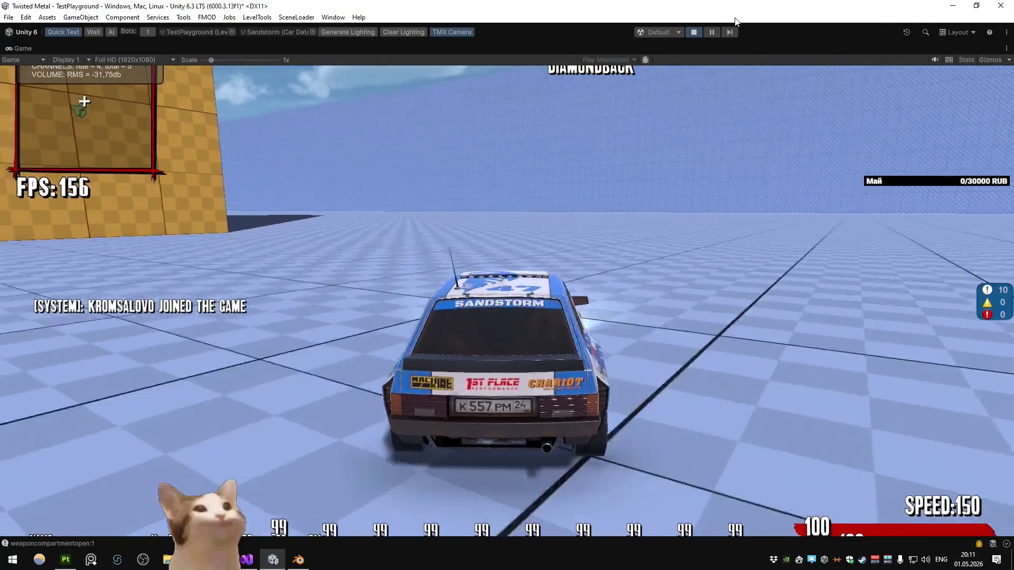
pyautogui.press('space')
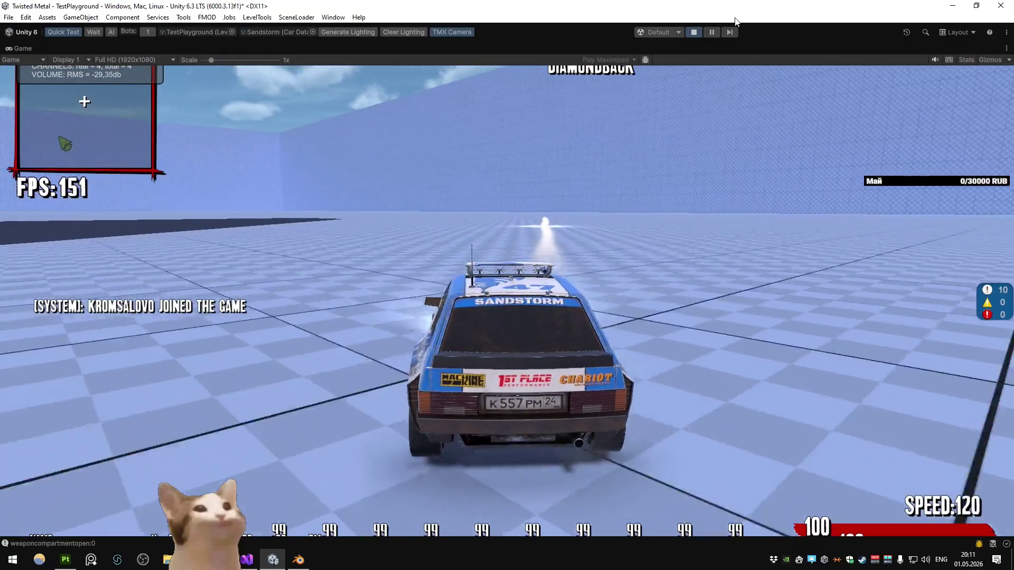
pyautogui.press('w')
pyautogui.press('space')
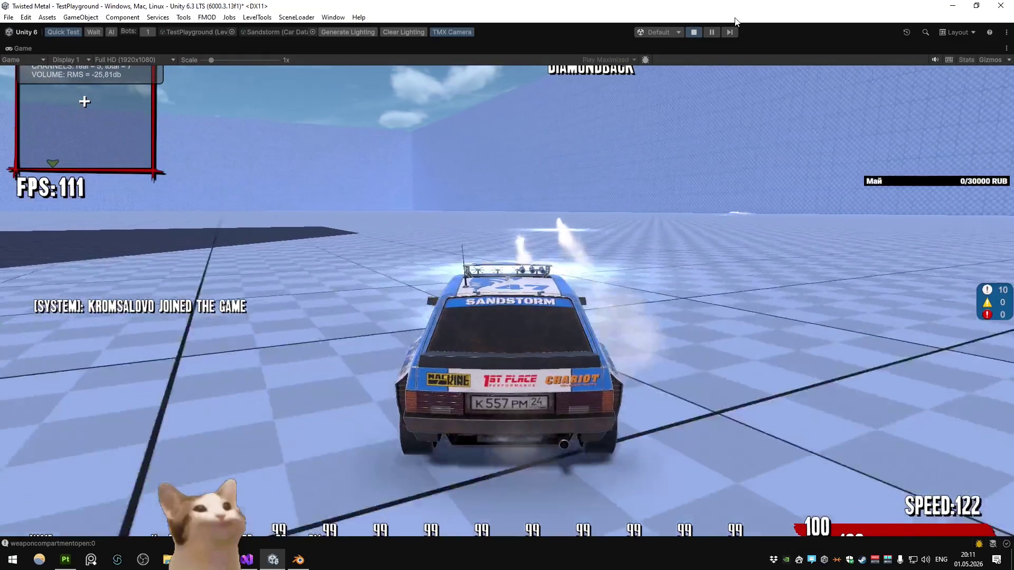
pyautogui.press('space')
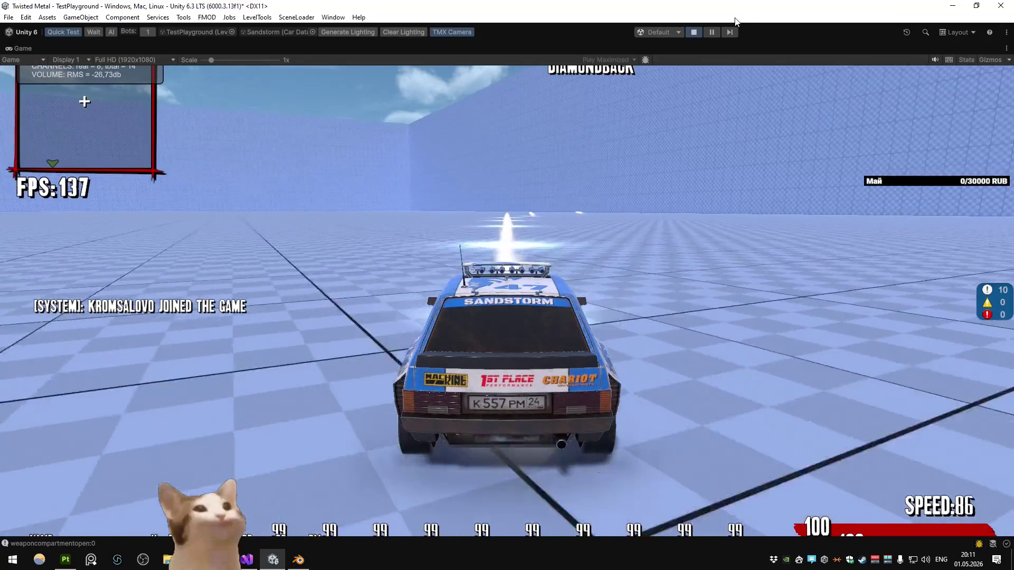
pyautogui.press('space')
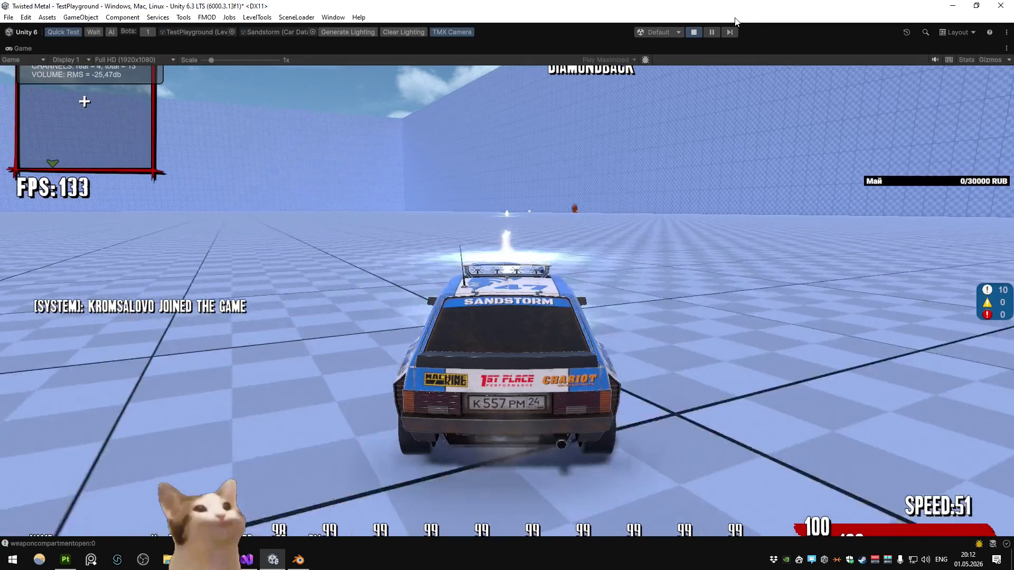
pyautogui.press('space')
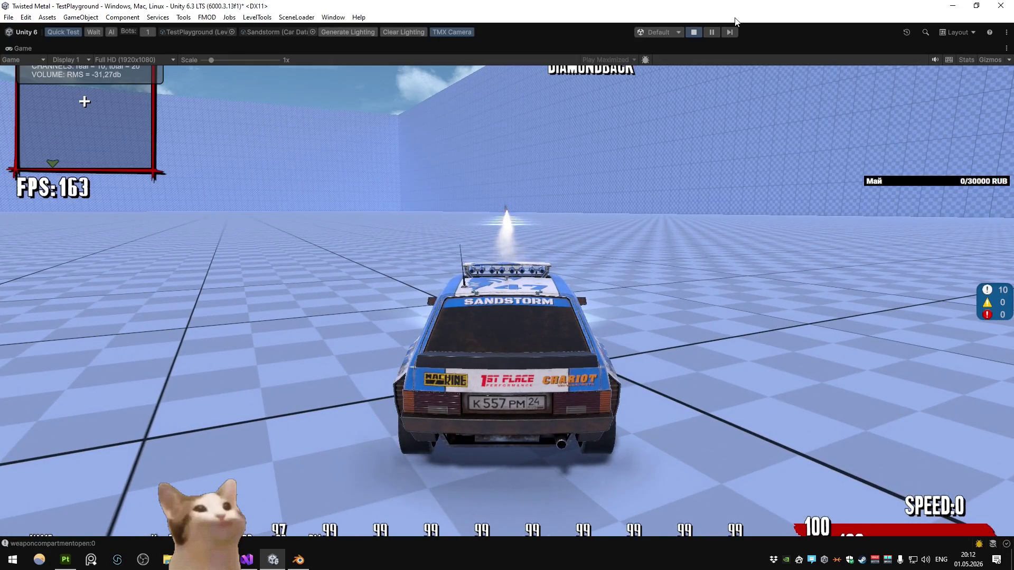
# Step: Stop the playtest and switch back to Visual Studio
pyautogui.click(694, 32)
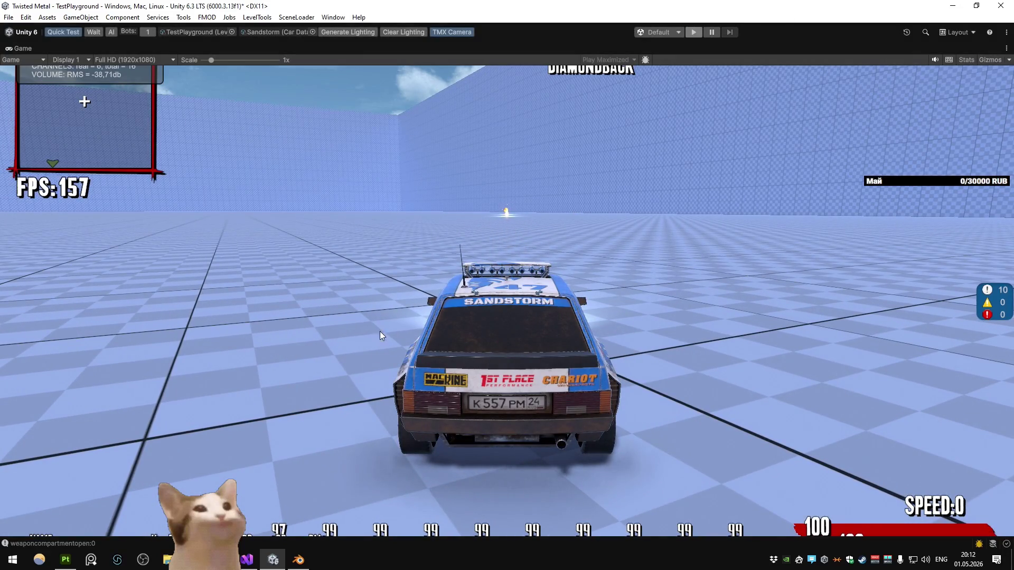
pyautogui.click(299, 562)
pyautogui.click(247, 559)
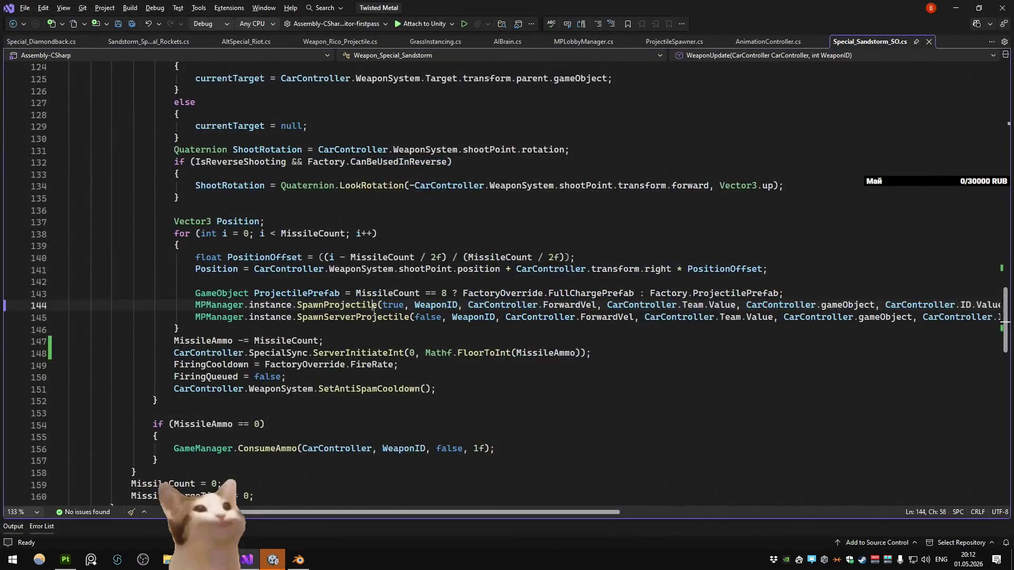
# Step: Scroll through Special_Sandstorm_SO.cs reviewing the multi-missile firing code
pyautogui.scroll(4, 376, 291)
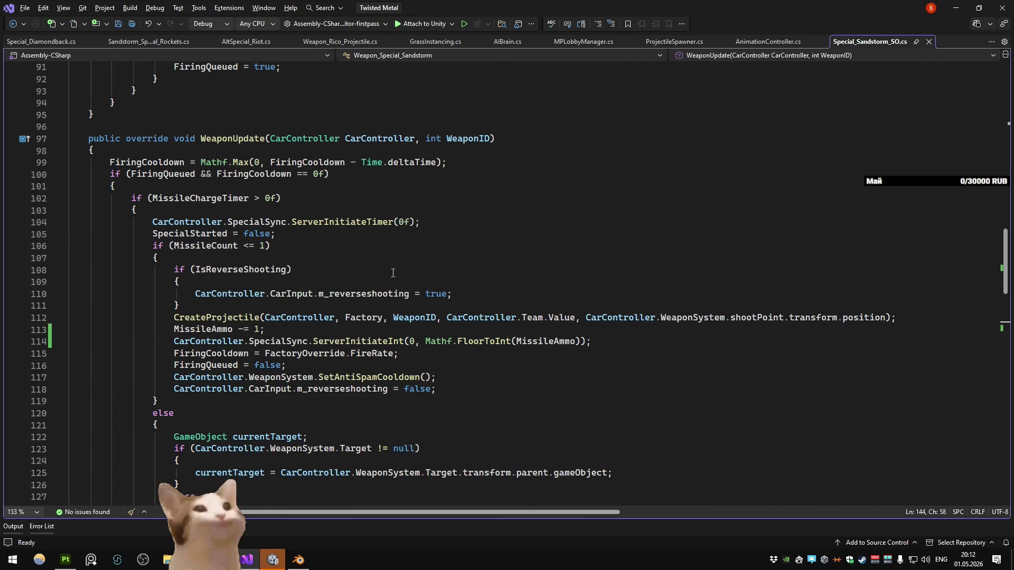
pyautogui.scroll(-13, 392, 272)
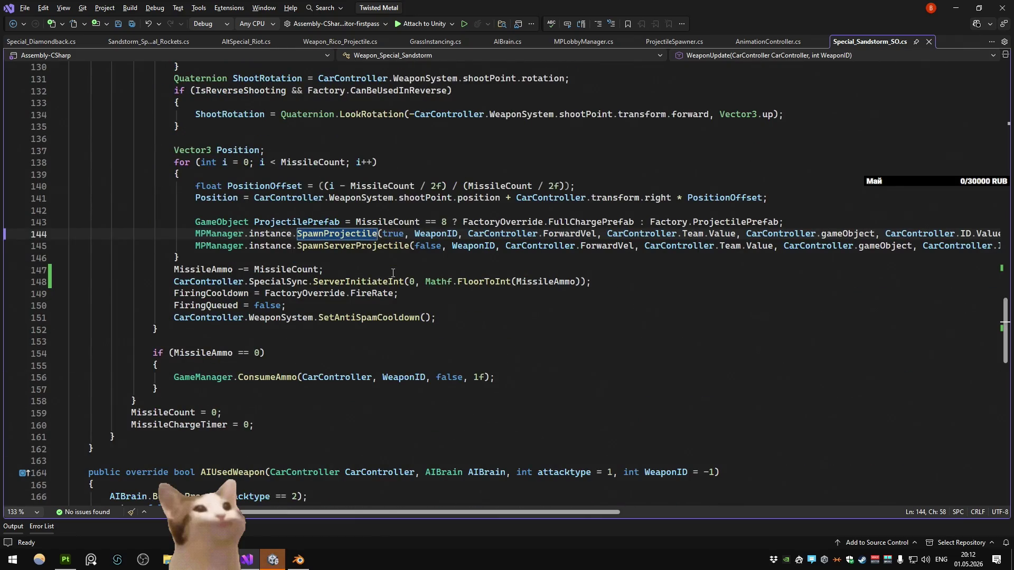
pyautogui.scroll(-4, 392, 272)
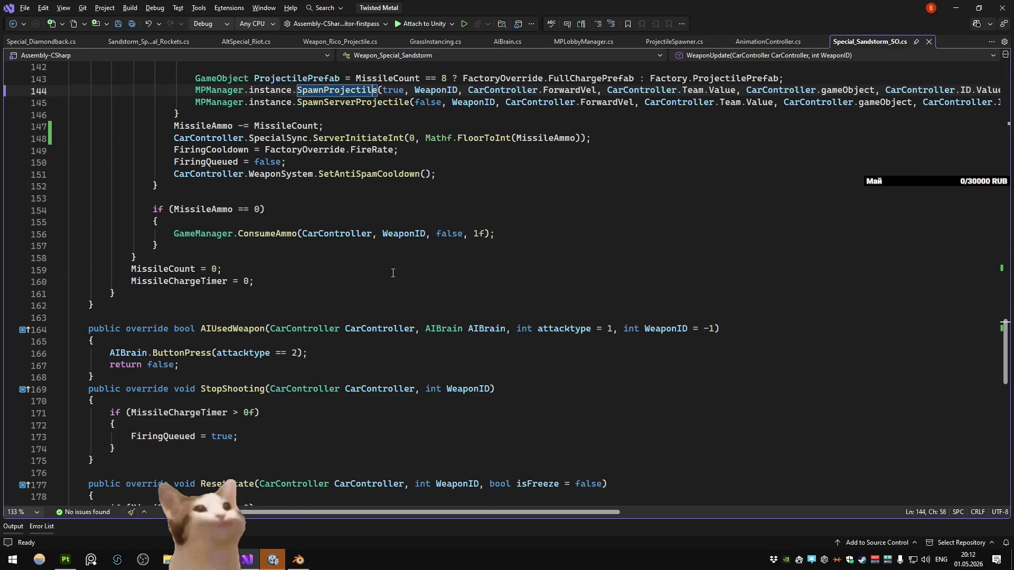
pyautogui.scroll(20, 393, 273)
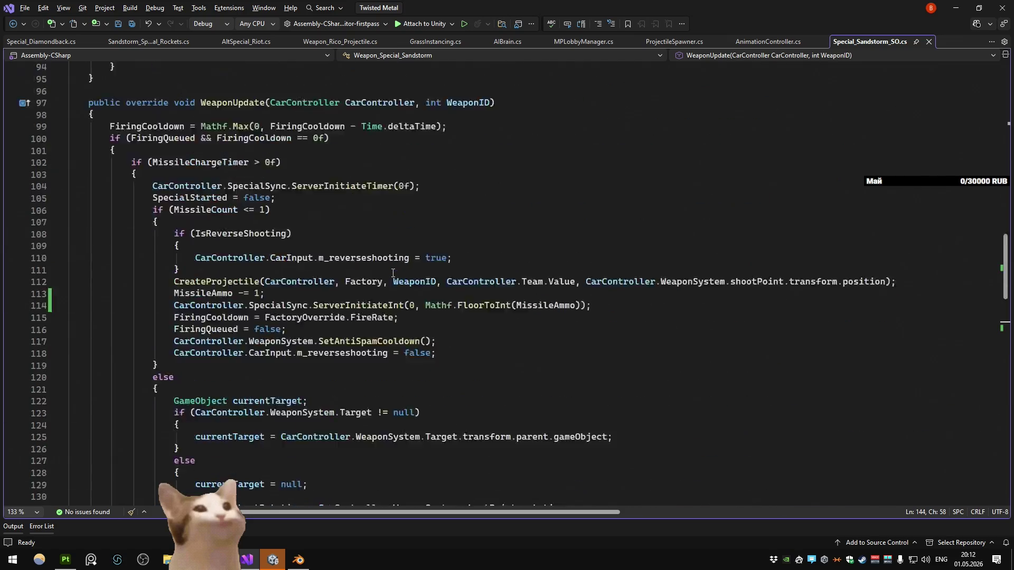
pyautogui.scroll(2, 393, 272)
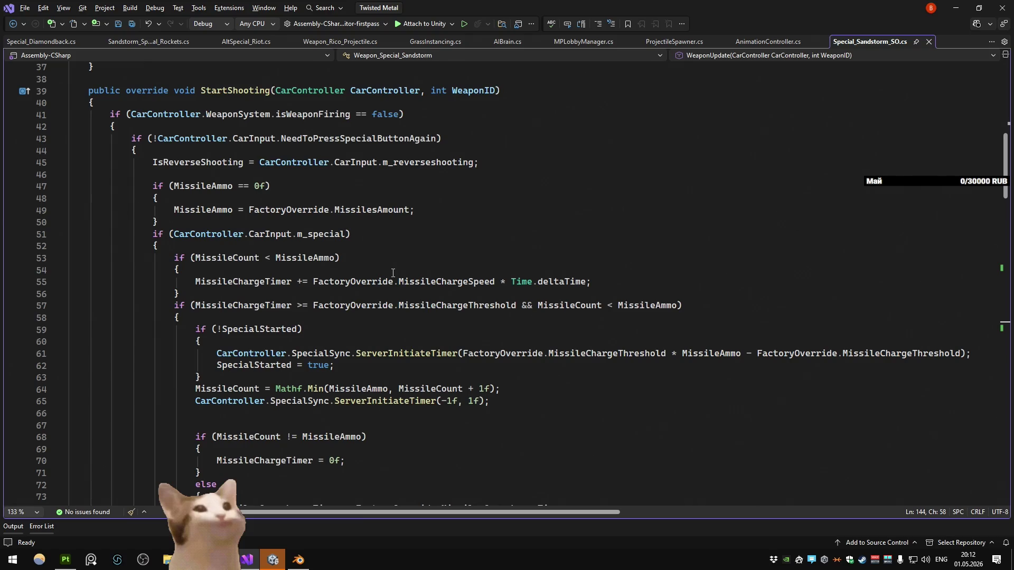
pyautogui.scroll(4, 393, 272)
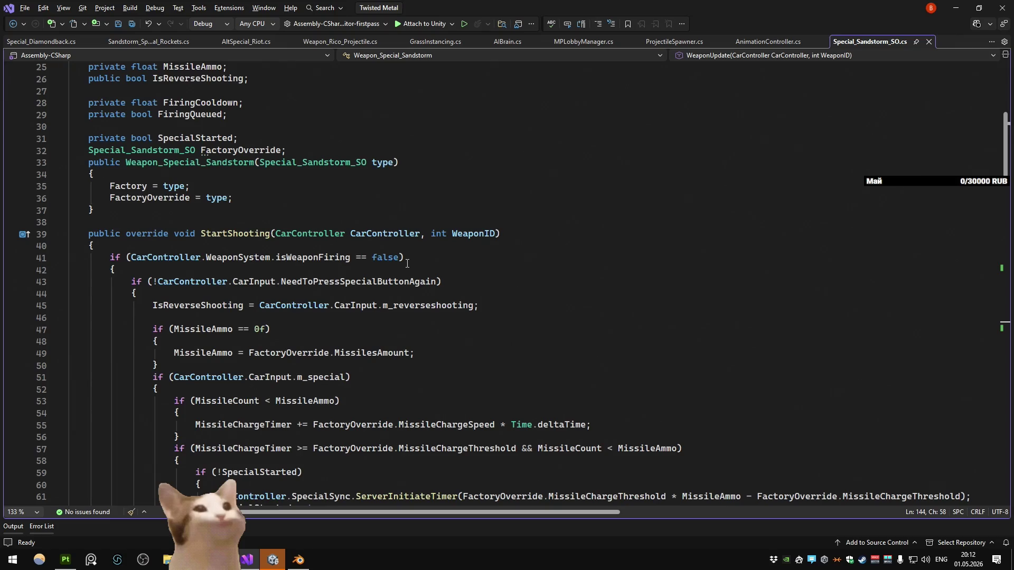
pyautogui.scroll(-4, 407, 263)
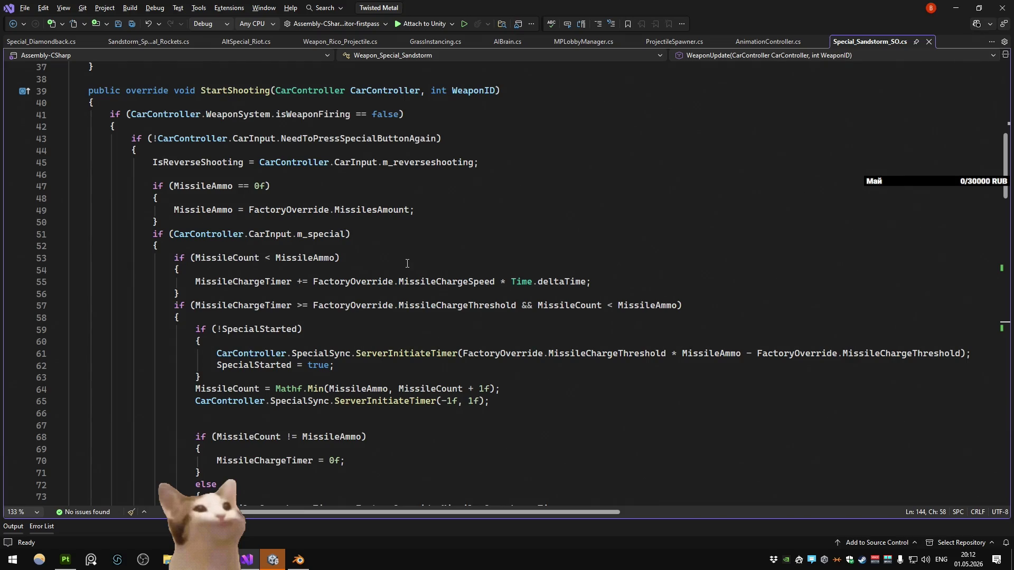
pyautogui.scroll(-3, 407, 263)
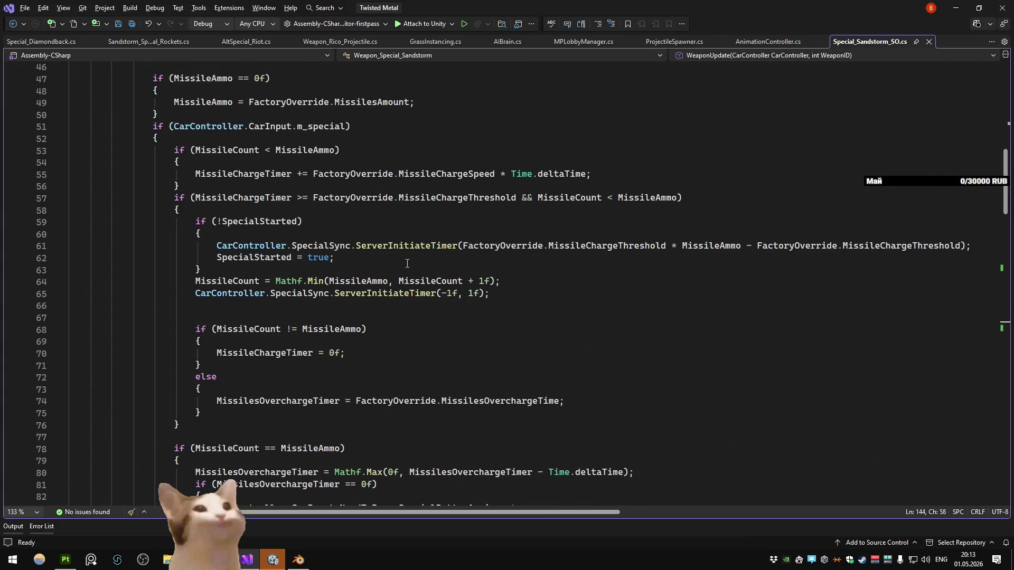
pyautogui.scroll(-8, 407, 263)
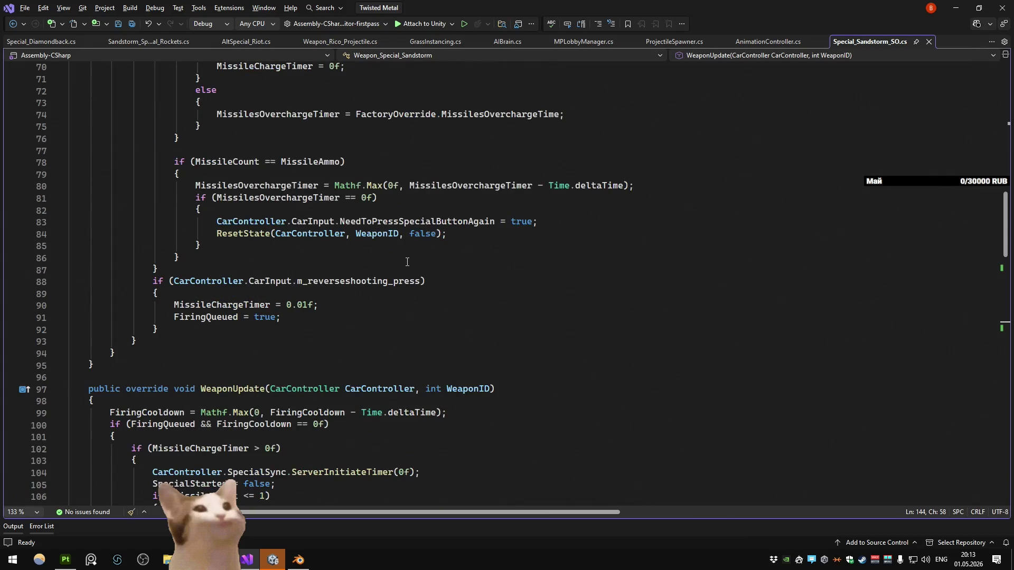
pyautogui.scroll(8, 407, 262)
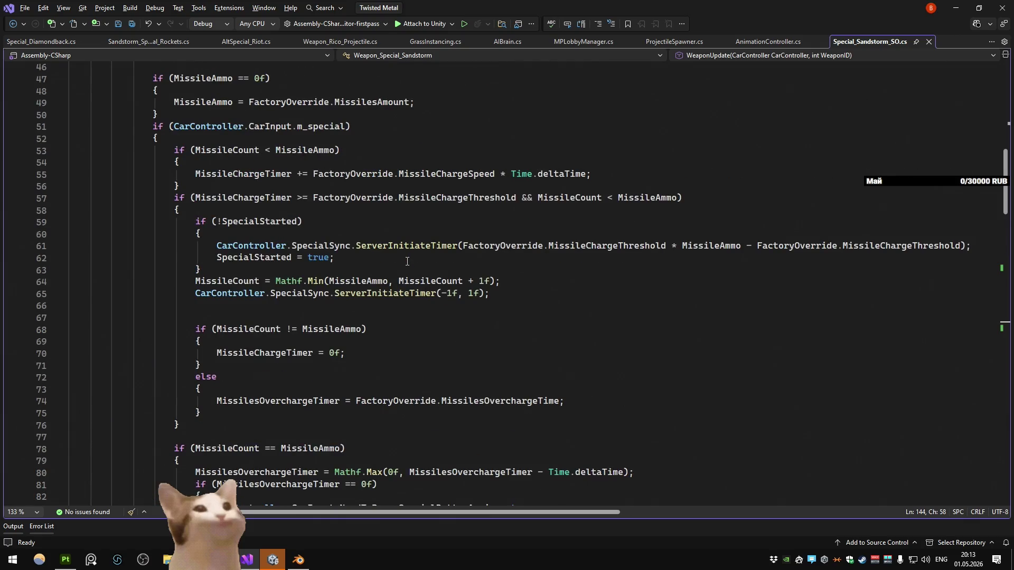
pyautogui.scroll(6, 407, 261)
pyautogui.scroll(-20, 407, 261)
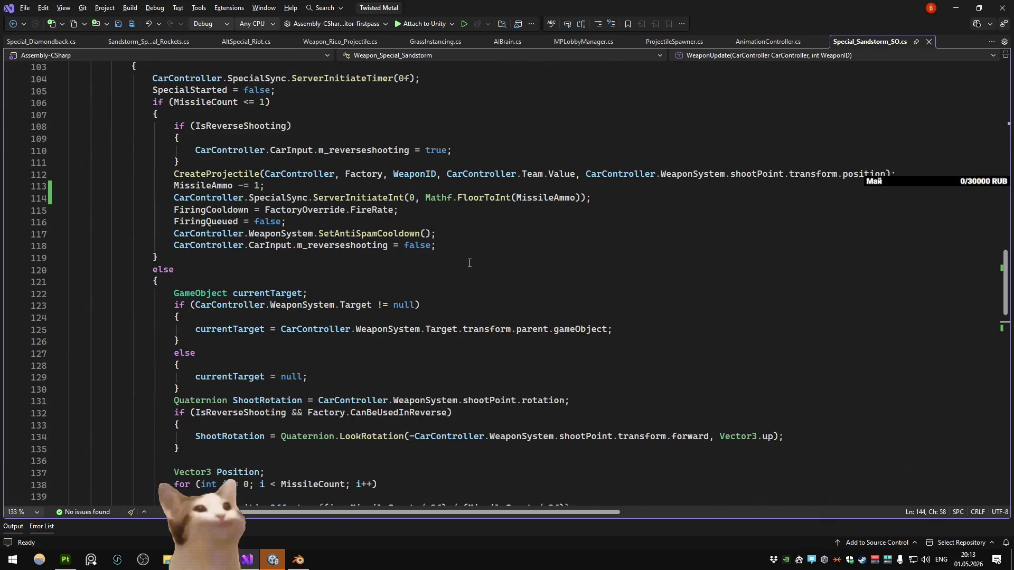
pyautogui.scroll(1, 469, 262)
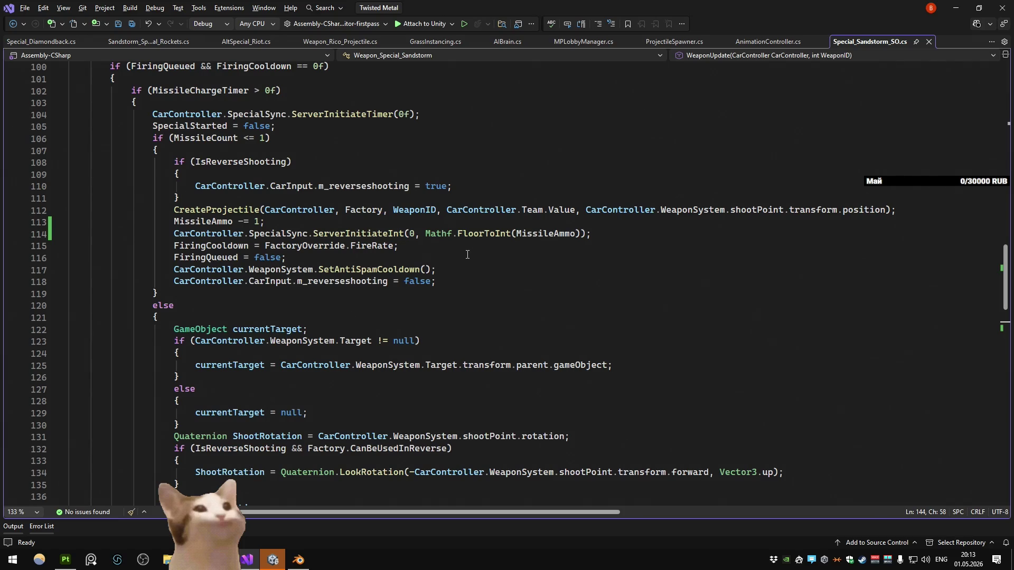
# Step: Set a breakpoint on line 113's MissileAmmo -= 1 and attach the debugger to Unity
pyautogui.click(403, 224)
pyautogui.press('F9')
pyautogui.click(444, 24)
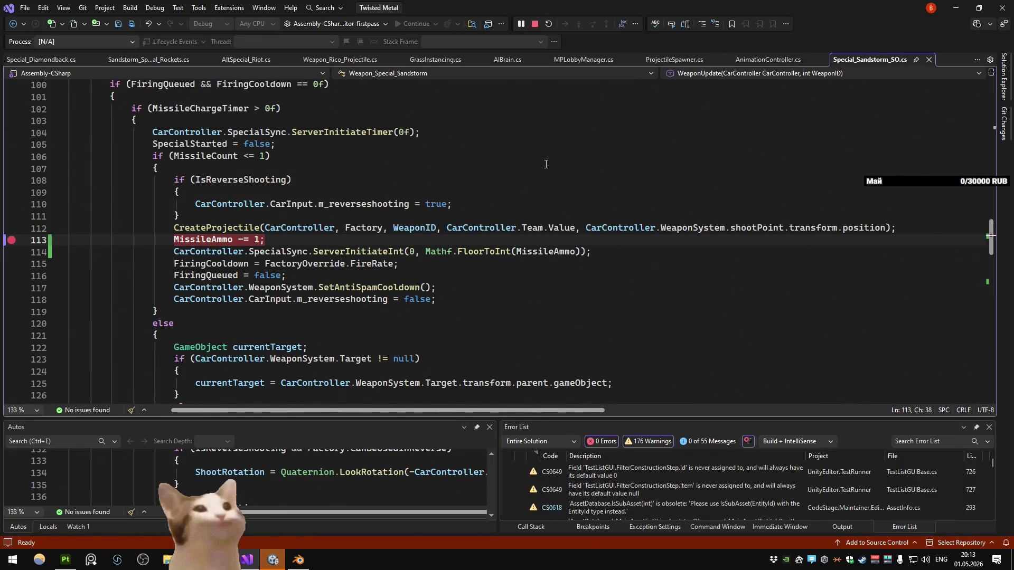
# Step: Resume the game in Unity and drive the car until the breakpoint hits
pyautogui.hotkey('alt', 'Tab')
pyautogui.hotkey('alt', 'Tab')
pyautogui.press('Tab')
pyautogui.click(693, 32)
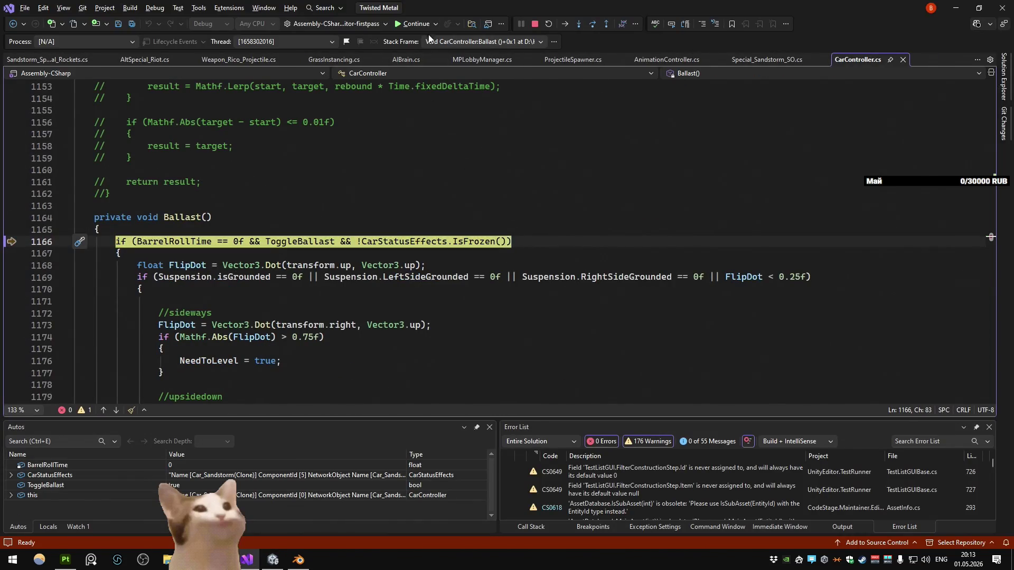
pyautogui.click(416, 23)
pyautogui.hotkey('alt', 'Tab')
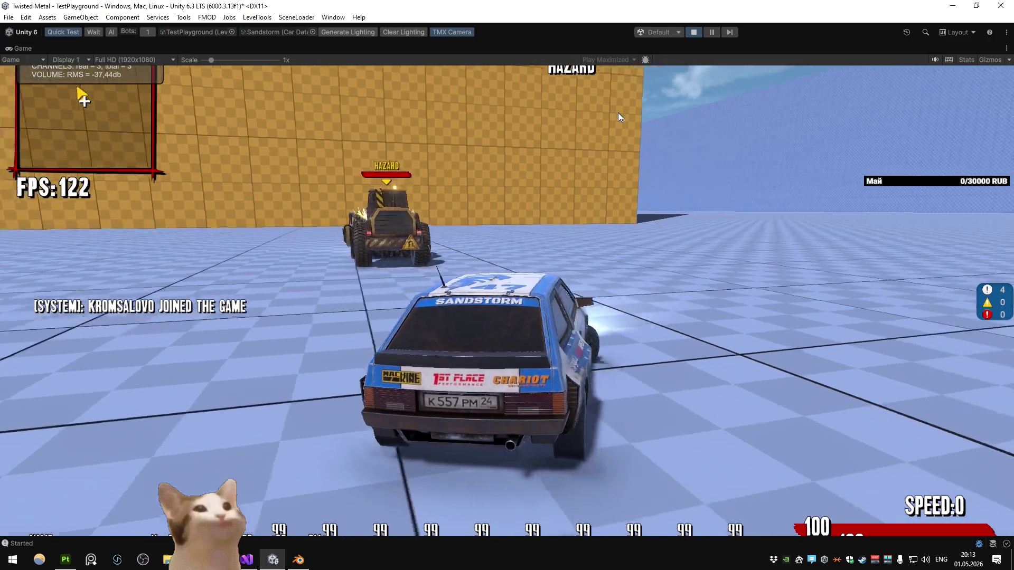
pyautogui.press('w')
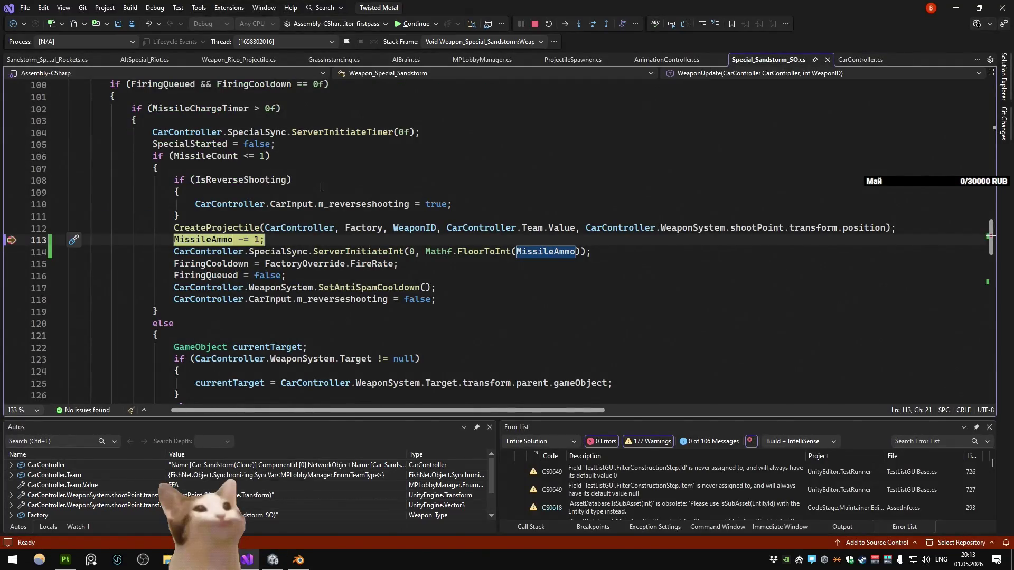
# Step: Step through the firing code into the rocket display loop's SetActive line
pyautogui.press('F10')
pyautogui.moveTo(196, 240)
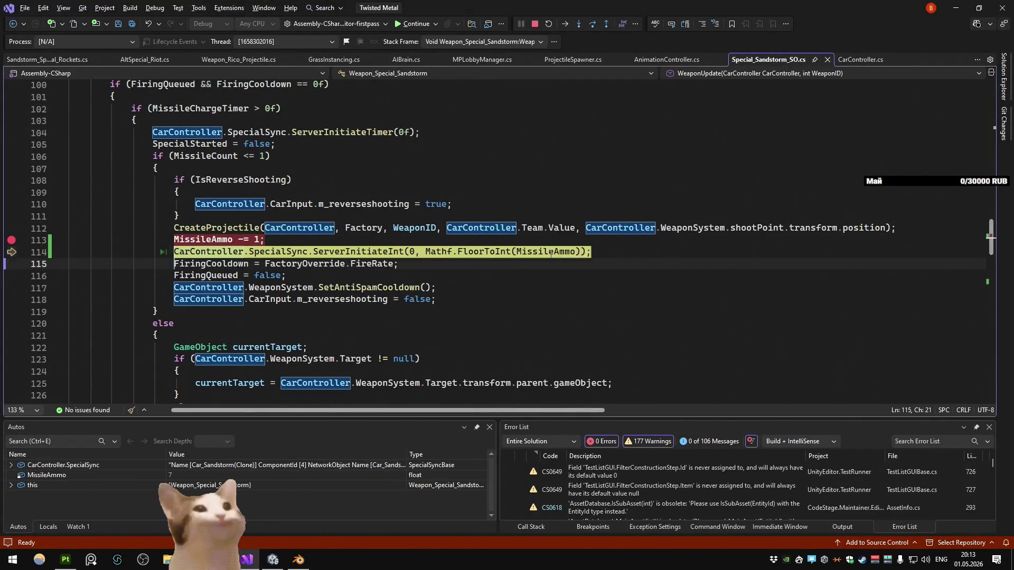
pyautogui.press('F10')
pyautogui.hotkey('ctrl', '-')
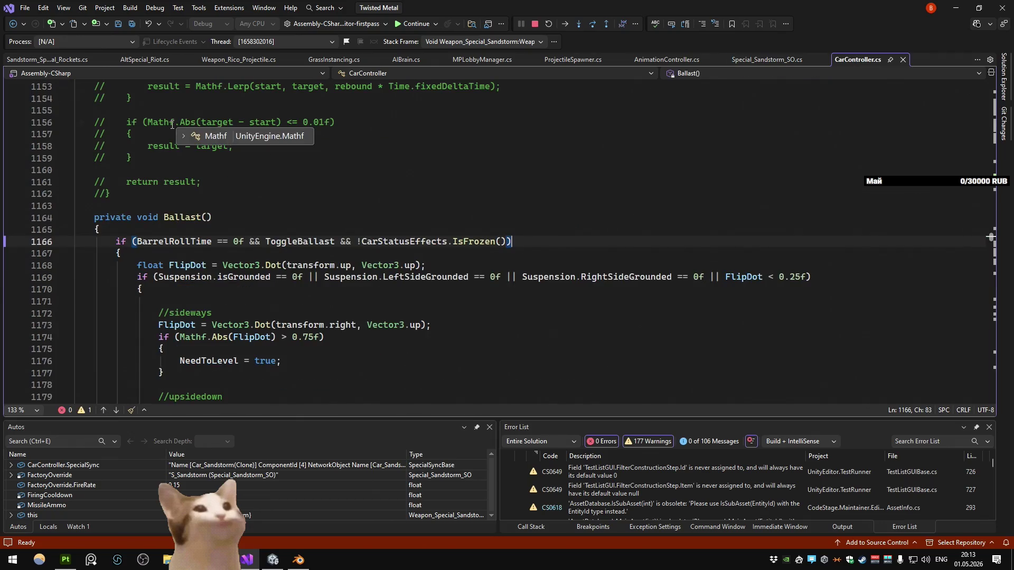
pyautogui.hotkey('ctrl', '-')
pyautogui.press('F10')
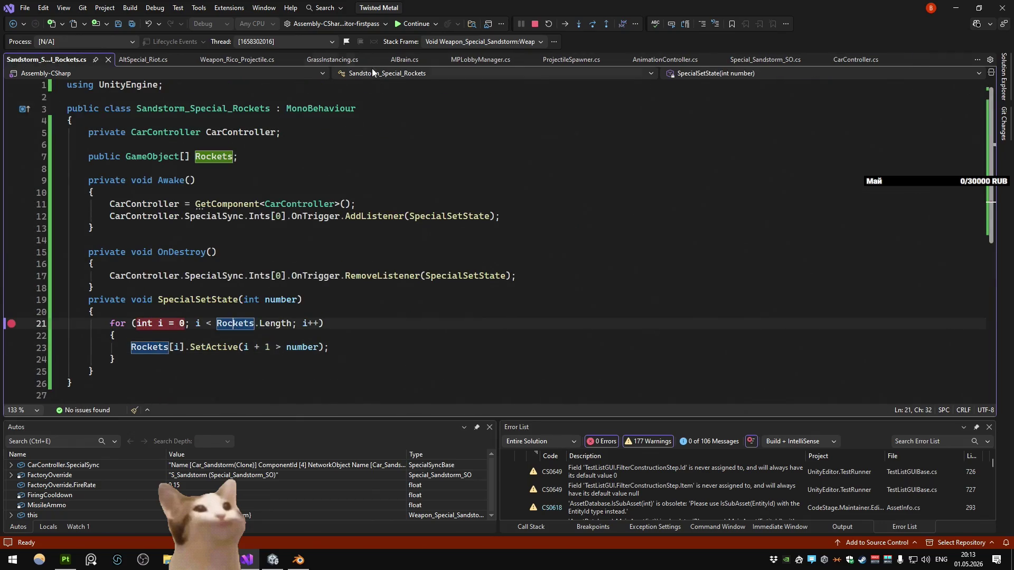
pyautogui.press('F5')
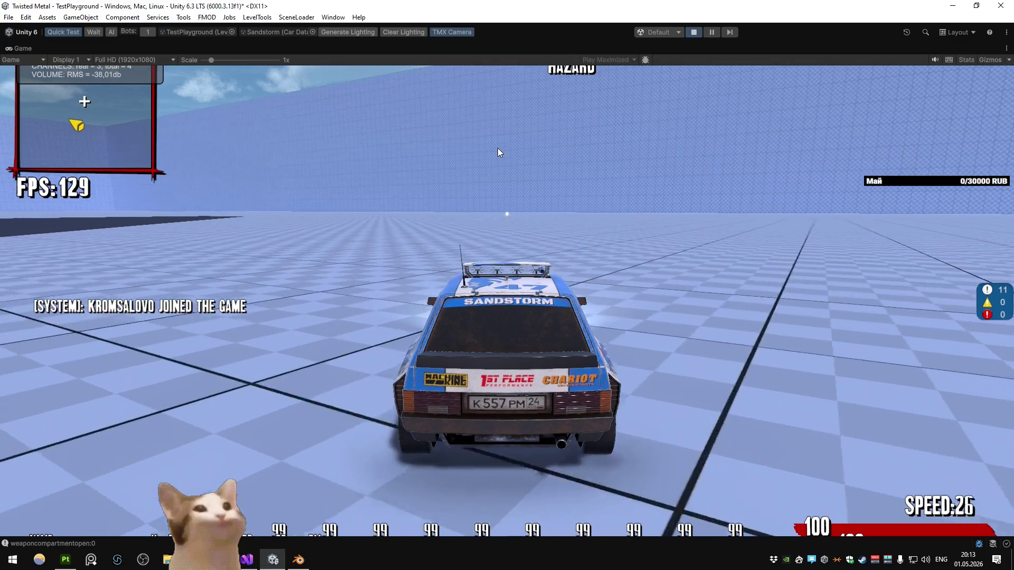
pyautogui.press('F5')
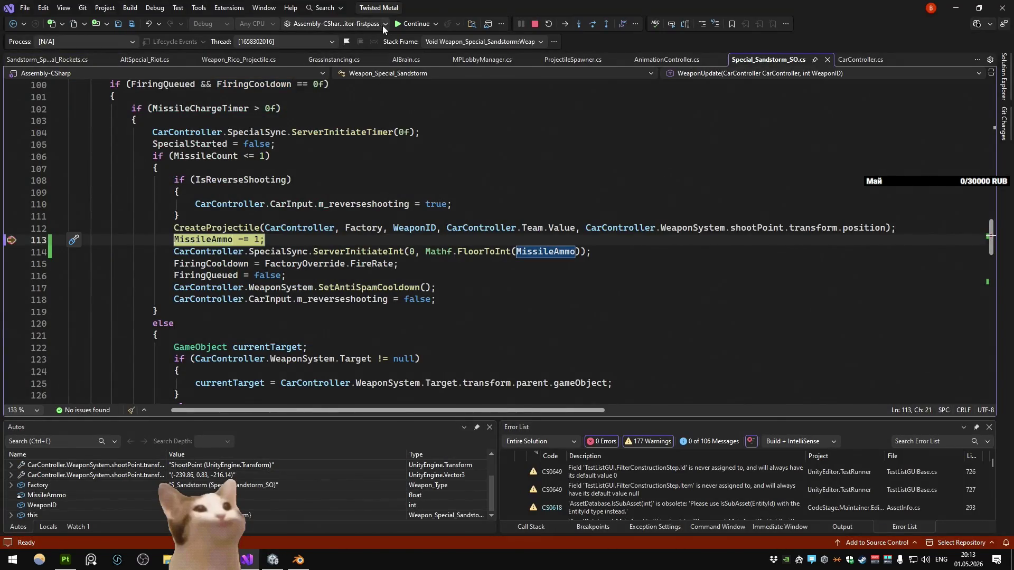
pyautogui.moveTo(297, 241)
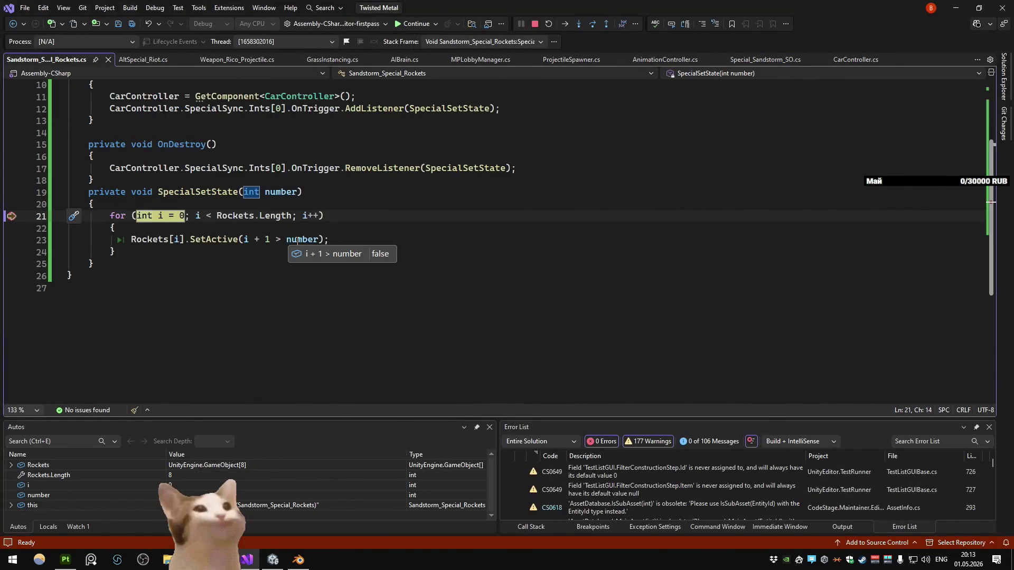
pyautogui.moveTo(285, 195)
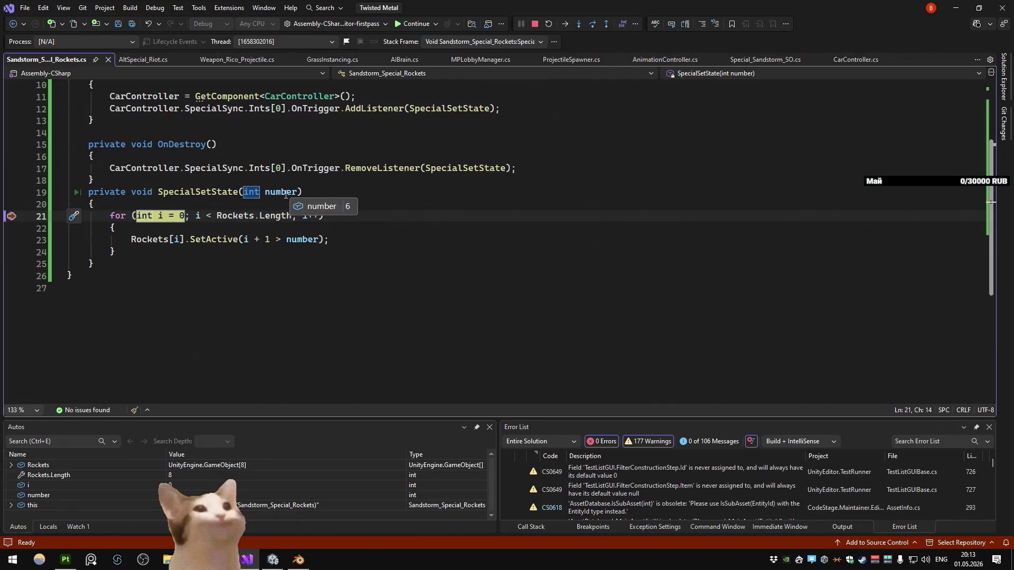
pyautogui.press('F10')
pyautogui.moveTo(246, 242)
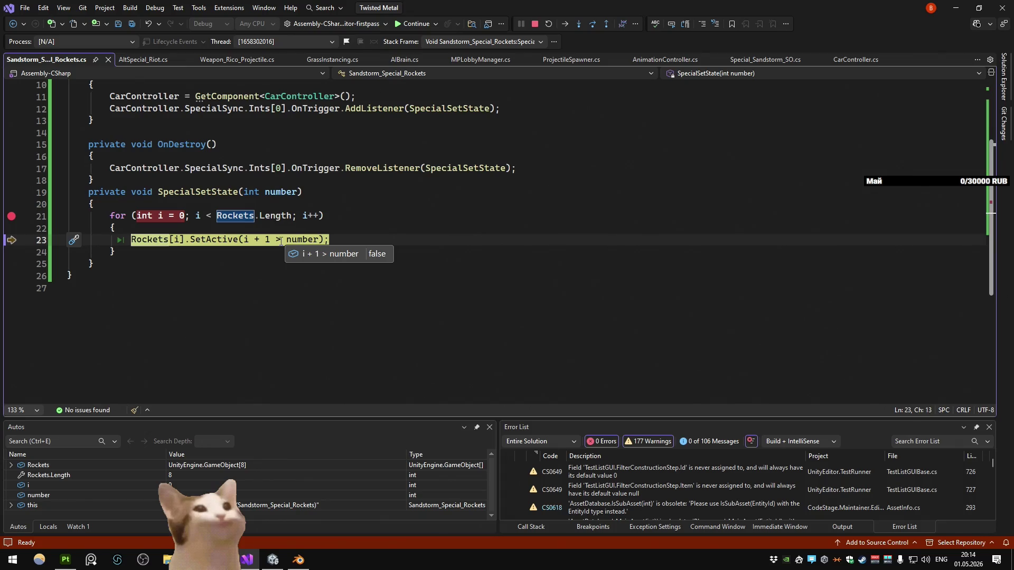
# Step: Edit line 23 to SetActive(i + 1 <= number), stop debugging and minimize Visual Studio
pyautogui.doubleClick(281, 240)
pyautogui.write('<')
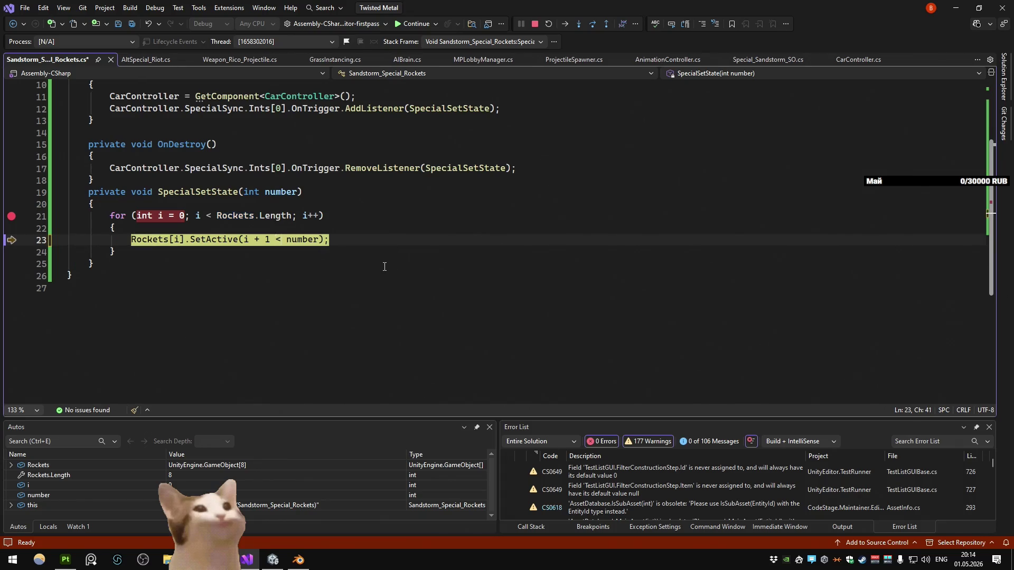
pyautogui.click(377, 253)
pyautogui.moveTo(297, 237)
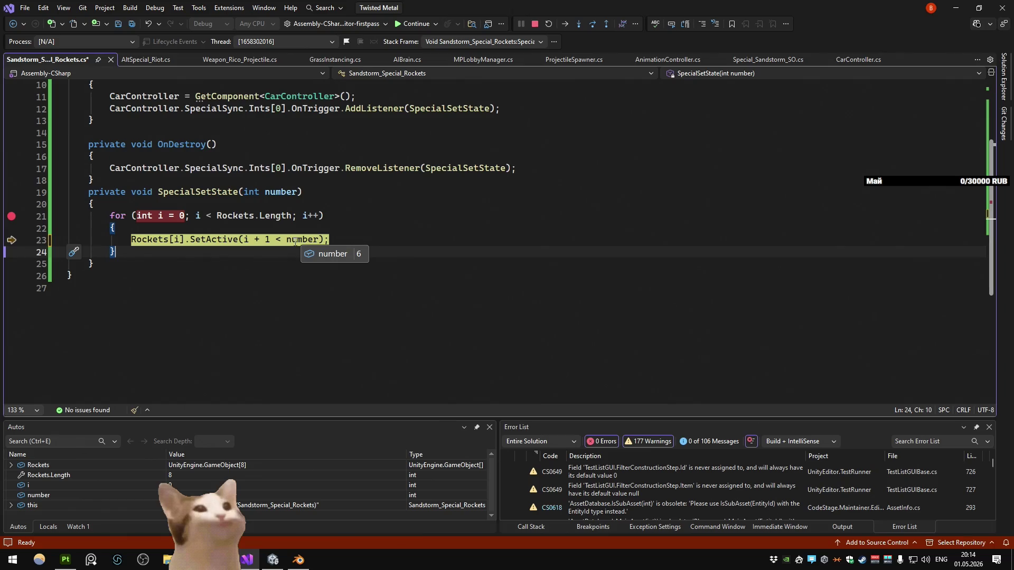
pyautogui.click(276, 240)
pyautogui.write('=')
pyautogui.press('BackSpace')
pyautogui.press('Right')
pyautogui.write('=')
pyautogui.click(415, 211)
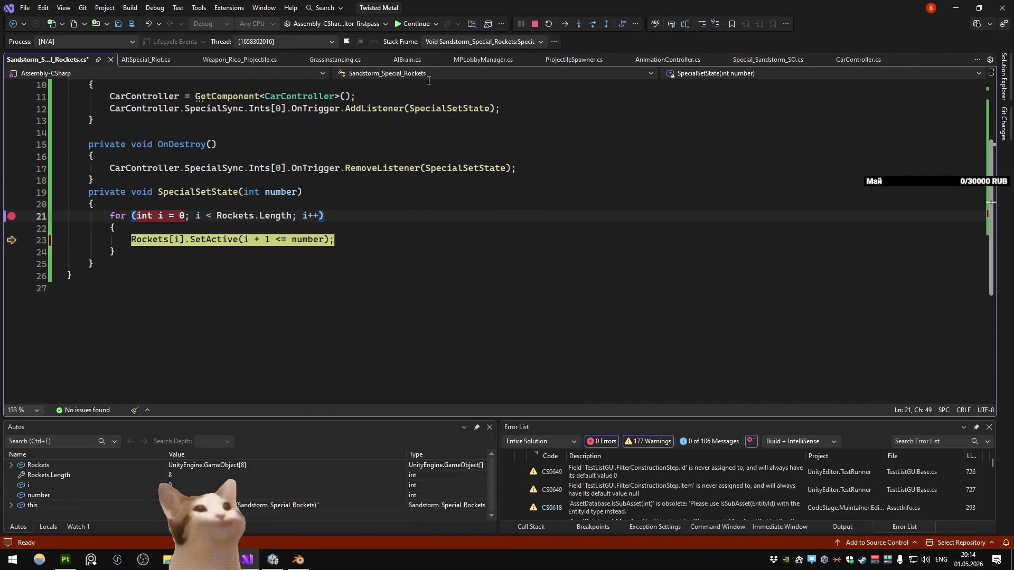
pyautogui.click(533, 23)
pyautogui.click(955, 8)
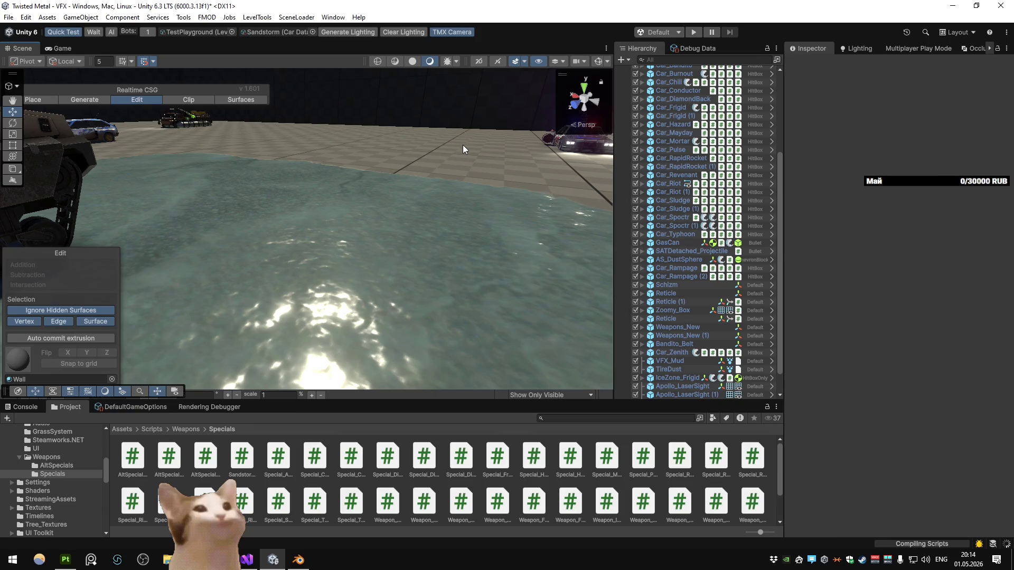
pyautogui.click(693, 34)
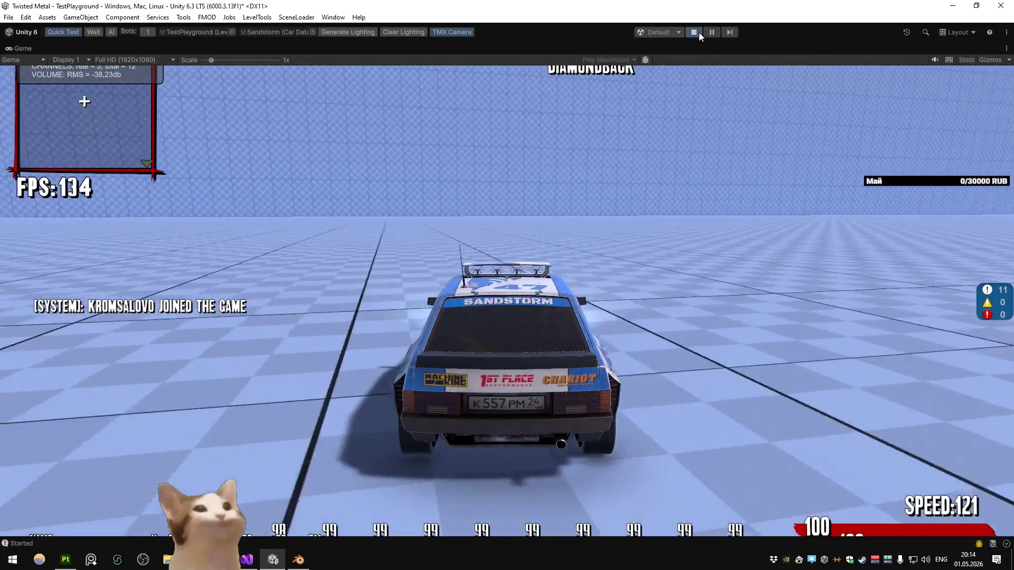
pyautogui.click(698, 33)
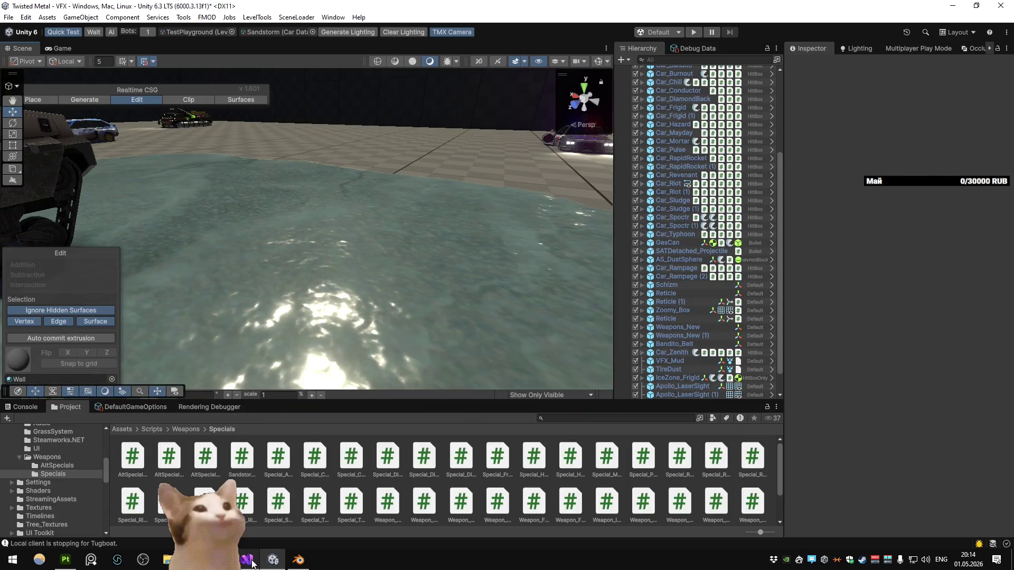
pyautogui.moveTo(253, 562)
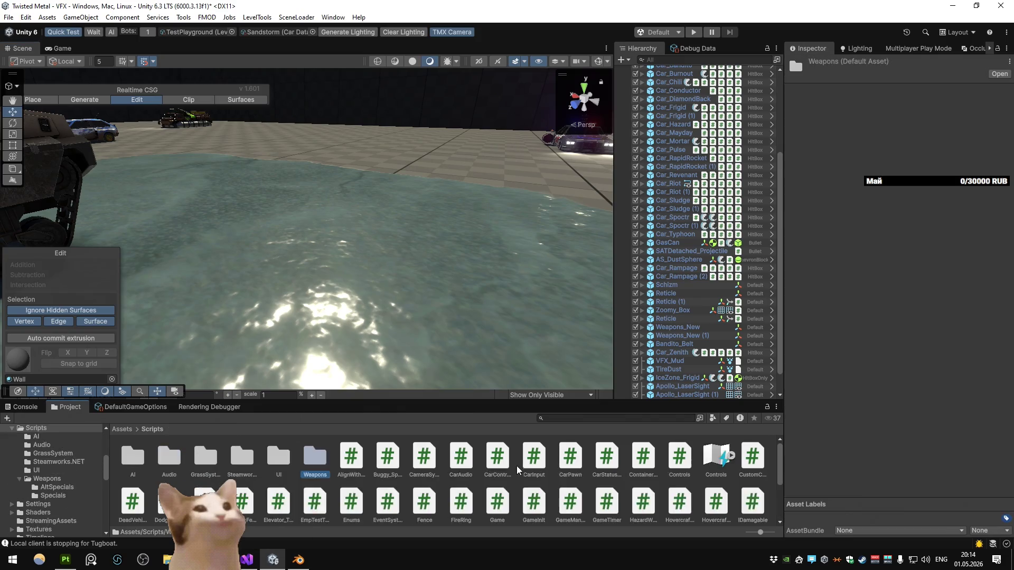
# Step: Open the Car_Sandstorm prefab from Assets/Prefabs/Cars for editing
pyautogui.click(599, 465)
pyautogui.doubleClick(461, 456)
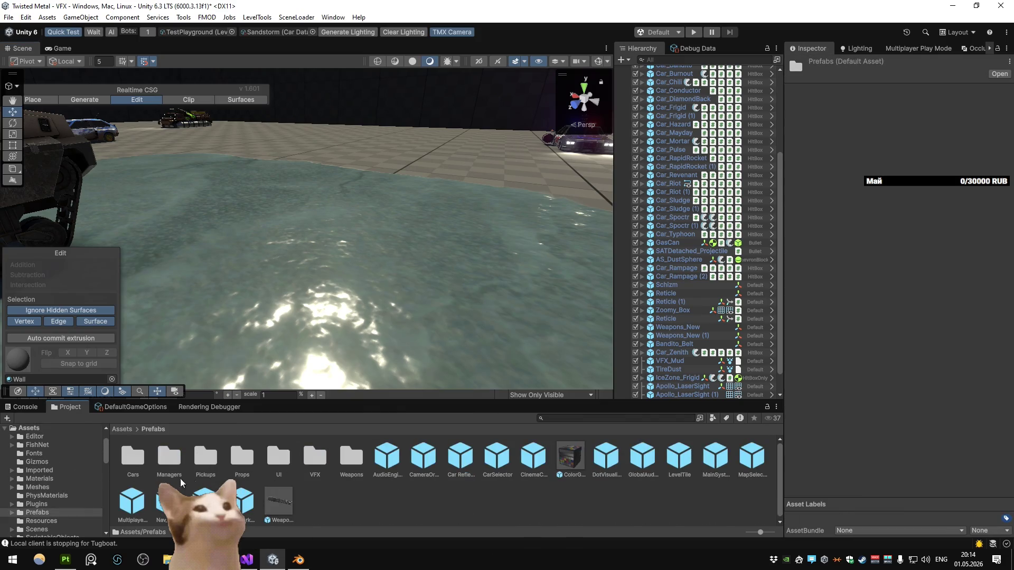
pyautogui.doubleClick(307, 462)
pyautogui.doubleClick(686, 462)
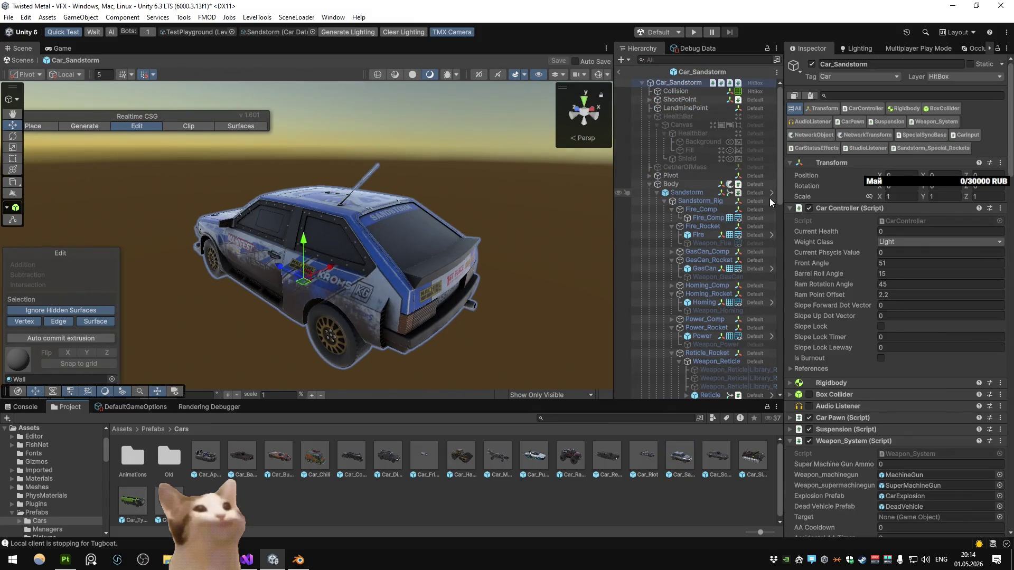
# Step: Reorder the Sandstorm_Special_Rockets Rockets list into descending order, starting with Sandstorm_Rocket (7)
pyautogui.scroll(-15, 832, 205)
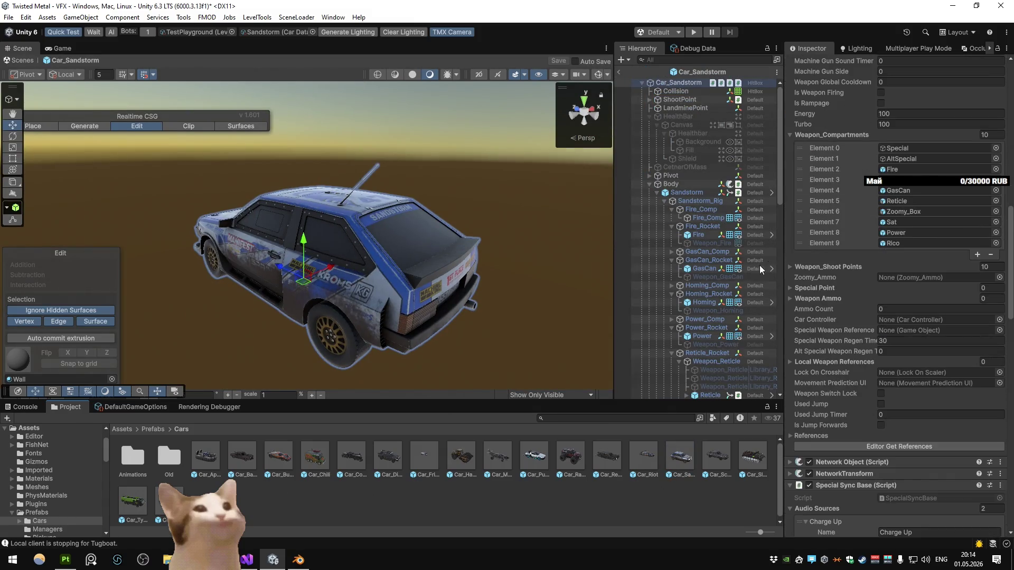
pyautogui.scroll(15, 822, 264)
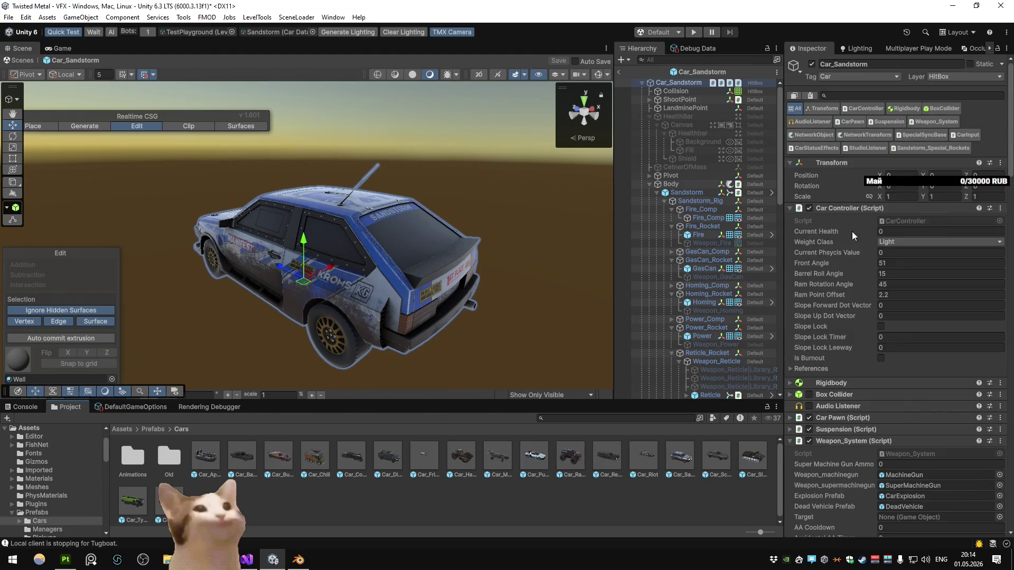
pyautogui.click(925, 149)
pyautogui.moveTo(837, 270)
pyautogui.mouseDown()
pyautogui.moveTo(841, 196)
pyautogui.moveTo(838, 271)
pyautogui.moveTo(838, 213)
pyautogui.mouseUp()
pyautogui.moveTo(836, 273)
pyautogui.mouseDown()
pyautogui.moveTo(838, 222)
pyautogui.moveTo(838, 266)
pyautogui.mouseUp()
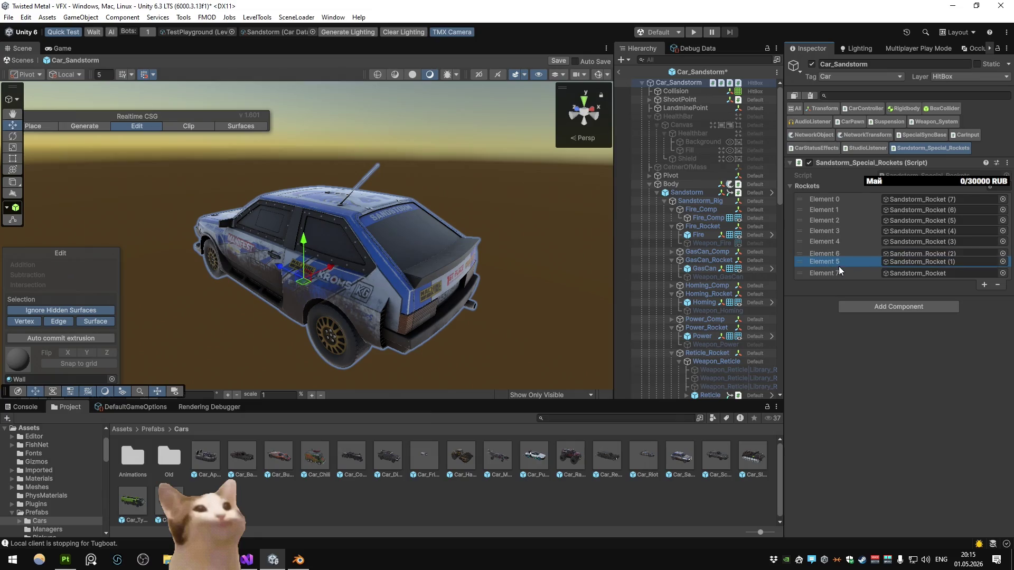
# Step: Leave prefab mode saving the prefab changes, then enter Play mode to test
pyautogui.click(618, 71)
pyautogui.click(484, 296)
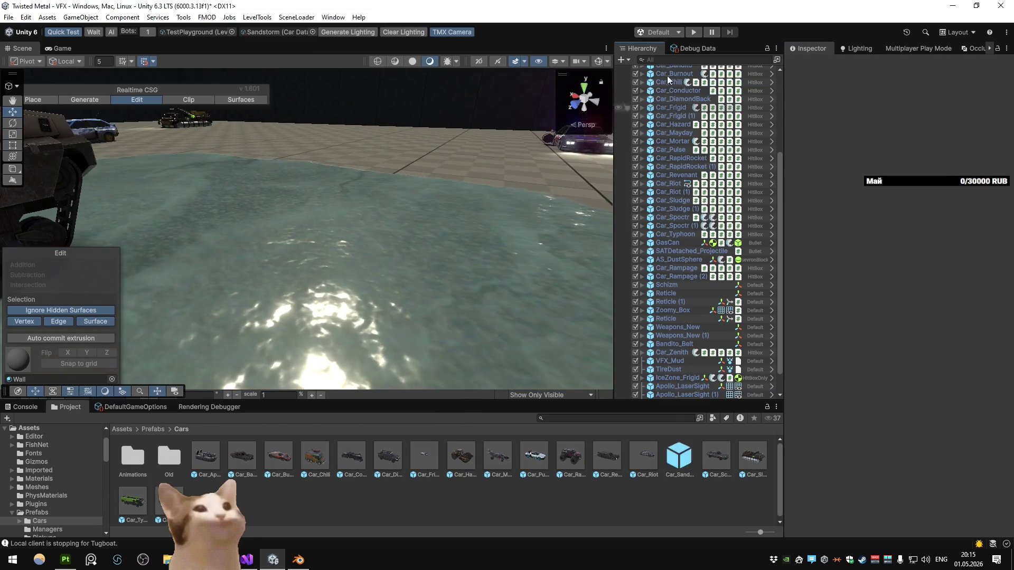
pyautogui.click(693, 33)
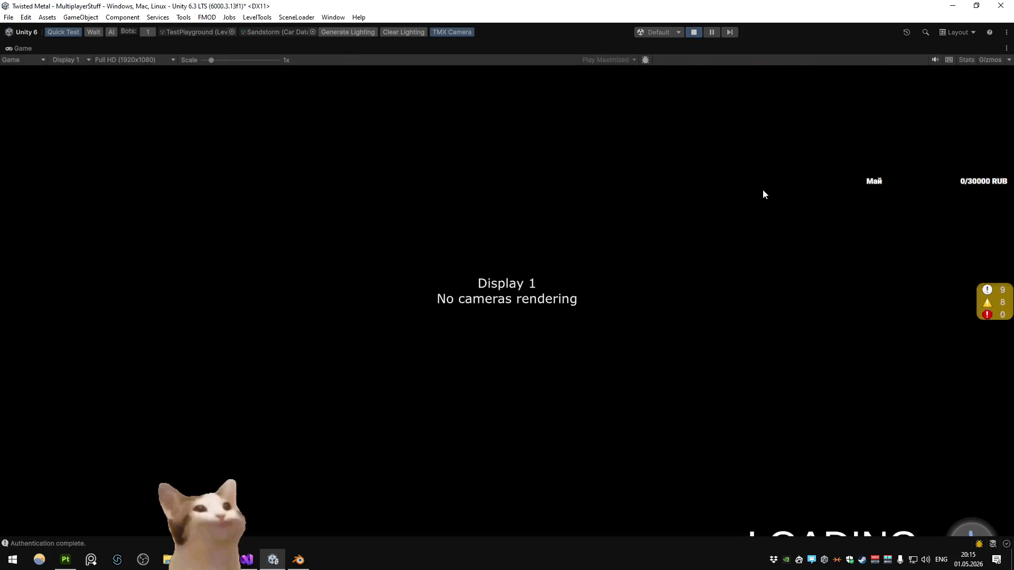
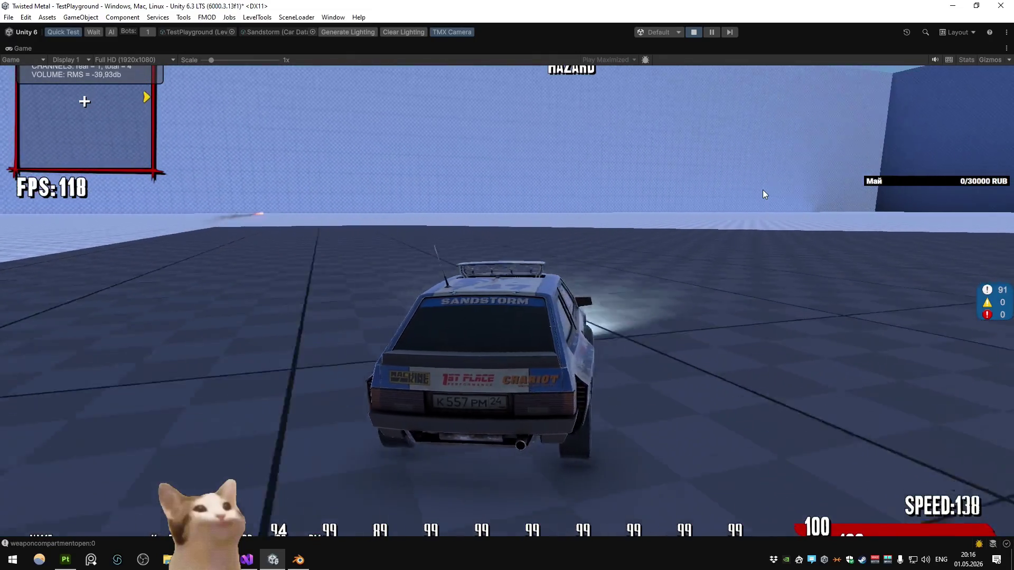
# Step: Move the breakpoint in the Sandstorm rockets script from loop line 21 to the SetActive line 23
pyautogui.hotkey('alt', 'Tab')
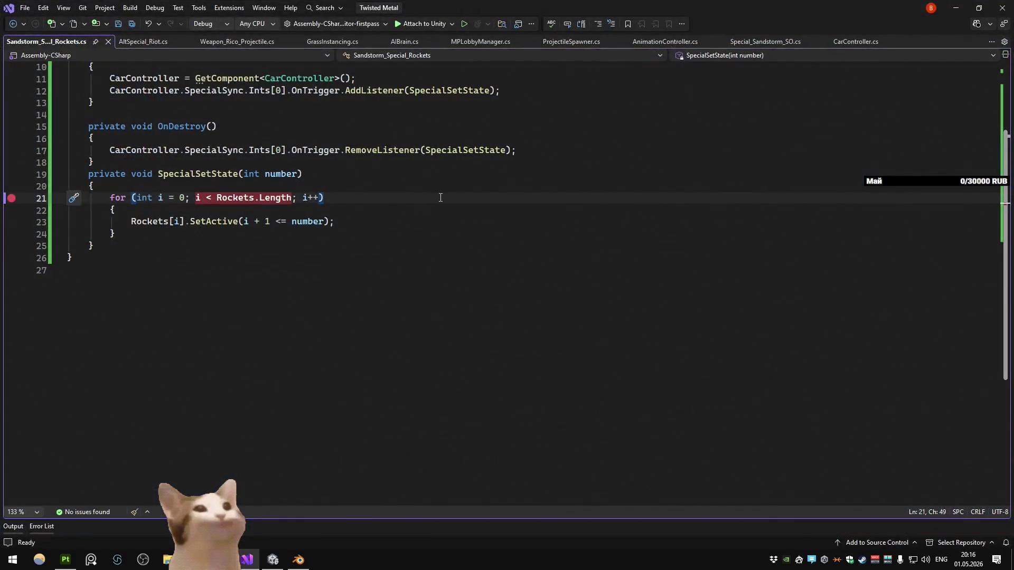
pyautogui.click(357, 223)
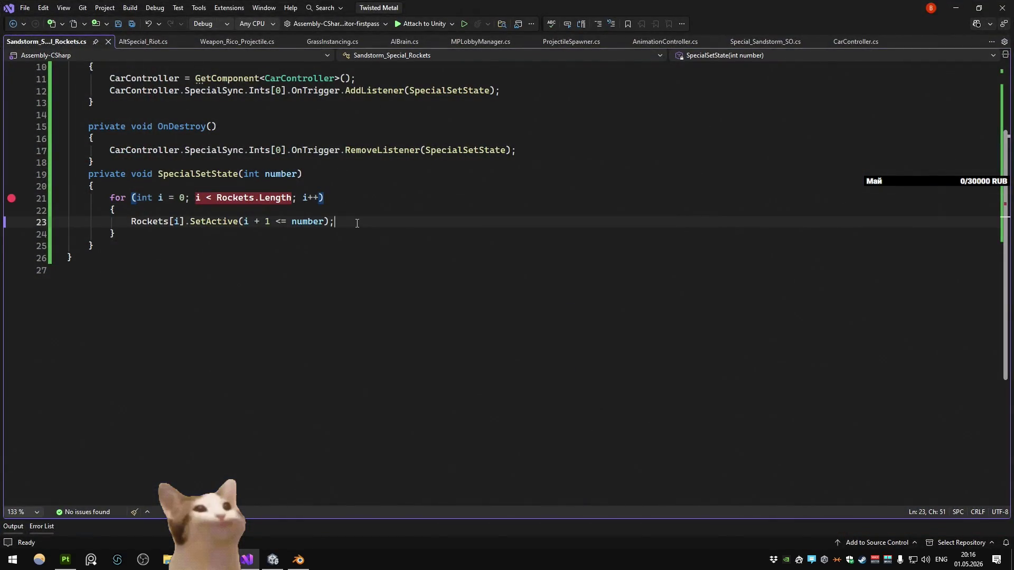
pyautogui.press('F9')
pyautogui.click(350, 202)
pyautogui.press('F9')
# Step: Attach the debugger to Unity, fire the Sandstorm special, and continue past the line 23 breakpoint
pyautogui.hotkey('alt', 'Tab')
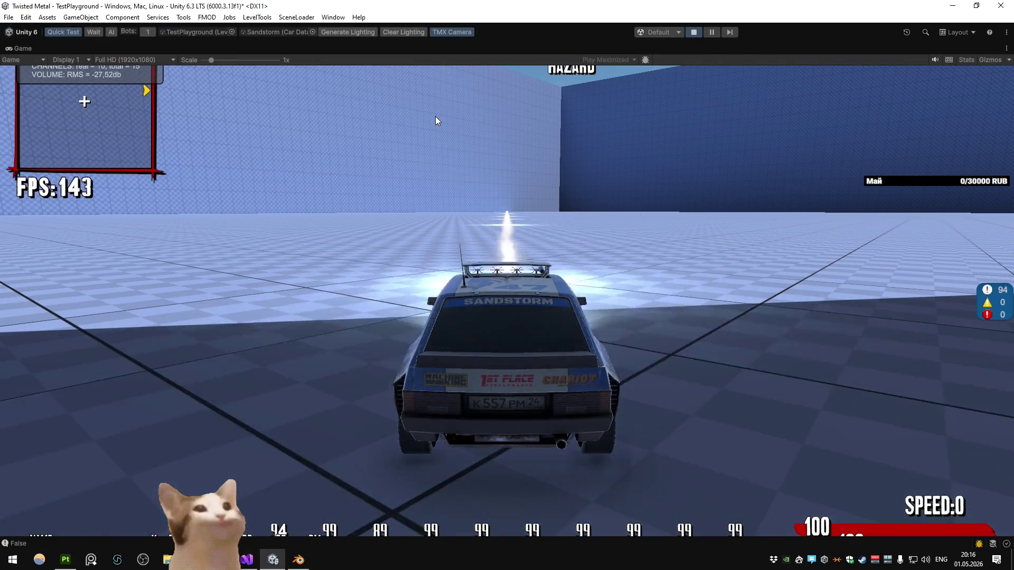
pyautogui.hotkey('alt', 'Tab')
pyautogui.click(438, 23)
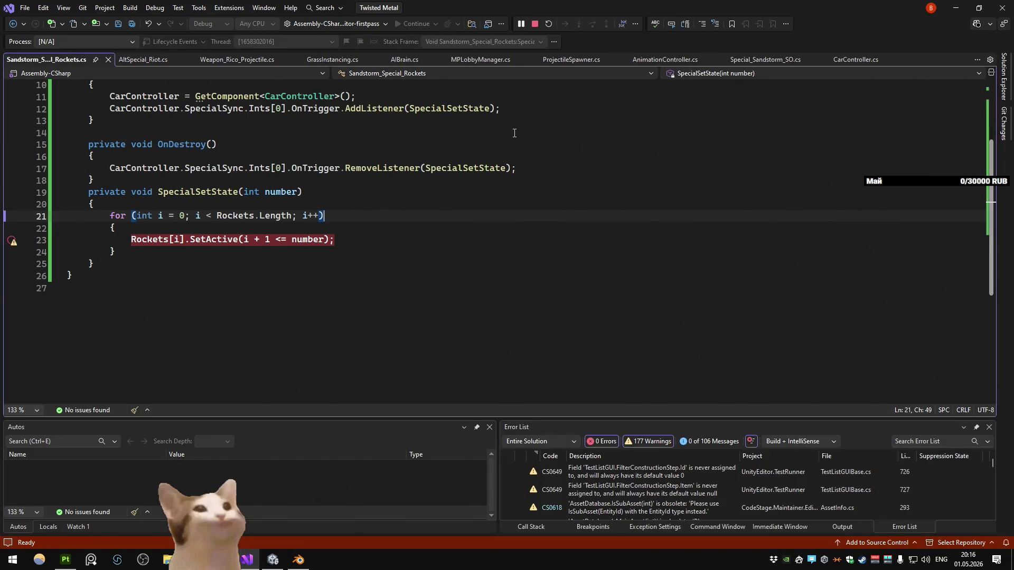
pyautogui.hotkey('alt', 'Tab')
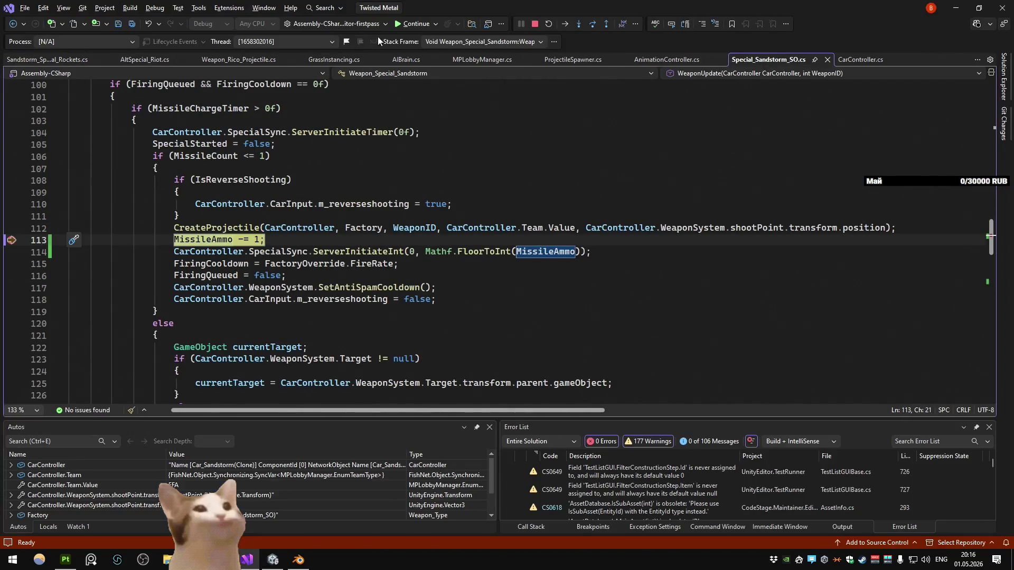
pyautogui.click(408, 26)
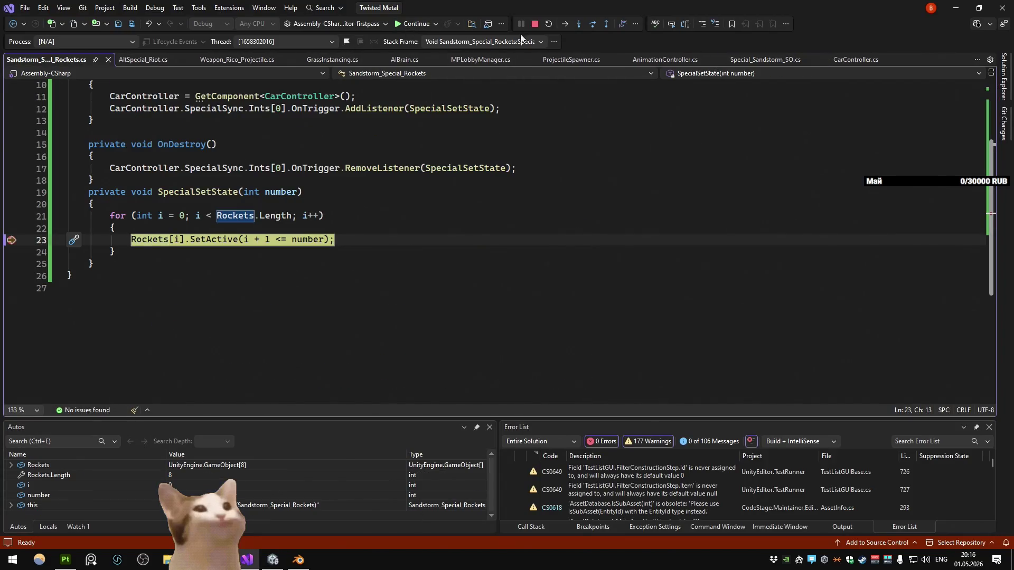
pyautogui.press('F5')
# Step: Drive the car around the arena, then stop the game and return to Visual Studio
pyautogui.hotkey('alt', 'Tab')
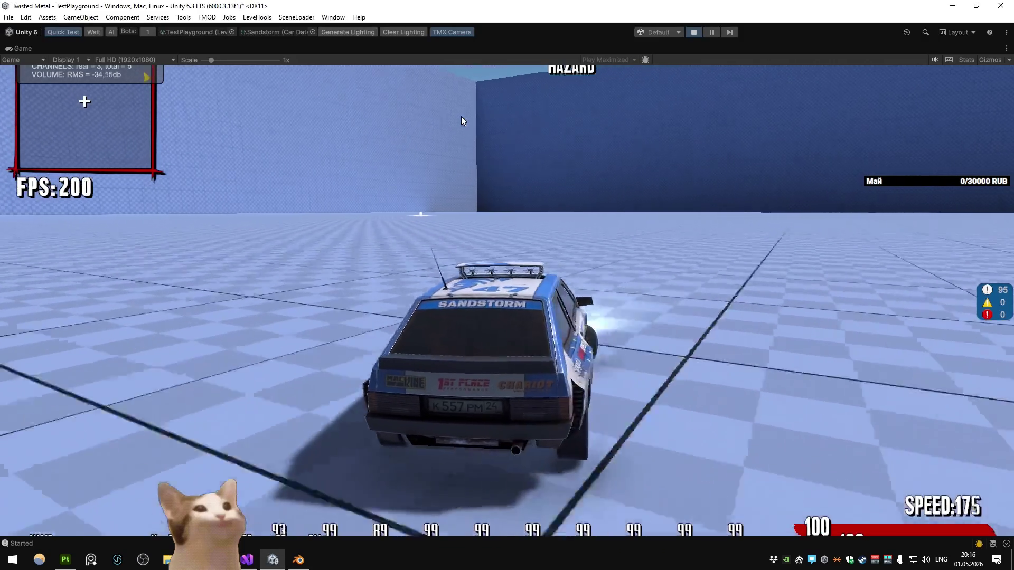
pyautogui.press('w')
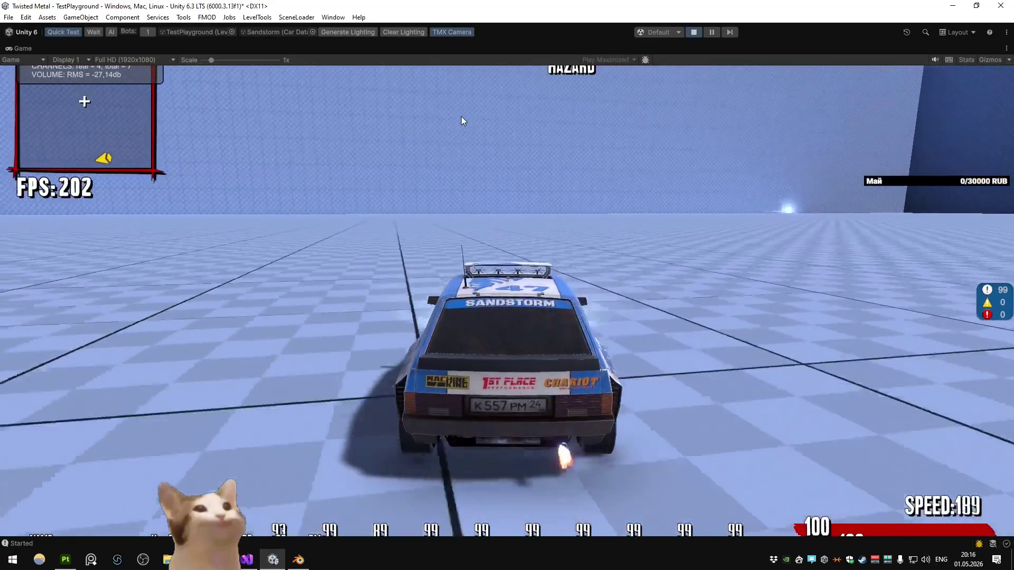
pyautogui.press('d')
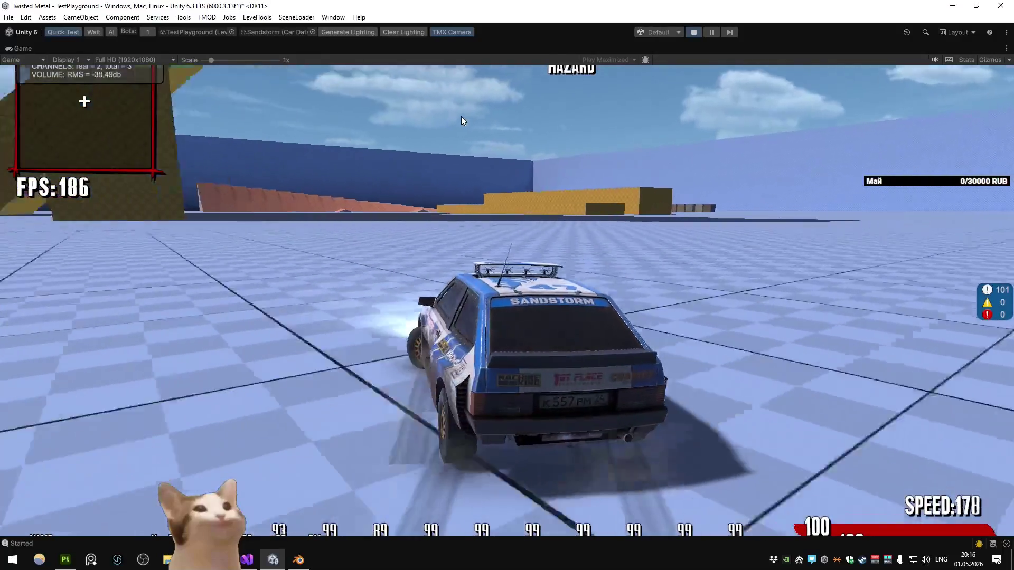
pyautogui.click(693, 32)
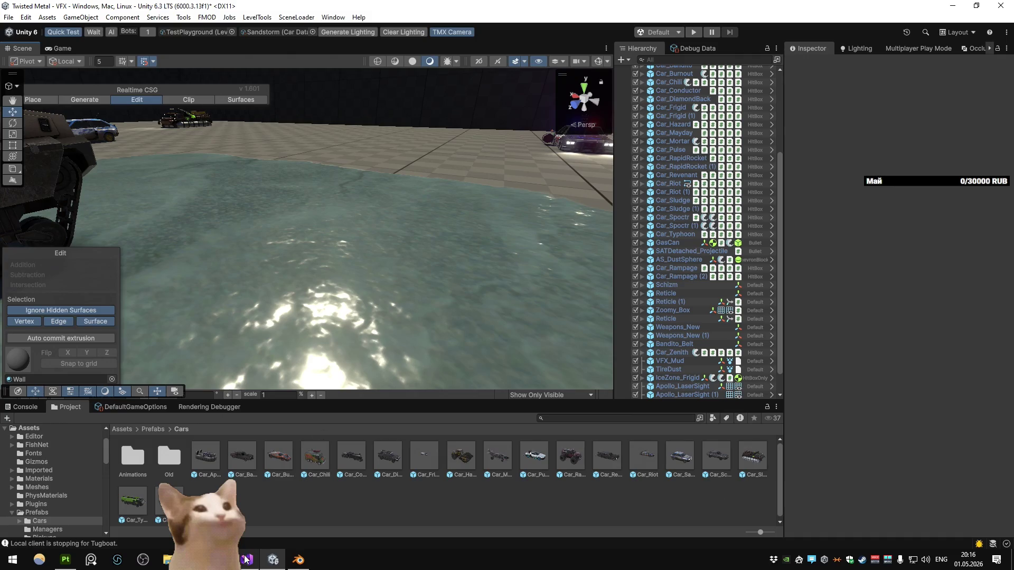
pyautogui.click(245, 560)
# Step: Open AnimationController.cs through a Code Search for 'animationcontrol'
pyautogui.hotkey('ctrl', 't')
pyautogui.write('animationcontrol')
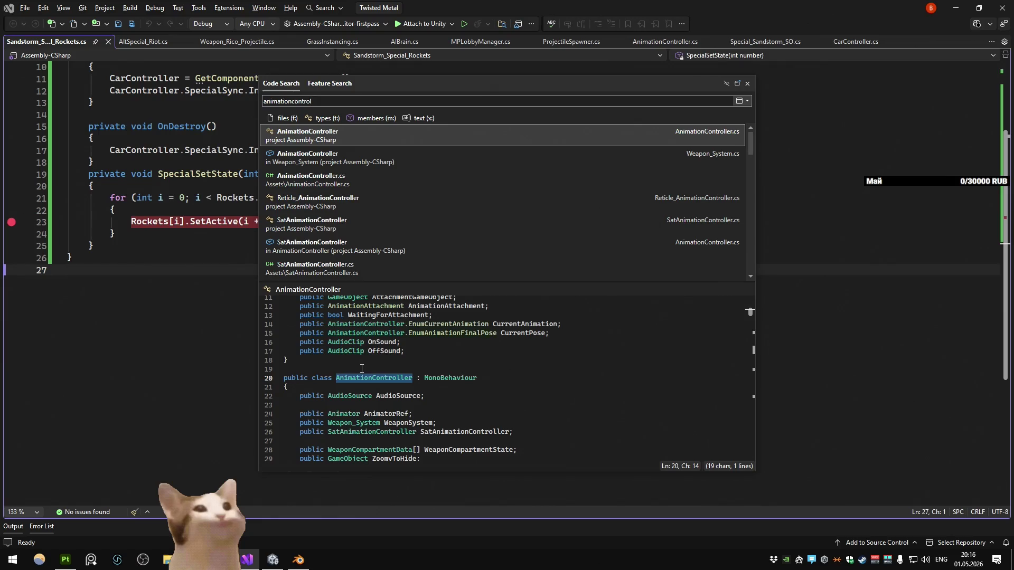
pyautogui.press('Return')
pyautogui.scroll(-12, 336, 353)
pyautogui.scroll(-7, 338, 346)
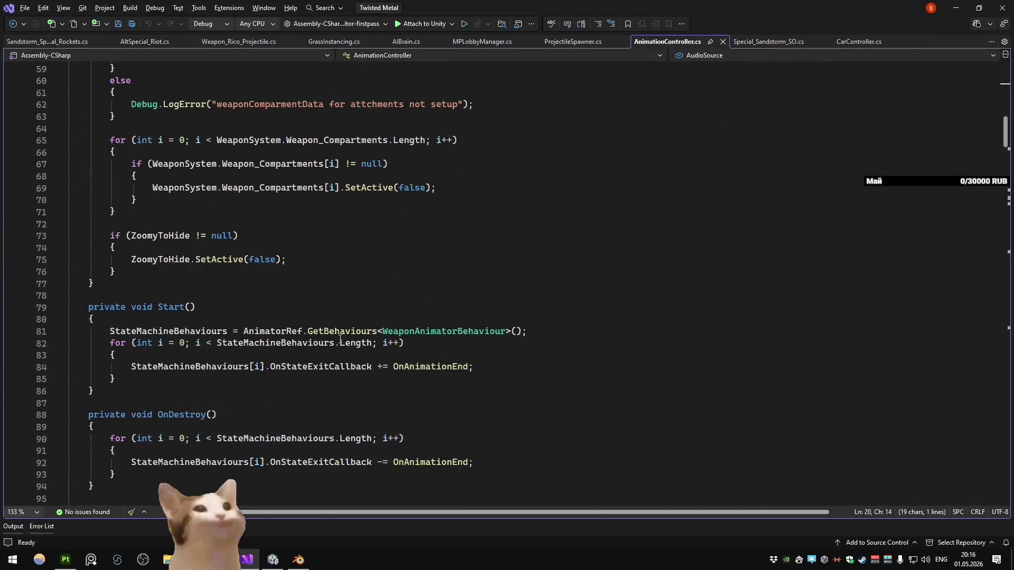
# Step: Open the Use_Weapon method in Weapon_System.cs via a 'use_wea' code search
pyautogui.hotkey('ctrl', 't')
pyautogui.write('use_wea')
pyautogui.press('Return')
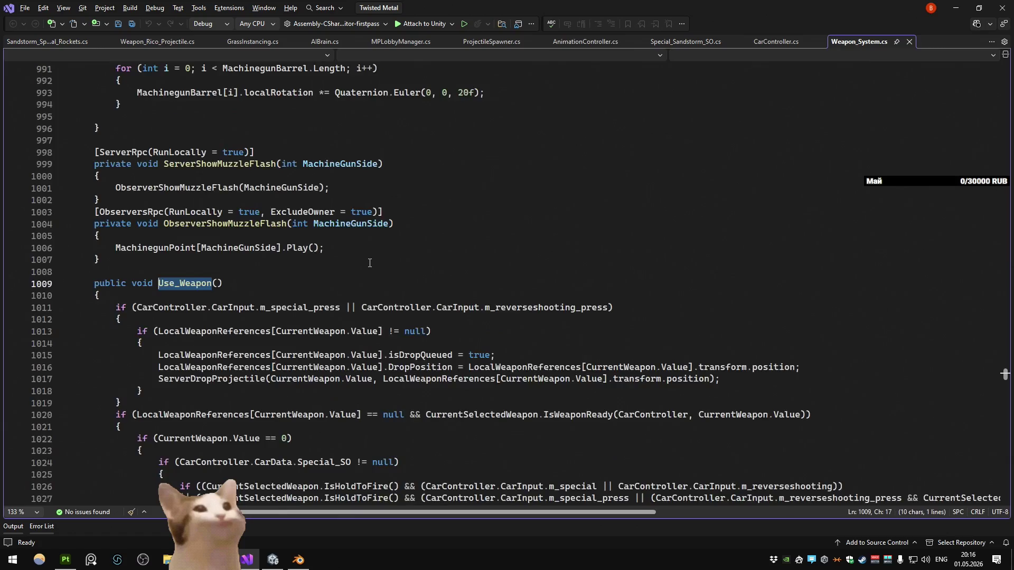
pyautogui.scroll(-6, 376, 204)
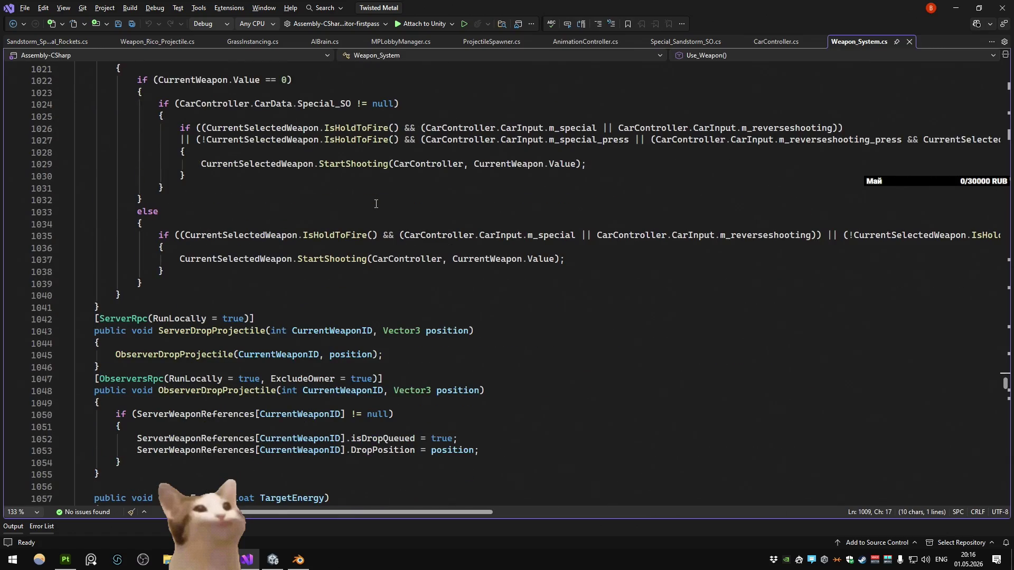
pyautogui.scroll(5, 376, 203)
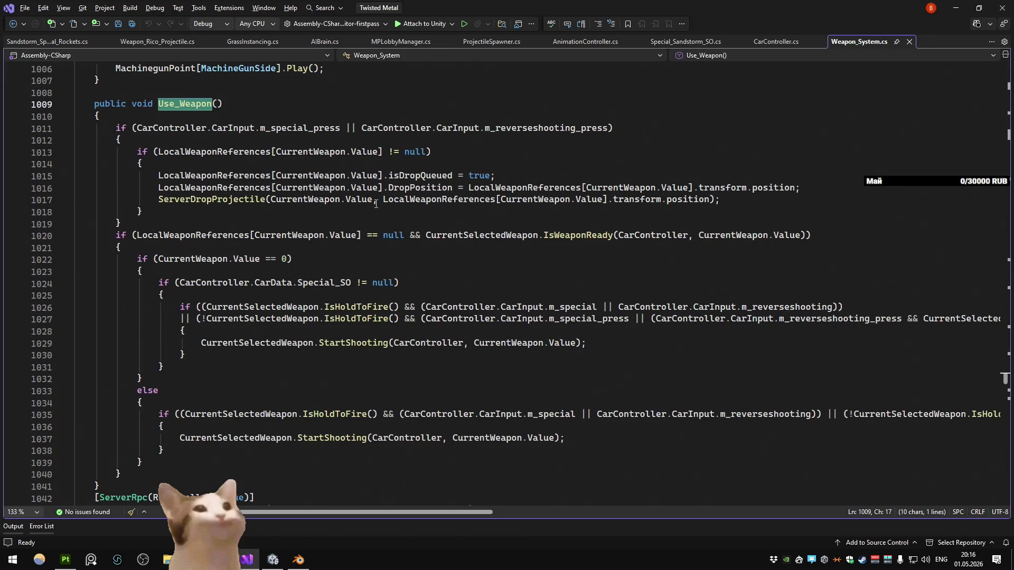
# Step: Back in AnimationController.cs, scroll to GetReferences and search the file for 'reloading'
pyautogui.click(585, 42)
pyautogui.scroll(12, 463, 167)
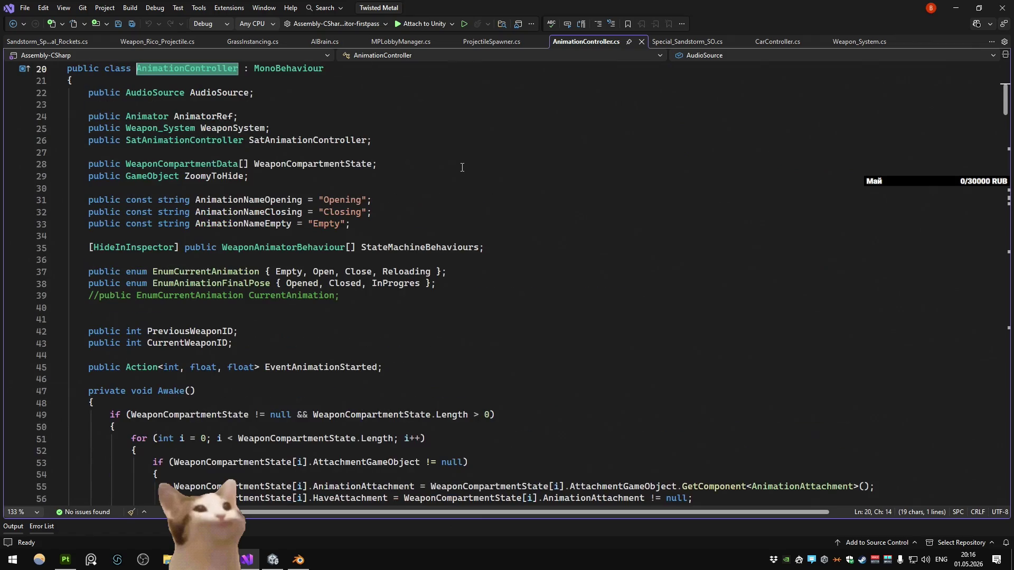
pyautogui.scroll(-6, 462, 167)
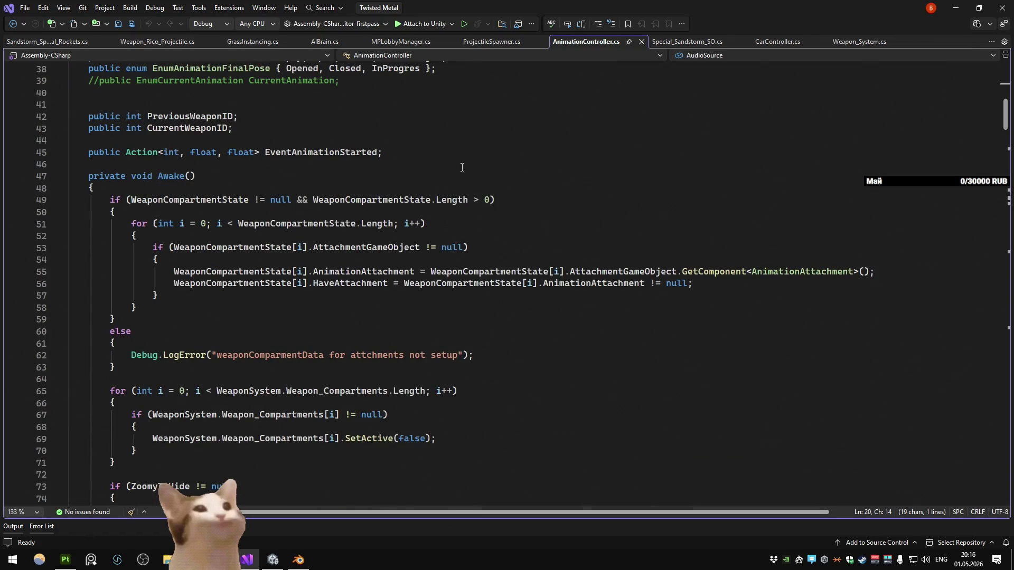
pyautogui.scroll(-10, 462, 167)
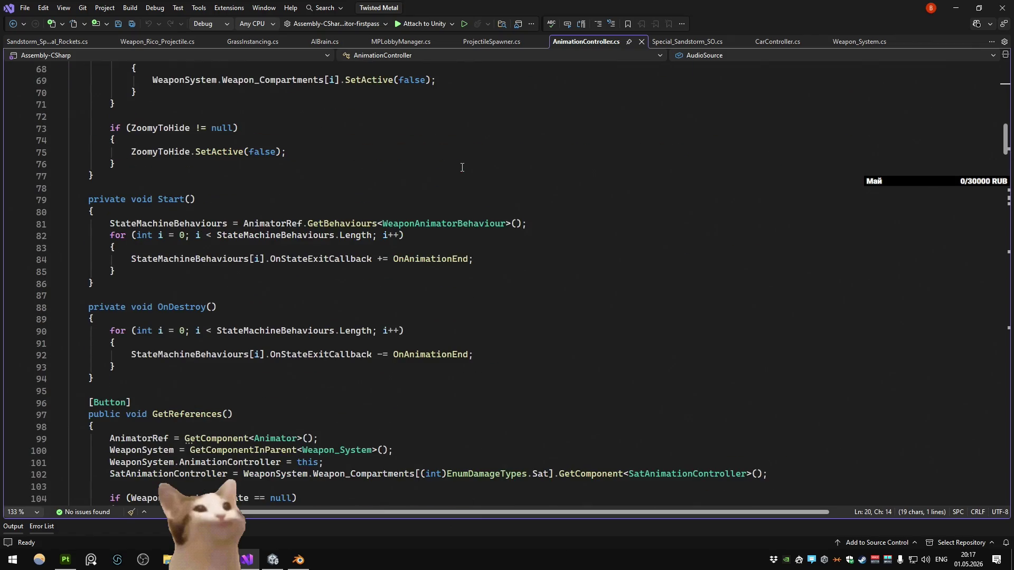
pyautogui.scroll(-4, 461, 168)
pyautogui.scroll(-9, 462, 167)
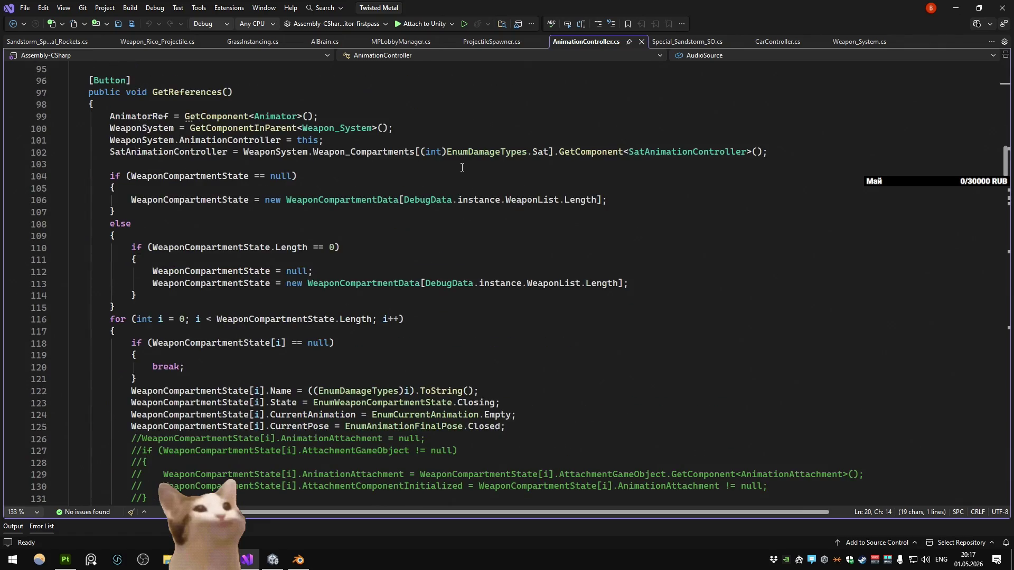
pyautogui.hotkey('ctrl', 'f')
pyautogui.write('reloading')
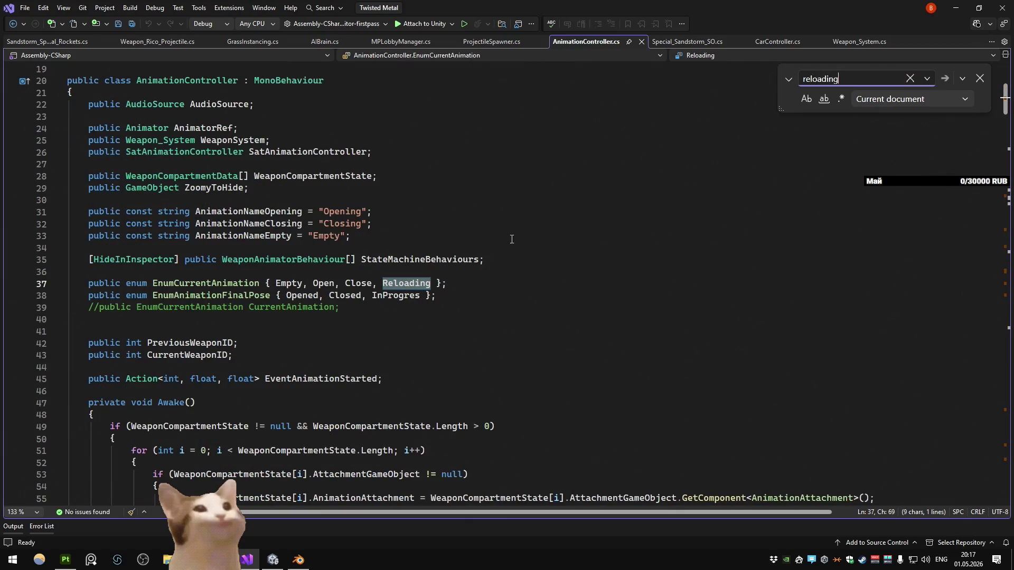
# Step: Search the current project for the line 156 comparison against Reloading, which returns text not found
pyautogui.hotkey('ctrl', 'f')
pyautogui.press('Return')
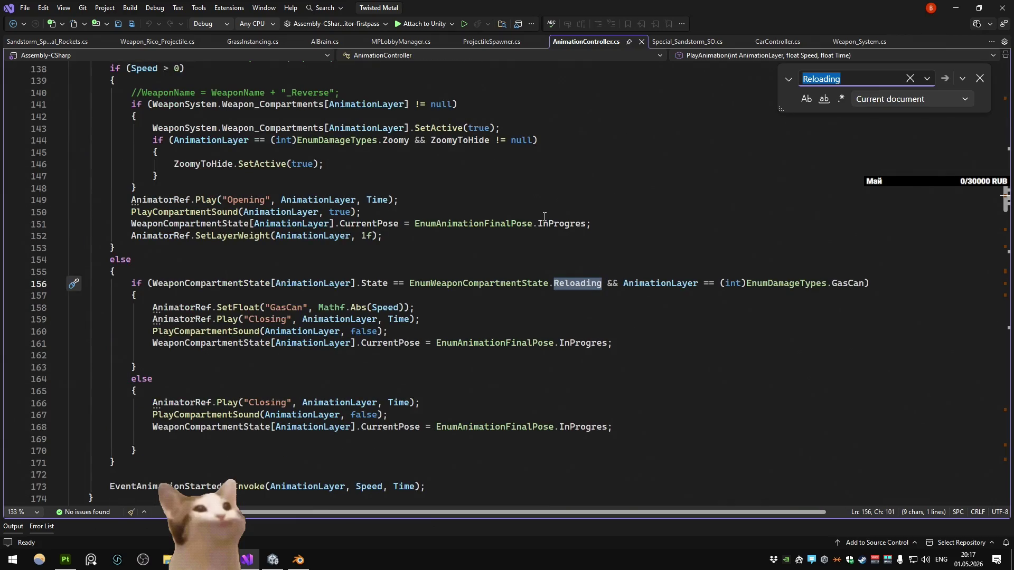
pyautogui.moveTo(602, 285)
pyautogui.mouseDown()
pyautogui.moveTo(868, 285)
pyautogui.moveTo(397, 287)
pyautogui.mouseUp()
pyautogui.hotkey('ctrl', 'f')
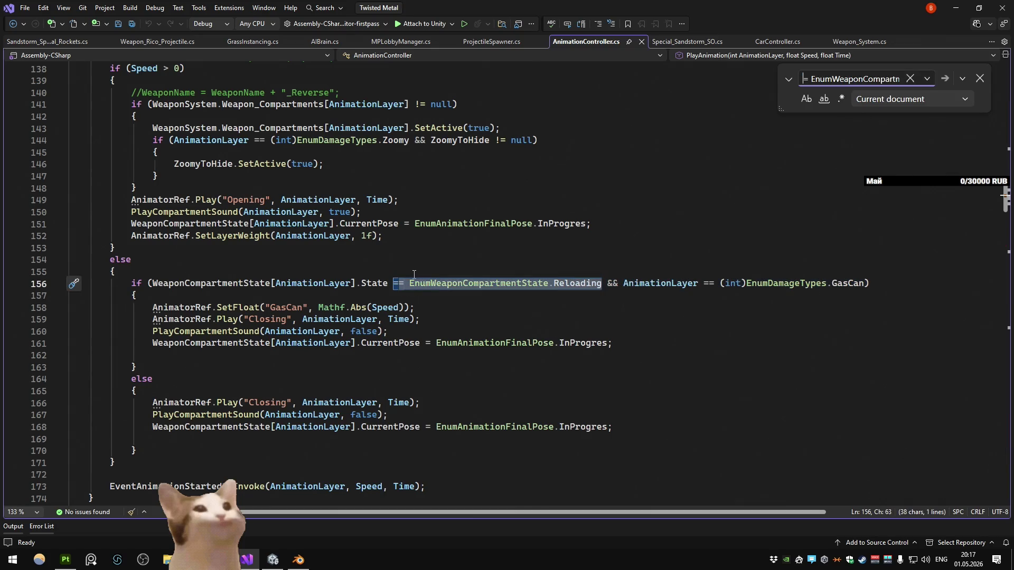
pyautogui.press('Return')
pyautogui.press('Return')
pyautogui.click(892, 99)
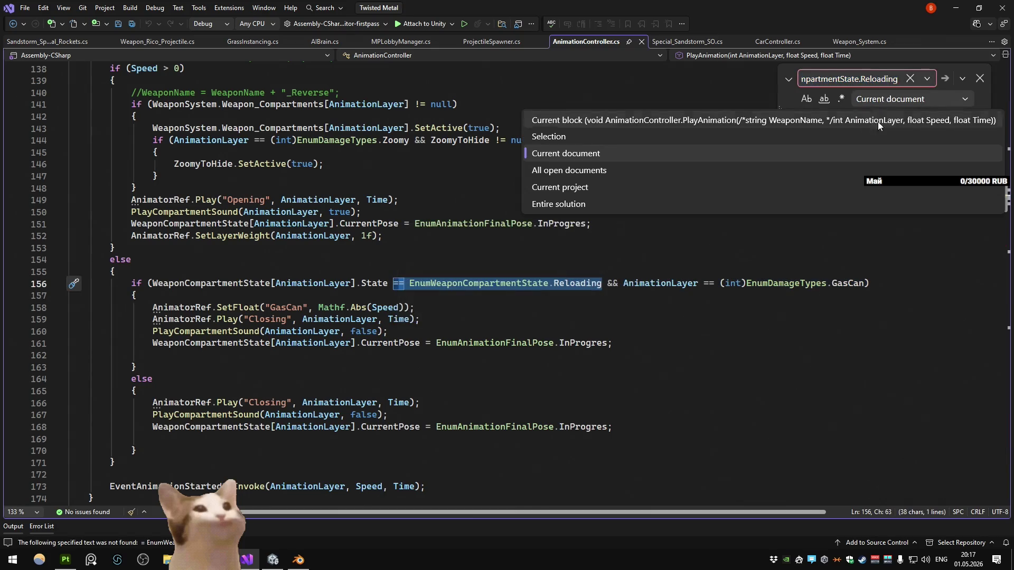
pyautogui.click(697, 185)
pyautogui.press('Return')
pyautogui.click(571, 302)
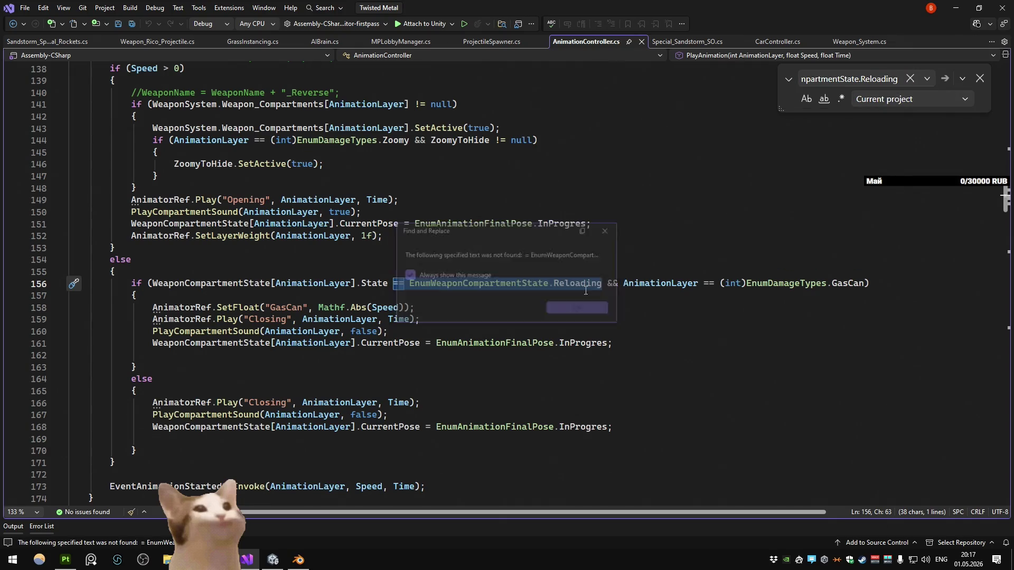
# Step: Undo the accidental edit on line 139 and find Reloading at line 247
pyautogui.moveTo(831, 84); pyautogui.dragTo(753, 76)
pyautogui.hotkey('ctrl', 'z')
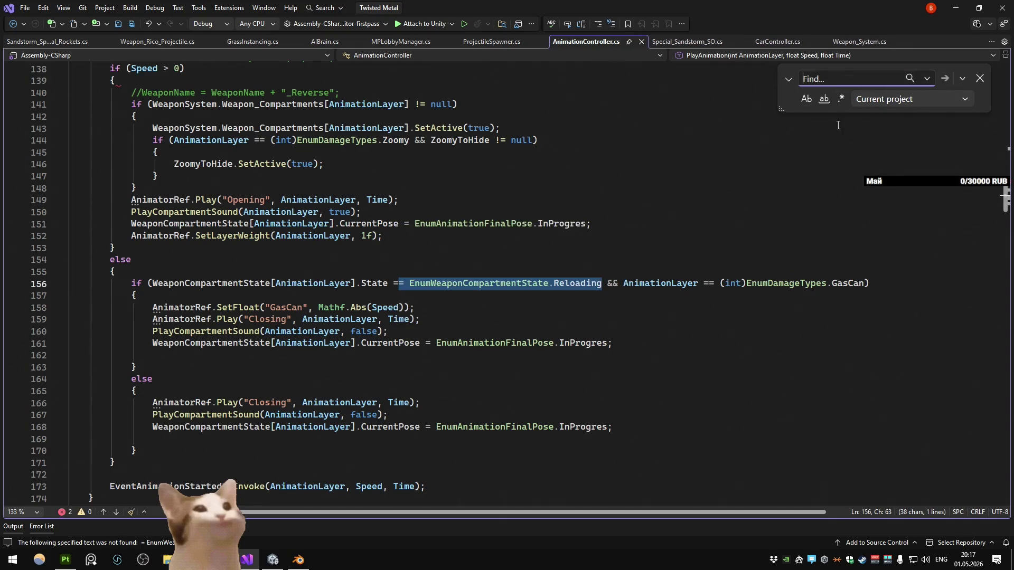
pyautogui.hotkey('ctrl', 'z')
pyautogui.doubleClick(578, 289)
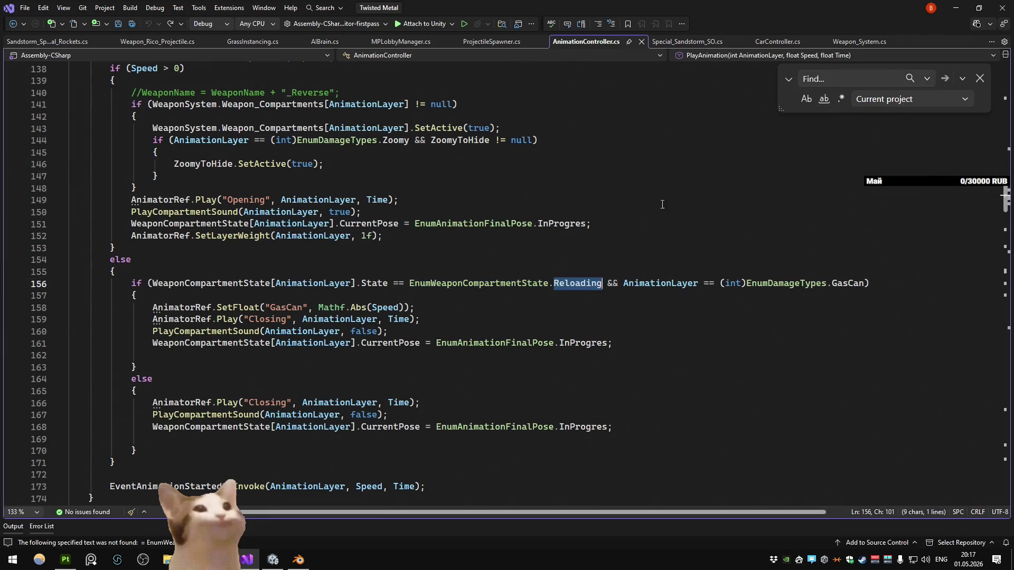
pyautogui.hotkey('ctrl', 'f')
pyautogui.press('Return')
pyautogui.press('Return')
pyautogui.press('Return')
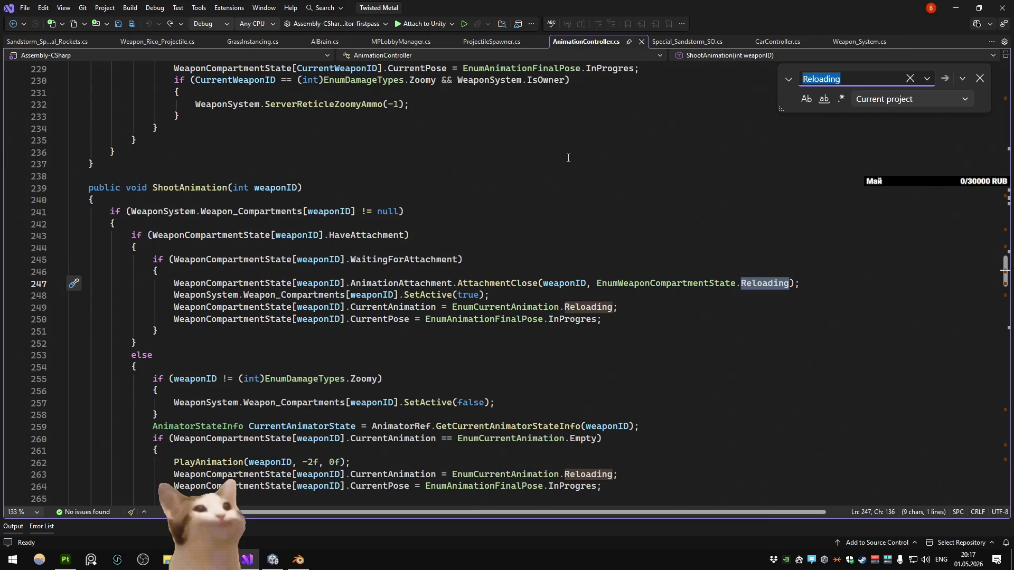
# Step: Follow ShootAnimation into Weapon_System.cs, then search the project for ServerShootAnimation
pyautogui.doubleClick(224, 192)
pyautogui.hotkey('ctrl', 'f')
pyautogui.press('Return')
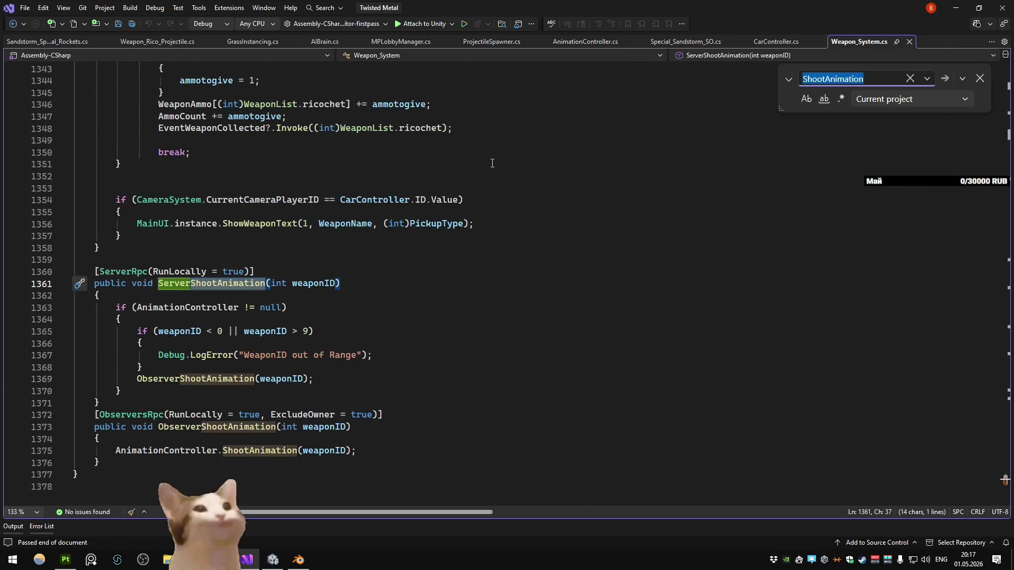
pyautogui.doubleClick(211, 283)
pyautogui.hotkey('ctrl', 'f')
pyautogui.press('Return')
pyautogui.press('Return')
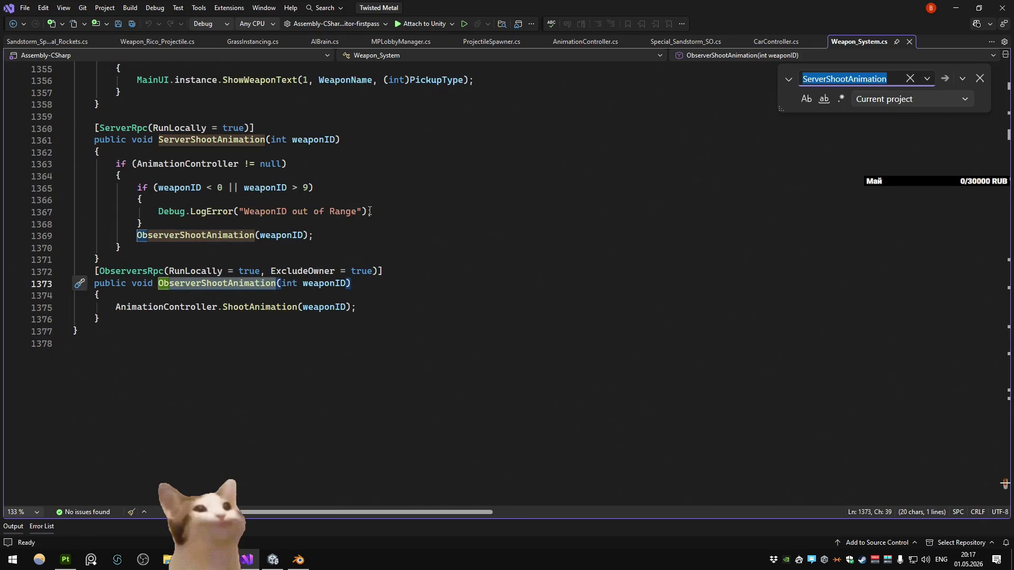
# Step: Step through the ServerShootAnimation declaration on line 1361 and its calls in other weapon scripts
pyautogui.press('Return')
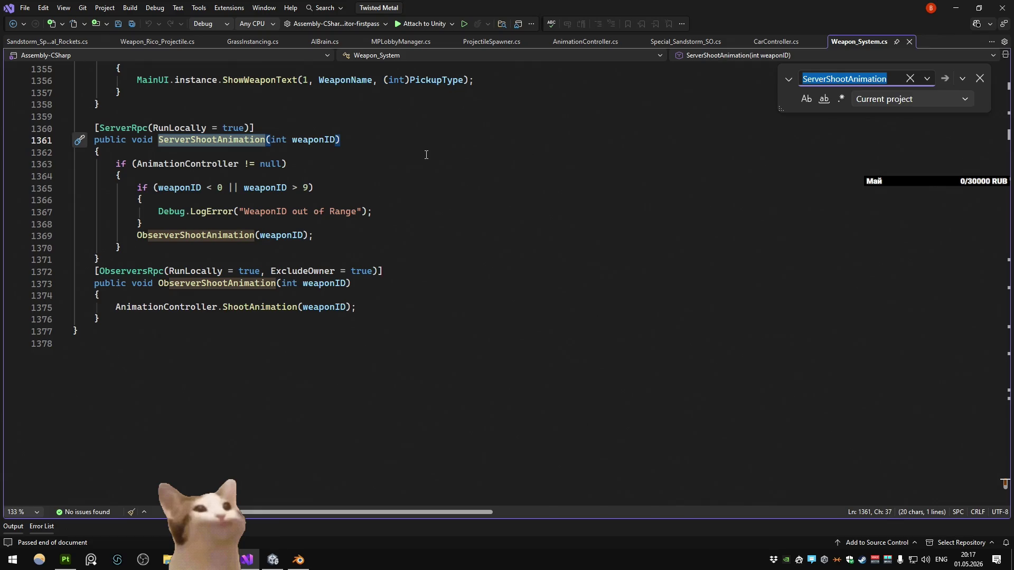
pyautogui.press('Return')
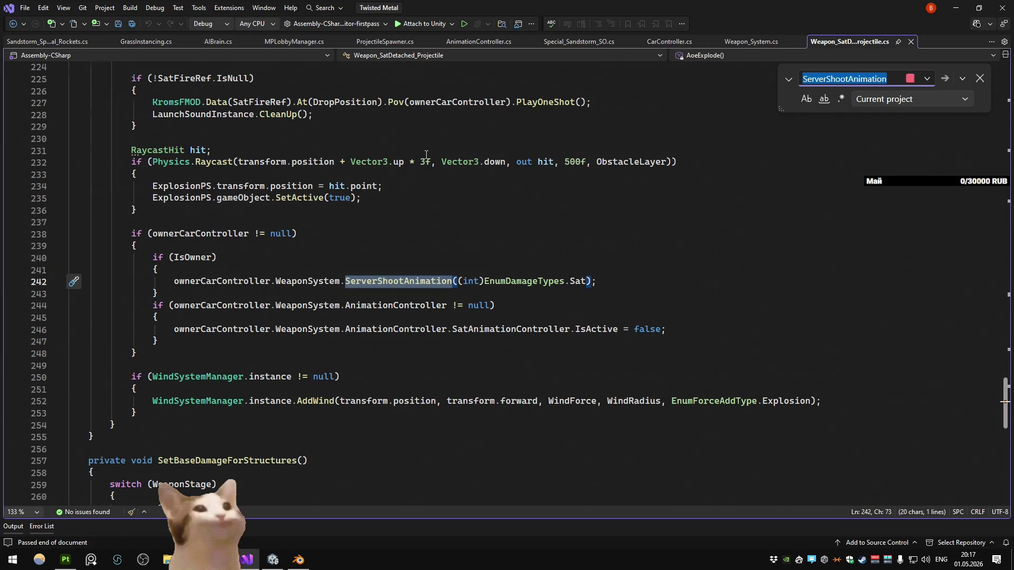
pyautogui.press('Return')
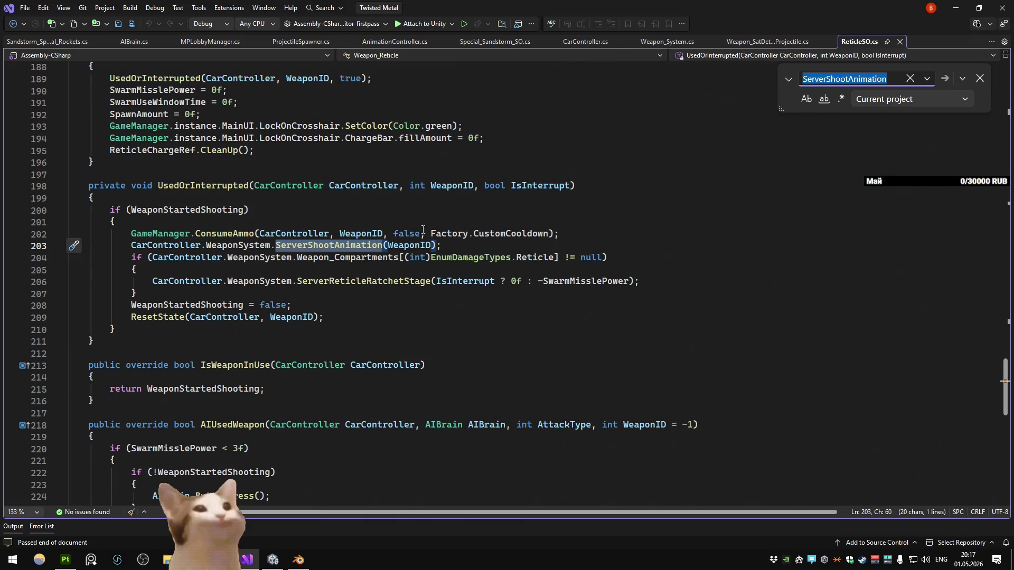
pyautogui.press('Return')
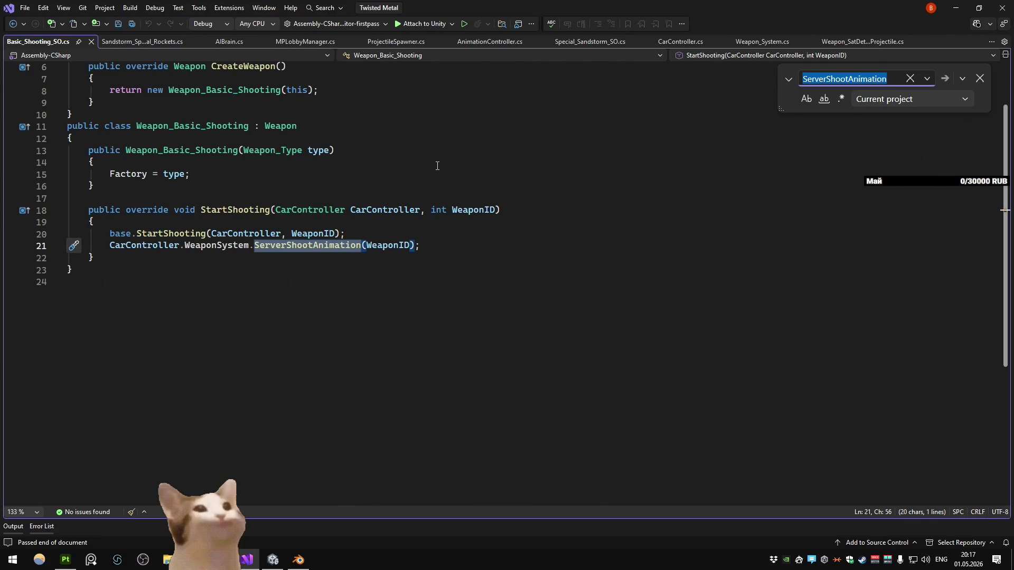
# Step: Navigate back to the Sandstorm rockets script and place the caret after the for loop
pyautogui.press('Escape')
pyautogui.hotkey('ctrl', '-')
pyautogui.hotkey('ctrl', '-')
pyautogui.hotkey('ctrl', '-')
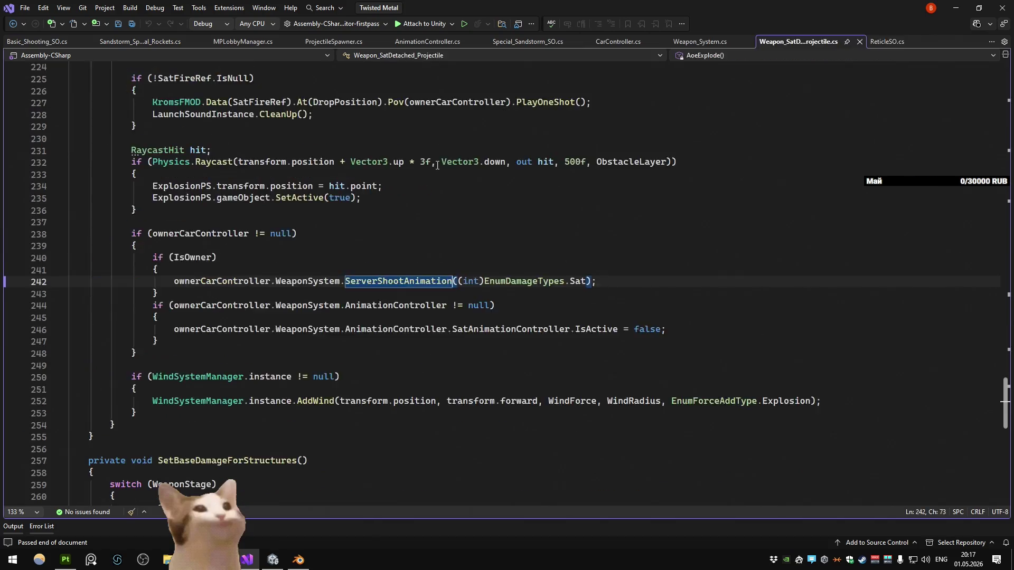
pyautogui.click(330, 242)
pyautogui.press('Up')
# Step: Add an 'if (number == 0) { }' block after the for loop
pyautogui.press('Return')
pyautogui.press('Return')
pyautogui.write('if (num')
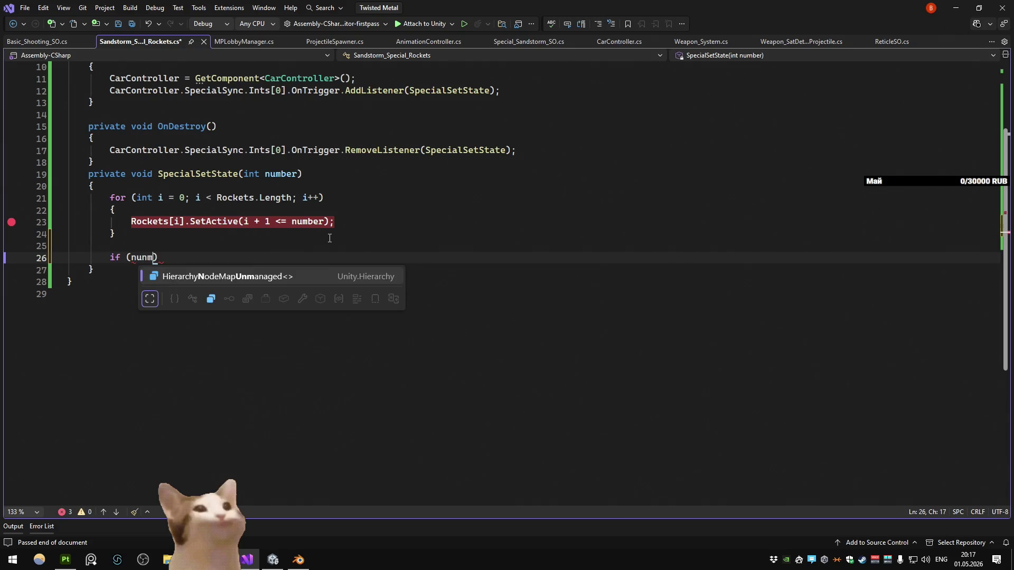
pyautogui.press('Tab')
pyautogui.write('== 0')
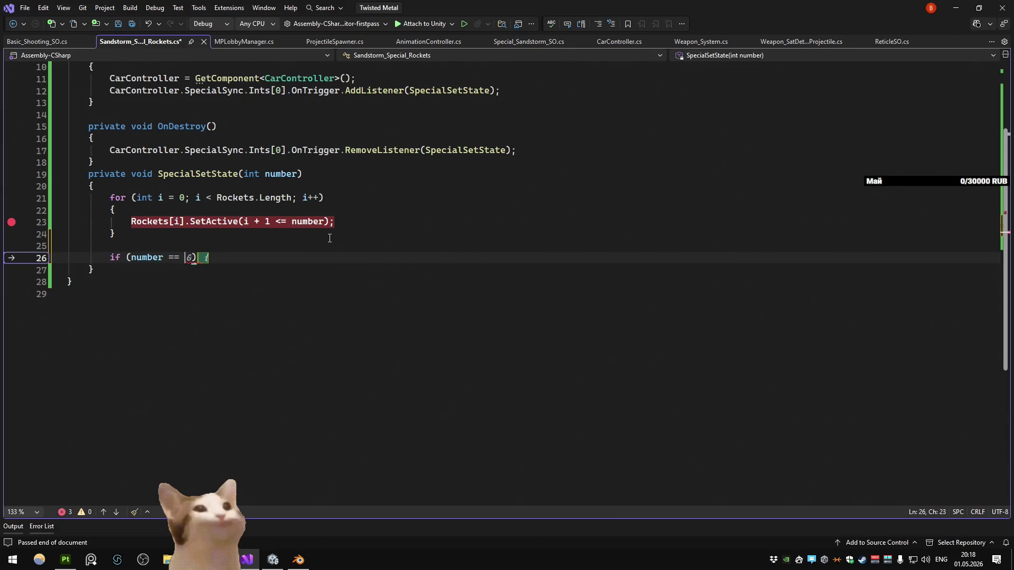
pyautogui.press('Return')
pyautogui.write('{')
pyautogui.press('Return')
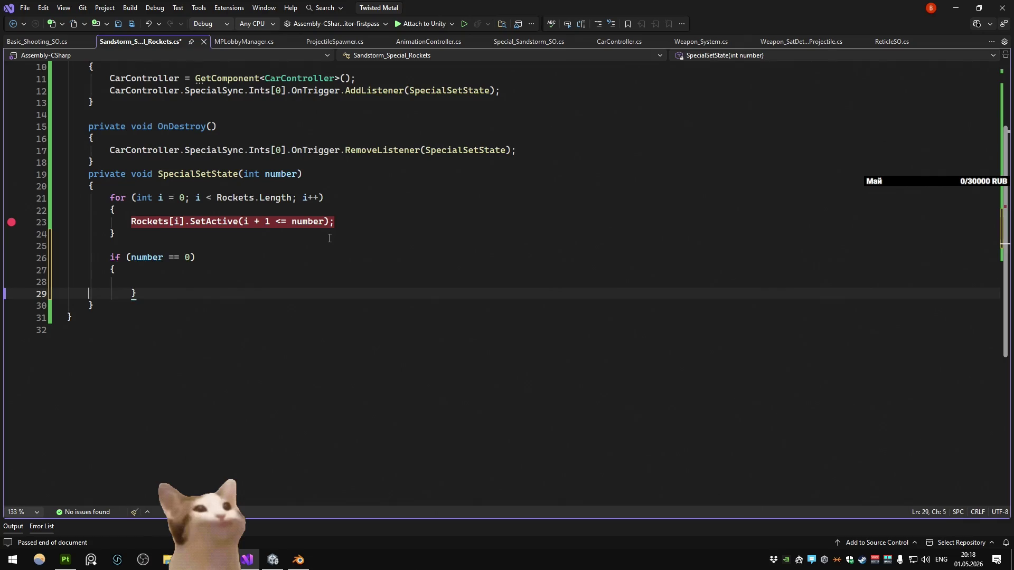
pyautogui.press('Up')
# Step: Inside the if block, call CarController.WeaponSystem.ServerShootAnimation
pyautogui.write('car')
pyautogui.press('Tab')
pyautogui.write('.servershoo')
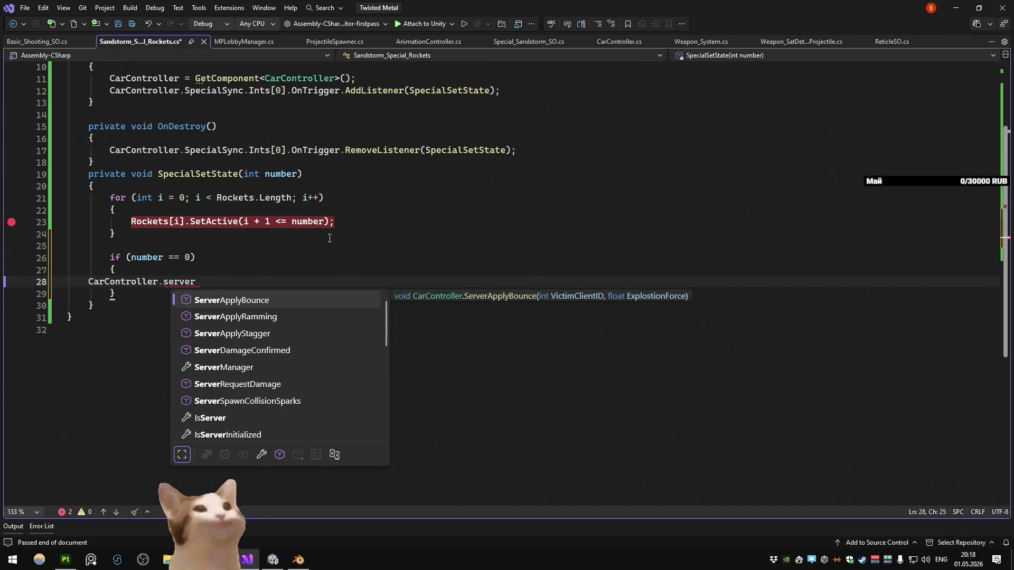
pyautogui.press('BackSpace')
pyautogui.press('BackSpace')
pyautogui.press('BackSpace')
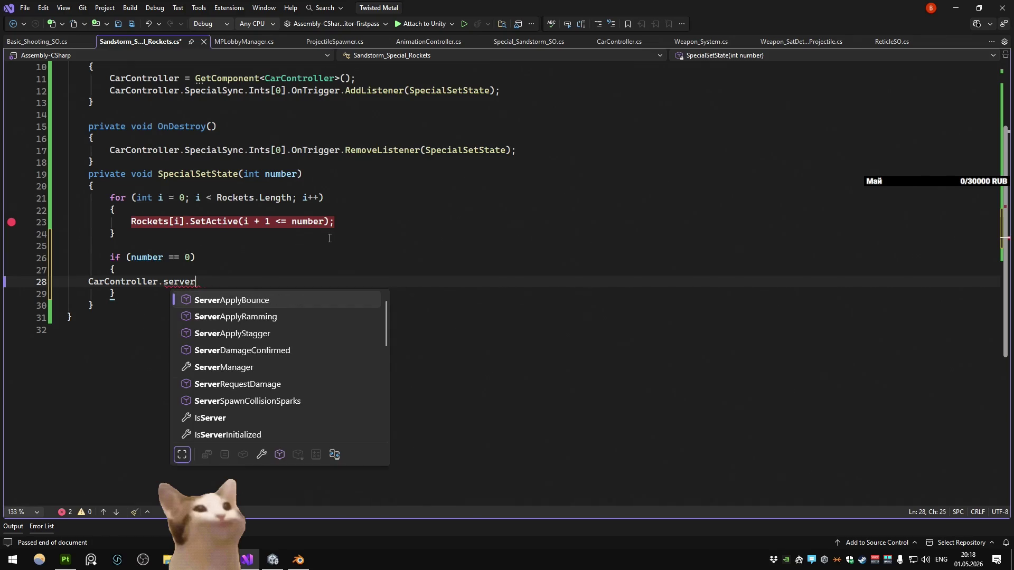
pyautogui.press('BackSpace')
pyautogui.write('weap')
pyautogui.press('Tab')
pyautogui.write('.sr')
pyautogui.press('BackSpace')
pyautogui.write('ervershoo')
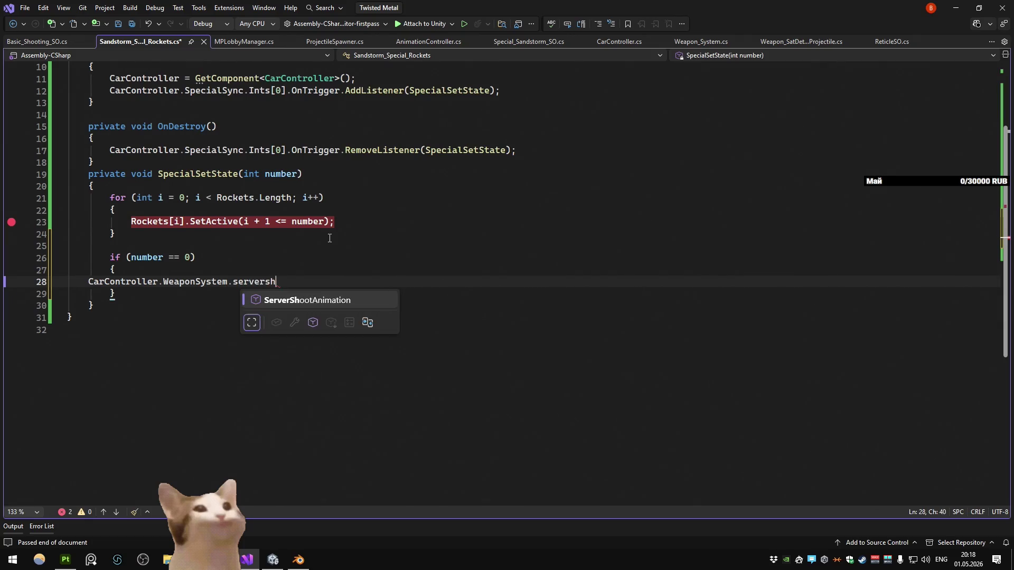
pyautogui.press('Tab')
# Step: Pass (int)EnumDamageTypes.Special as the ServerShootAnimation argument
pyautogui.write('(enumdam')
pyautogui.press('Tab')
pyautogui.write('.sp')
pyautogui.press('Tab')
pyautogui.write(';')
pyautogui.click(389, 281)
pyautogui.write('(int)')
# Step: Save Sandstorm_Special_Rockets.cs and let Unity recompile the scripts
pyautogui.click(540, 233)
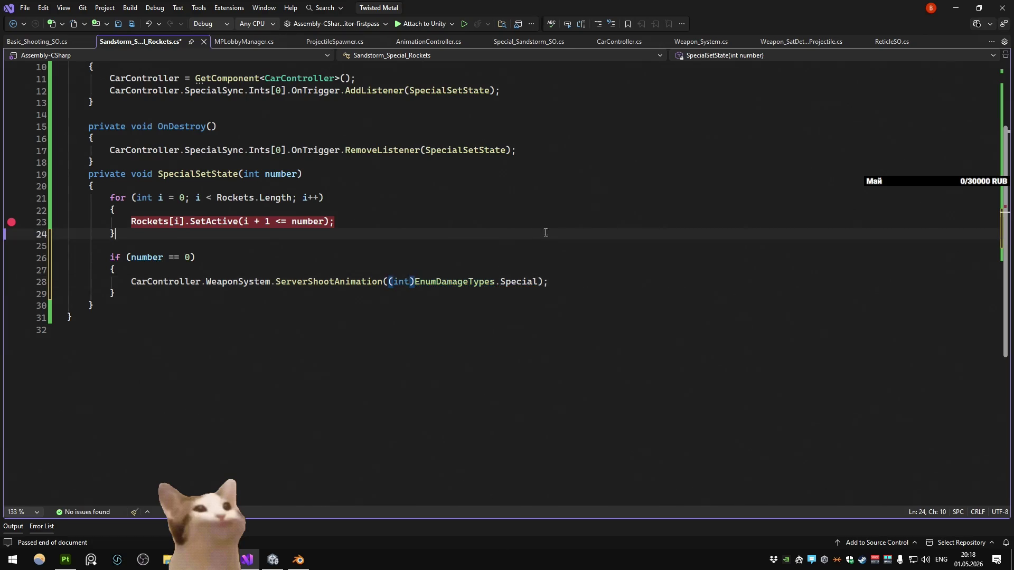
pyautogui.click(565, 197)
pyautogui.hotkey('ctrl', 's')
pyautogui.hotkey('alt', 'Tab')
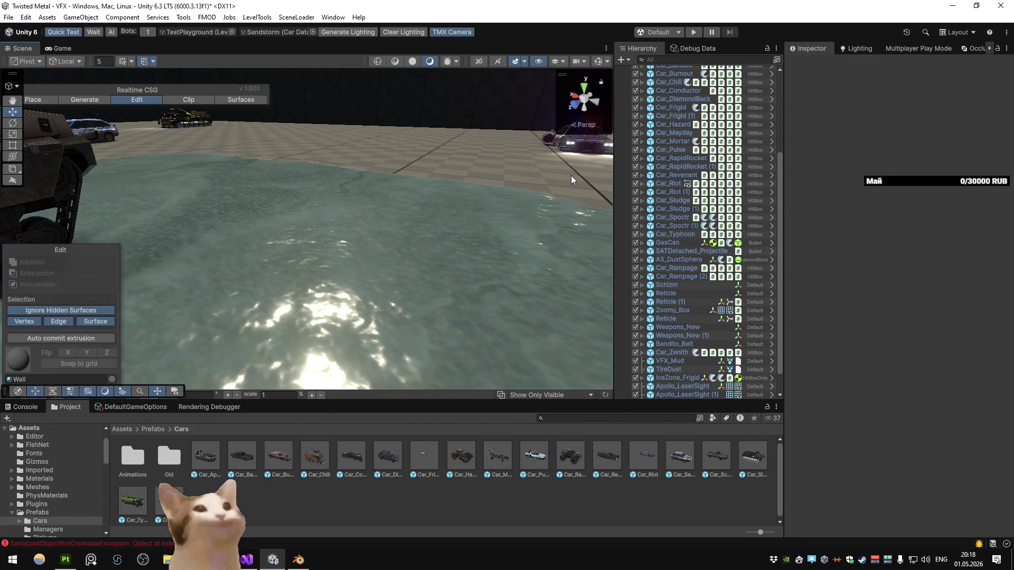
# Step: In the Car_Sandstorm prefab, expand Zoomy_Rig to Zoomy_Rocket_Box.001 and open Zoomy_Box's Zoomy_Ammo script
pyautogui.doubleClick(694, 464)
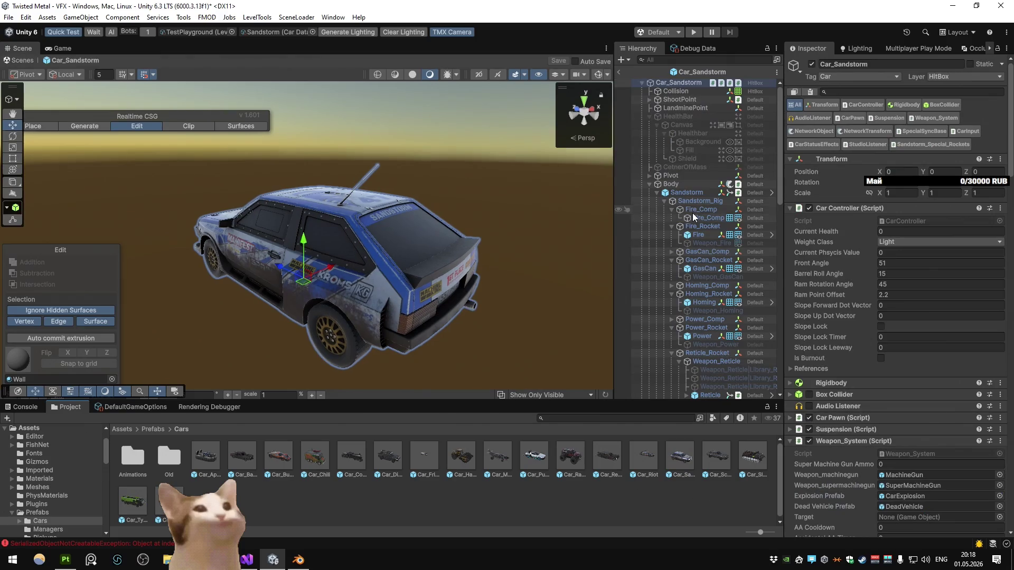
pyautogui.click(707, 266)
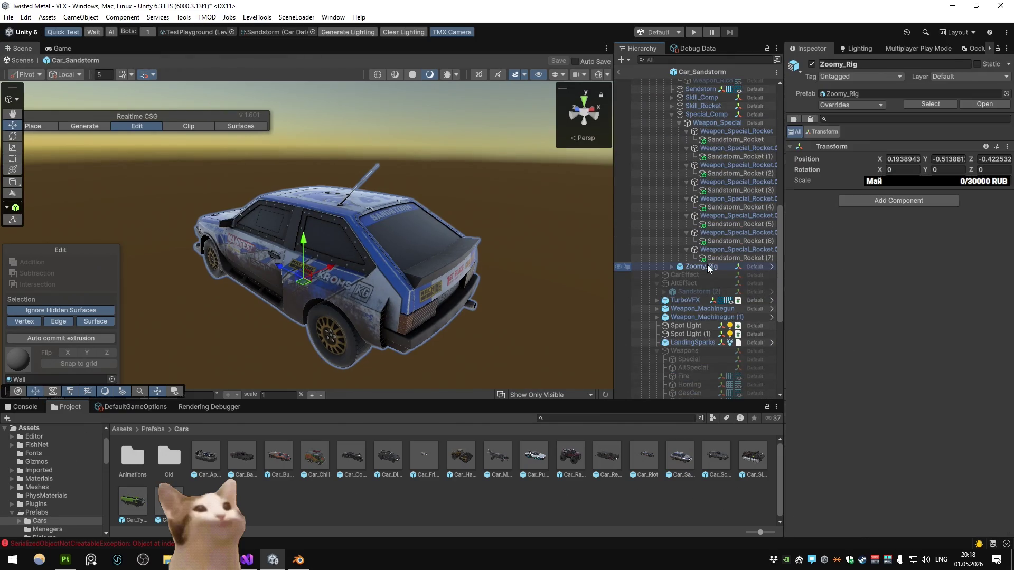
pyautogui.click(672, 267)
pyautogui.click(680, 283)
pyautogui.click(686, 317)
pyautogui.click(693, 342)
pyautogui.click(729, 351)
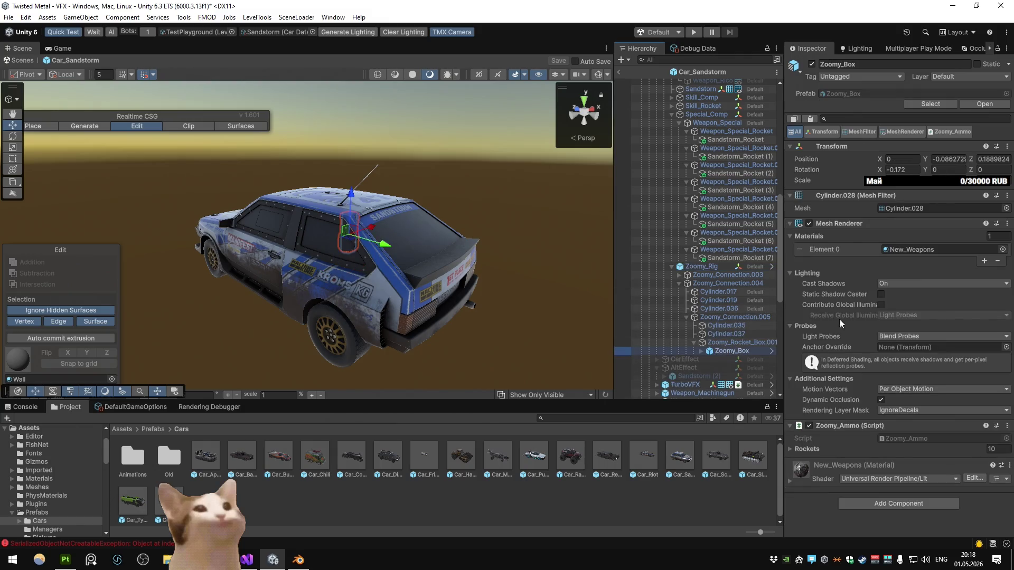
pyautogui.click(913, 439)
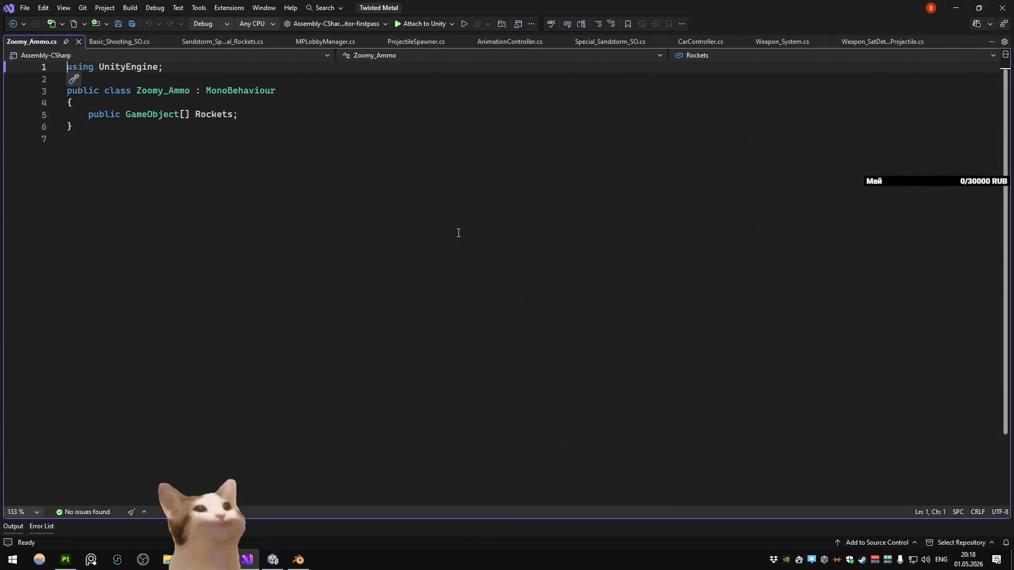
# Step: Return to the Unity editor, start Play mode and drive the Sandstorm car
pyautogui.hotkey('alt', 'Tab')
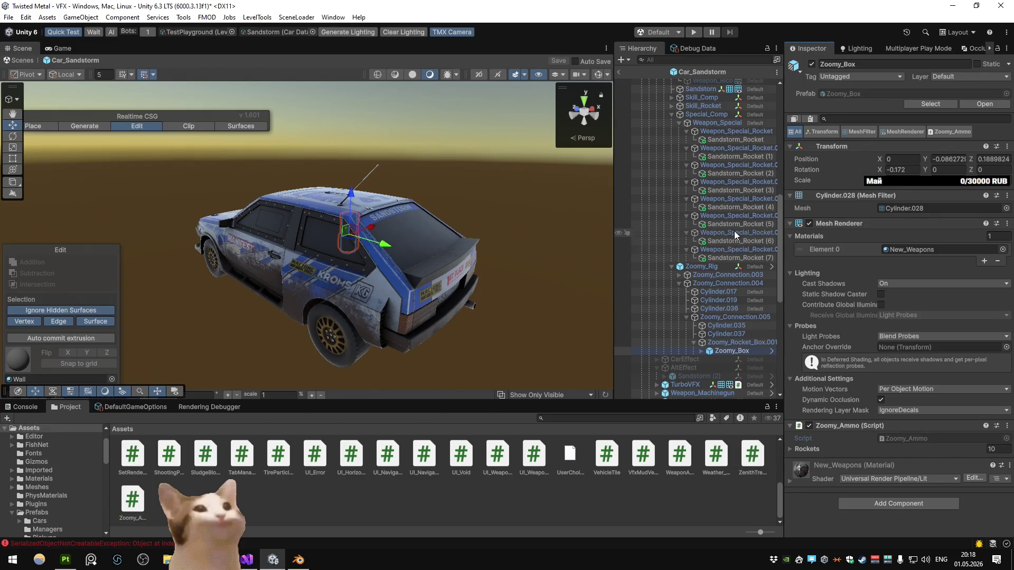
pyautogui.click(298, 559)
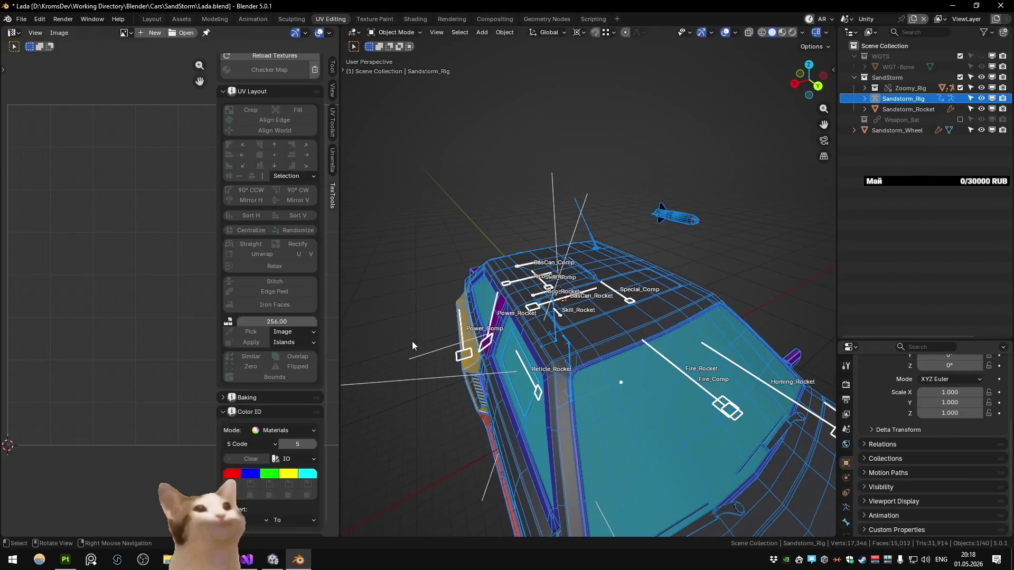
pyautogui.click(268, 563)
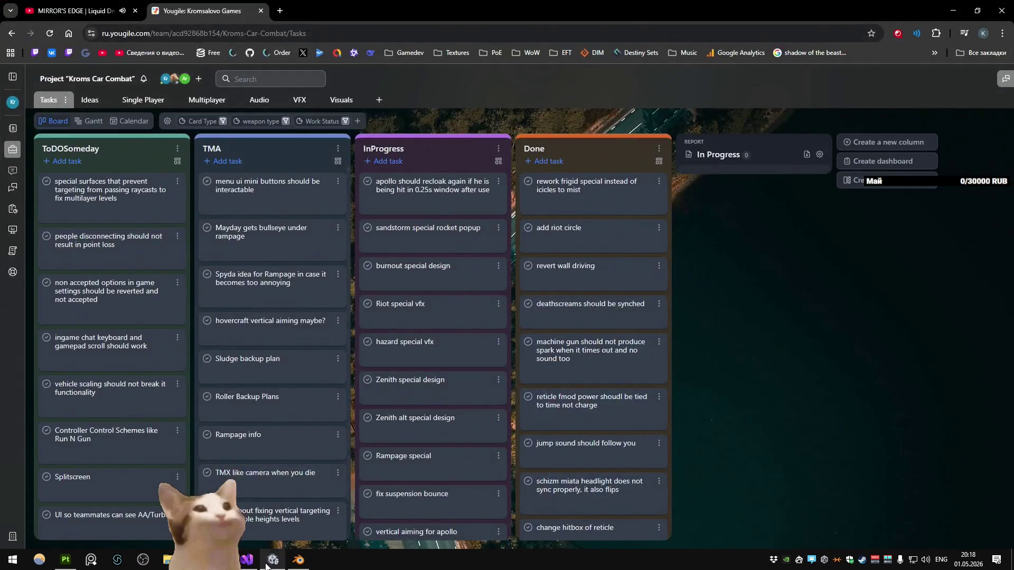
pyautogui.click(267, 562)
pyautogui.click(692, 32)
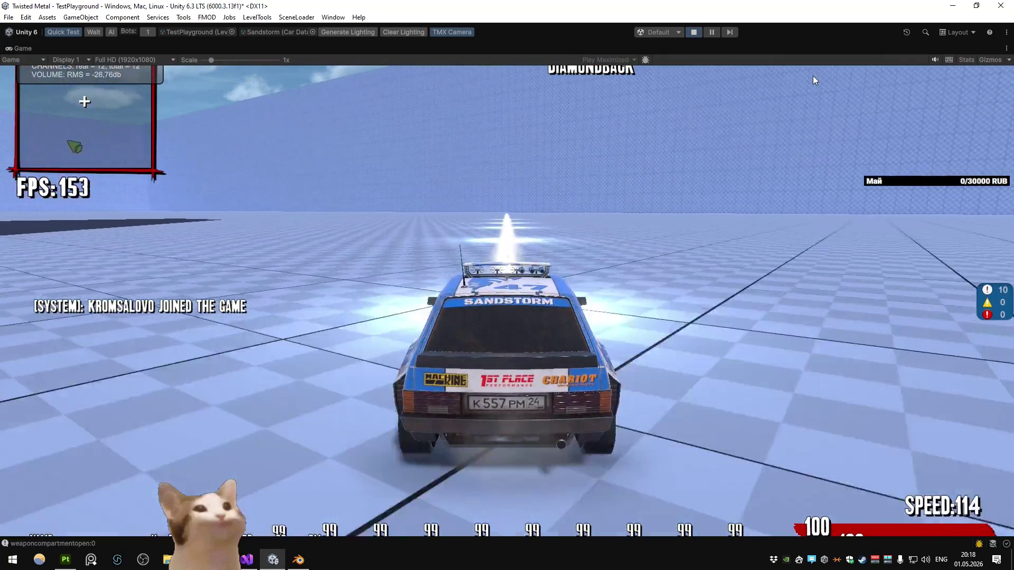
pyautogui.press('w')
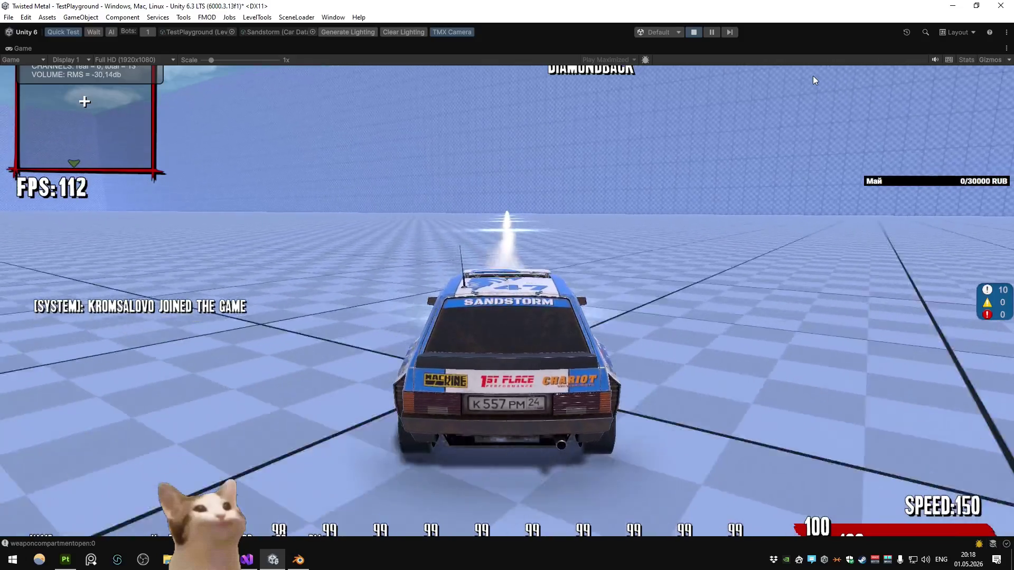
pyautogui.press('a')
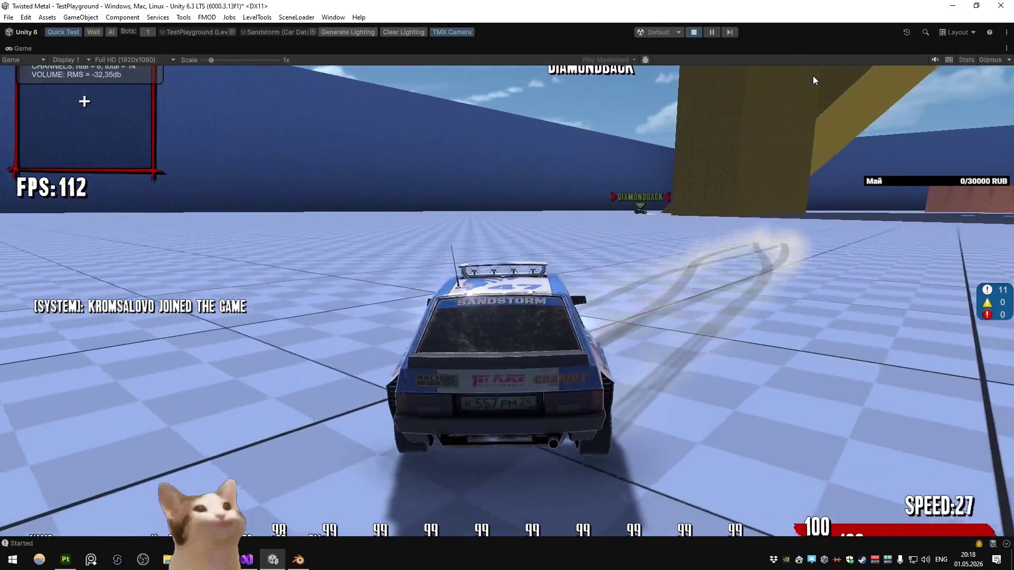
# Step: Glance at the Zoomy_Ammo script, then stop Play mode with Ctrl+P
pyautogui.hotkey('alt', 'Tab')
pyautogui.hotkey('alt', 'Tab')
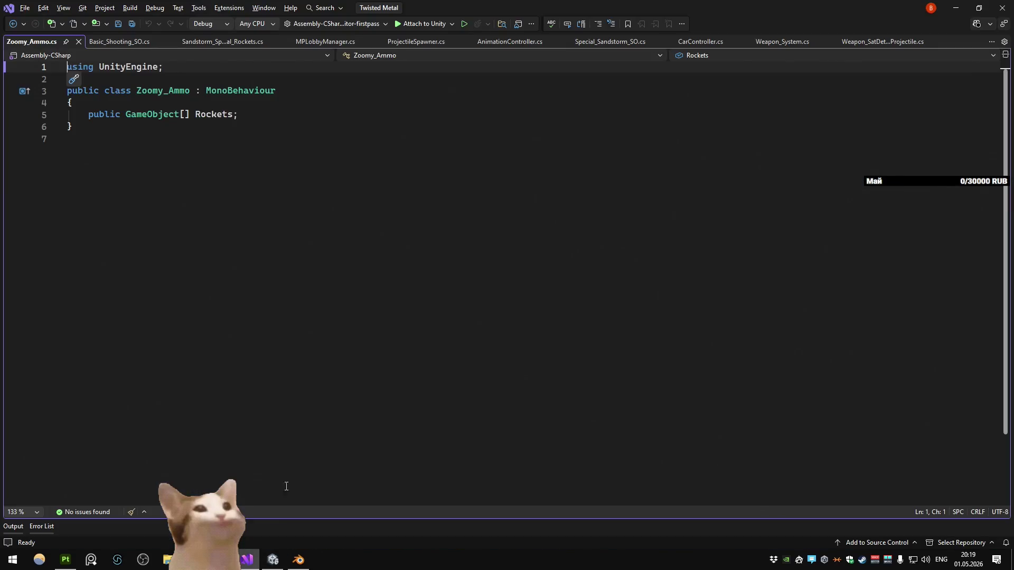
pyautogui.hotkey('alt', 'Tab')
pyautogui.hotkey('alt', 'Tab')
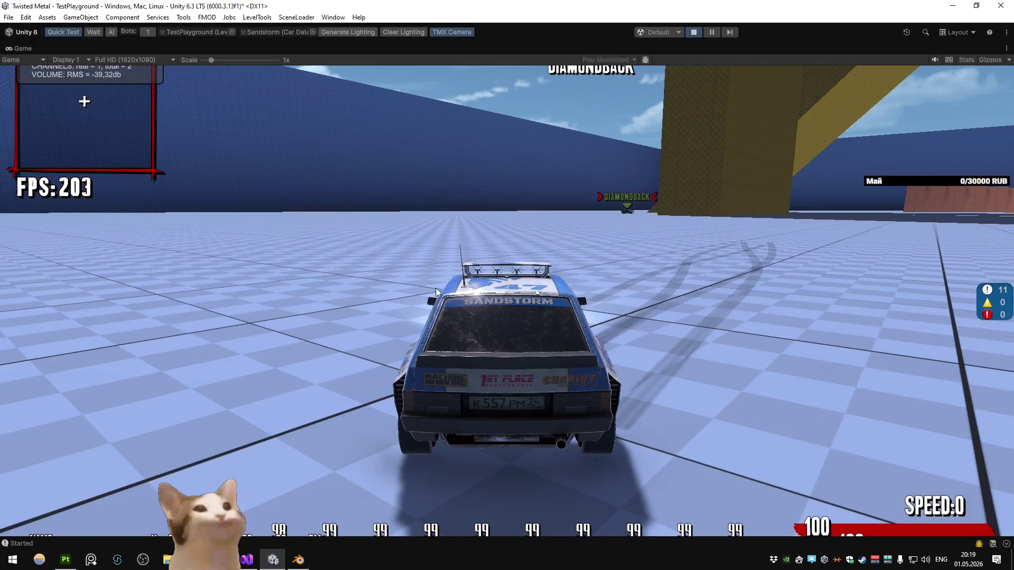
pyautogui.hotkey('alt', 'Tab')
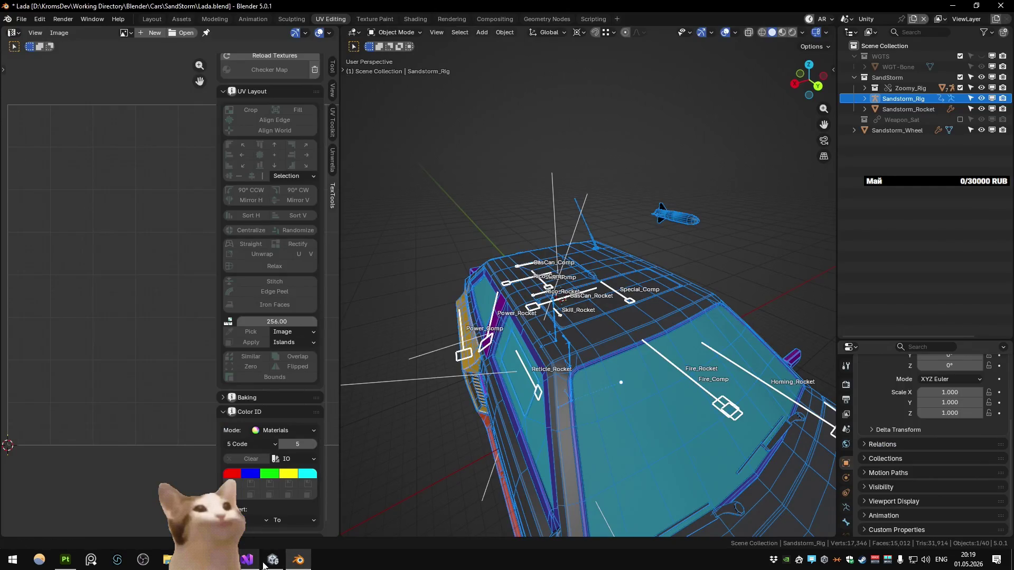
pyautogui.click(271, 561)
pyautogui.hotkey('ctrl', 'p')
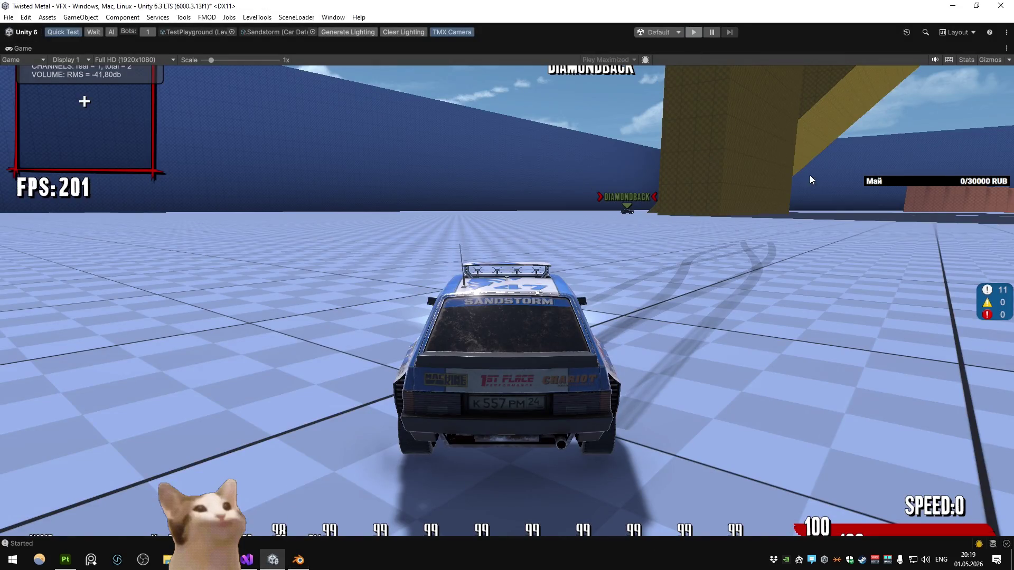
# Step: Reopen the Car_Sandstorm prefab from the scene car and select Zoomy_Box
pyautogui.scroll(5, 707, 235)
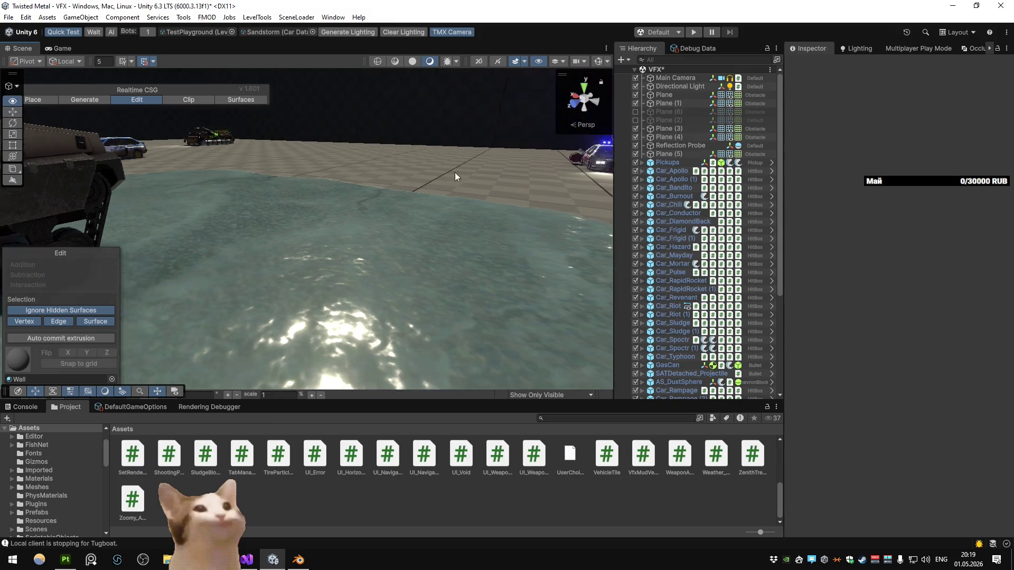
pyautogui.click(351, 338)
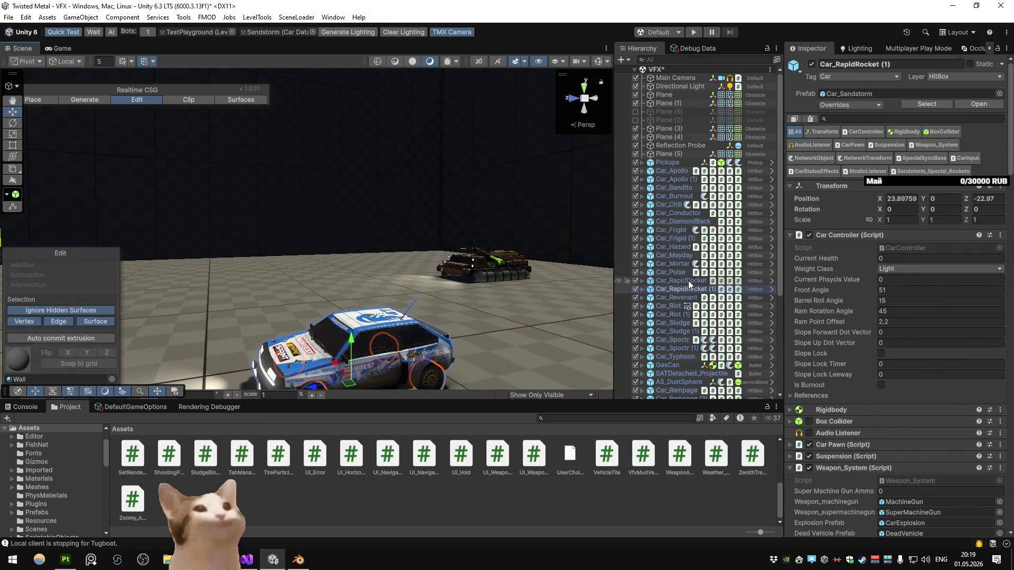
pyautogui.click(967, 103)
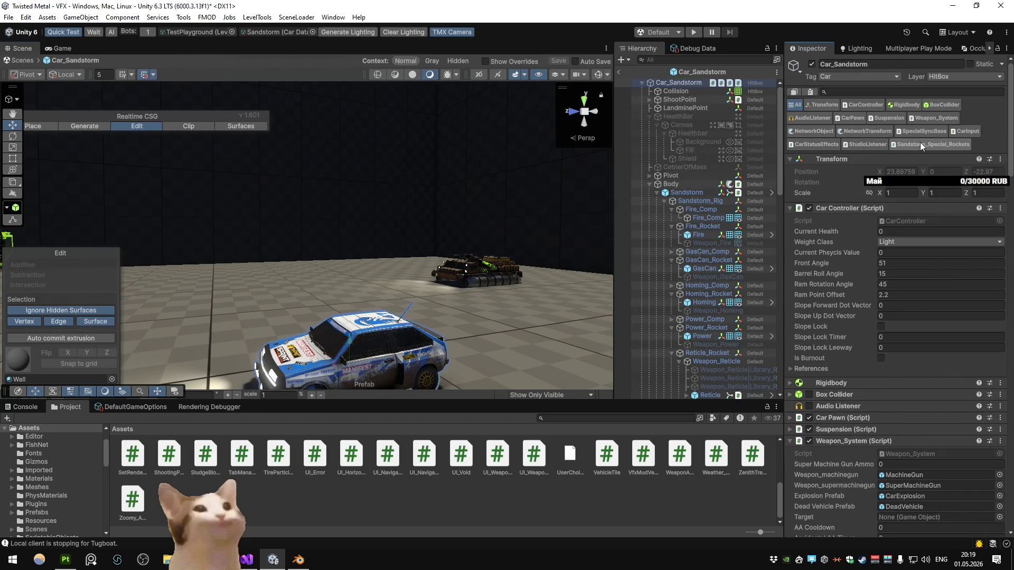
pyautogui.scroll(-10, 720, 232)
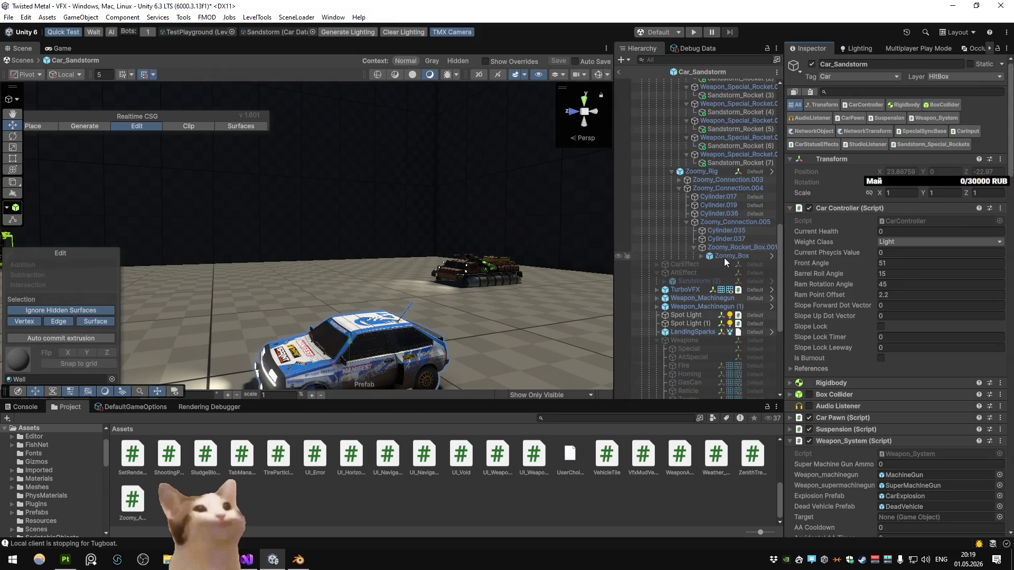
pyautogui.click(734, 256)
pyautogui.click(246, 560)
# Step: Search for 'zoomy_ammo' and step through its usages in Weapon_System.cs
pyautogui.press('Escape')
pyautogui.hotkey('ctrl', 'f')
pyautogui.write('zoomy_ammo')
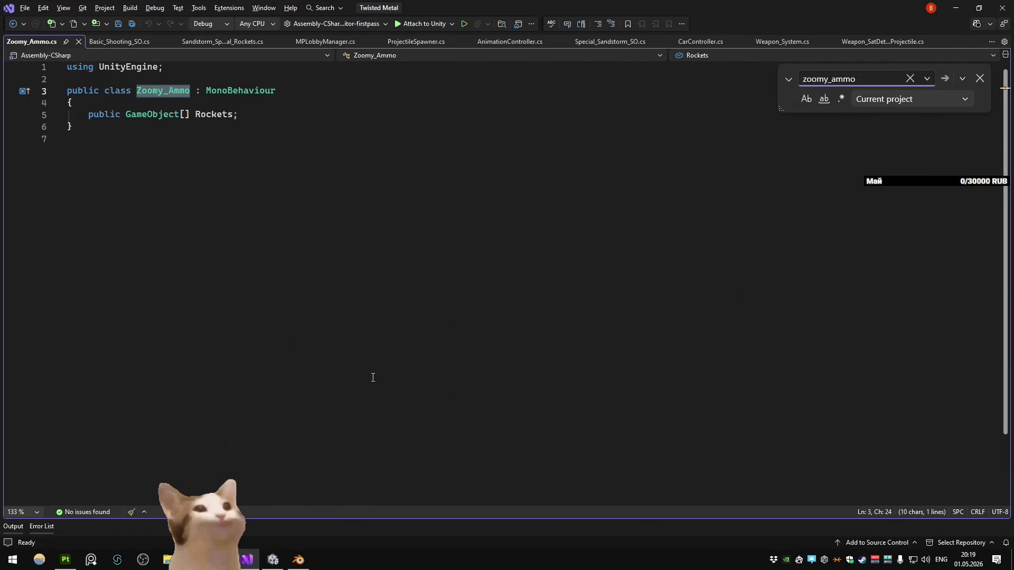
pyautogui.press('Return')
pyautogui.hotkey('ctrl', 'f')
pyautogui.press('Return')
pyautogui.press('Return')
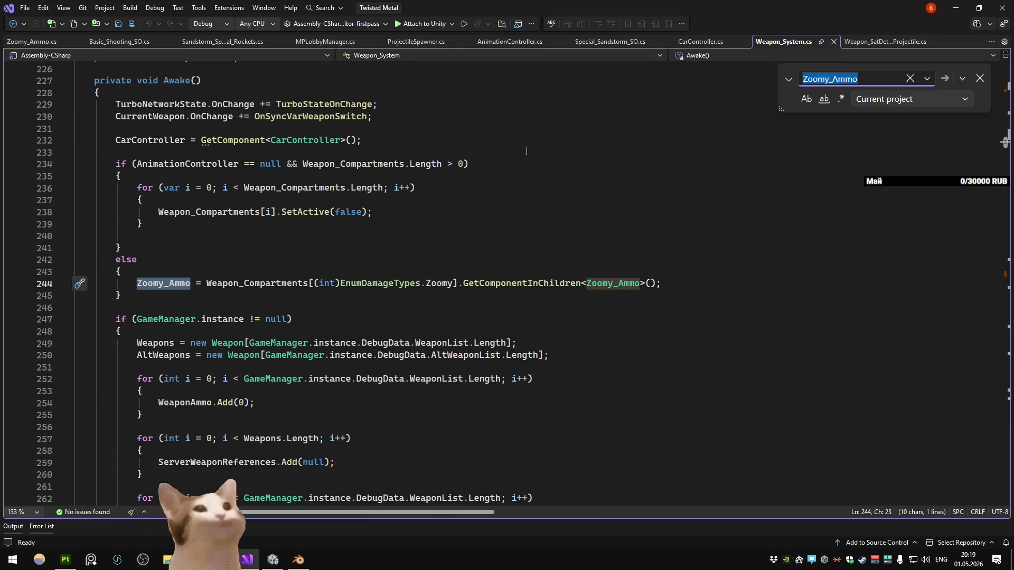
pyautogui.press('Return')
pyautogui.press('Return')
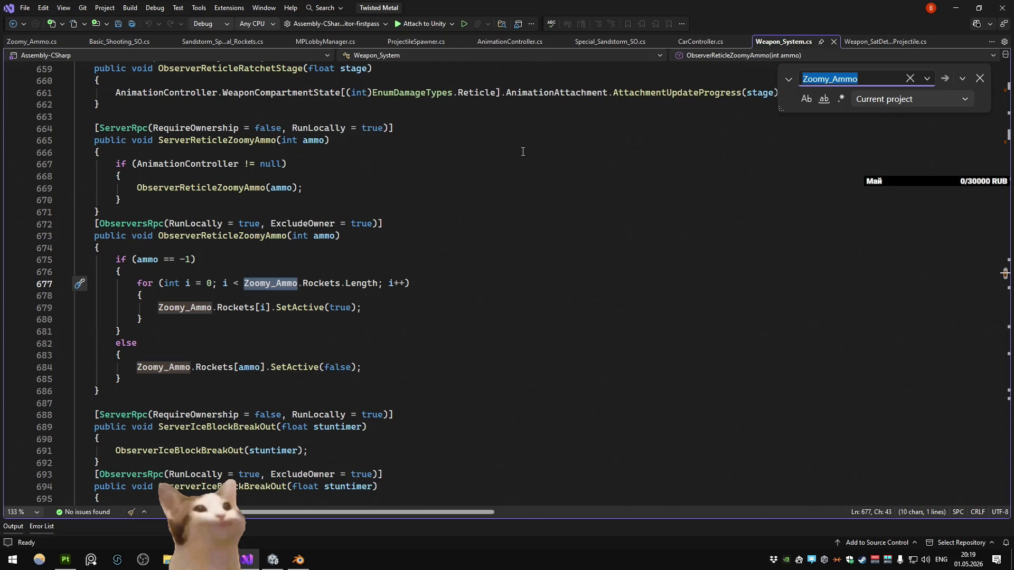
pyautogui.press('Return')
pyautogui.press('Return')
pyautogui.press('Return')
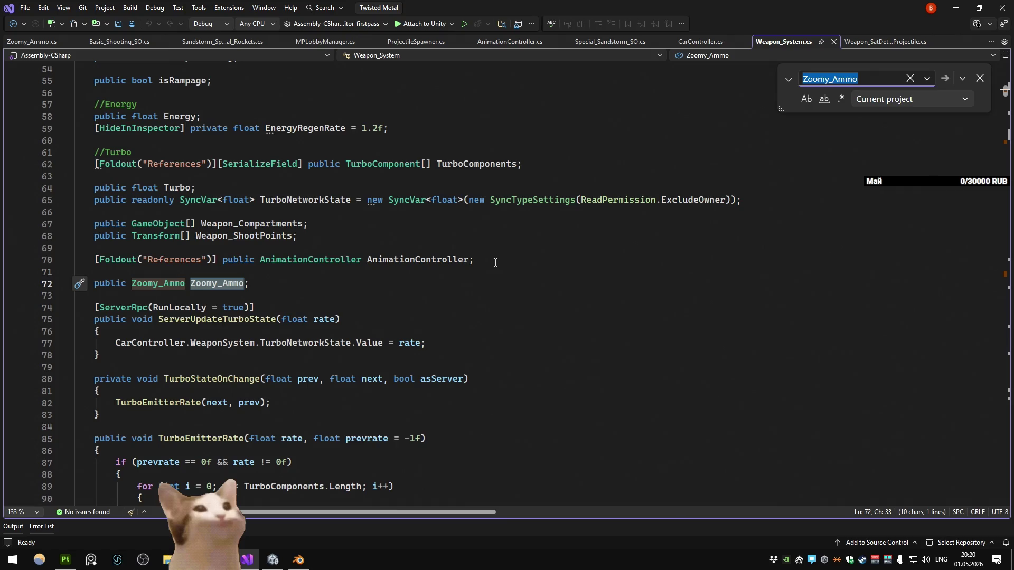
# Step: Step to the line 679 match, then search for the ServerReticleZoomyAmmo call from line 669
pyautogui.click(341, 288)
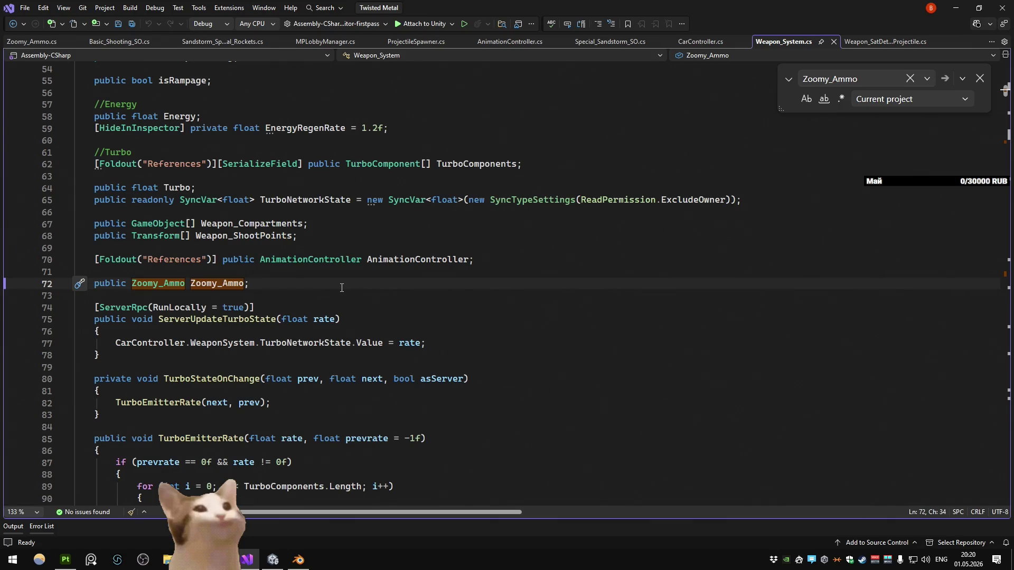
pyautogui.press('F3')
pyautogui.press('F3')
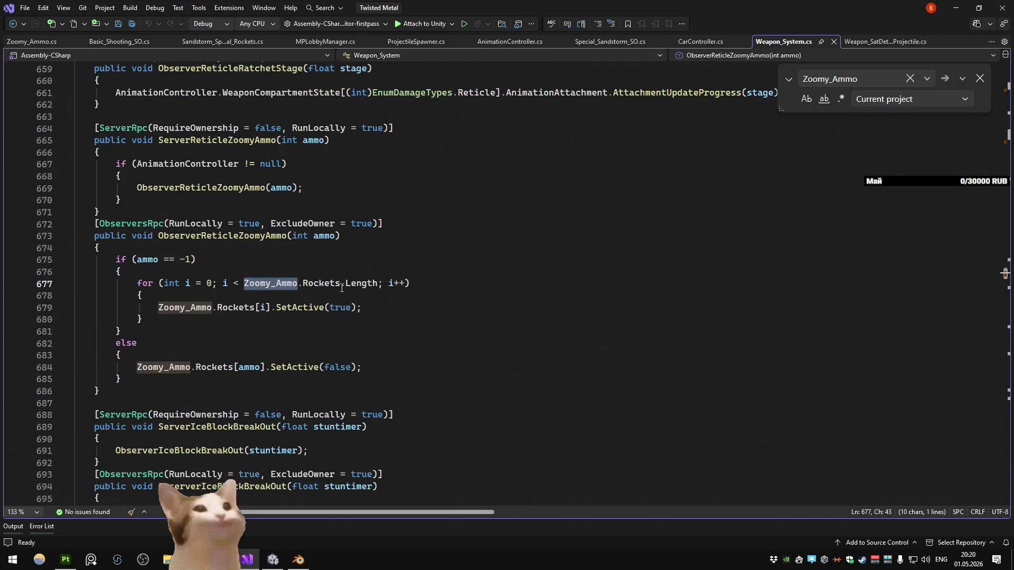
pyautogui.press('F3')
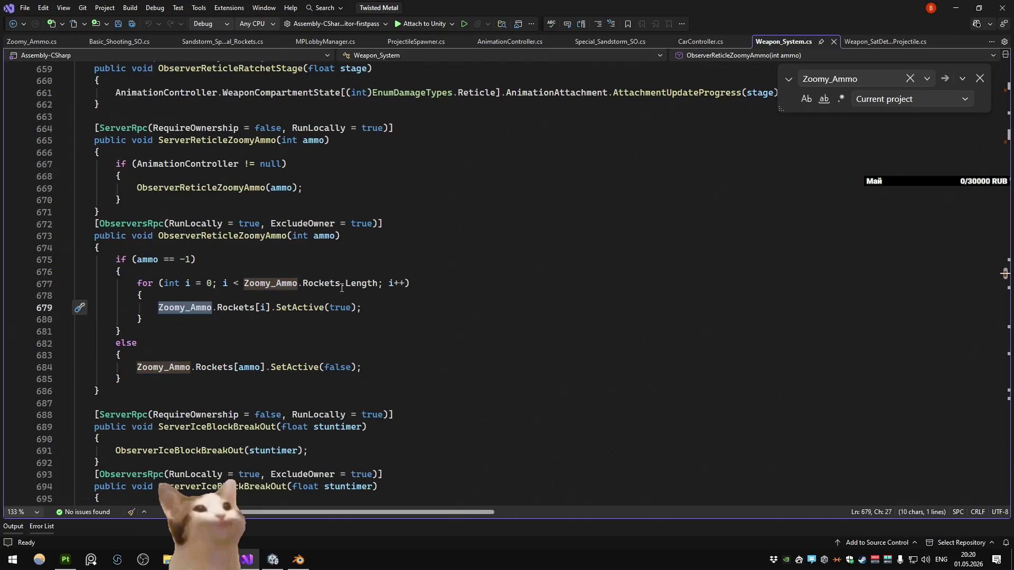
pyautogui.moveTo(147, 188); pyautogui.dragTo(265, 188)
pyautogui.hotkey('ctrl', 'f')
pyautogui.press('F3')
pyautogui.press('F3')
pyautogui.press('F3')
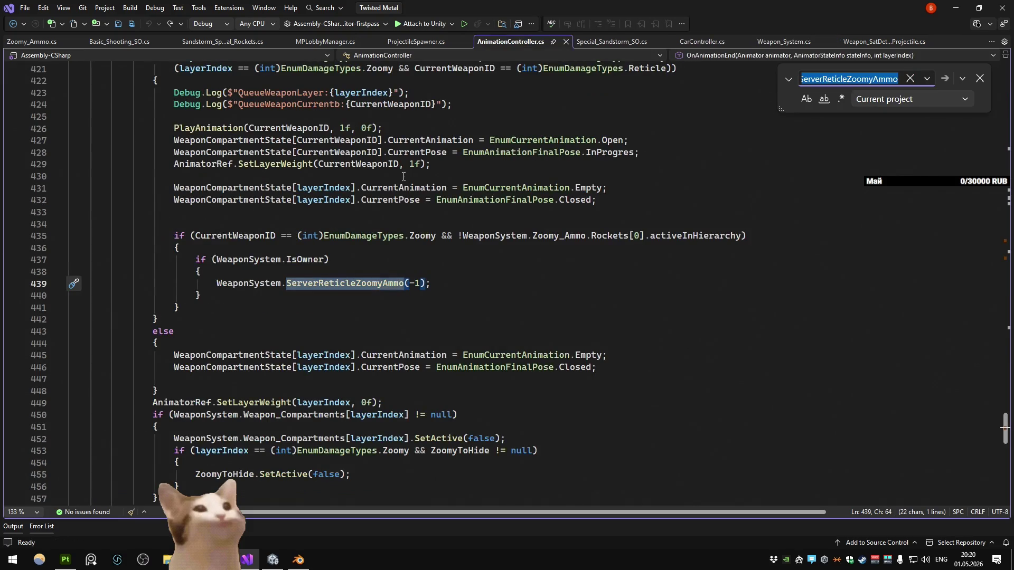
# Step: Duplicate the Zoomy rocket-reload if-block (lines 435–441) and change the copy's damage type to Special
pyautogui.scroll(3, 404, 177)
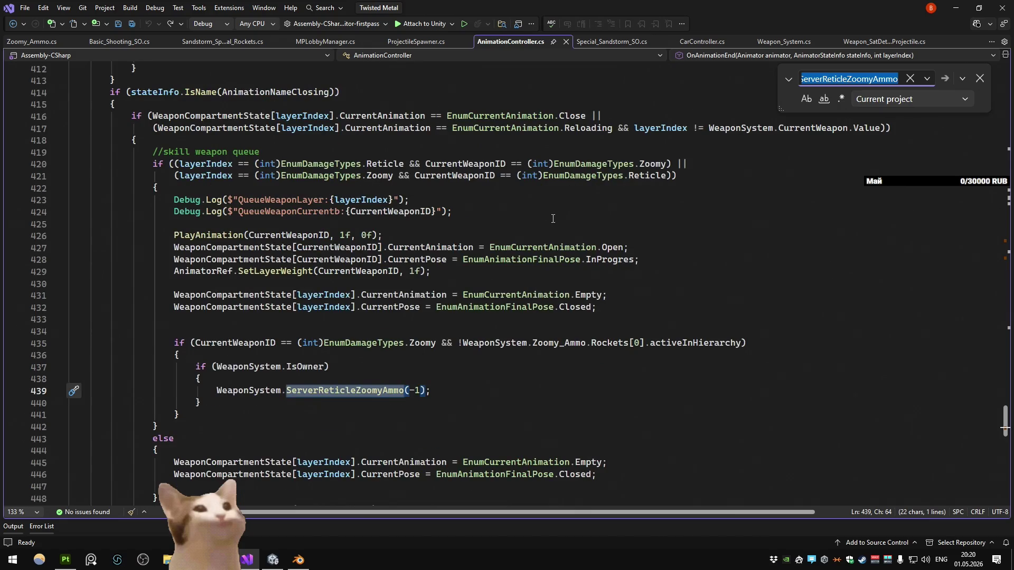
pyautogui.scroll(-3, 553, 219)
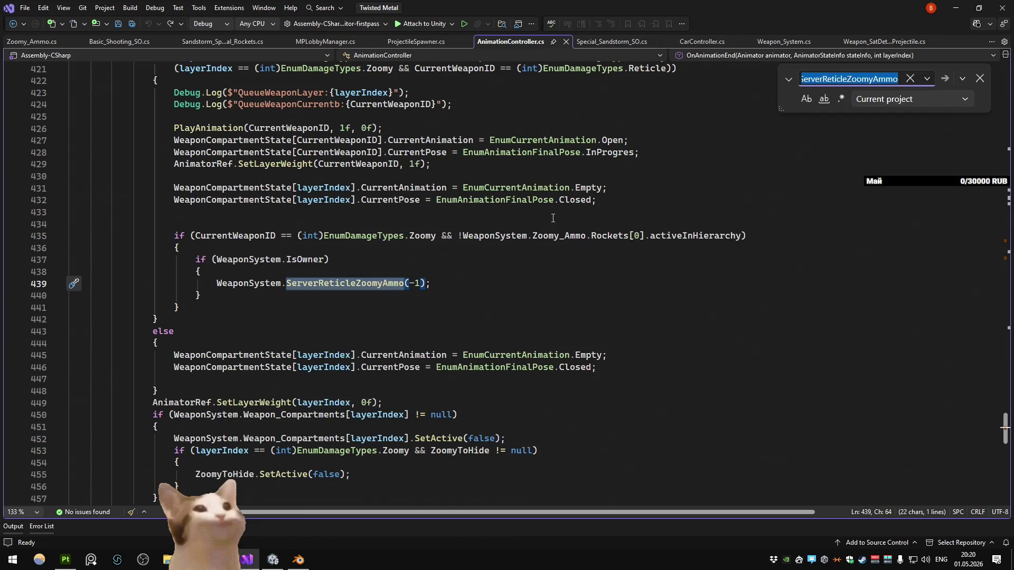
pyautogui.moveTo(249, 311)
pyautogui.mouseDown()
pyautogui.moveTo(71, 259)
pyautogui.moveTo(71, 236)
pyautogui.mouseUp()
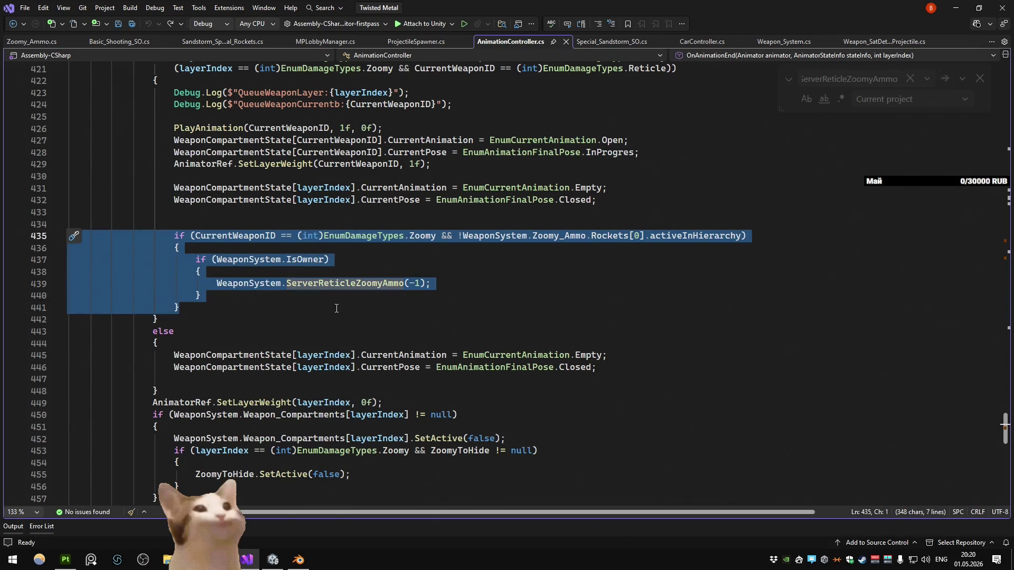
pyautogui.hotkey('ctrl', 'd')
pyautogui.scroll(-2, 417, 248)
pyautogui.doubleClick(417, 248)
pyautogui.write('S')
pyautogui.press('Tab')
pyautogui.click(601, 223)
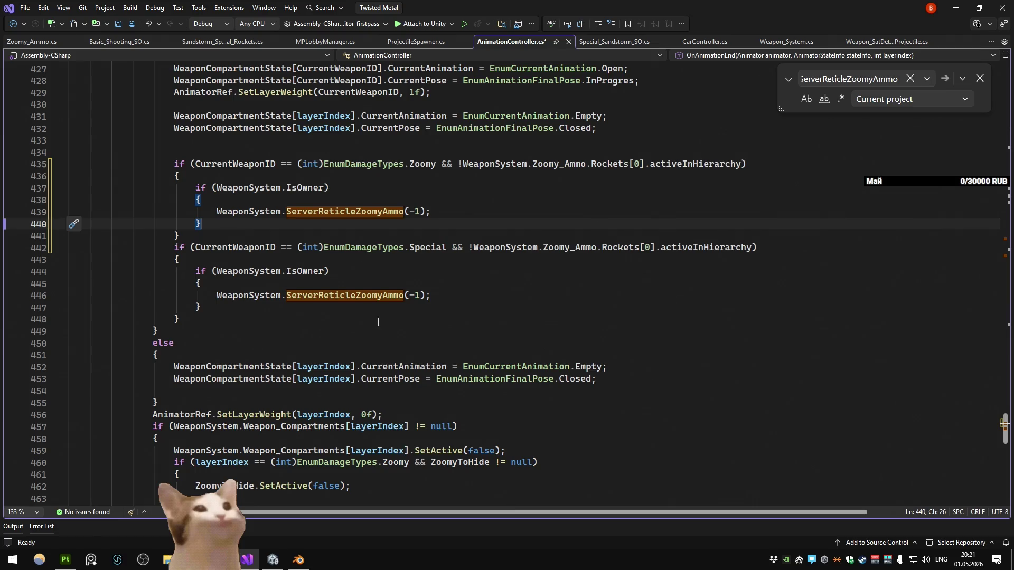
# Step: Jump to the ServerReticleZoomyAmmo definition from the copied Special block
pyautogui.click(412, 287)
pyautogui.click(372, 296)
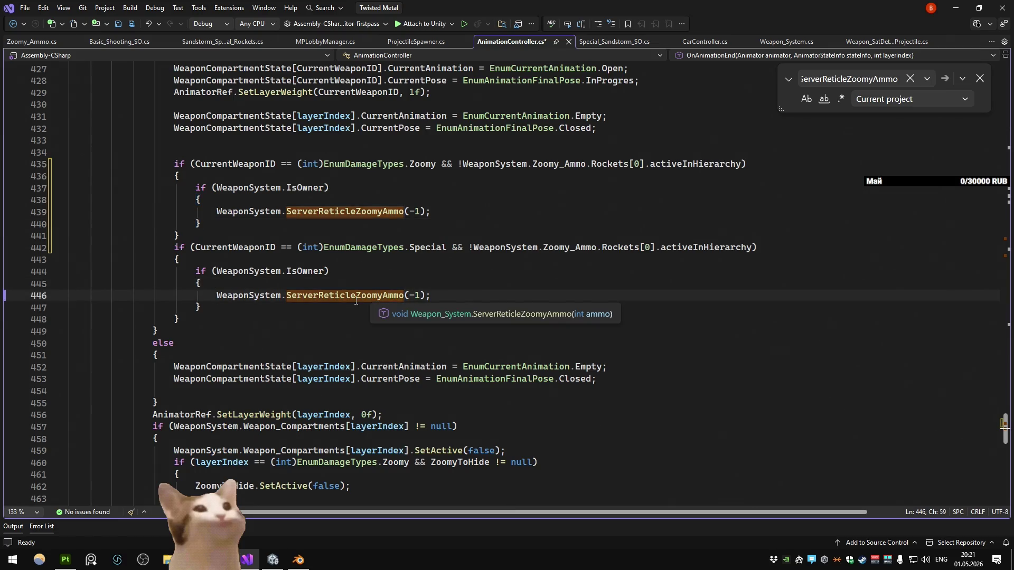
pyautogui.press('F12')
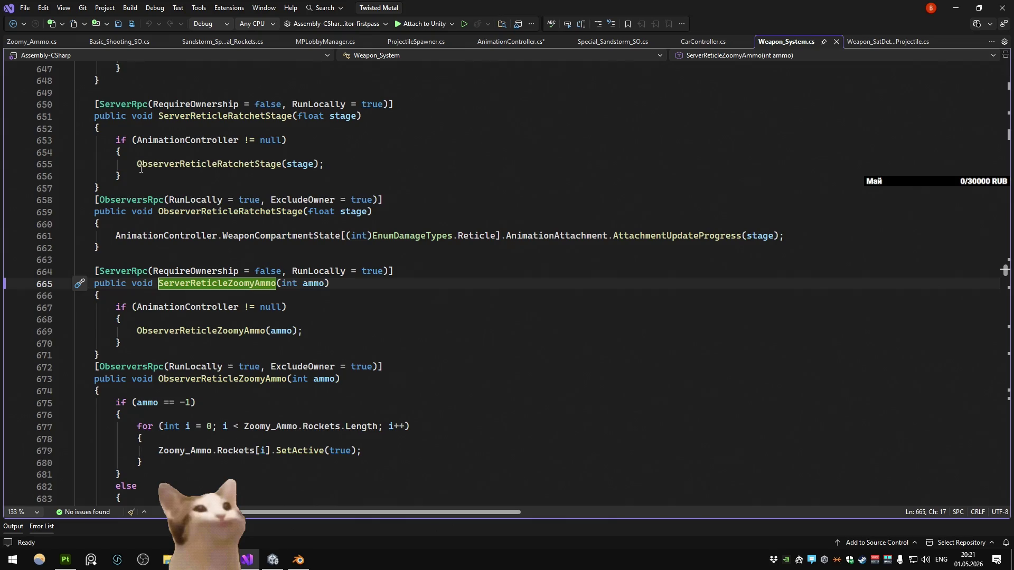
# Step: Navigate back to AnimationController.cs and select the new Special if-block on lines 442–448
pyautogui.scroll(-4, 270, 197)
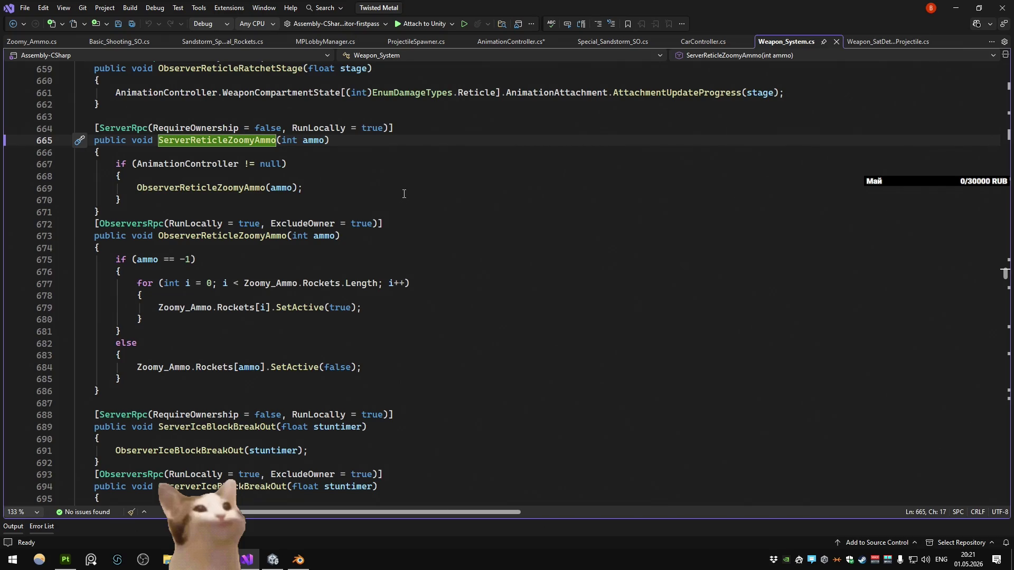
pyautogui.hotkey('ctrl', '-')
pyautogui.write('Special')
pyautogui.press('Down')
pyautogui.press('Down')
pyautogui.press('Down')
pyautogui.press('Home')
pyautogui.hotkey('shift', 'Up')
pyautogui.hotkey('shift', 'Up')
pyautogui.hotkey('shift', 'Up')
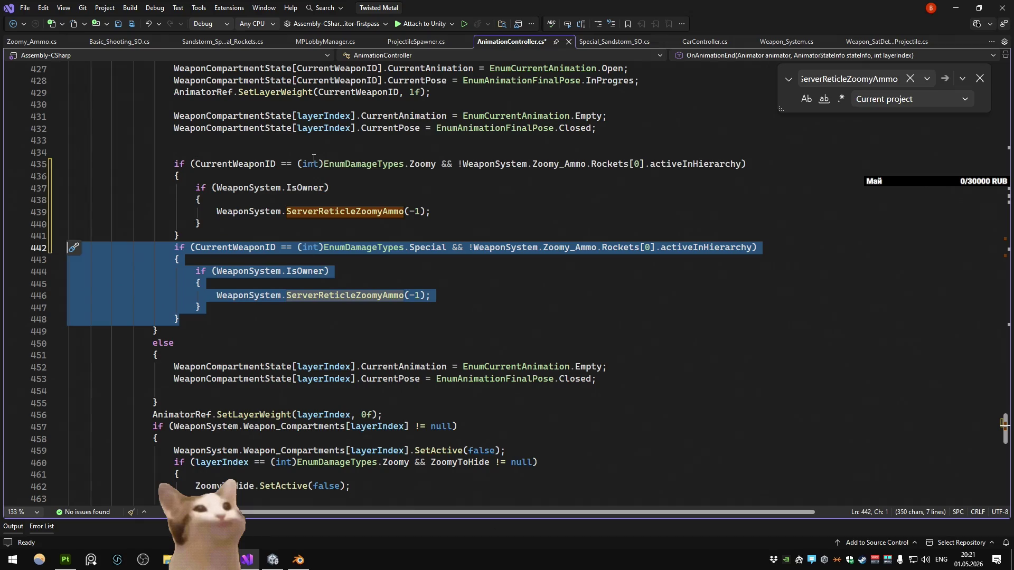
# Step: Delete the rockets-active (activeInHierarchy) condition from the Special check on line 442
pyautogui.hotkey('ctrl', '-')
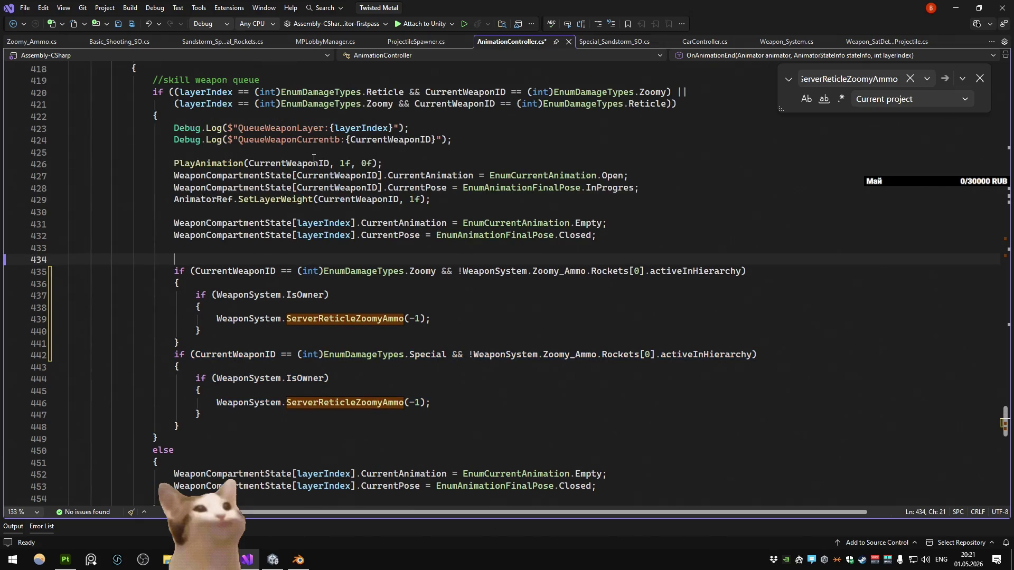
pyautogui.scroll(2, 328, 100)
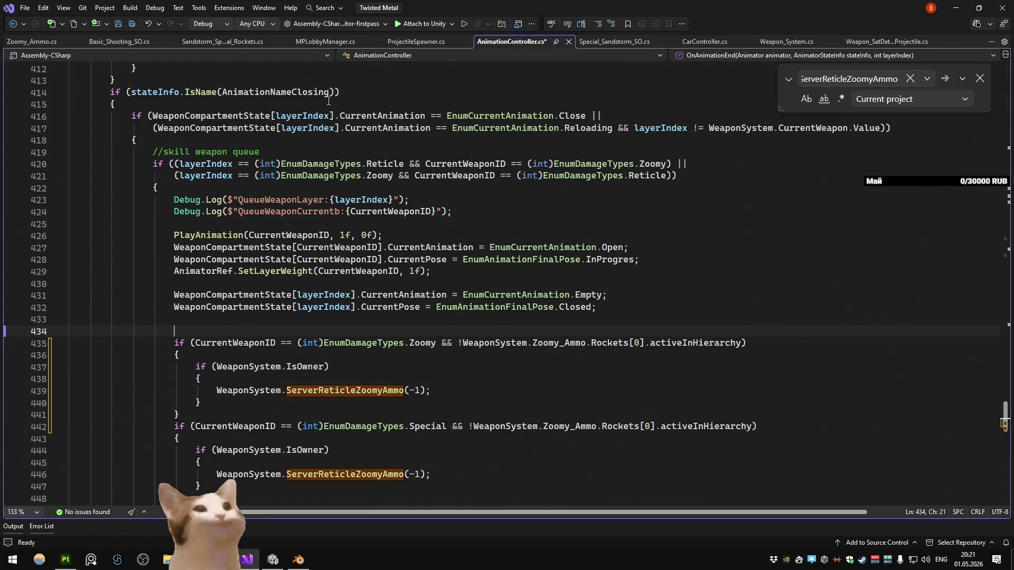
pyautogui.moveTo(376, 177)
pyautogui.scroll(6, 376, 178)
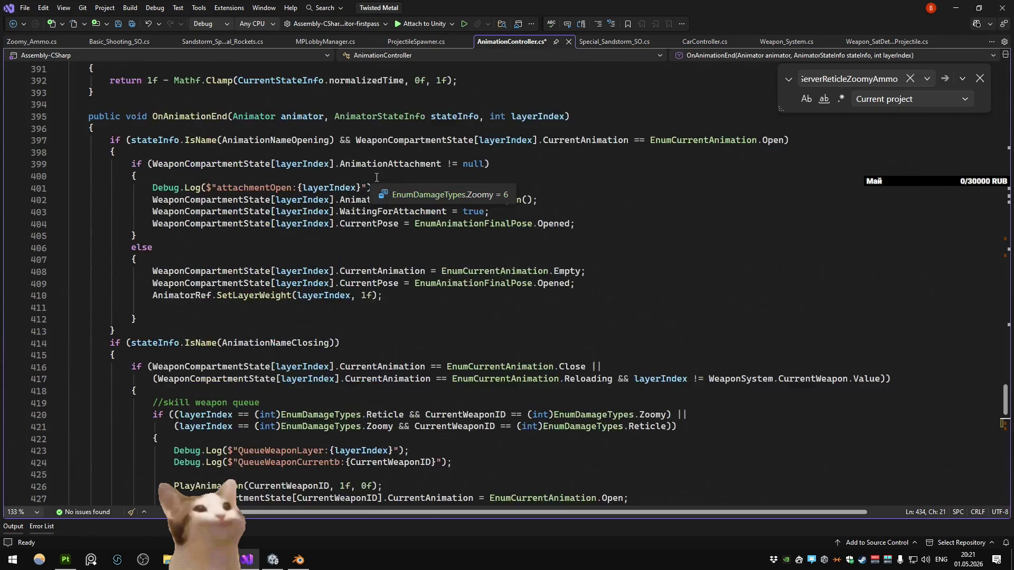
pyautogui.scroll(-12, 370, 238)
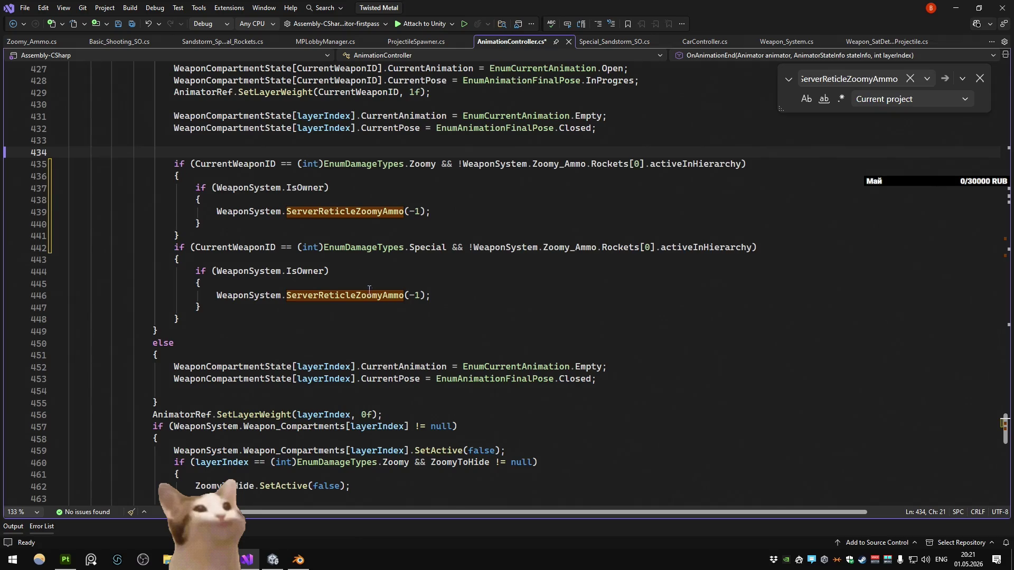
pyautogui.moveTo(375, 296)
pyautogui.moveTo(752, 247); pyautogui.dragTo(451, 252)
pyautogui.press('Delete')
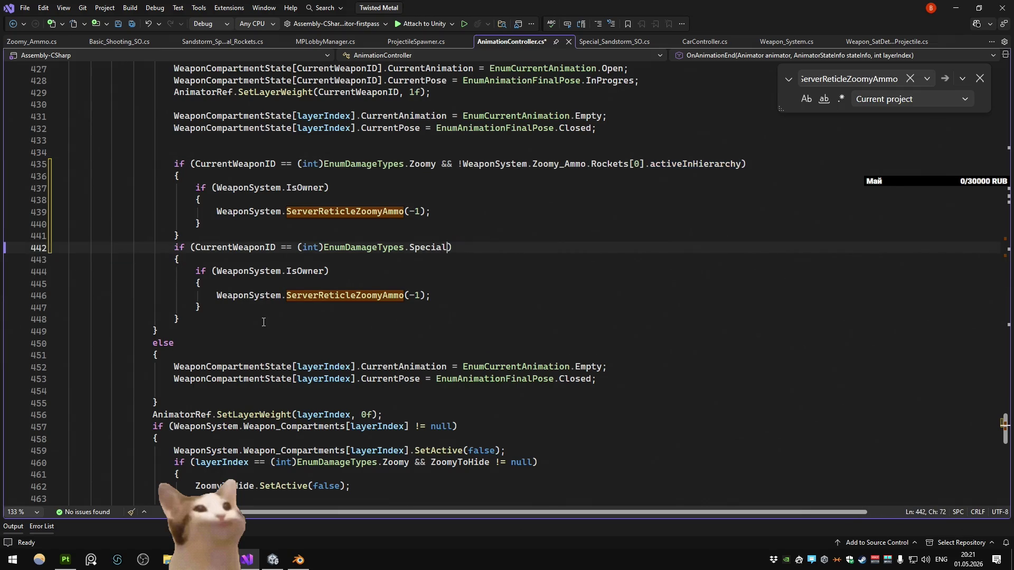
# Step: Erase the ServerReticleZoomyAmmo(-1) call on line 446
pyautogui.click(458, 295)
pyautogui.moveTo(501, 292); pyautogui.dragTo(218, 295)
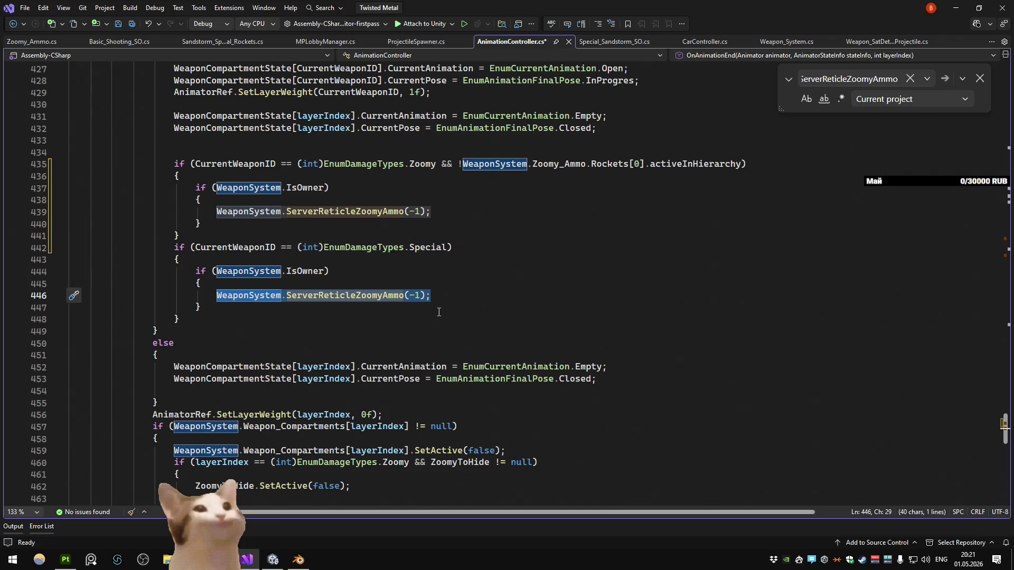
pyautogui.click(455, 296)
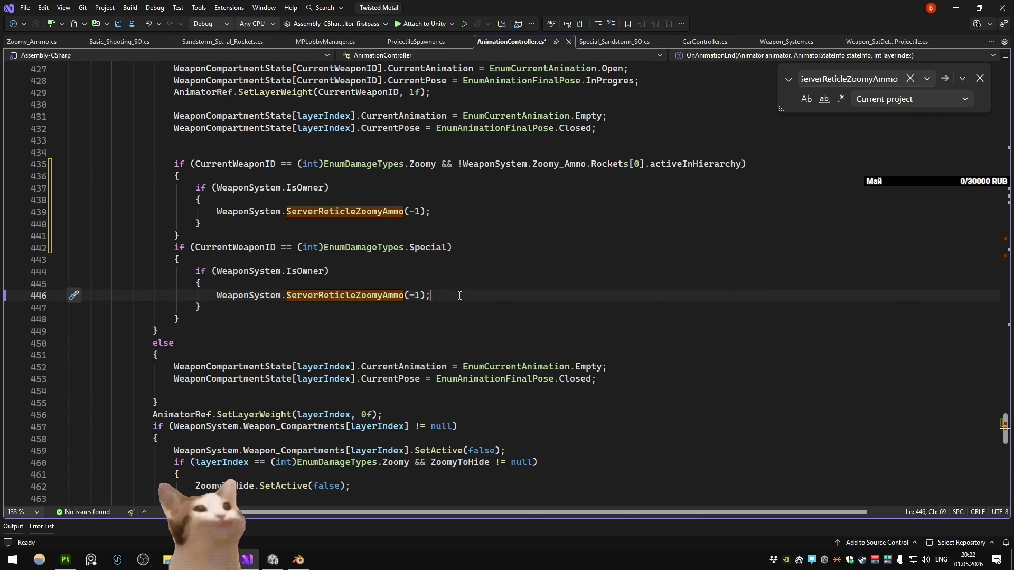
pyautogui.press('BackSpace')
pyautogui.press('BackSpace')
pyautogui.press('BackSpace')
pyautogui.press('BackSpace')
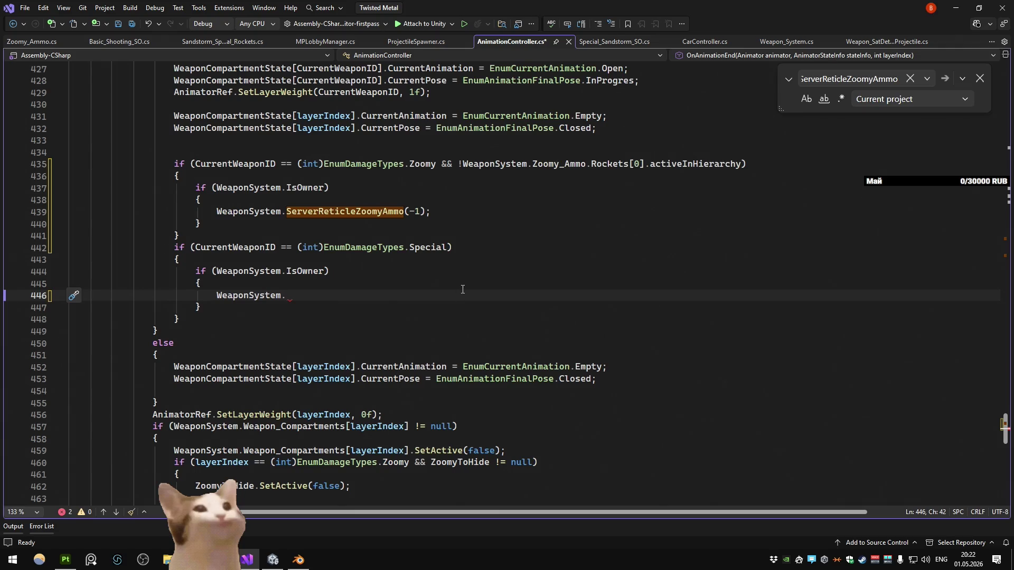
# Step: Delete the whole Special if-block, undo that deletion, then switch to Unity
pyautogui.moveTo(180, 319); pyautogui.dragTo(49, 257)
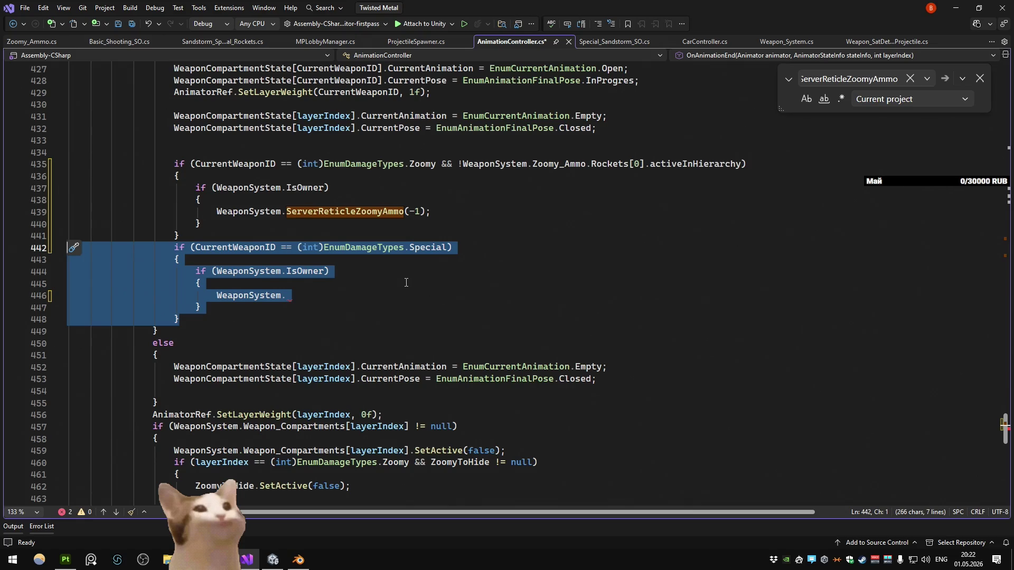
pyautogui.press('Delete')
pyautogui.hotkey('ctrl', 'z')
pyautogui.click(516, 255)
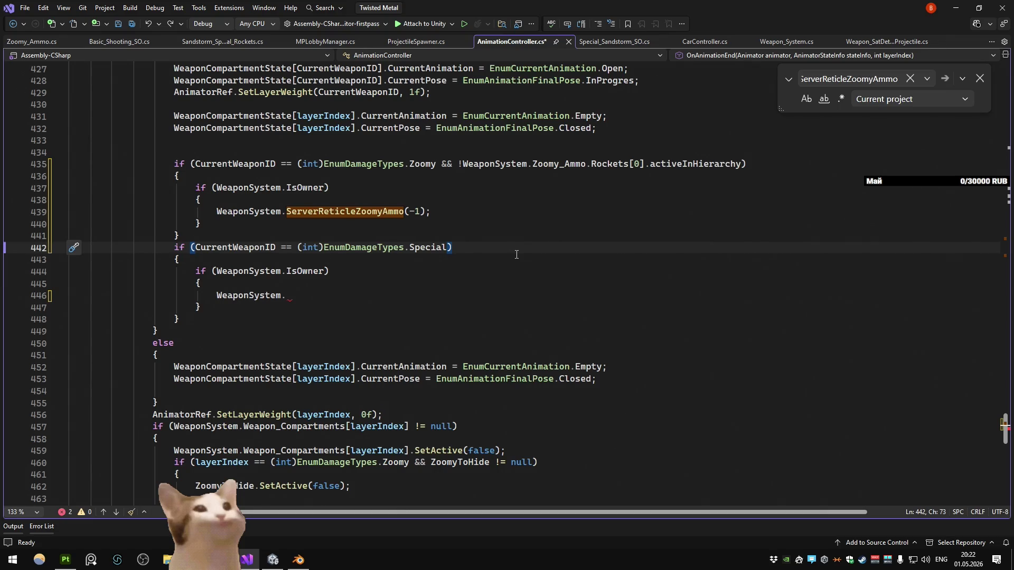
pyautogui.hotkey('alt', 'Tab')
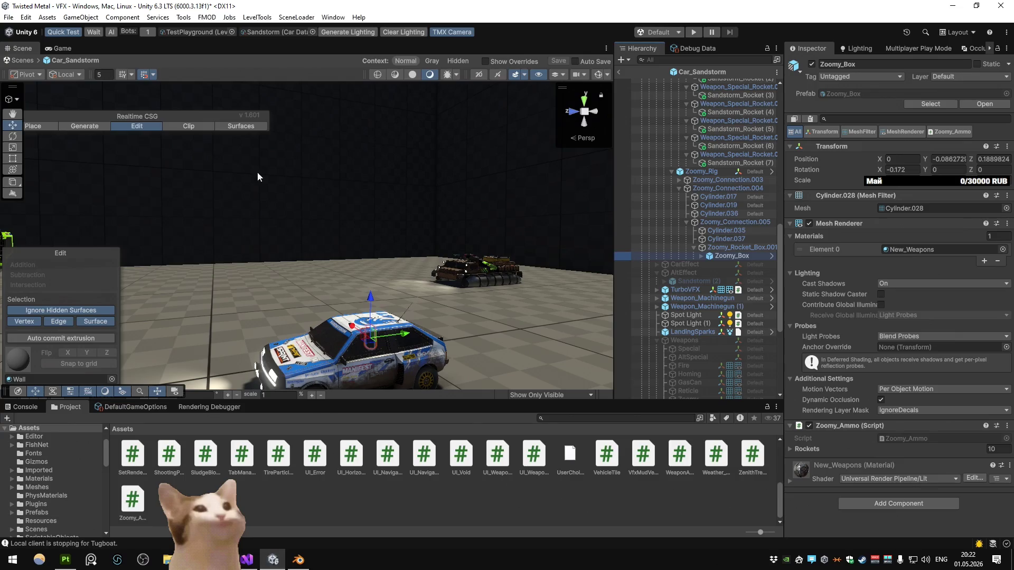
# Step: Exit the Zoomy_Box prefab, play to the Sandstorm vehicle select, then resume at line 446
pyautogui.click(693, 32)
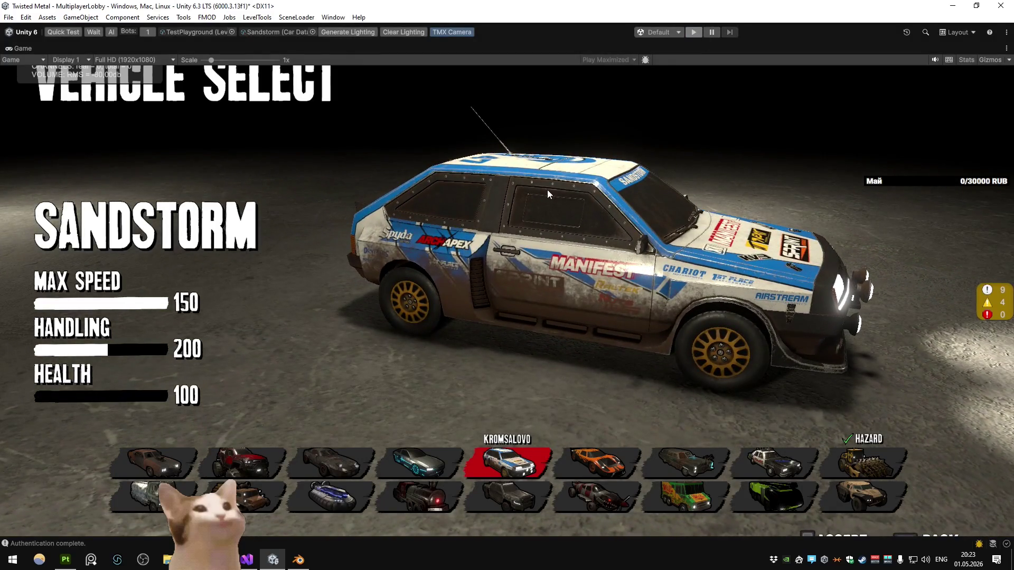
pyautogui.hotkey('alt', 'Tab')
pyautogui.click(354, 296)
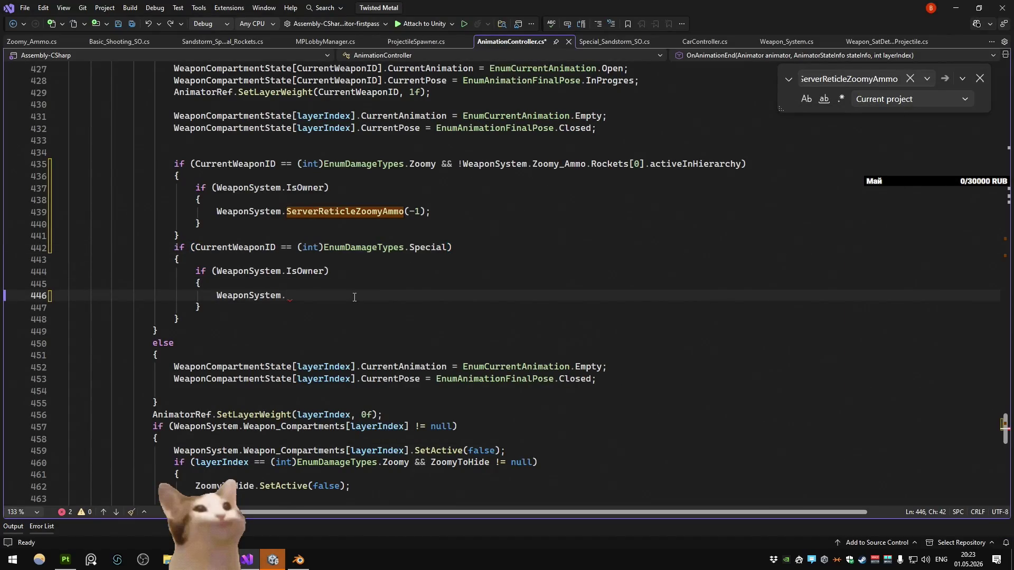
# Step: Complete line 446 as WeaponSystem.OnSpecialReloaded?.Invoke() with no arguments
pyautogui.write('On')
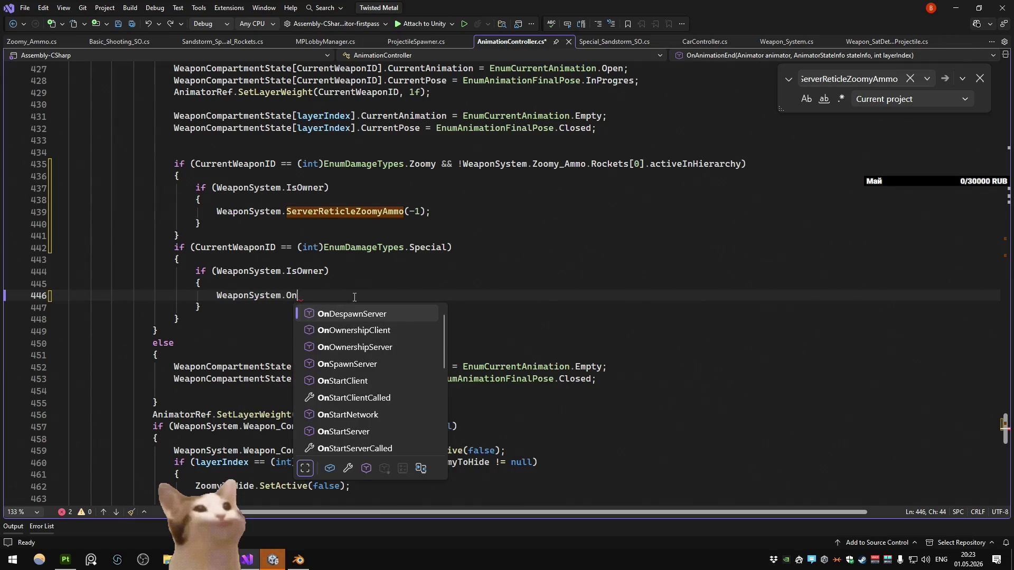
pyautogui.write('SpecialReload')
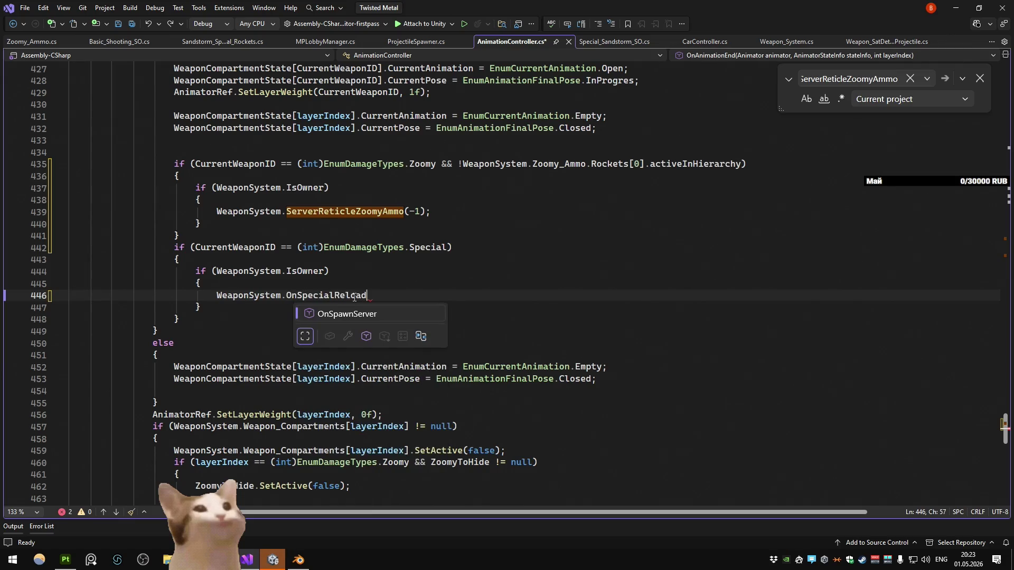
pyautogui.write('ed?.i')
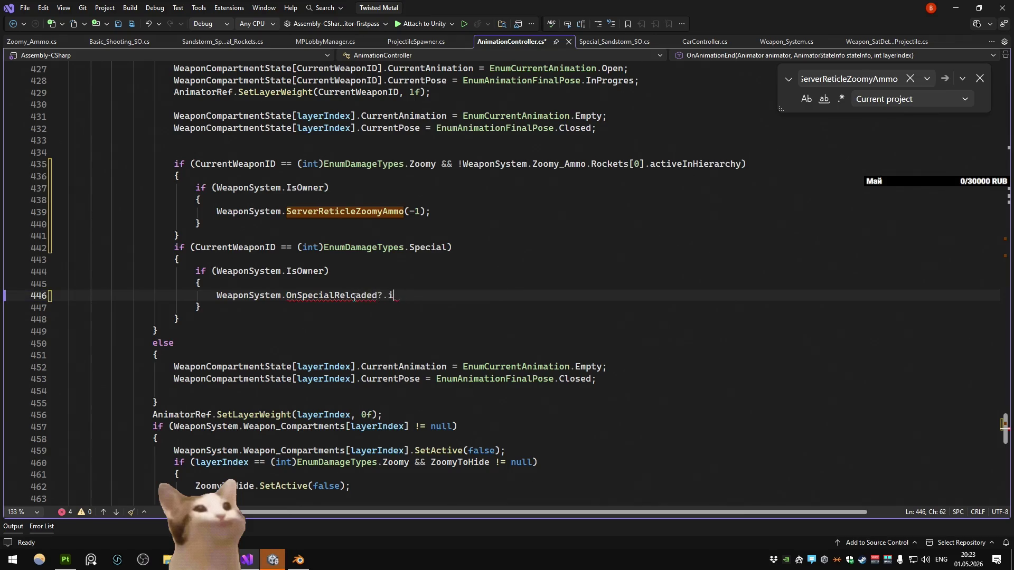
pyautogui.press('Tab')
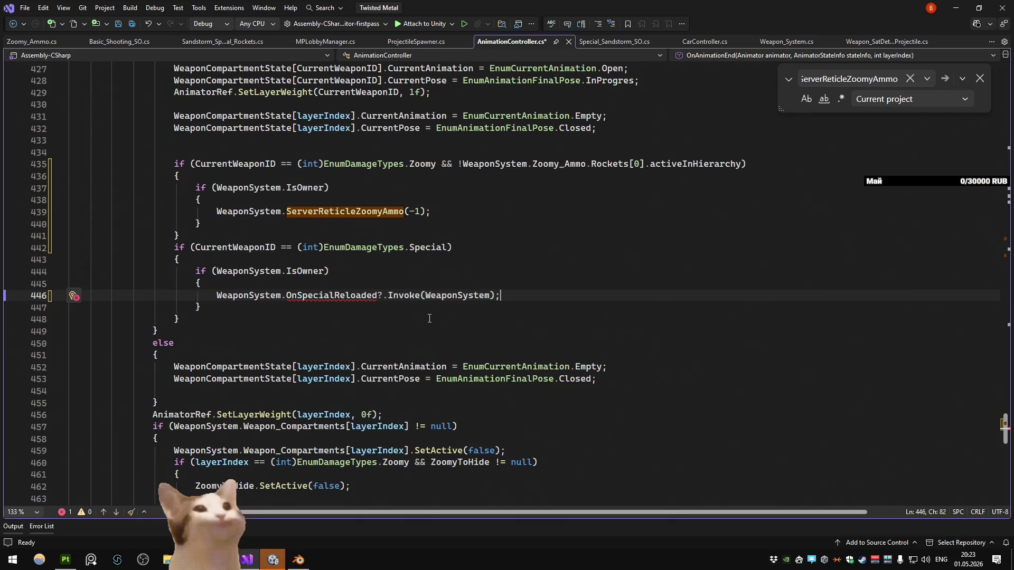
pyautogui.doubleClick(457, 295)
pyautogui.press('BackSpace')
# Step: Generate an OnSpecialReloaded field in Weapon_System via Quick Actions and go to its declaration
pyautogui.click(357, 296)
pyautogui.rightClick(356, 296)
pyautogui.click(402, 244)
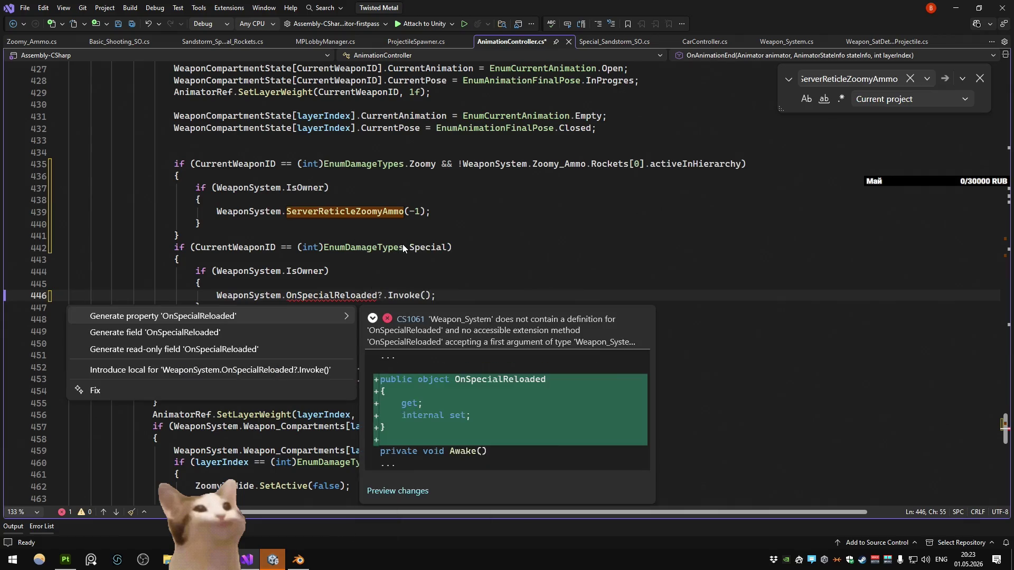
pyautogui.click(233, 325)
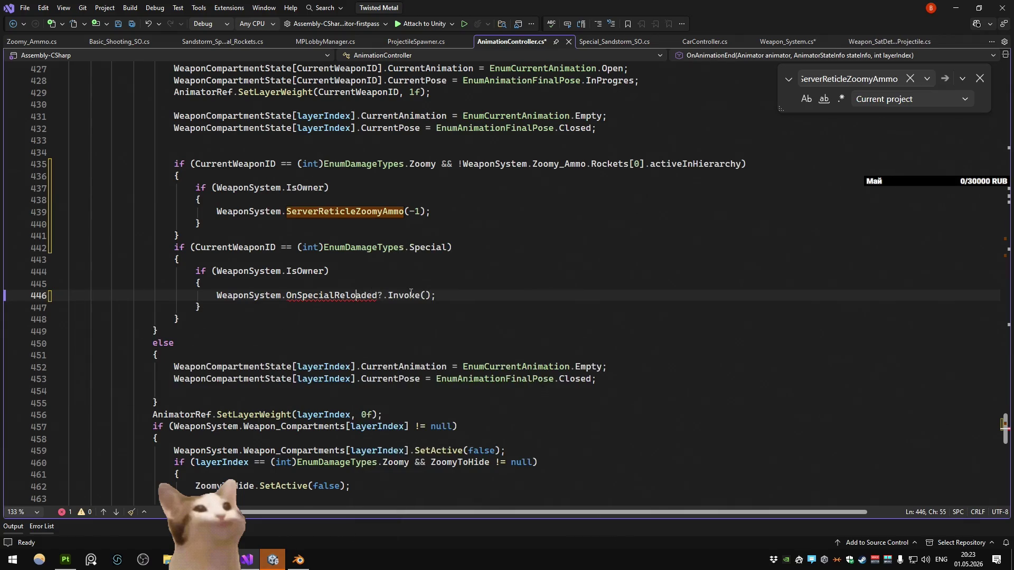
pyautogui.press('F12')
pyautogui.doubleClick(158, 284)
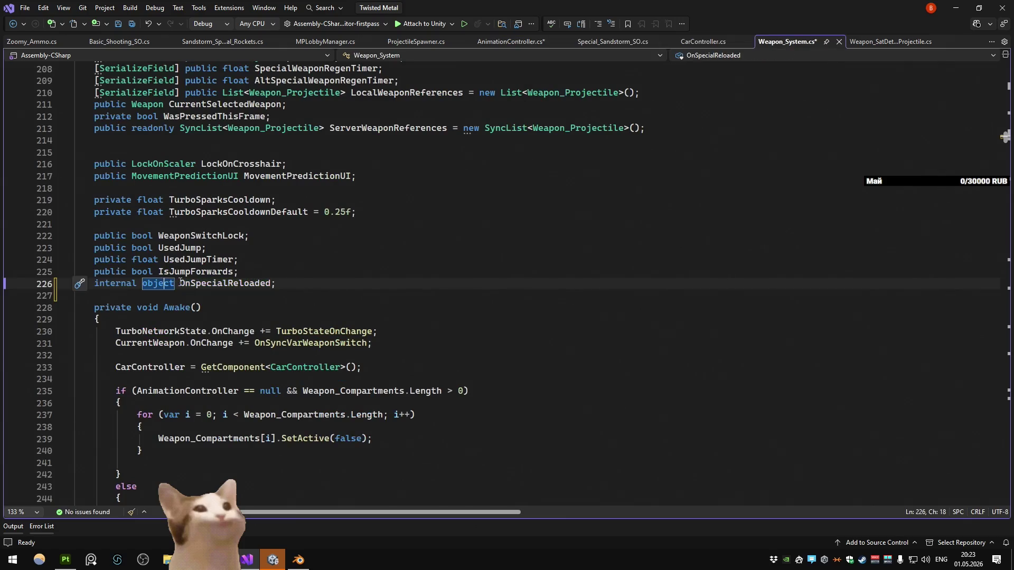
# Step: Retype the generated field's 'internal object' as 'public Action OnSpecialReloaded'
pyautogui.moveTo(122, 285); pyautogui.dragTo(92, 285)
pyautogui.write('public Action')
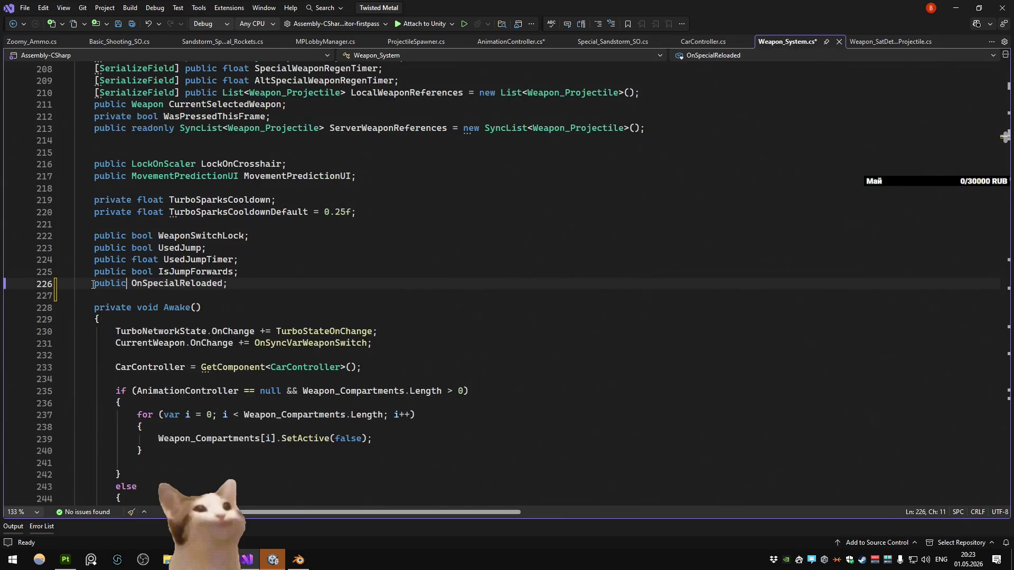
pyautogui.press('Escape')
pyautogui.click(323, 281)
# Step: Delete the OnSpecialReloaded declaration line from Weapon_System.cs and return to the Invoke call
pyautogui.hotkey('ctrl', '-')
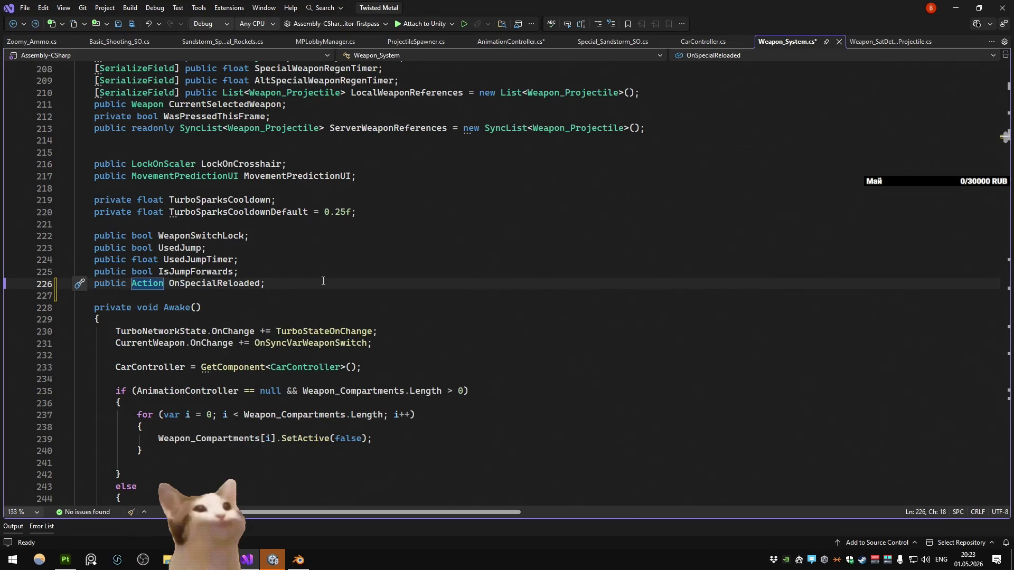
pyautogui.hotkey('ctrl', '-')
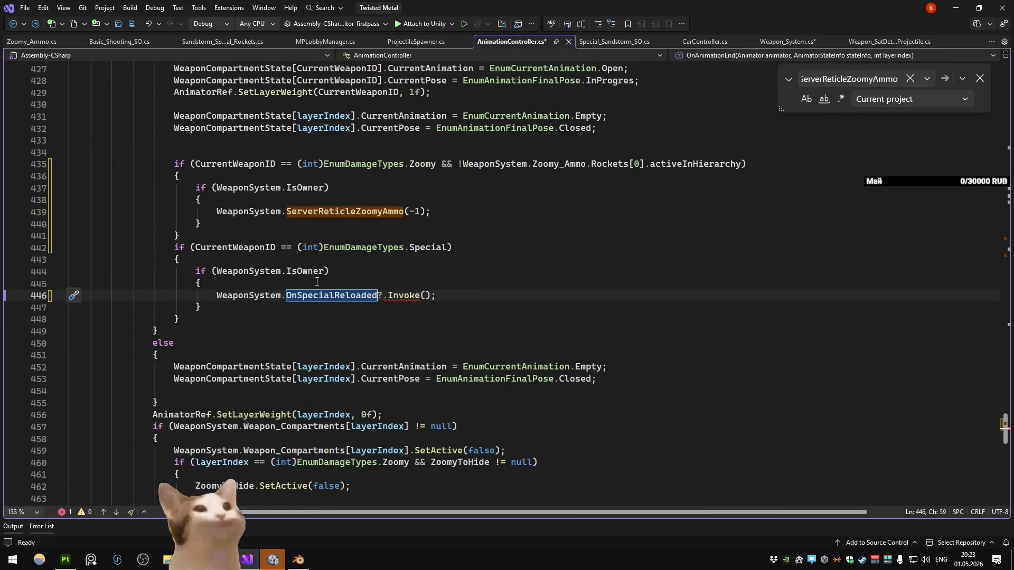
pyautogui.hotkey('ctrl', 'shift', '-')
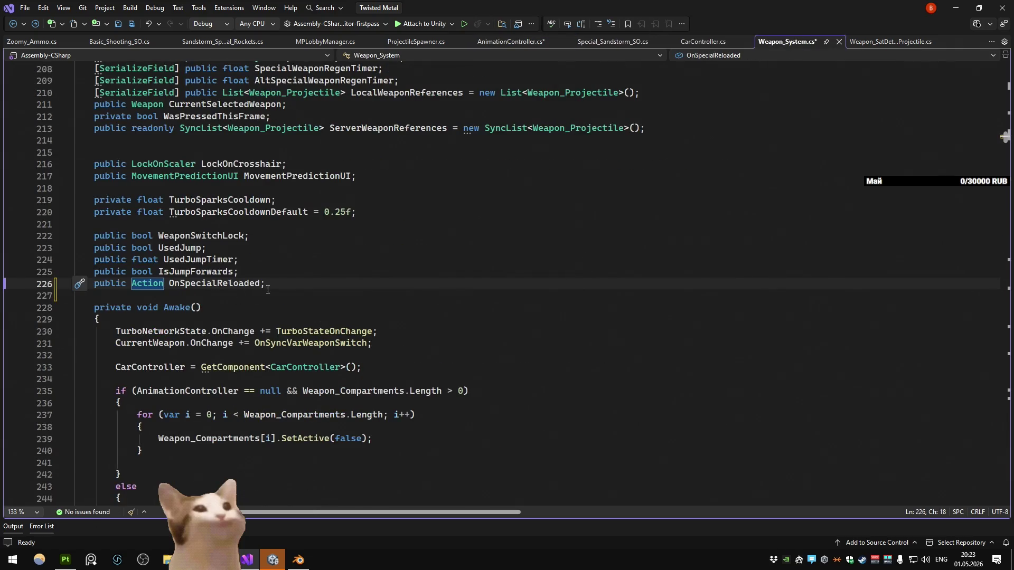
pyautogui.hotkey('ctrl', 'shift', '-')
pyautogui.hotkey('shift', 'Home')
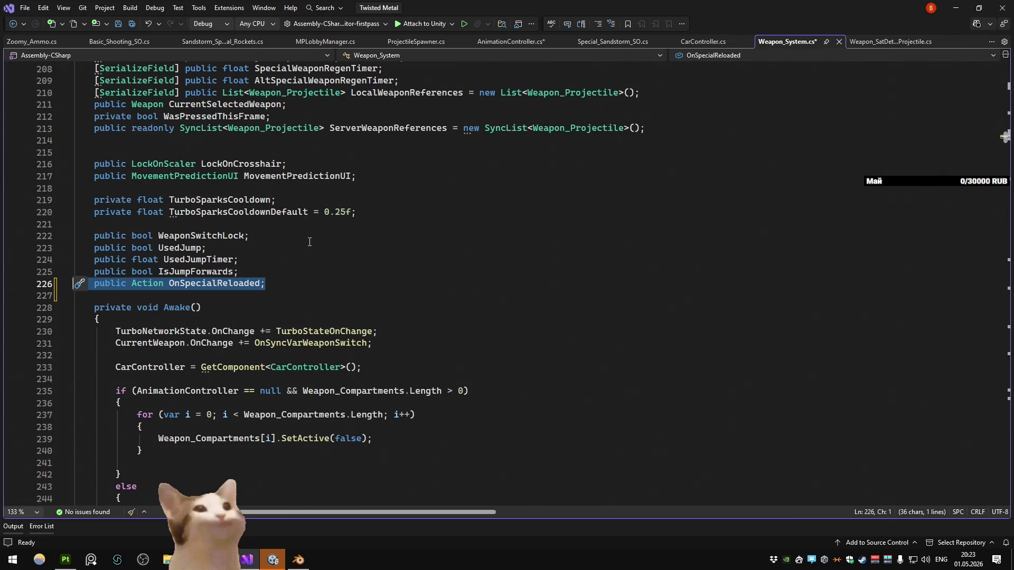
pyautogui.press('Delete')
pyautogui.press('BackSpace')
pyautogui.hotkey('ctrl', '-')
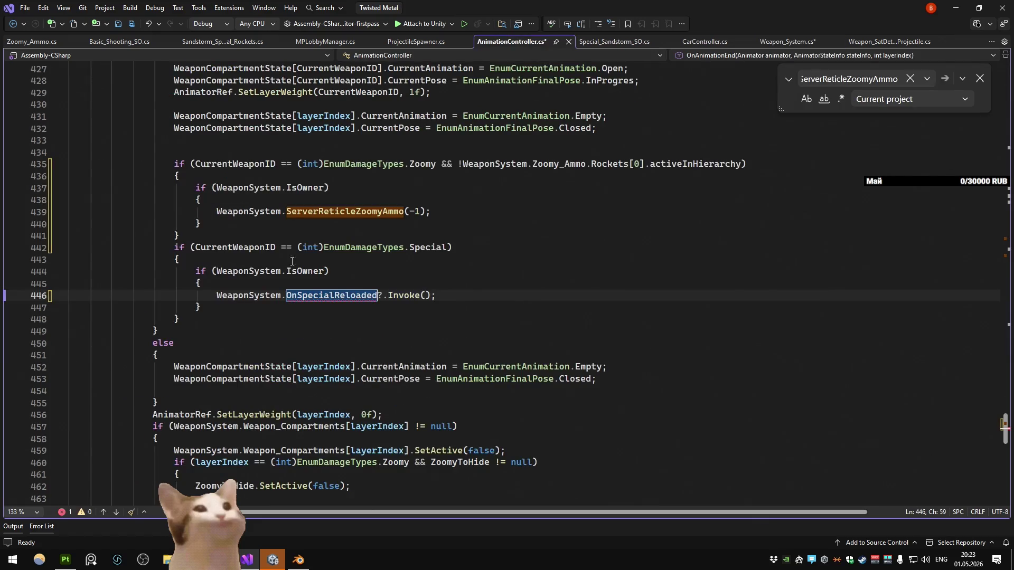
# Step: Drop the WeaponSystem prefix and generate OnSpecialReloaded in AnimationController as a public Action field
pyautogui.doubleClick(259, 295)
pyautogui.press('Delete')
pyautogui.press('Delete')
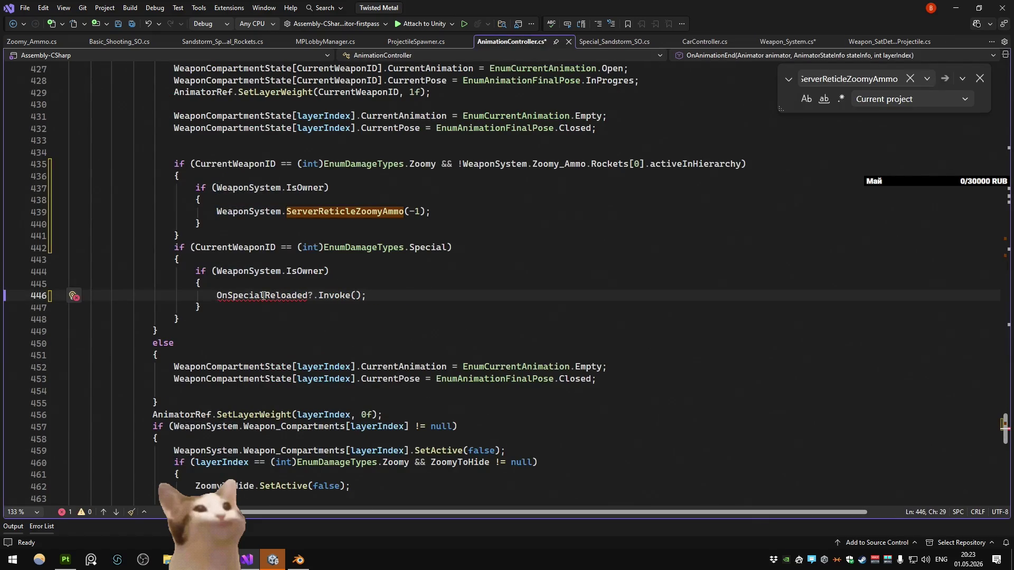
pyautogui.rightClick(261, 295)
pyautogui.click(298, 244)
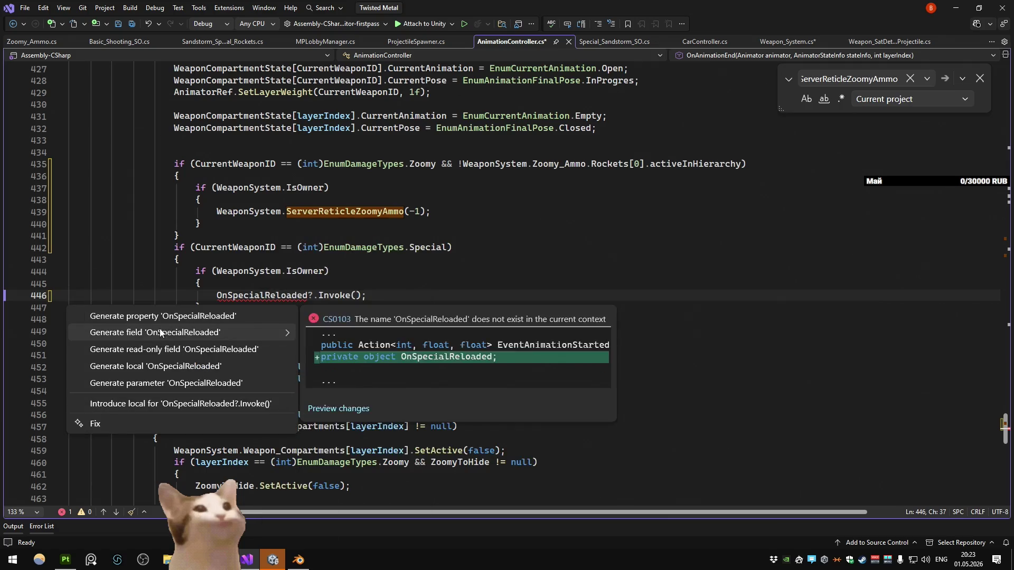
pyautogui.click(160, 329)
pyautogui.press('F12')
pyautogui.hotkey('shift', 'Home')
pyautogui.write('public Action OnSpecialReloaded;')
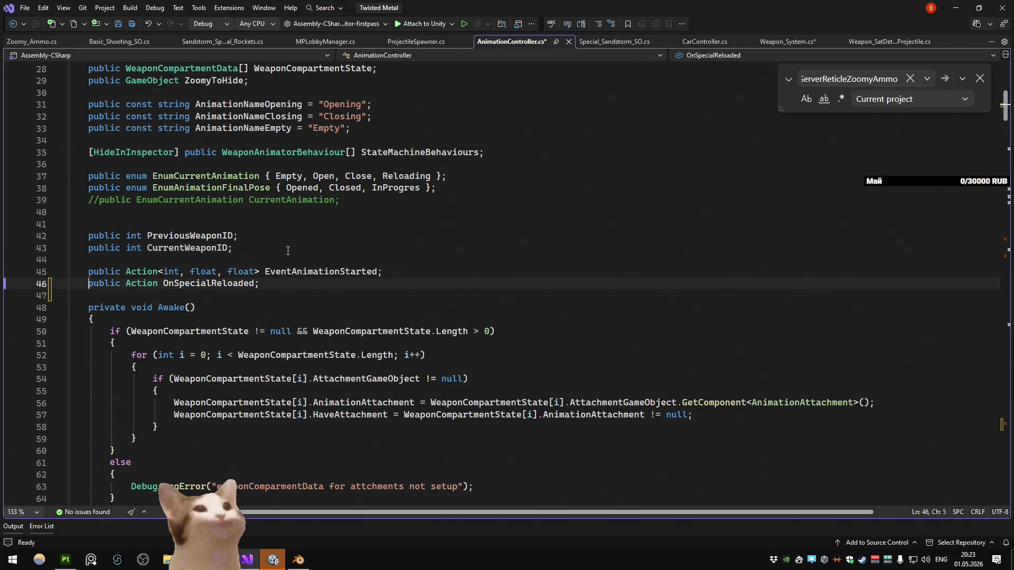
pyautogui.hotkey('ctrl', '-')
# Step: Remove the IsOwner guard around the invoke line, fix its indentation, and save all files
pyautogui.click(380, 261)
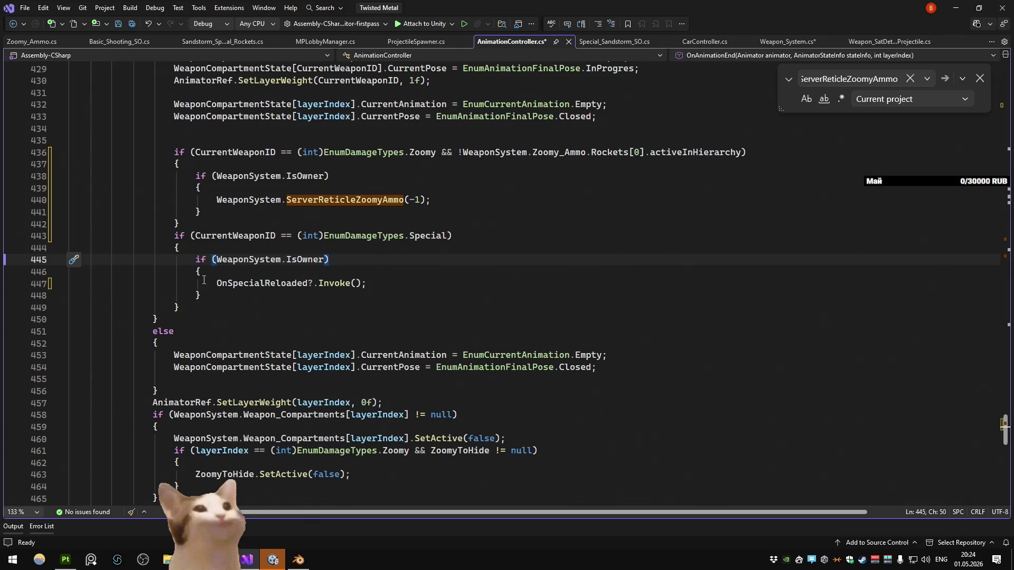
pyautogui.moveTo(55, 260); pyautogui.dragTo(55, 271)
pyautogui.press('Delete')
pyautogui.click(55, 272)
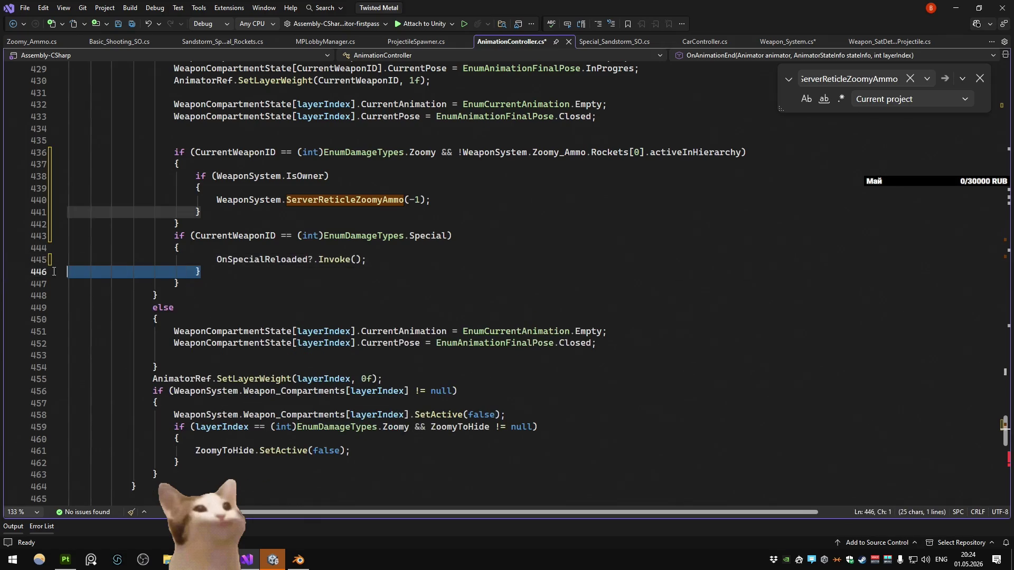
pyautogui.press('BackSpace')
pyautogui.press('BackSpace')
pyautogui.moveTo(216, 259); pyautogui.dragTo(174, 259)
pyautogui.press('BackSpace')
pyautogui.click(271, 259)
pyautogui.press('Tab')
pyautogui.press('End')
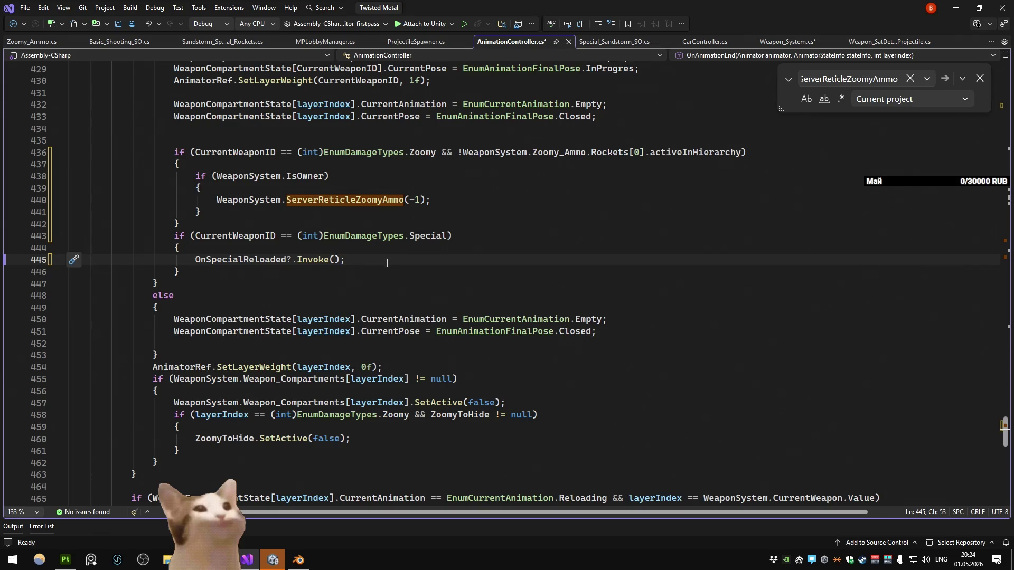
pyautogui.moveTo(429, 243)
pyautogui.hotkey('ctrl', 'shift', 's')
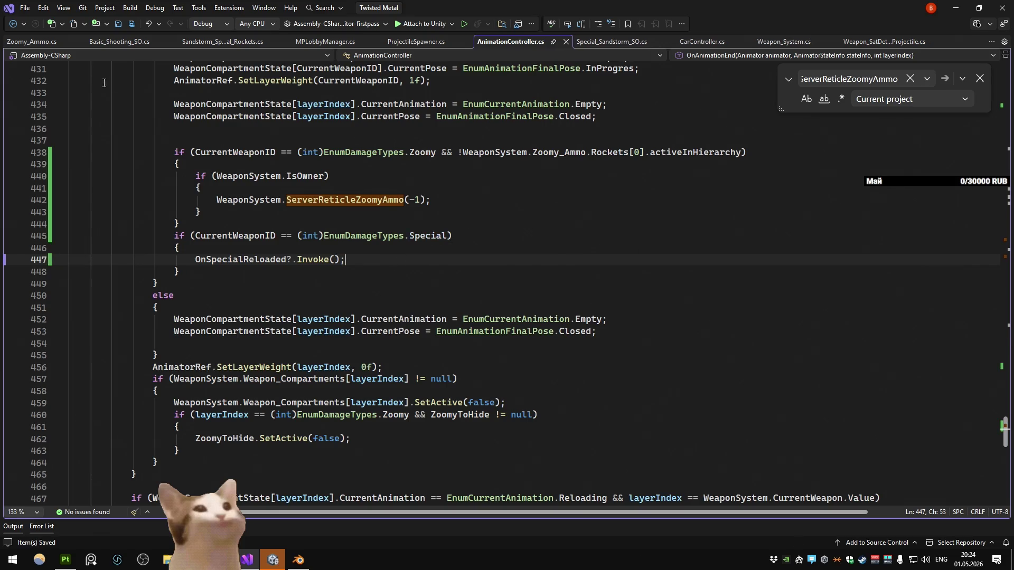
# Step: Open Sandstorm_Special_Rockets.cs and add a Start method above OnDestroy
pyautogui.click(234, 42)
pyautogui.scroll(3, 532, 244)
pyautogui.click(584, 198)
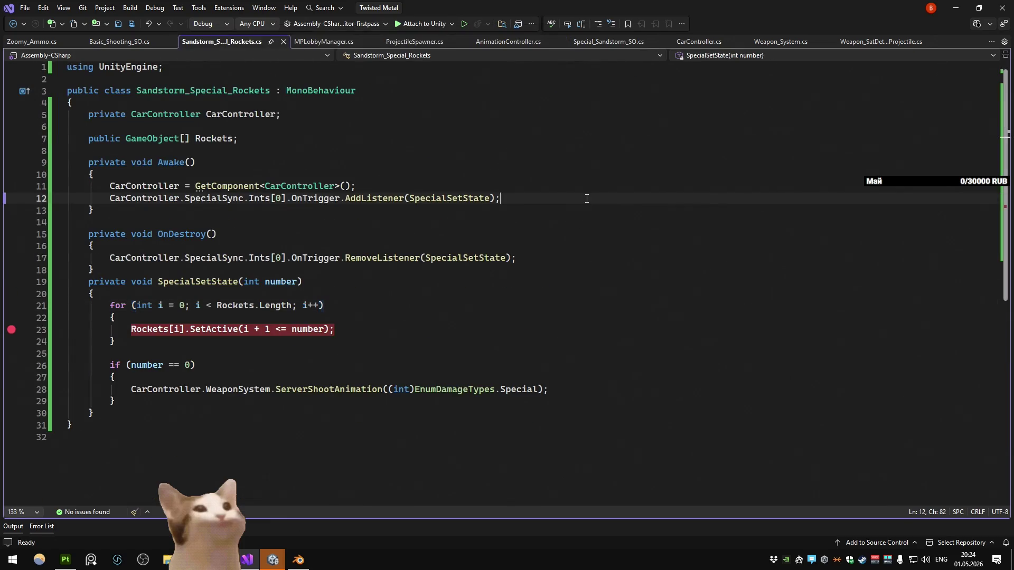
pyautogui.press('Return')
pyautogui.write('carc')
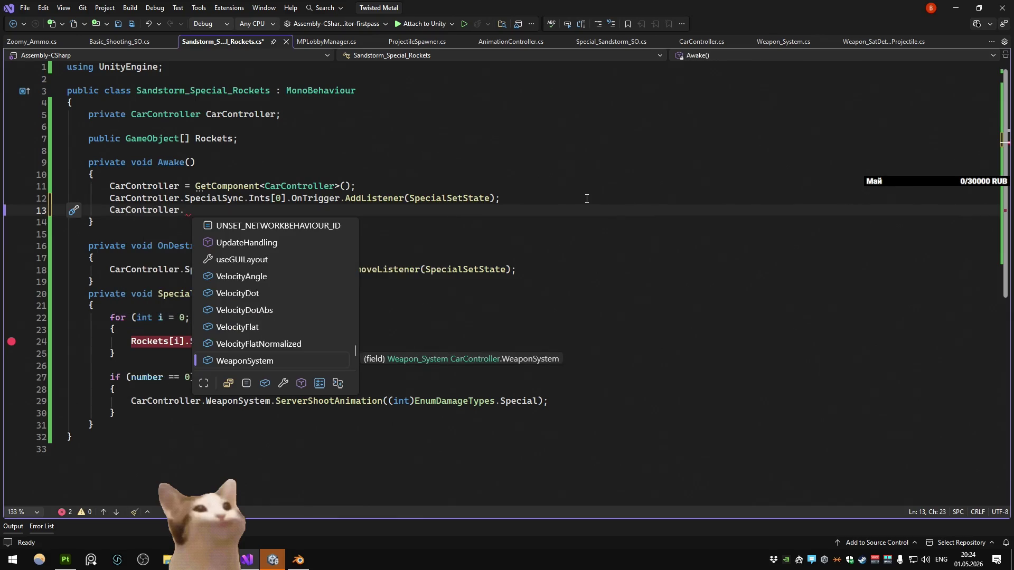
pyautogui.press('BackSpace')
pyautogui.press('BackSpace')
pyautogui.press('BackSpace')
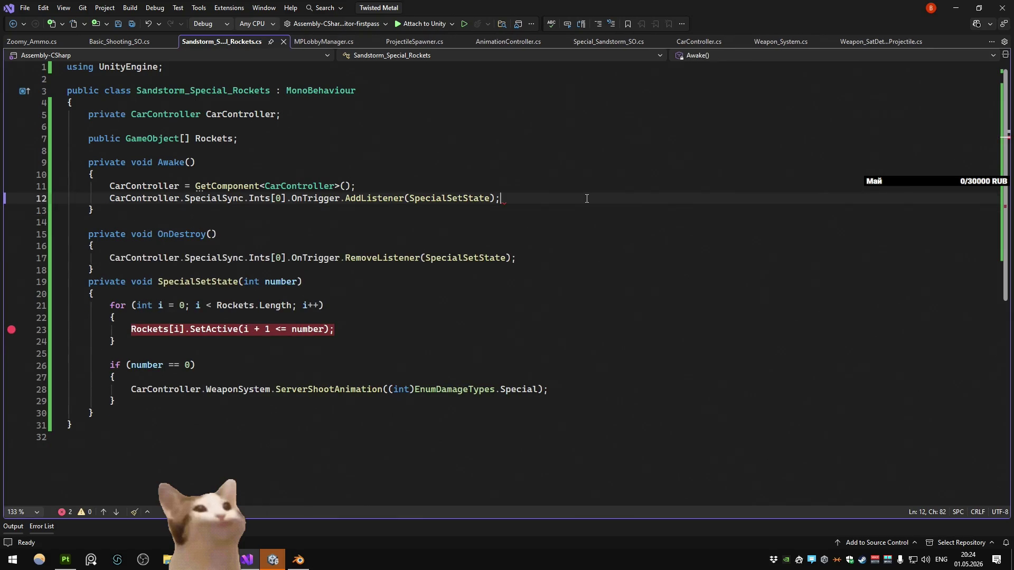
pyautogui.press('Down')
pyautogui.press('Down')
pyautogui.press('Return')
pyautogui.write('star')
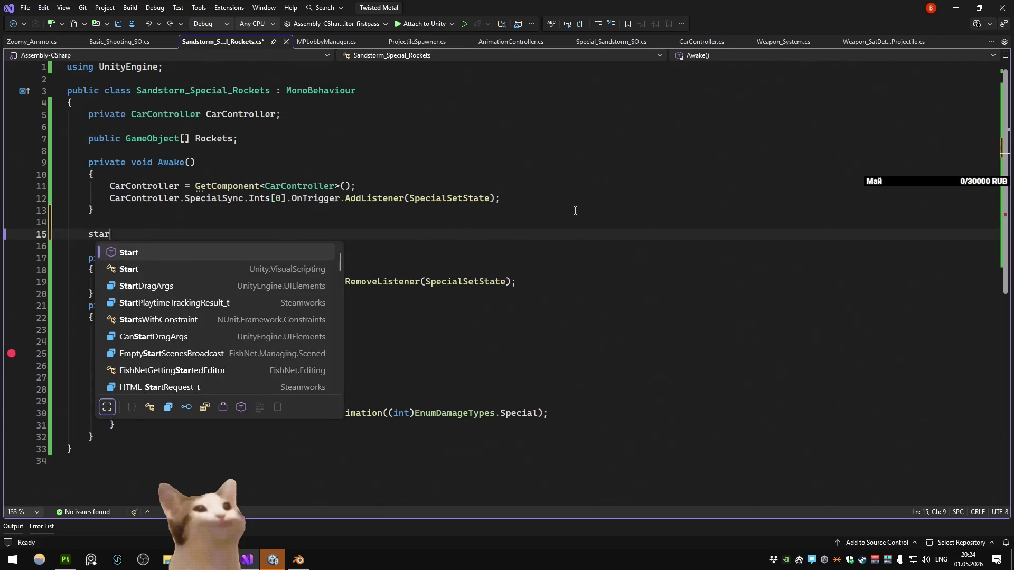
pyautogui.press('Tab')
# Step: In Start, subscribe WeaponReloaded to CarController's weapon system AnimationController.OnSpecialReloaded
pyautogui.write('ca')
pyautogui.press('Tab')
pyautogui.write('.anima')
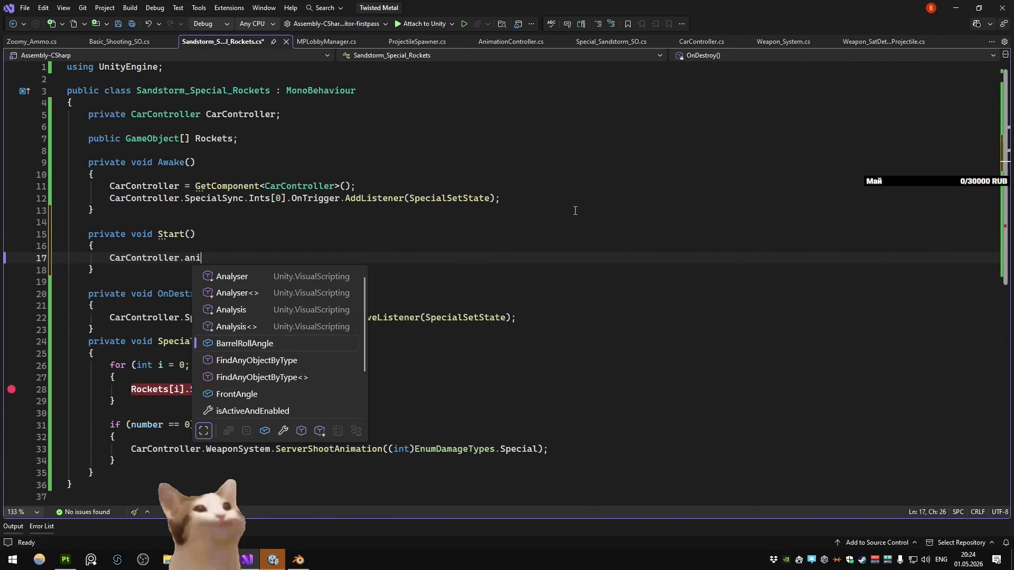
pyautogui.press('BackSpace')
pyautogui.press('BackSpace')
pyautogui.write('we')
pyautogui.press('Tab')
pyautogui.write('.anima')
pyautogui.press('Tab')
pyautogui.write('.onre')
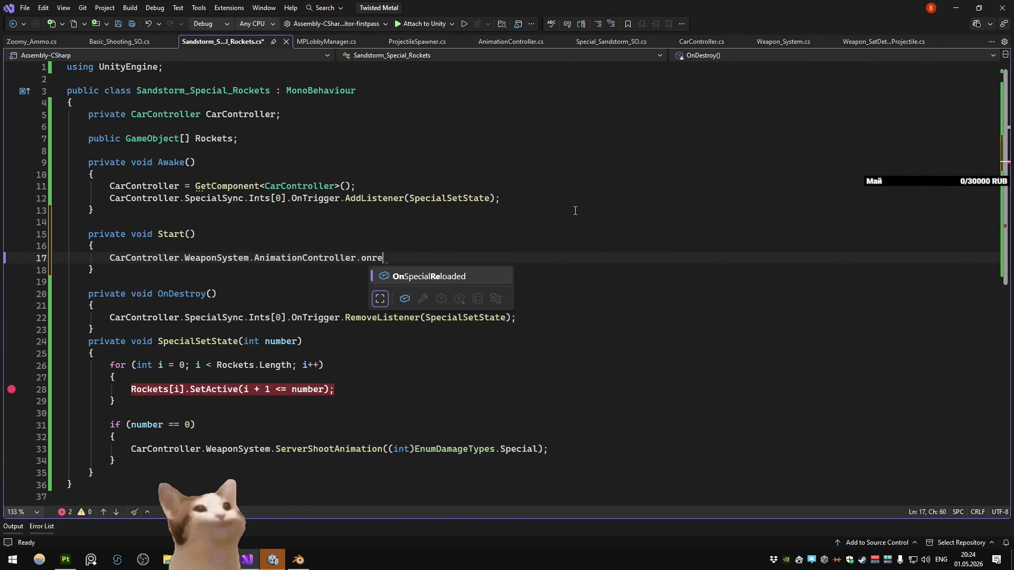
pyautogui.press('Tab')
pyautogui.write('+=')
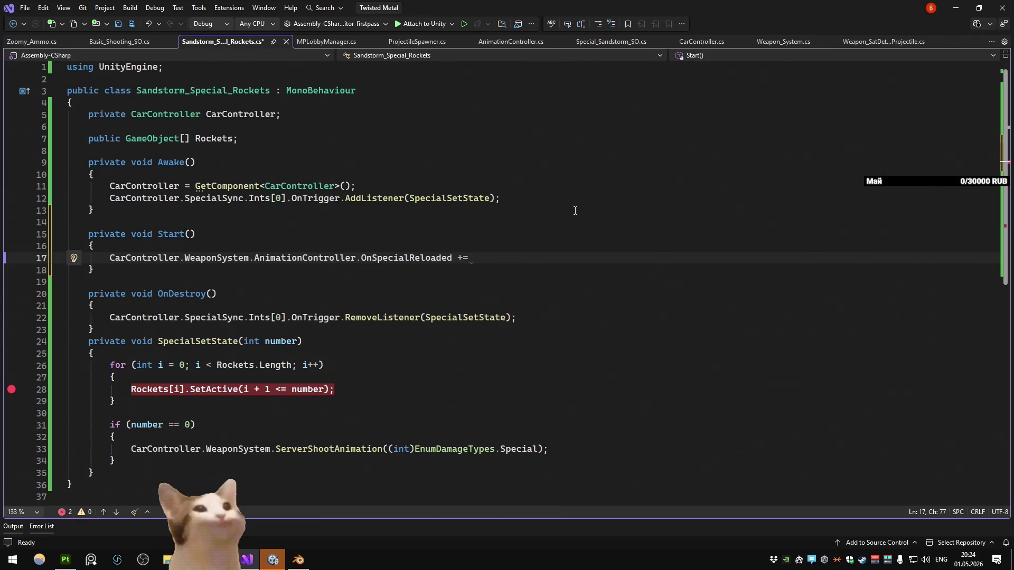
pyautogui.write(' WeaponReload')
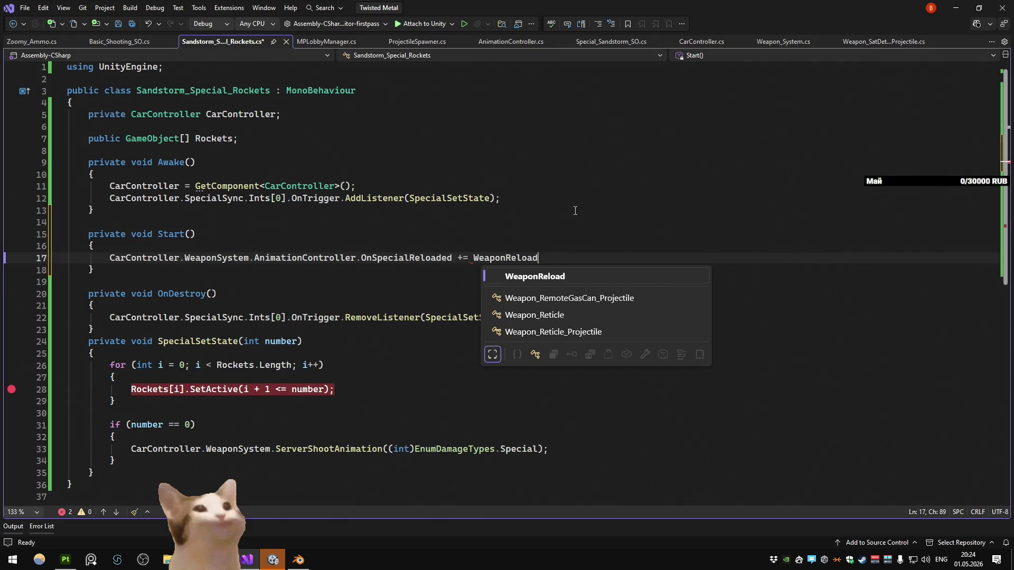
pyautogui.write('ed;')
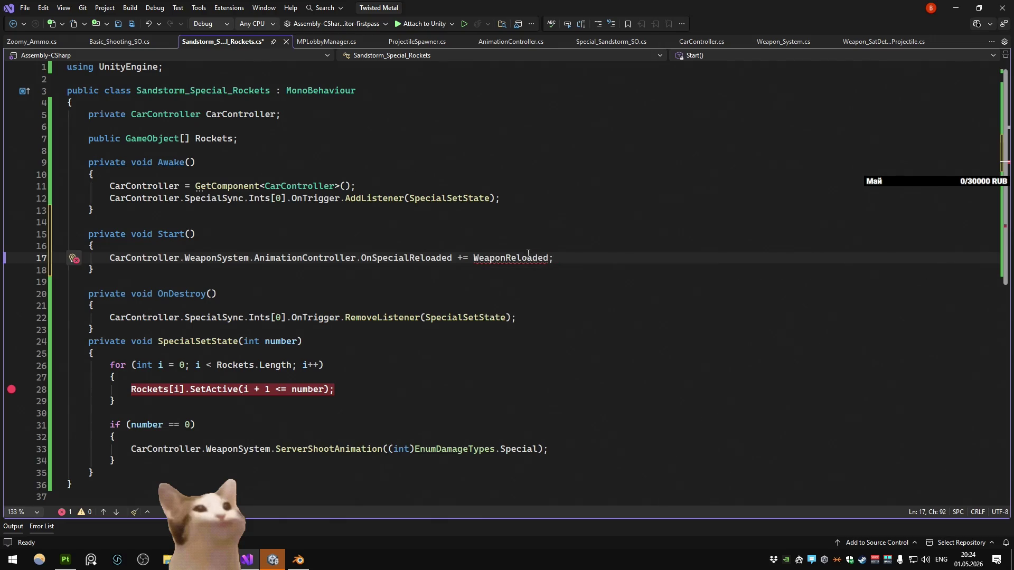
# Step: Generate the WeaponReloaded method stub and delete its placeholder exception line
pyautogui.rightClick(530, 250)
pyautogui.click(564, 255)
pyautogui.click(158, 277)
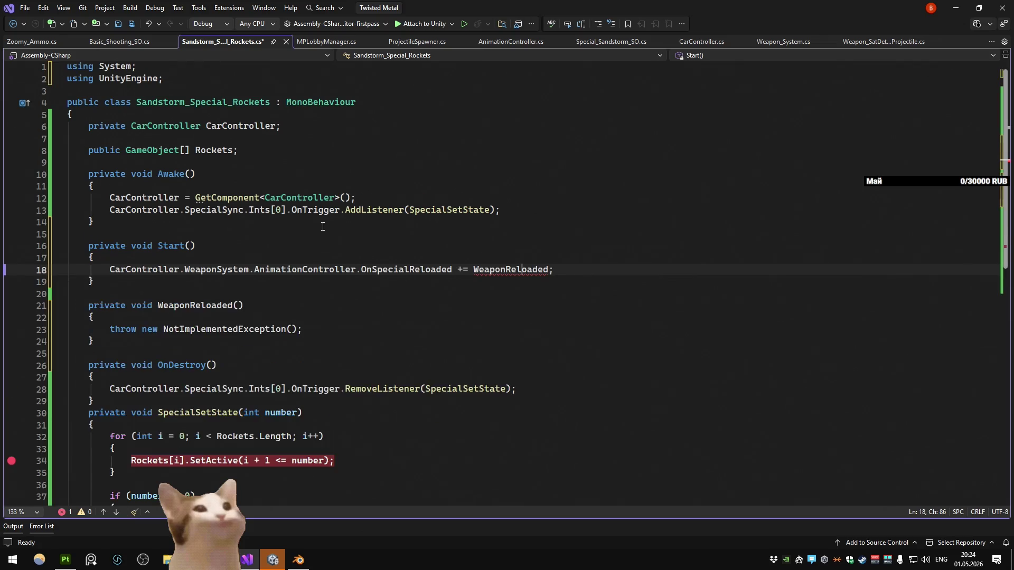
pyautogui.scroll(-3, 322, 226)
pyautogui.moveTo(339, 219); pyautogui.dragTo(27, 217)
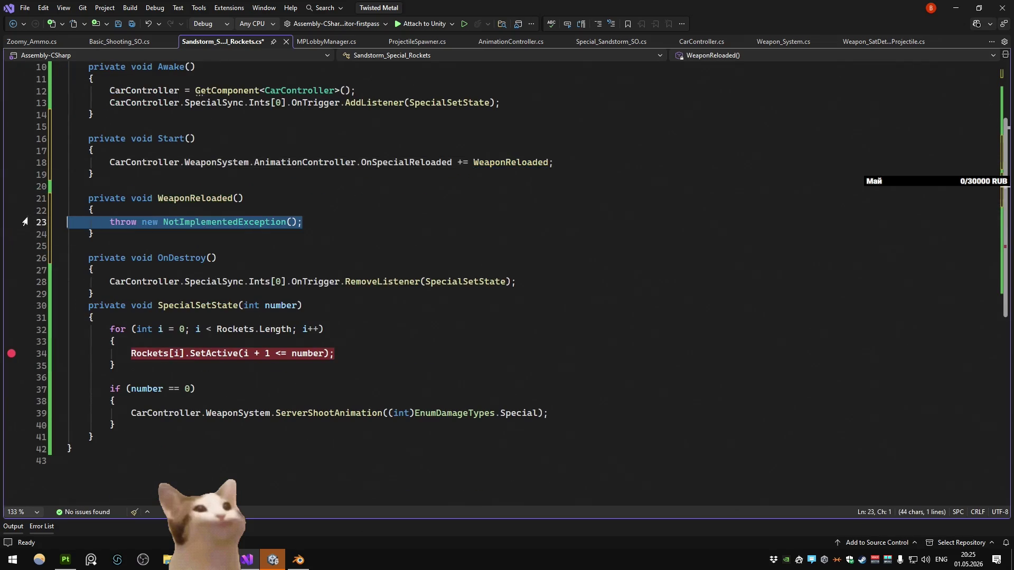
pyautogui.press('BackSpace')
pyautogui.press('BackSpace')
# Step: Copy the subscription into OnDestroy as an unsubscribe using -= WeaponReloaded
pyautogui.click(311, 163)
pyautogui.hotkey('ctrl', 'd')
pyautogui.hotkey('alt', 'Down')
pyautogui.hotkey('alt', 'Down')
pyautogui.hotkey('alt', 'Down')
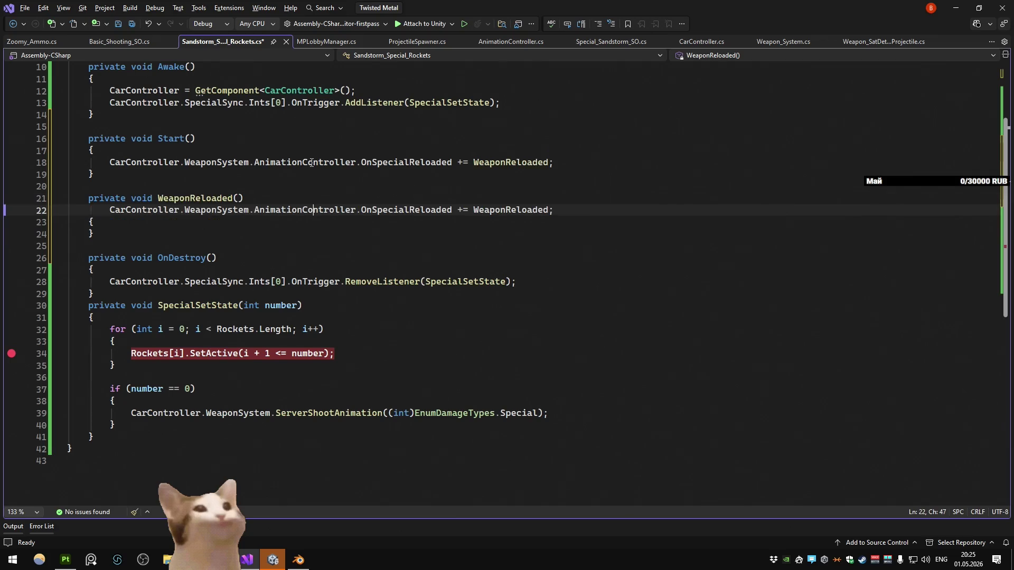
pyautogui.click(462, 281)
pyautogui.press('BackSpace')
pyautogui.write('-')
# Step: Copy the rocket for-loop into WeaponReloaded with SetActive(true) and save the script
pyautogui.click(321, 212)
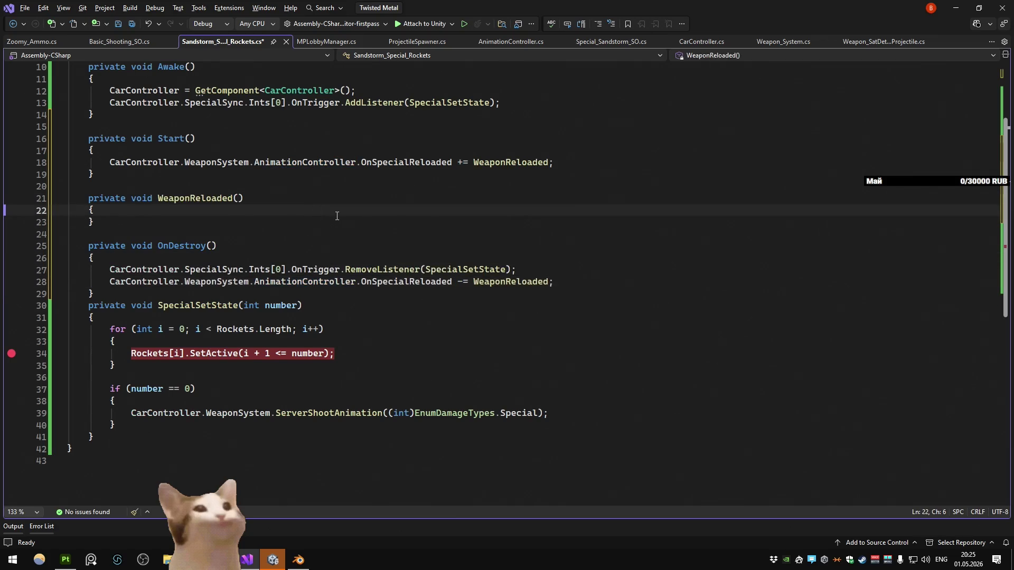
pyautogui.moveTo(116, 365)
pyautogui.mouseDown()
pyautogui.moveTo(53, 353)
pyautogui.moveTo(46, 334)
pyautogui.mouseUp()
pyautogui.hotkey('ctrl', 'd')
pyautogui.hotkey('alt', 'Up')
pyautogui.hotkey('alt', 'Up')
pyautogui.hotkey('alt', 'Up')
pyautogui.hotkey('alt', 'Up')
pyautogui.hotkey('alt', 'Up')
pyautogui.hotkey('alt', 'Up')
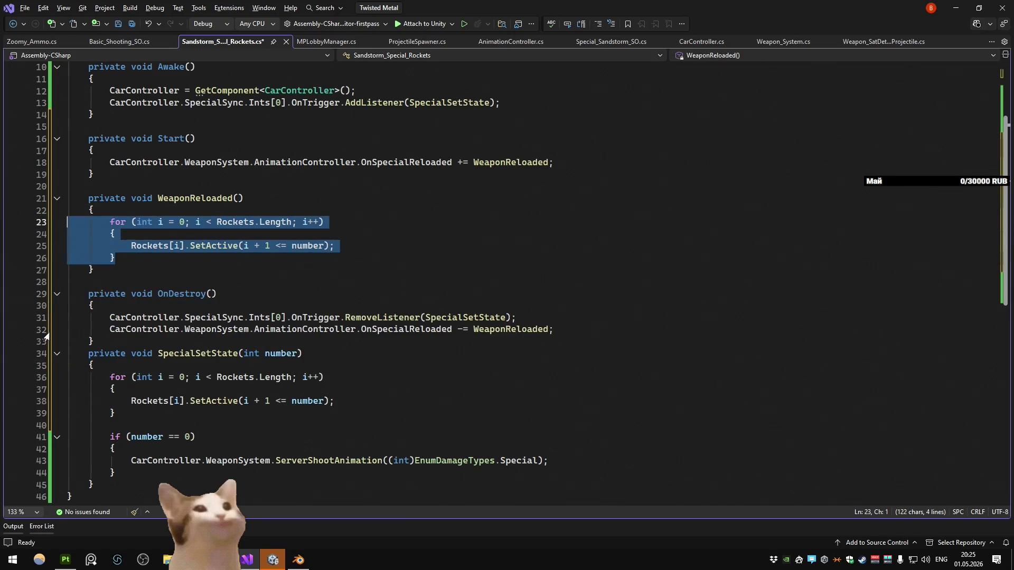
pyautogui.click(325, 246)
pyautogui.hotkey('ctrl', 'shift', 'Left')
pyautogui.hotkey('ctrl', 'shift', 'Left')
pyautogui.hotkey('ctrl', 'shift', 'Left')
pyautogui.write('ytr')
pyautogui.press('BackSpace')
pyautogui.press('BackSpace')
pyautogui.press('BackSpace')
pyautogui.write('true')
pyautogui.press('Escape')
pyautogui.press('Up')
pyautogui.hotkey('ctrl', 's')
# Step: Minimize Visual Studio to return to Unity
pyautogui.click(384, 202)
pyautogui.press('Up')
pyautogui.press('Up')
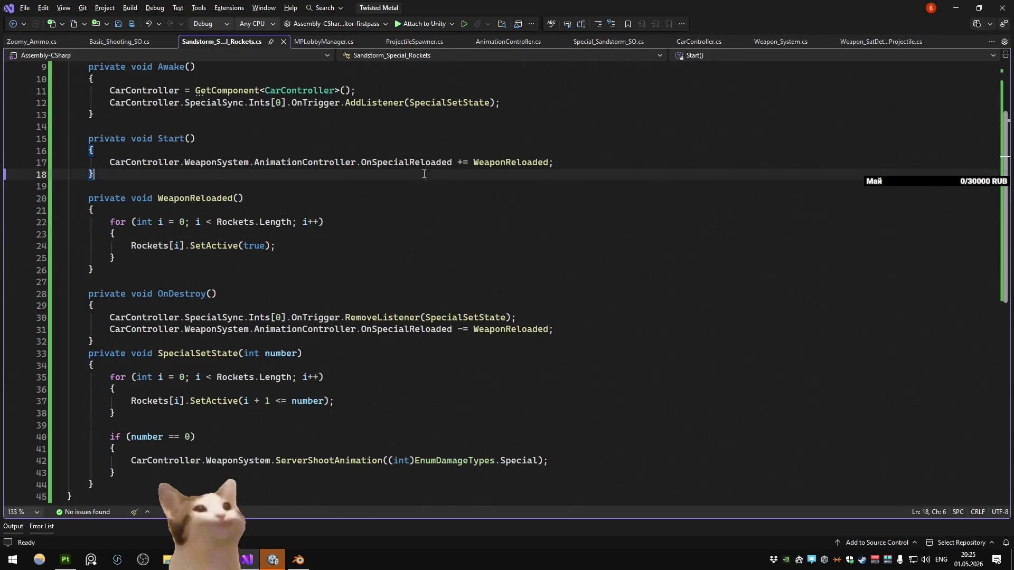
pyautogui.click(954, 12)
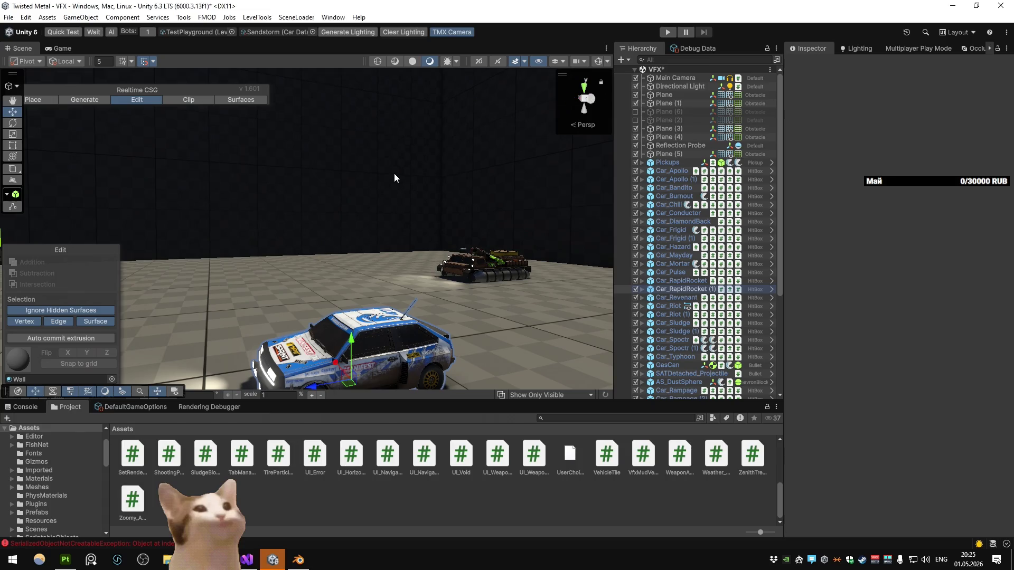
# Step: Clear the Console's logged errors and start Play mode
pyautogui.click(25, 406)
pyautogui.click(16, 417)
pyautogui.click(66, 406)
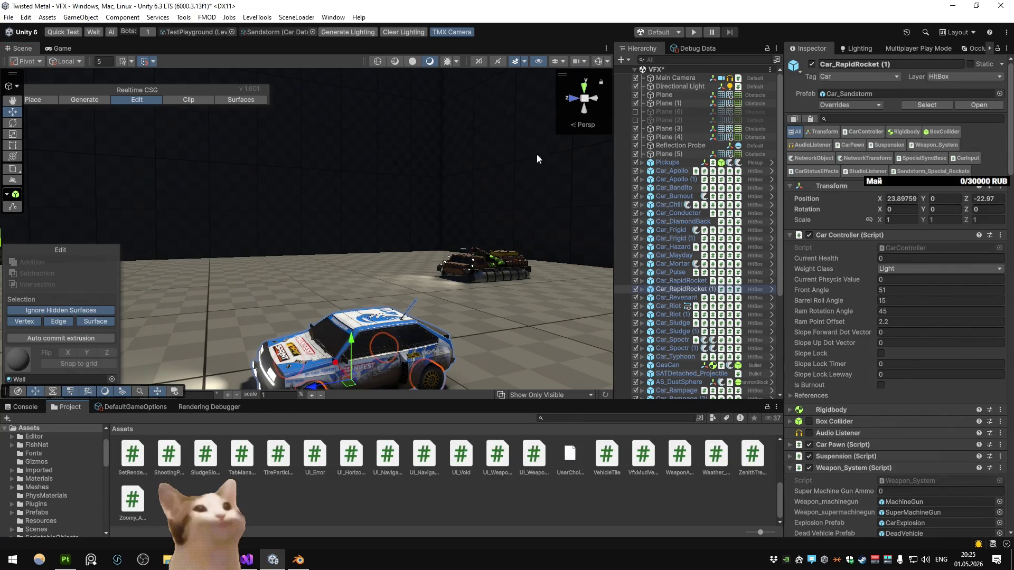
pyautogui.click(695, 33)
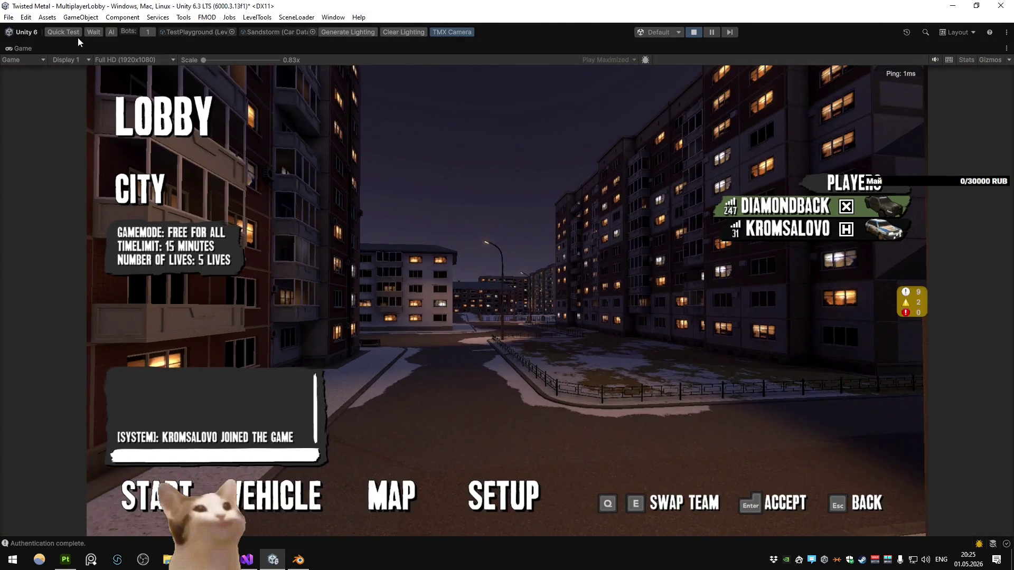
# Step: Start a Quick Test match and drive the Sandstorm car around TestPlayground, drifting through a turn
pyautogui.click(77, 34)
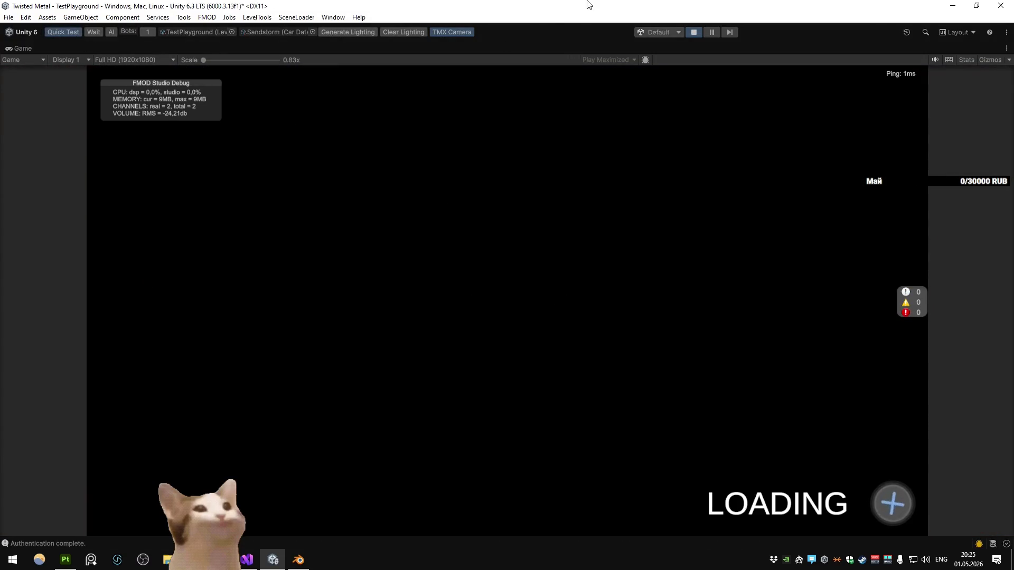
pyautogui.press('w')
pyautogui.press('d')
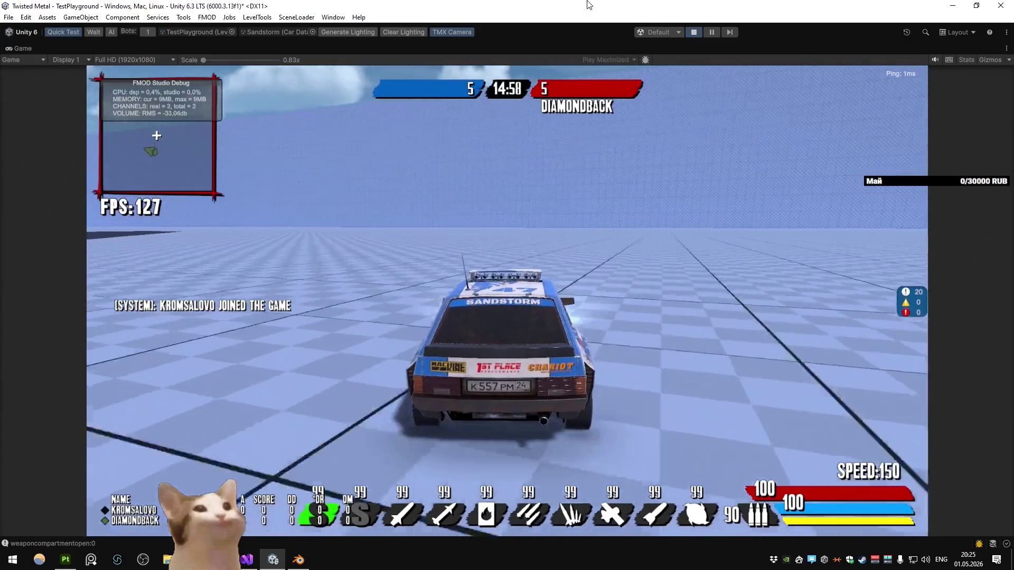
pyautogui.press('space')
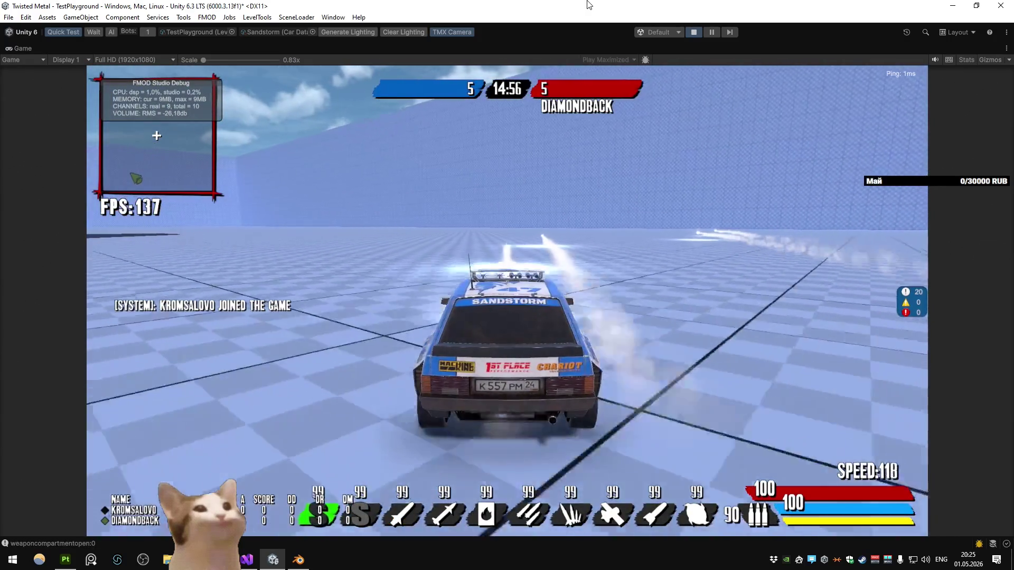
pyautogui.press('w')
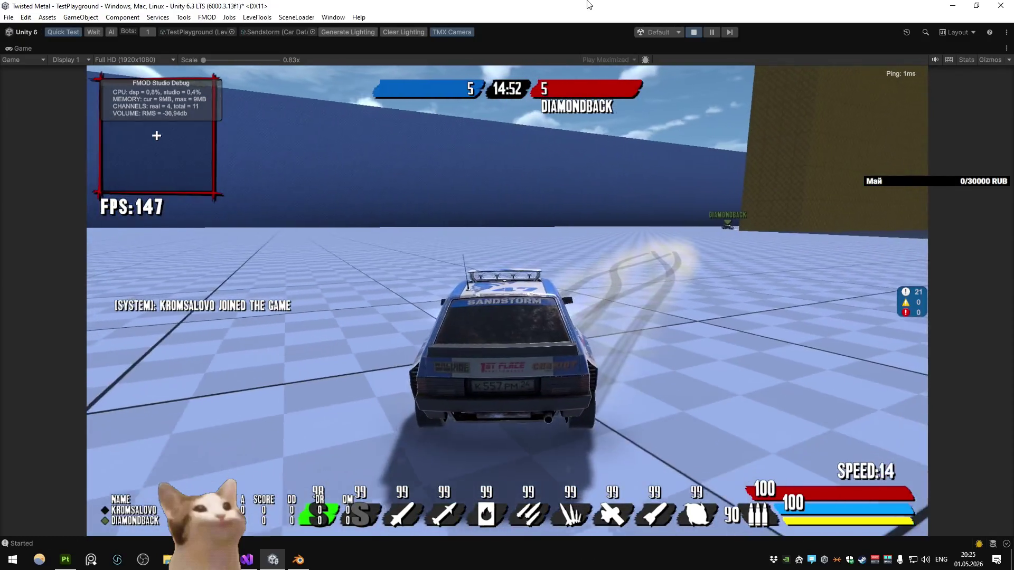
# Step: Set a breakpoint on line 22, the rocket loop in WeaponReloaded
pyautogui.hotkey('alt', 'Tab')
pyautogui.click(284, 220)
pyautogui.press('F9')
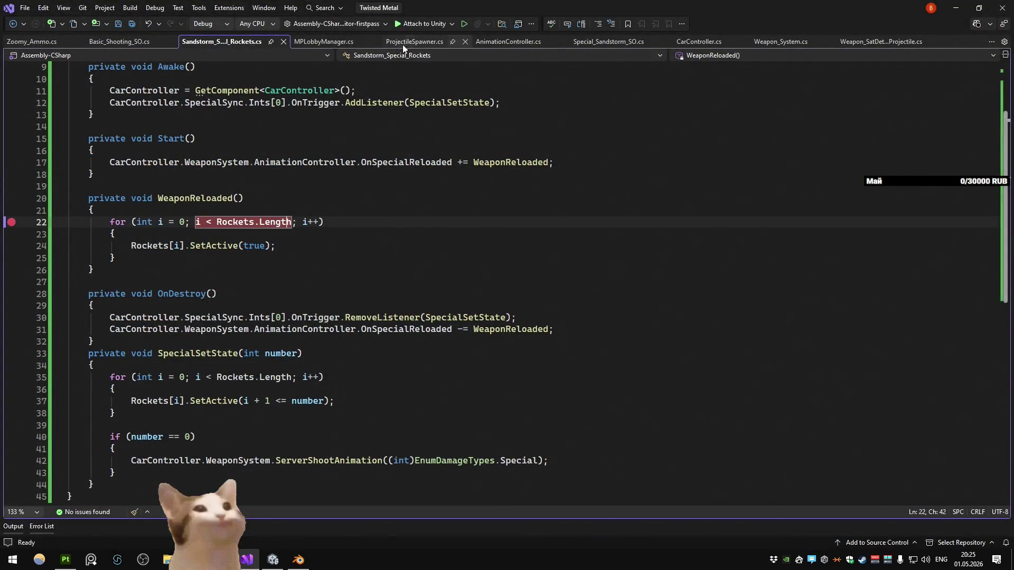
# Step: Attach the debugger to Unity and set a breakpoint on AnimationController.cs line 419
pyautogui.click(418, 21)
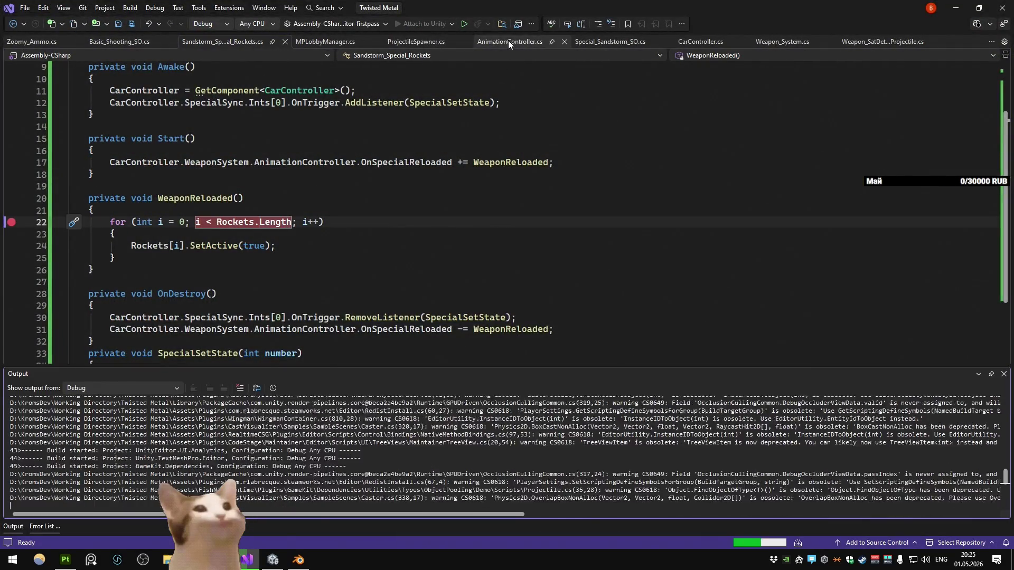
pyautogui.click(508, 41)
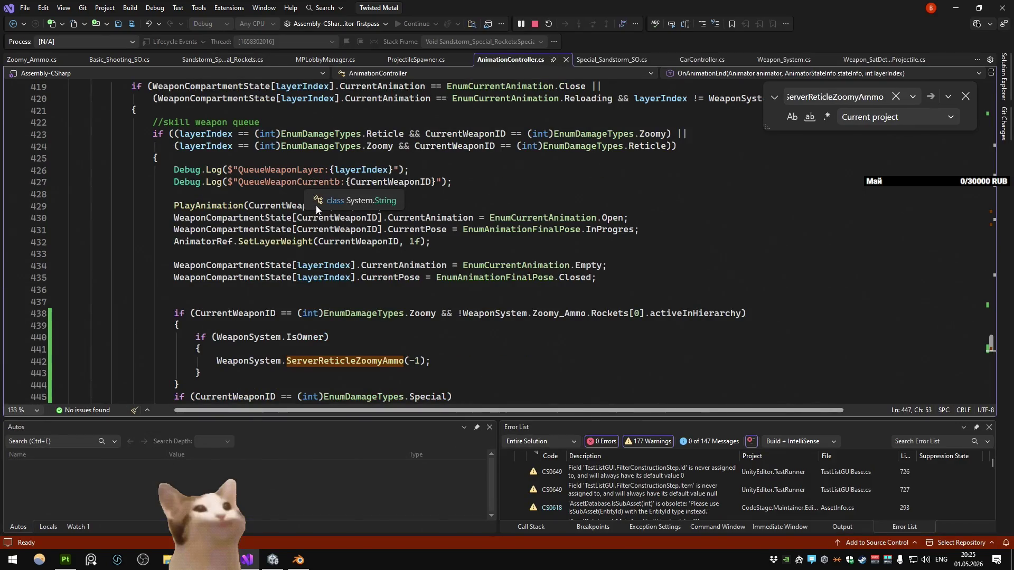
pyautogui.scroll(3, 296, 200)
pyautogui.click(270, 194)
pyautogui.press('F9')
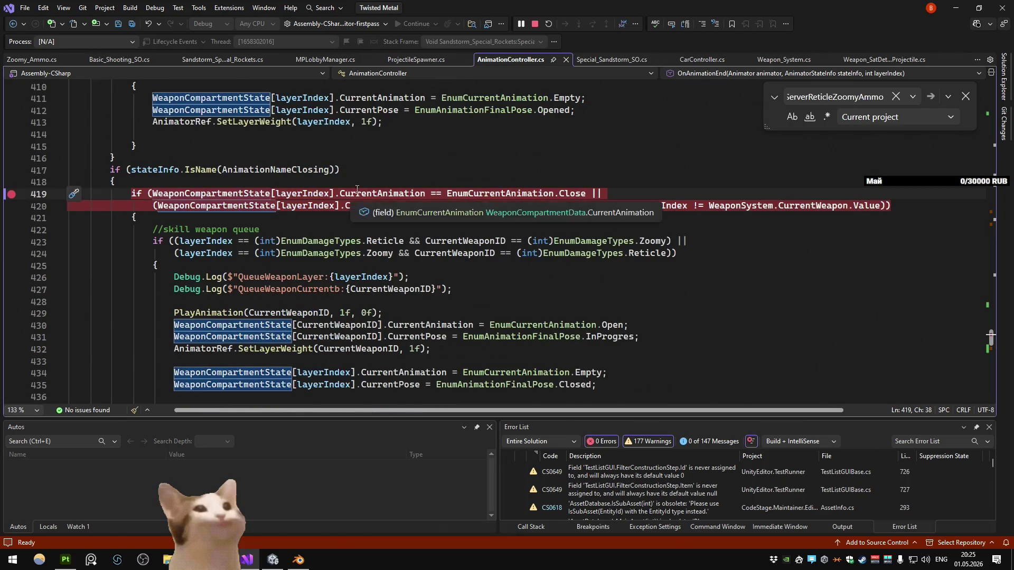
# Step: Fire the special weapon in the game and step from the missile break to line 467
pyautogui.hotkey('alt', 'Tab')
pyautogui.click(428, 160)
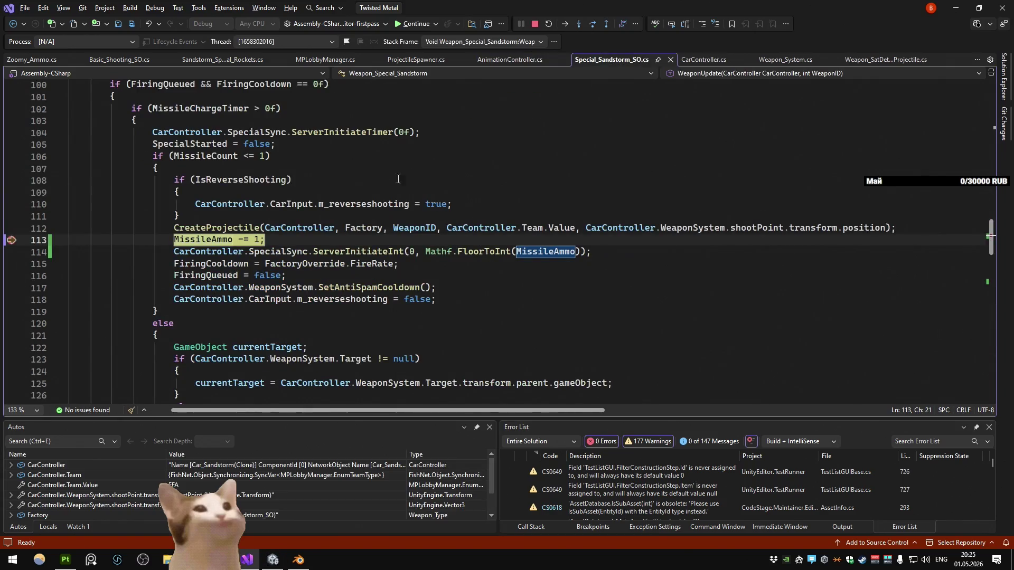
pyautogui.click(300, 239)
pyautogui.click(410, 25)
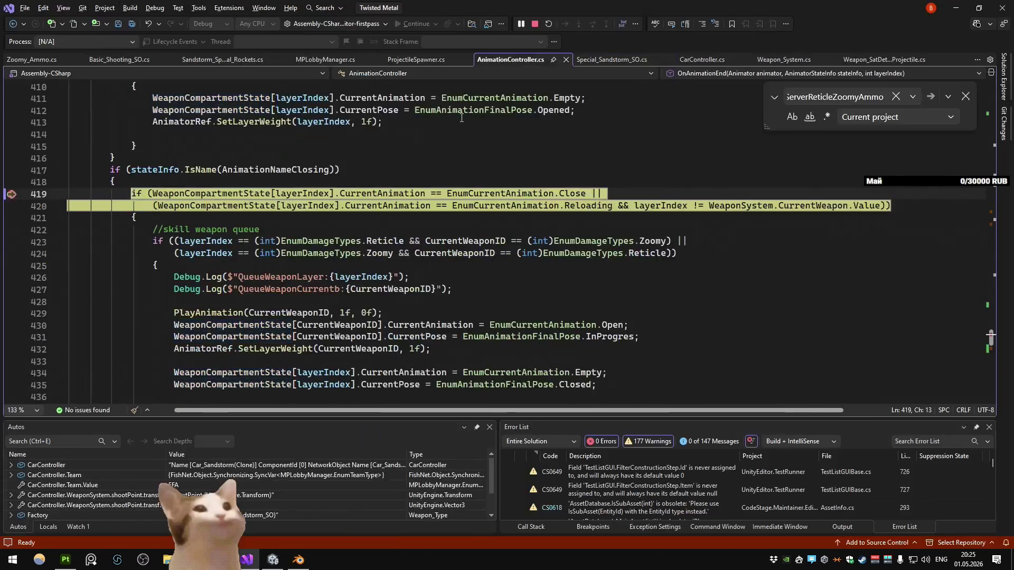
pyautogui.press('F10')
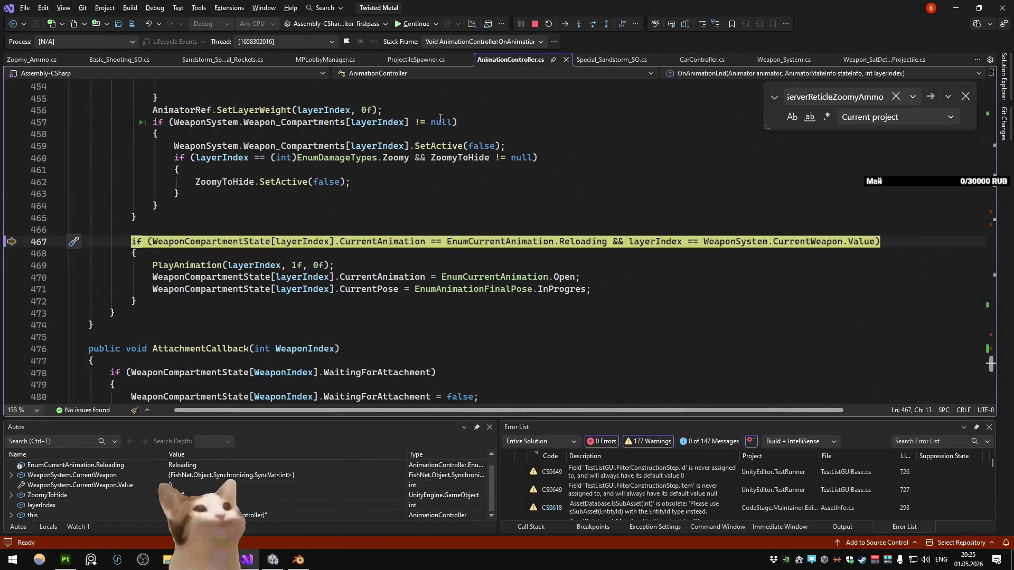
# Step: Inspect the surrounding reload code and resume execution from line 419
pyautogui.scroll(15, 384, 132)
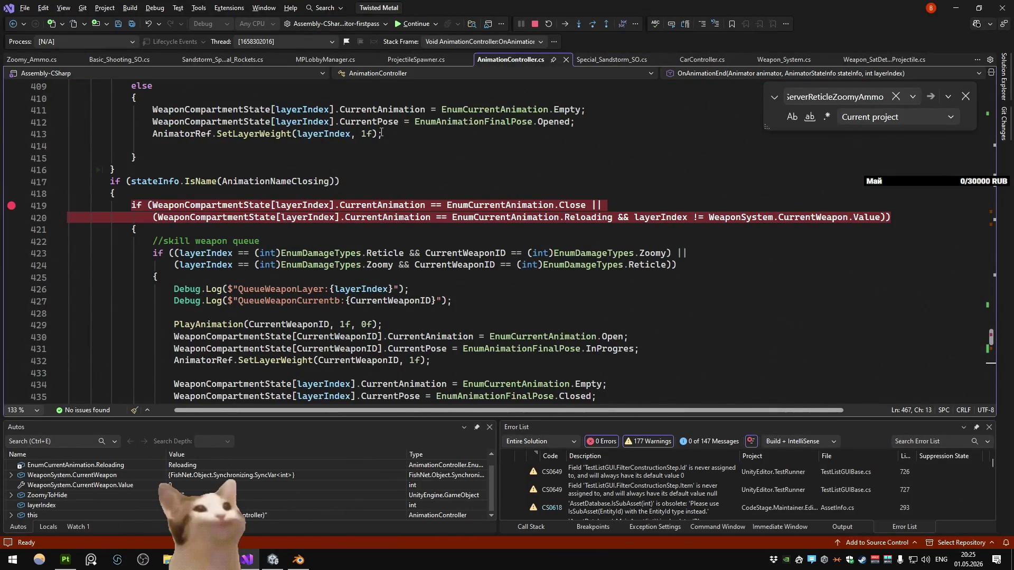
pyautogui.moveTo(384, 206)
pyautogui.scroll(-5, 398, 147)
pyautogui.scroll(-2, 361, 145)
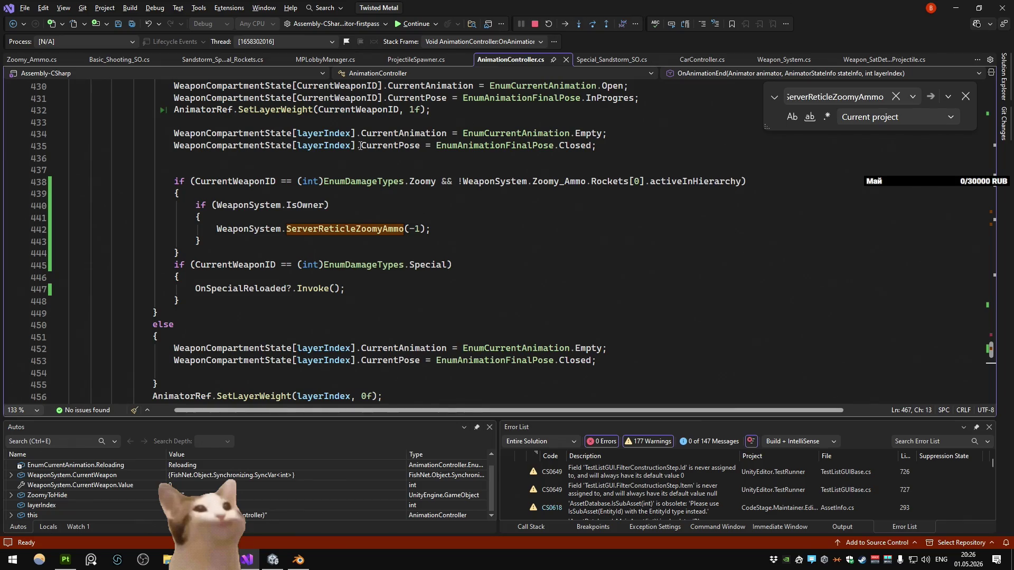
pyautogui.scroll(5, 360, 186)
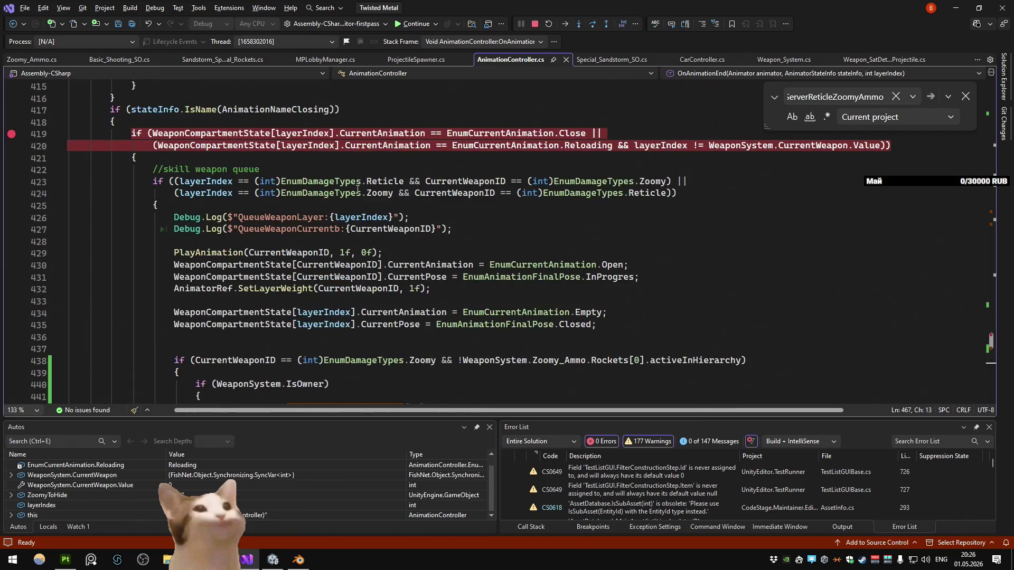
pyautogui.click(410, 24)
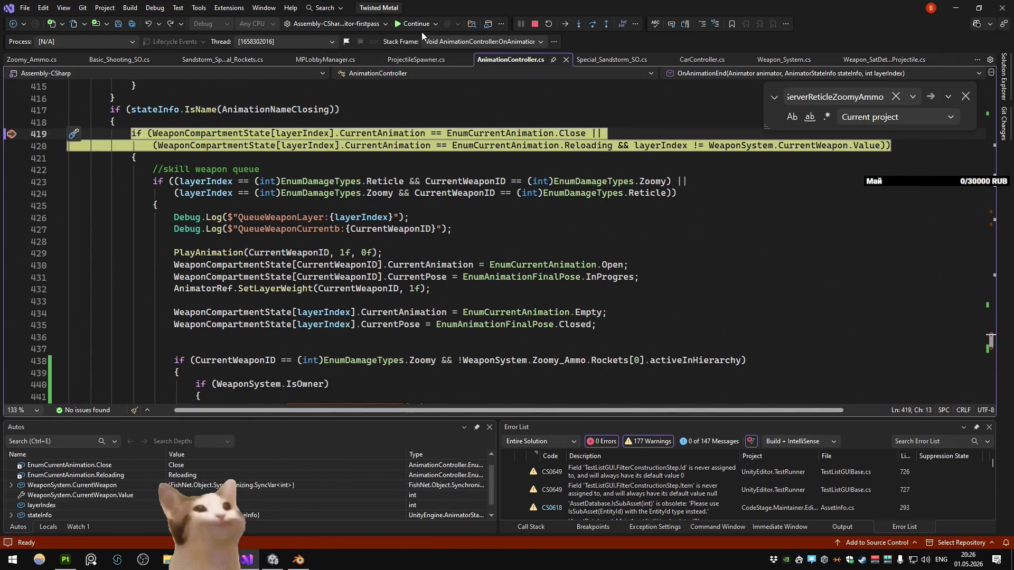
pyautogui.click(419, 24)
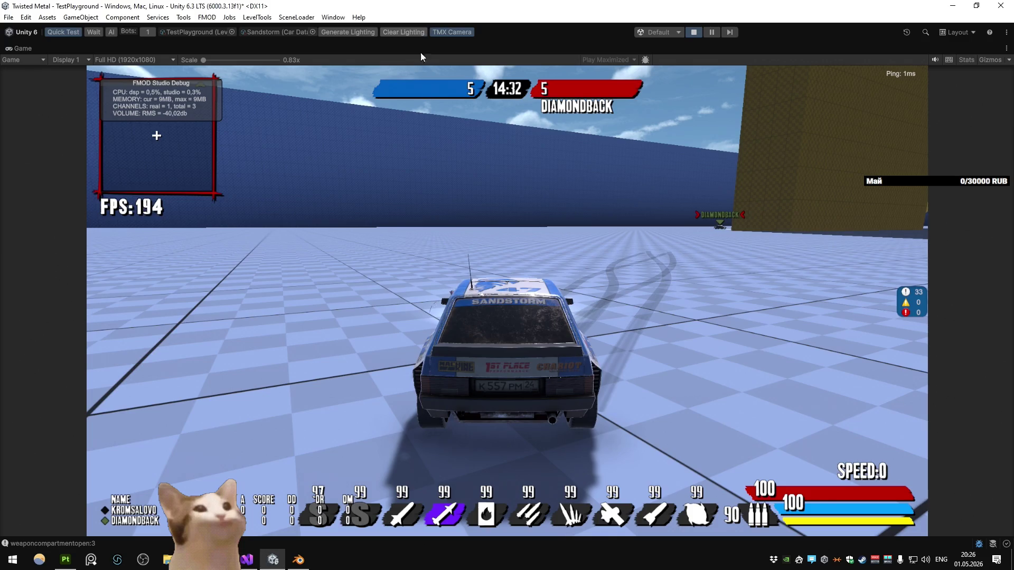
# Step: Resume past the line 419 breakpoint and fire the car's selected weapon
pyautogui.press('F5')
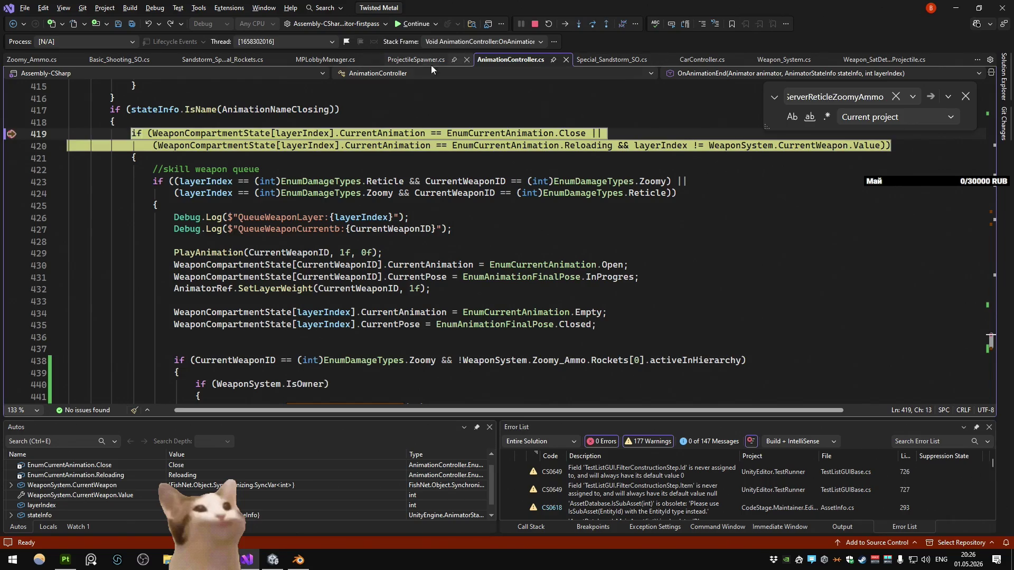
pyautogui.click(413, 24)
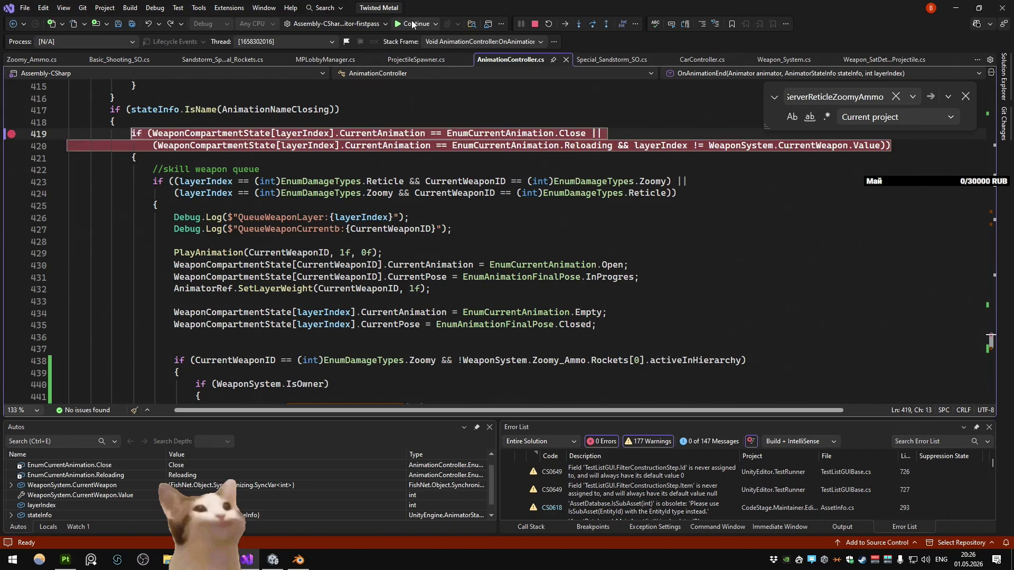
pyautogui.click(412, 24)
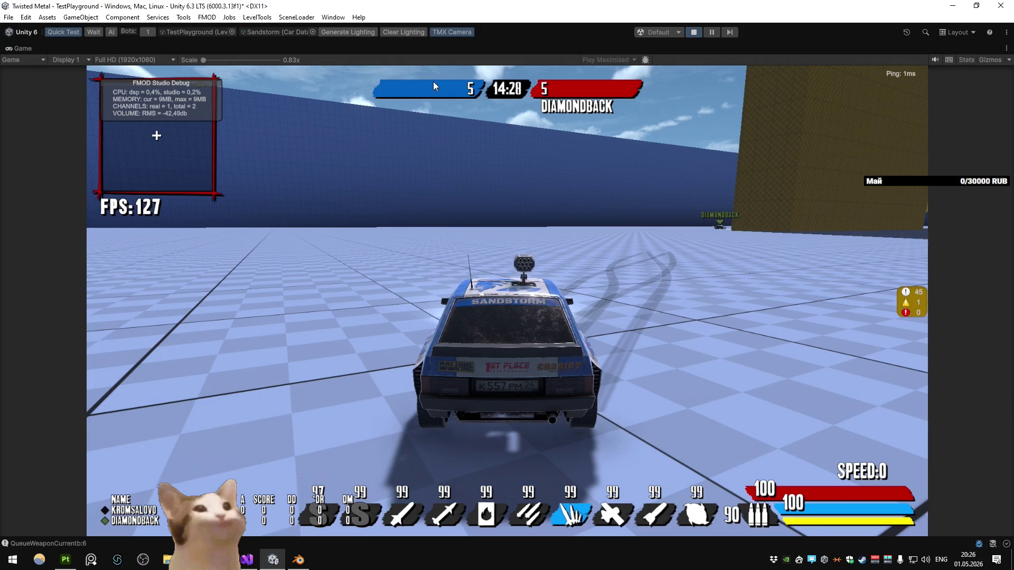
pyautogui.click(433, 82)
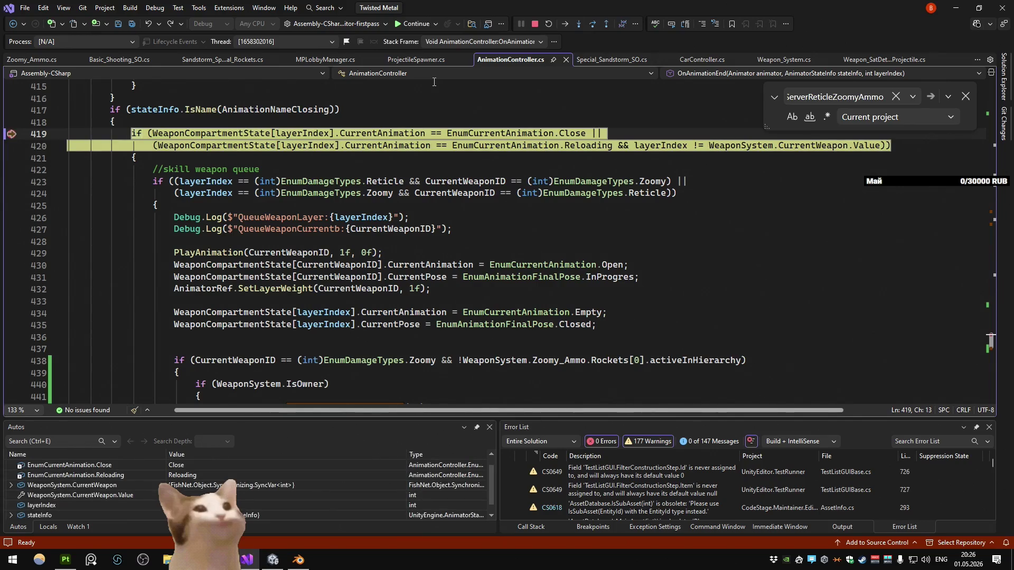
# Step: Step to the line 467 check, then resume execution from it
pyautogui.moveTo(404, 133)
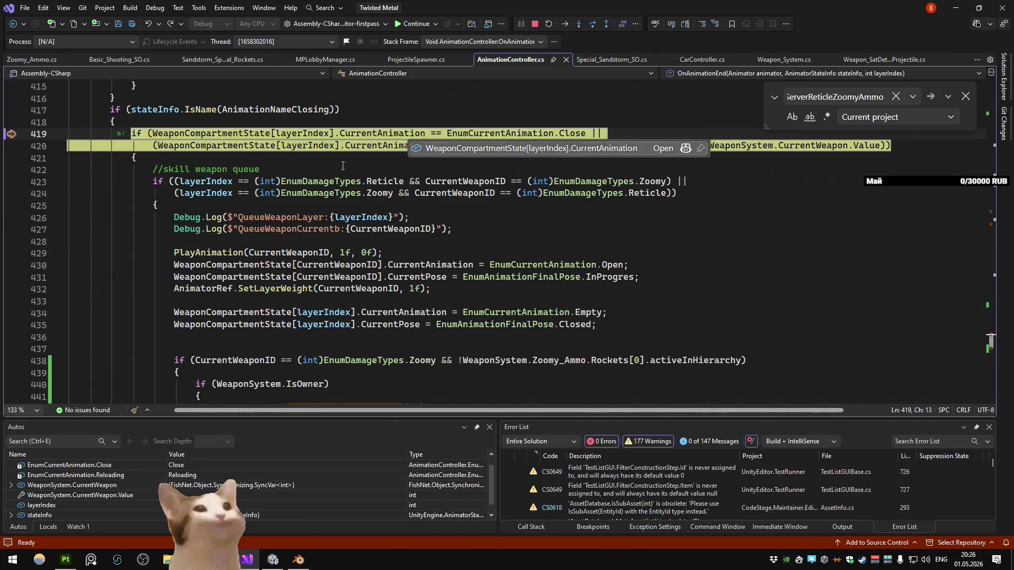
pyautogui.moveTo(313, 194)
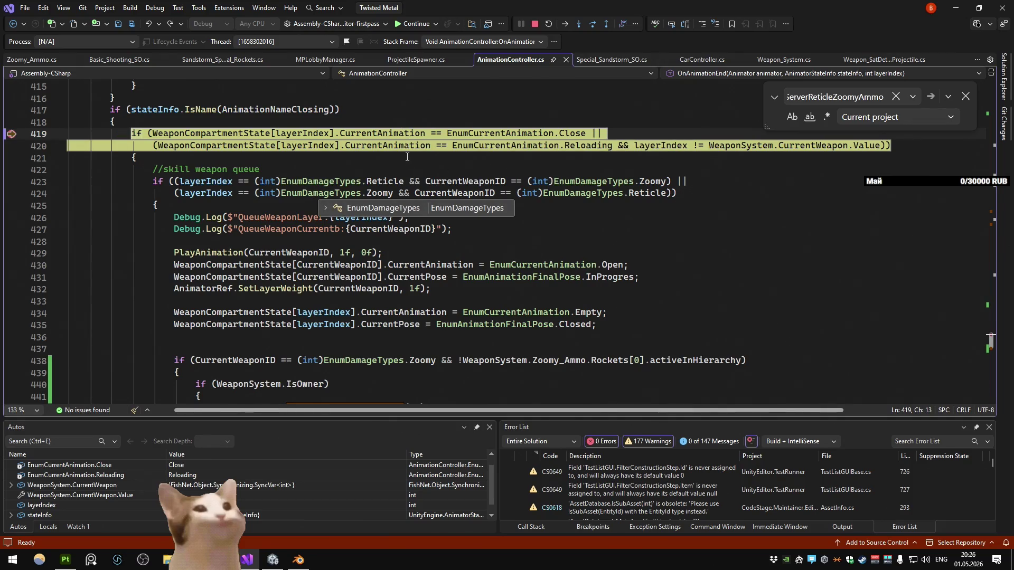
pyautogui.press('F10')
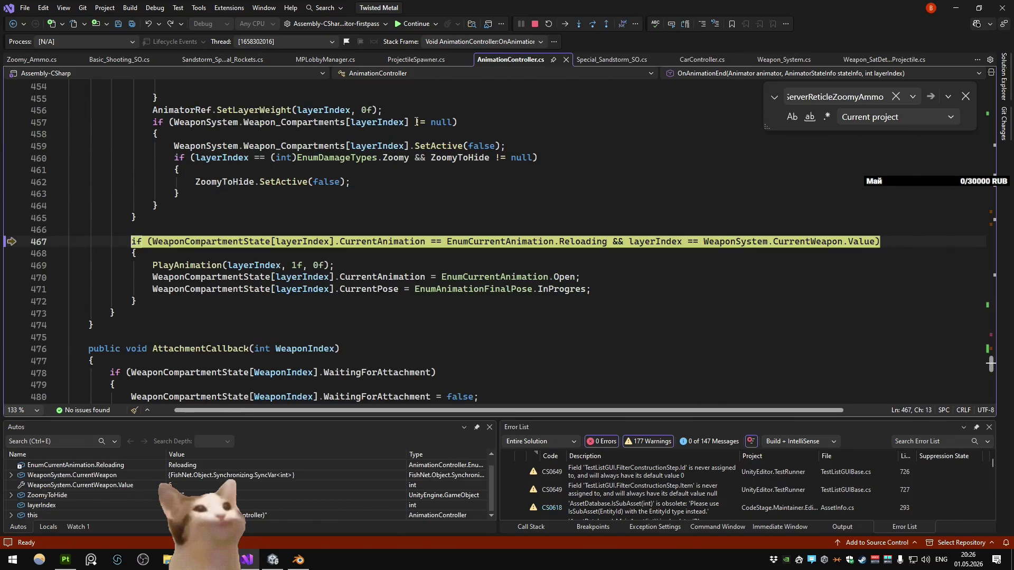
pyautogui.click(415, 30)
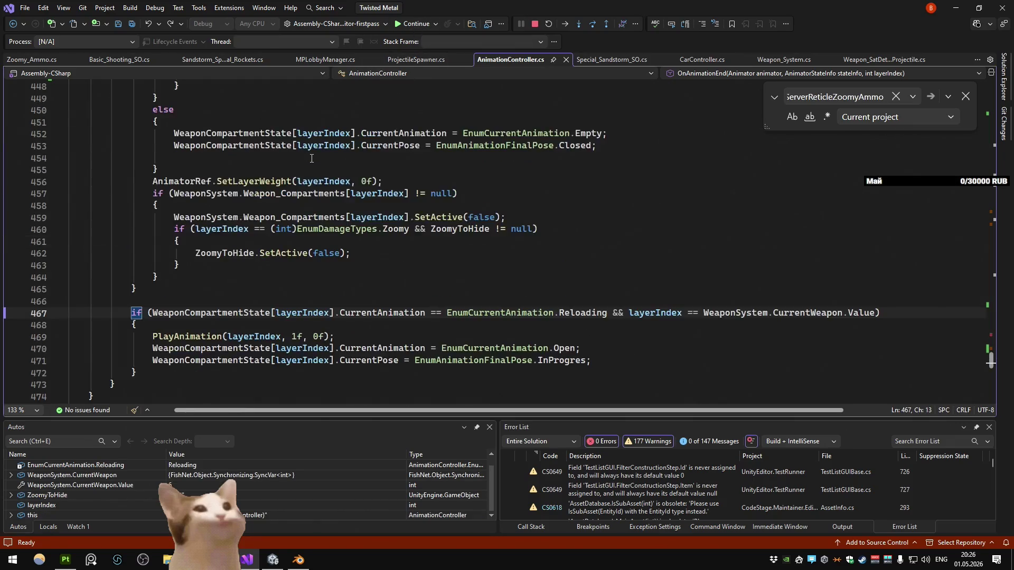
pyautogui.hotkey('alt', 'Tab')
pyautogui.hotkey('alt', 'Tab')
# Step: Set a breakpoint on line 438's Zoomy rockets check
pyautogui.scroll(5, 306, 164)
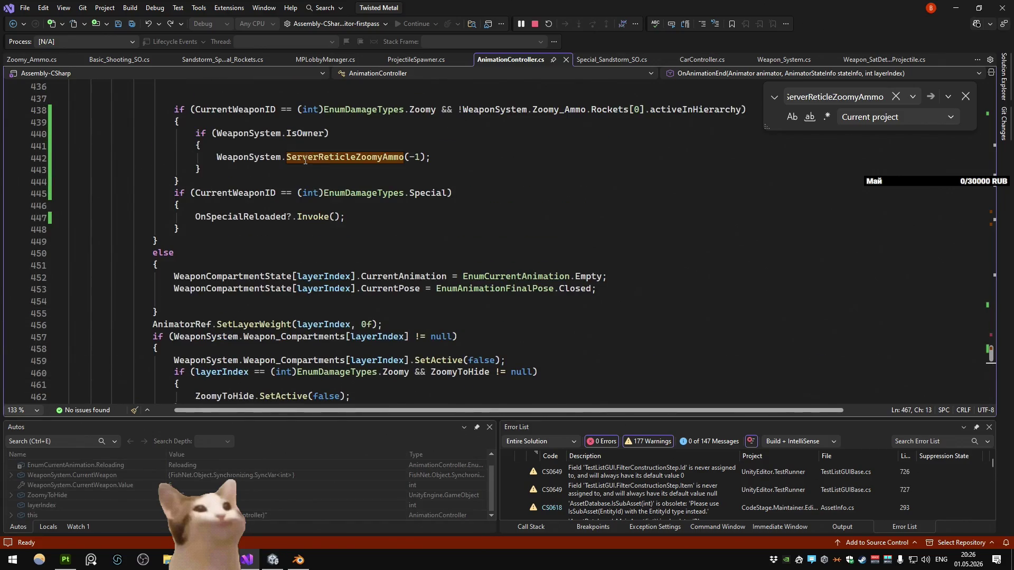
pyautogui.moveTo(309, 148)
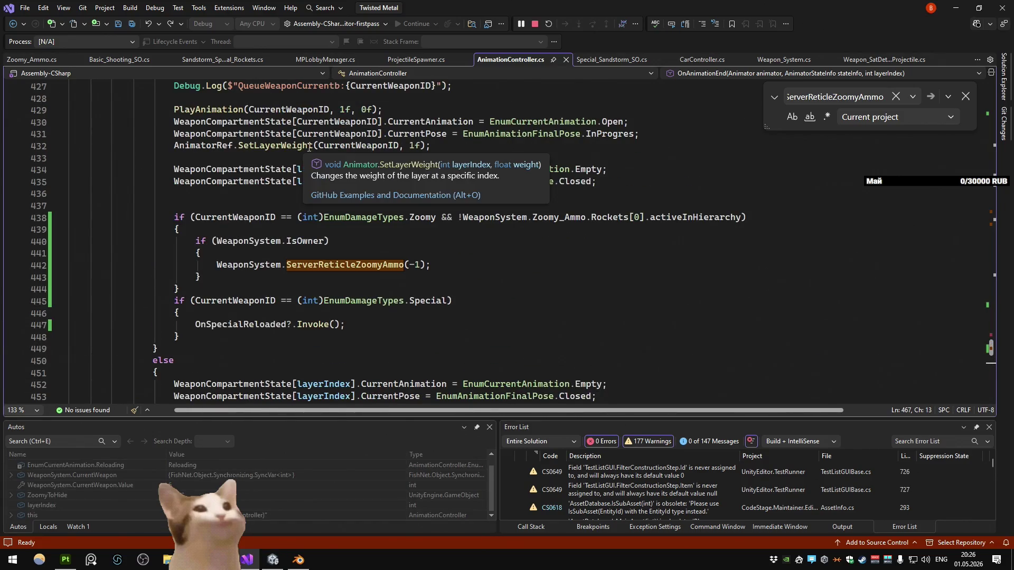
pyautogui.scroll(6, 308, 148)
pyautogui.scroll(-6, 310, 132)
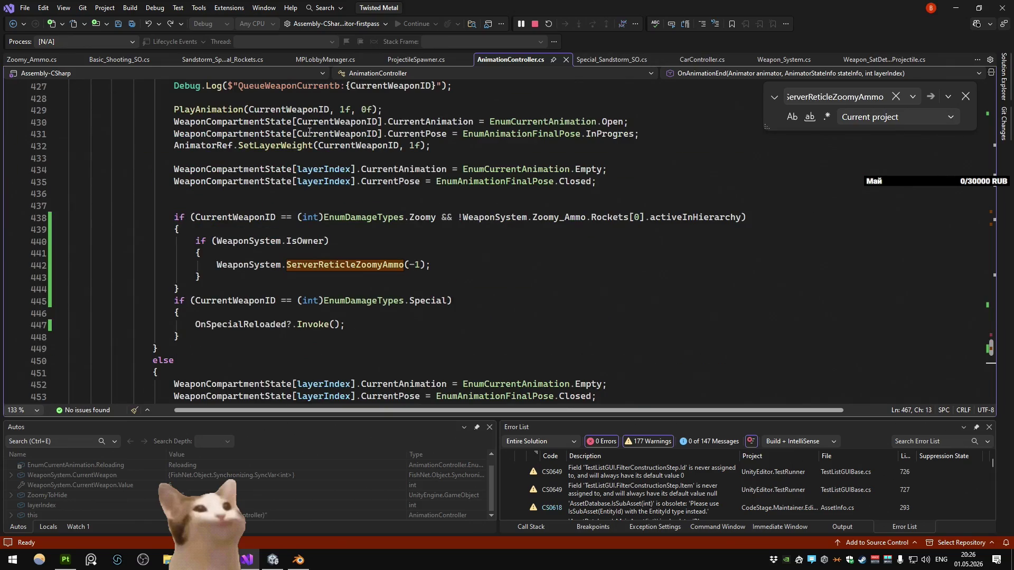
pyautogui.scroll(-2, 309, 132)
pyautogui.moveTo(435, 145); pyautogui.dragTo(175, 134)
pyautogui.press('F9')
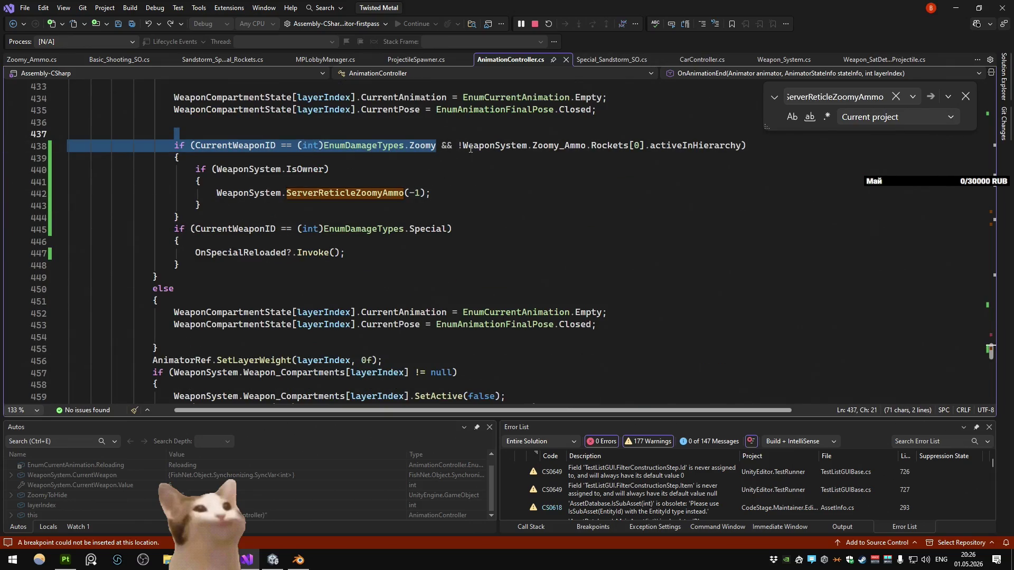
pyautogui.click(446, 146)
pyautogui.press('F9')
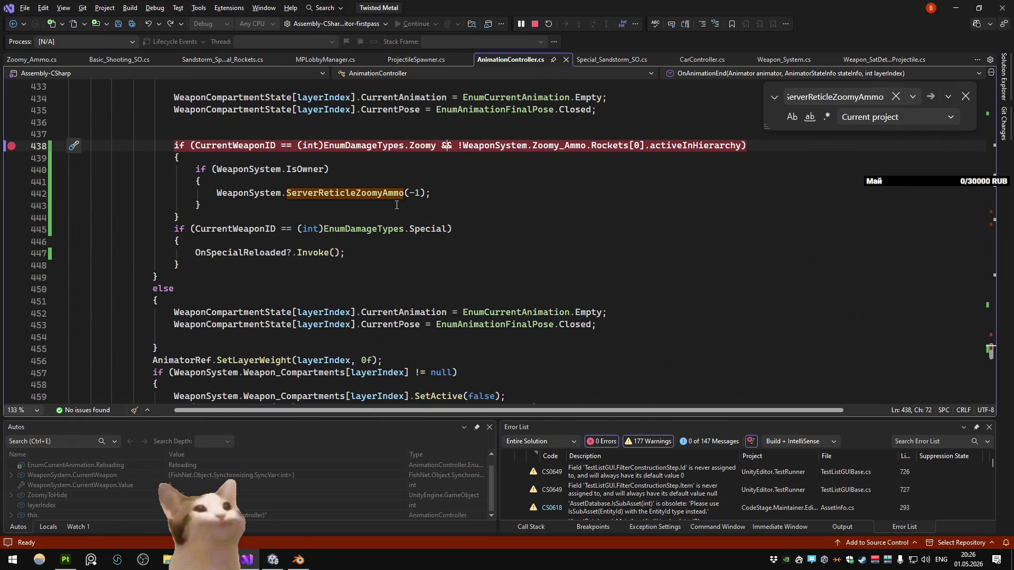
# Step: Continue past the breakpoints while the game runs, then stop debugging
pyautogui.hotkey('alt', 'Tab')
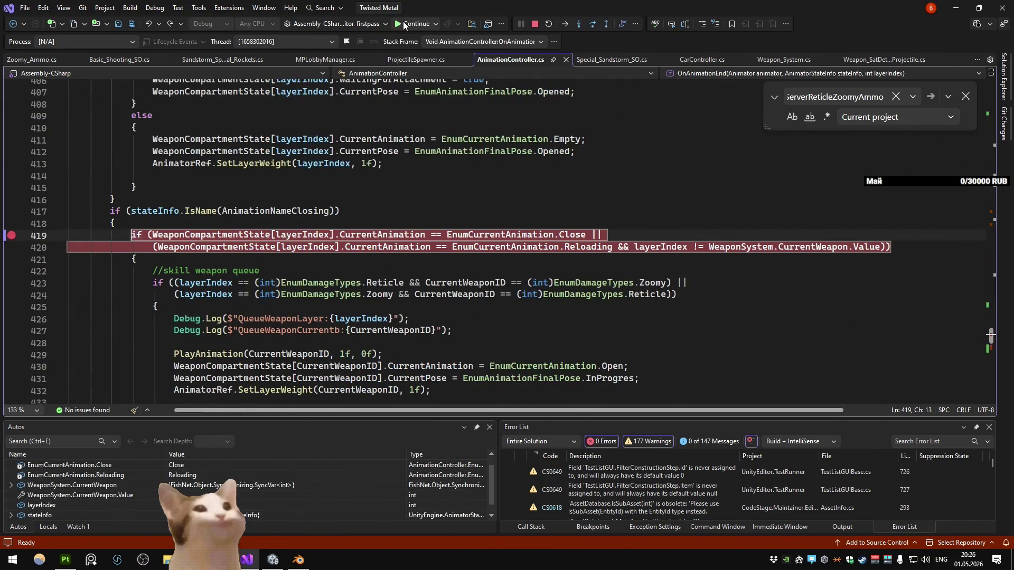
pyautogui.click(404, 25)
pyautogui.hotkey('alt', 'Tab')
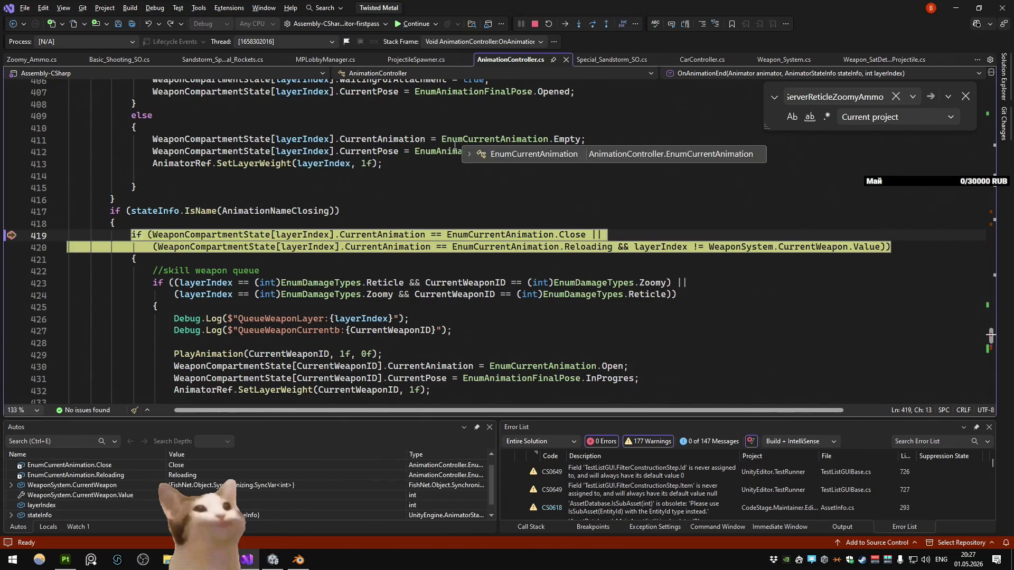
pyautogui.click(410, 25)
pyautogui.hotkey('alt', 'Tab')
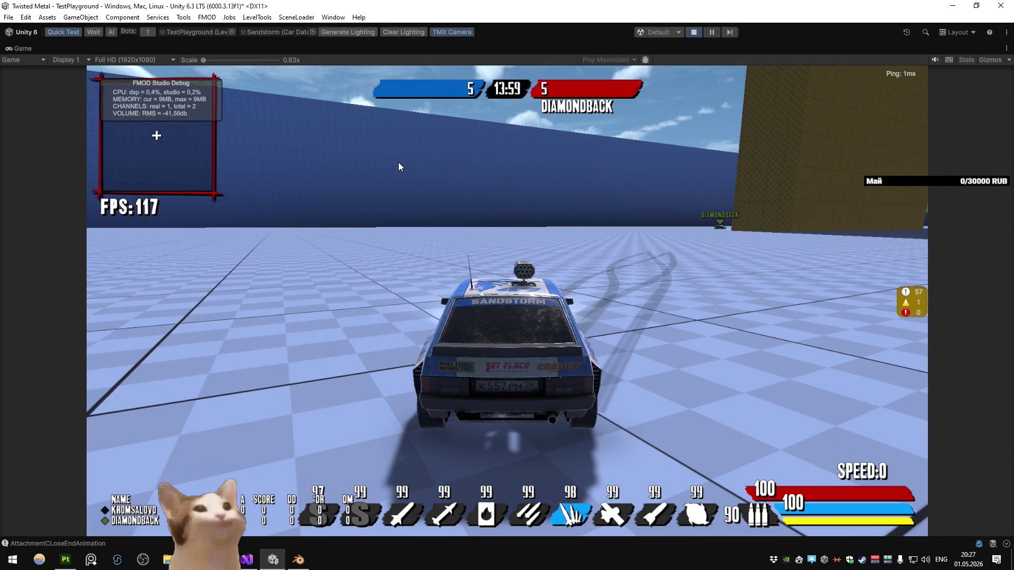
pyautogui.hotkey('alt', 'Tab')
pyautogui.click(529, 30)
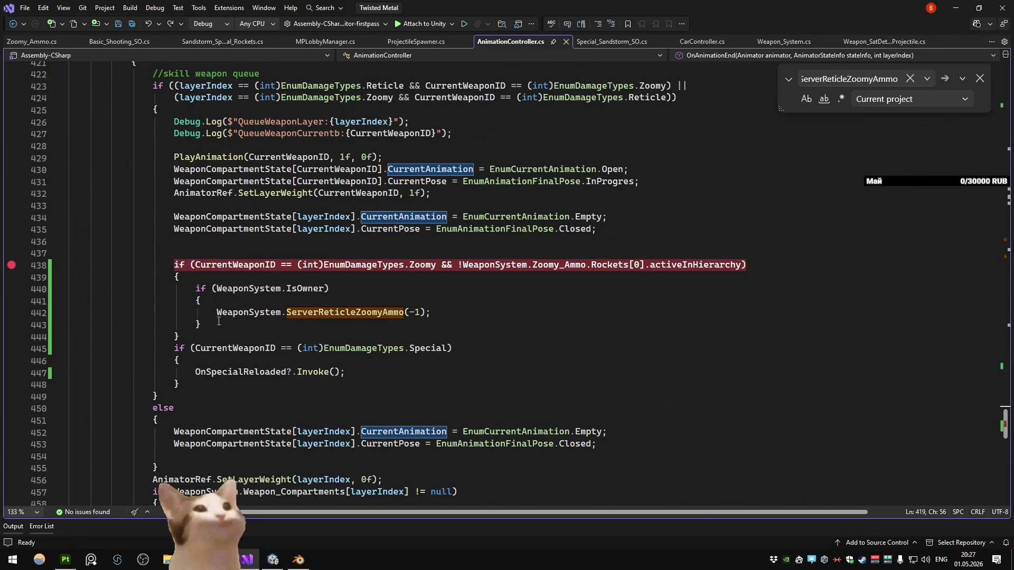
# Step: Delete the 'if Special' OnSpecialReloaded block from OnAnimationEnd
pyautogui.click(179, 384)
pyautogui.hotkey('shift', 'Up')
pyautogui.hotkey('shift', 'Up')
pyautogui.hotkey('shift', 'Up')
pyautogui.press('Delete')
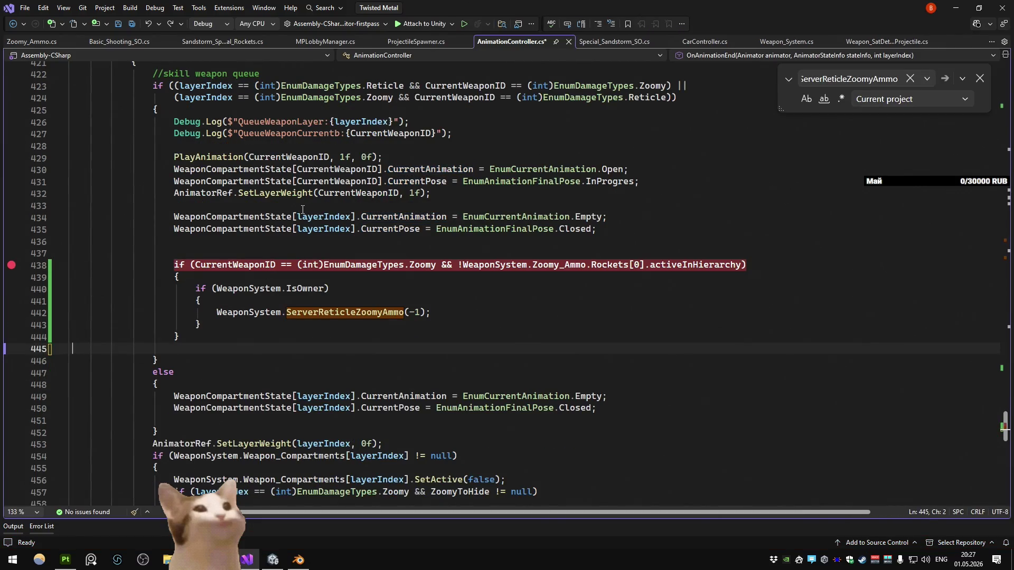
pyautogui.press('BackSpace')
# Step: Search AnimationController.cs for 'Reloading' and step through its matches
pyautogui.scroll(7, 300, 204)
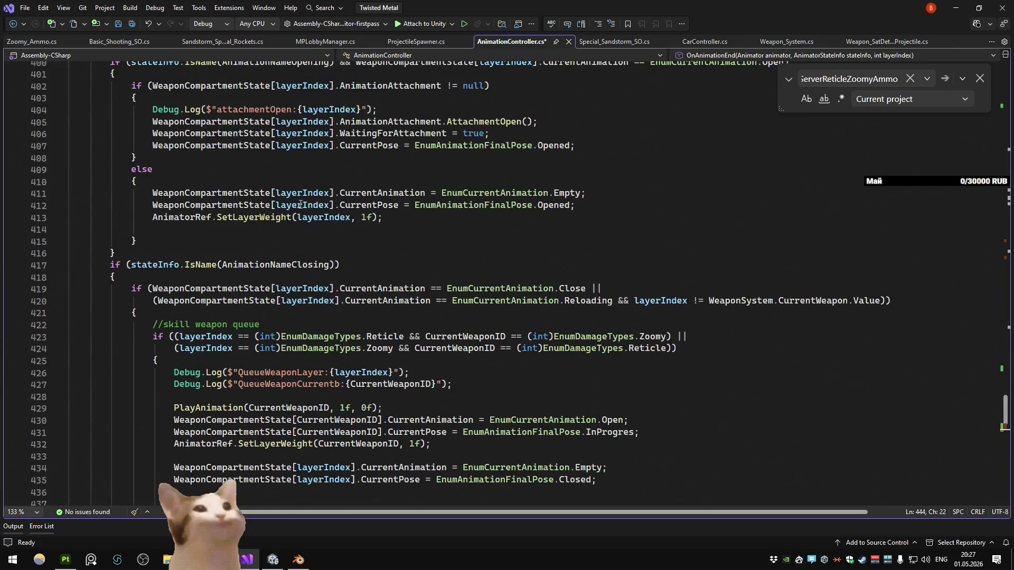
pyautogui.doubleClick(585, 302)
pyautogui.hotkey('ctrl', 'f')
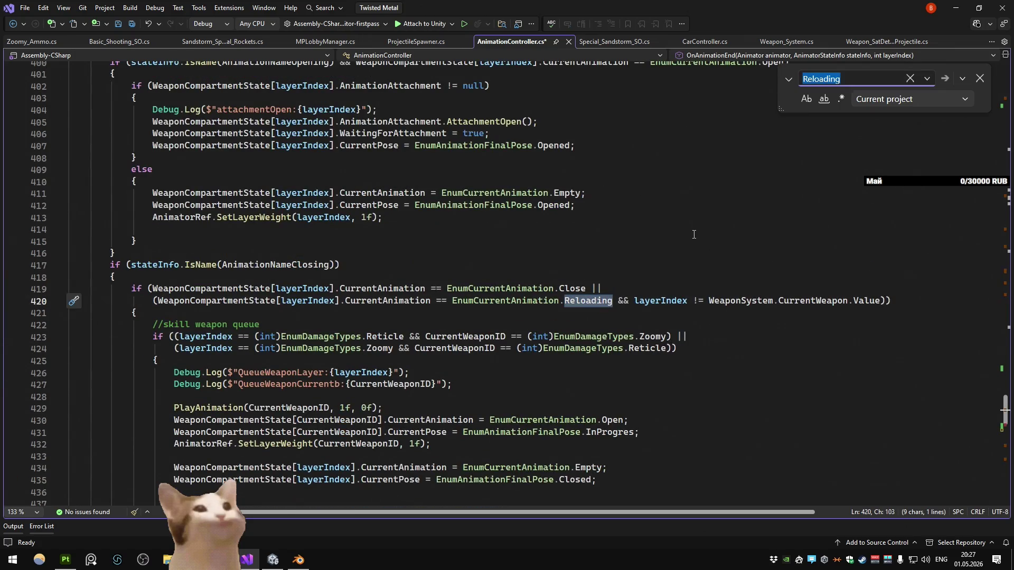
pyautogui.press('Return')
pyautogui.press('Return')
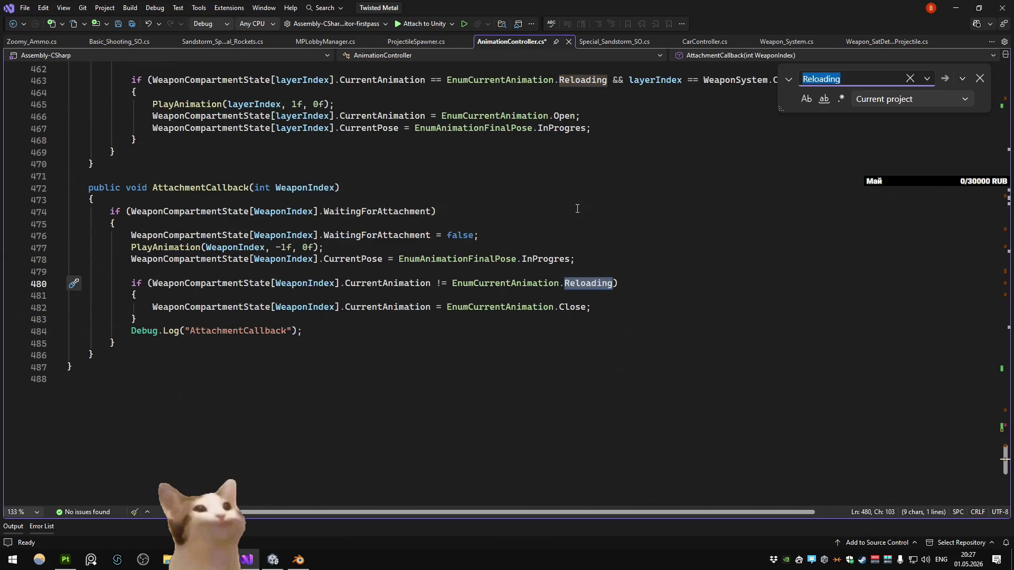
pyautogui.press('Return')
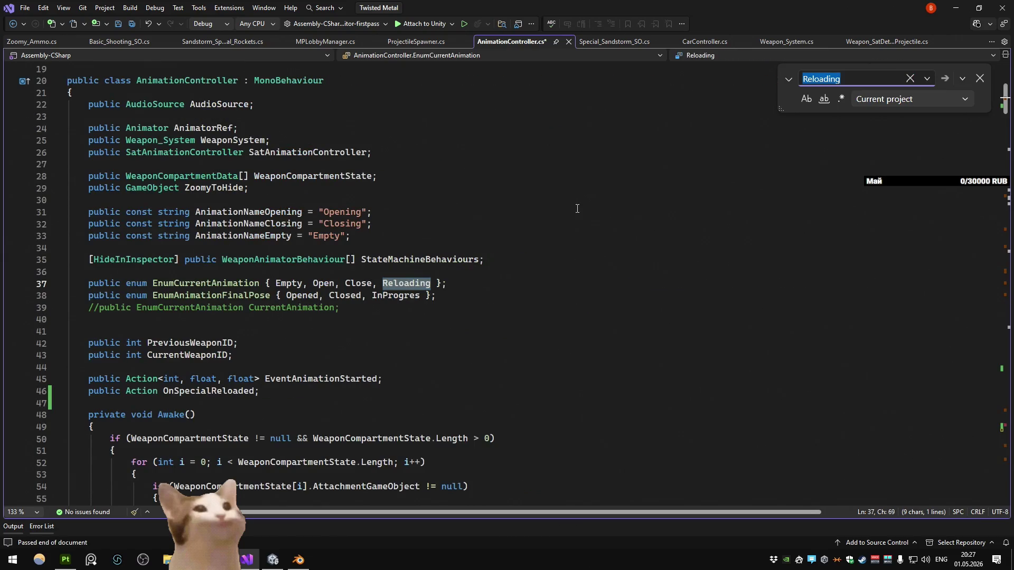
pyautogui.press('Return')
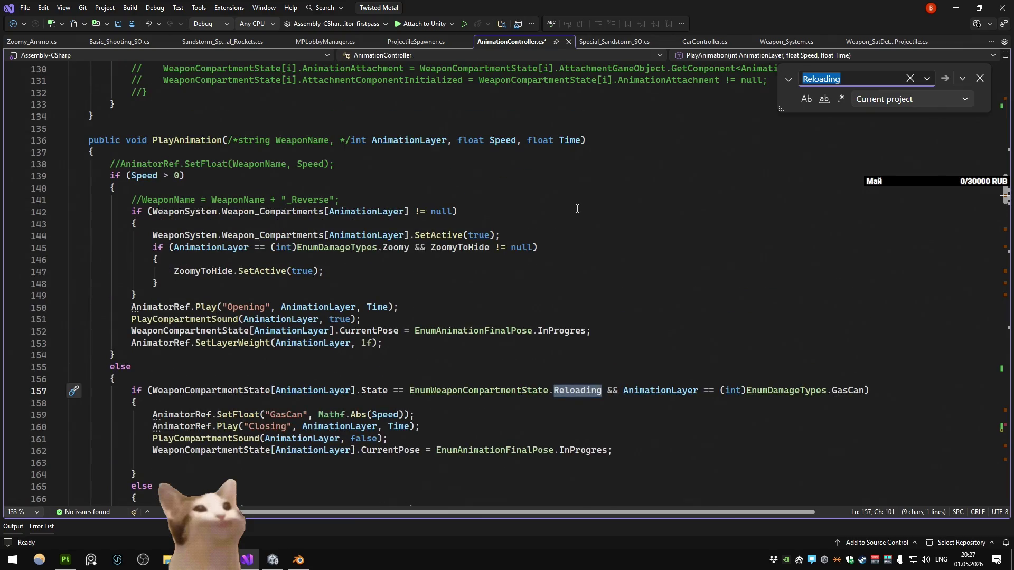
# Step: Locate the Reloading check in LateUpdate
pyautogui.scroll(-3, 577, 209)
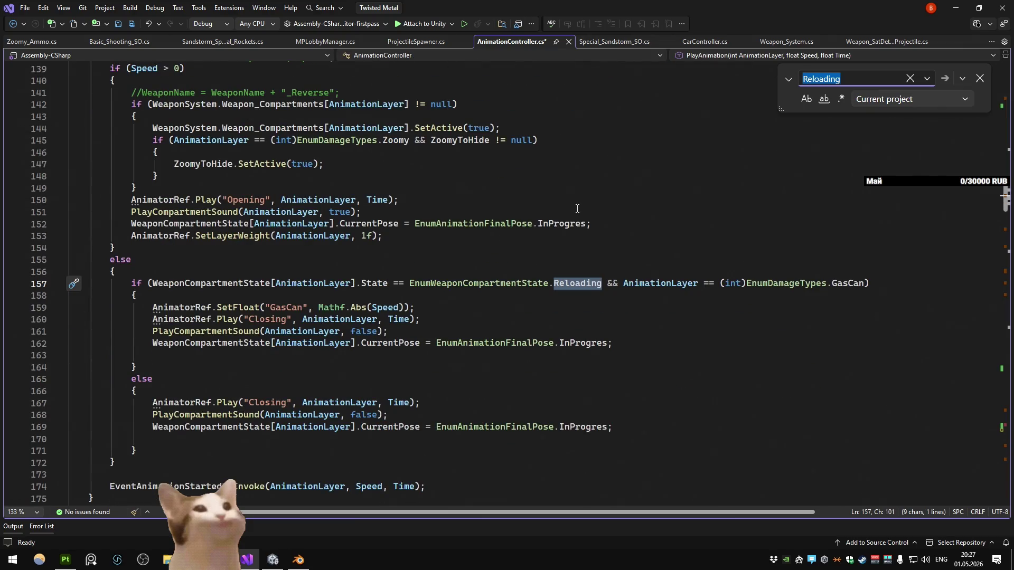
pyautogui.scroll(-6, 577, 209)
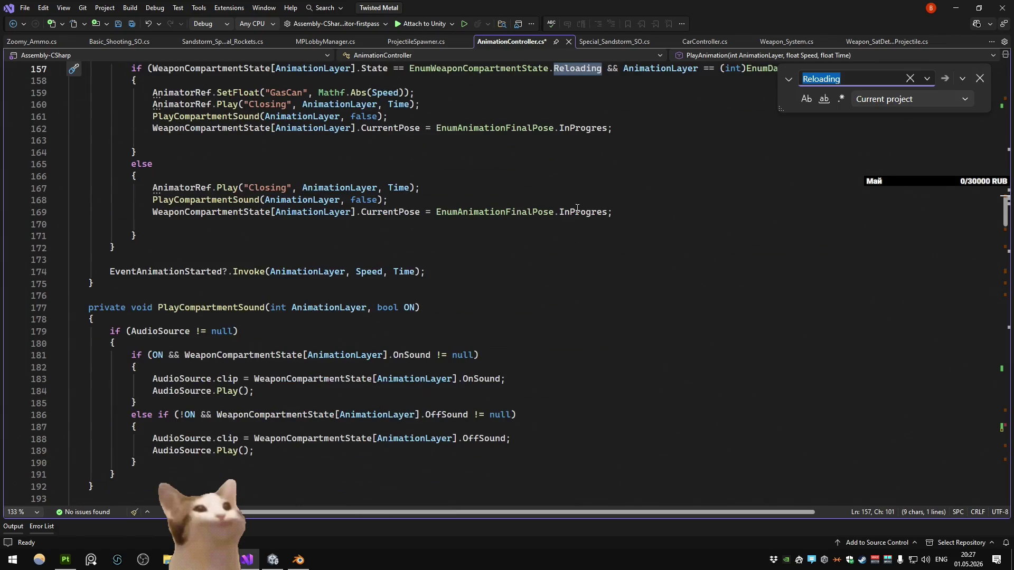
pyautogui.scroll(20, 577, 209)
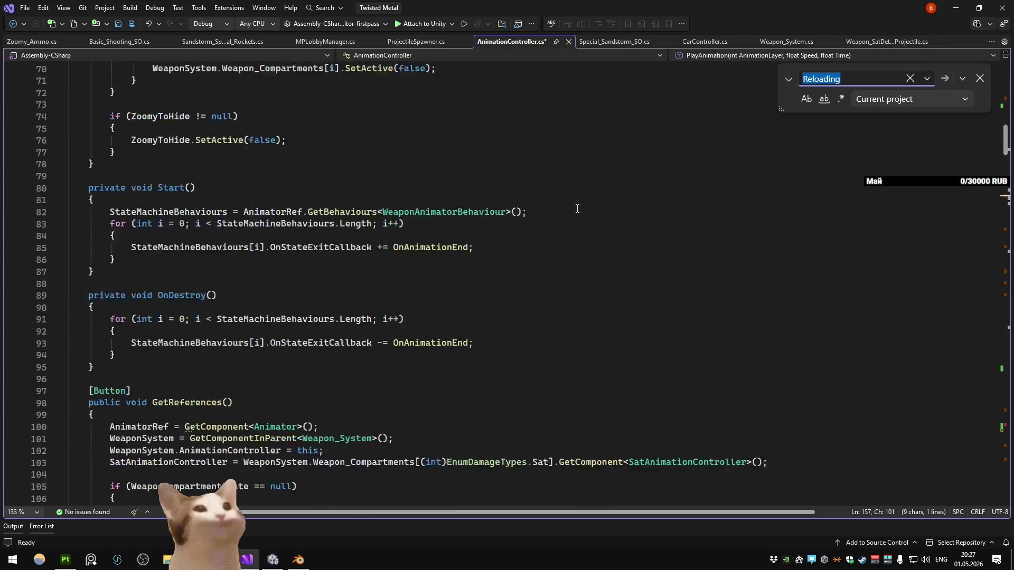
pyautogui.scroll(9, 577, 208)
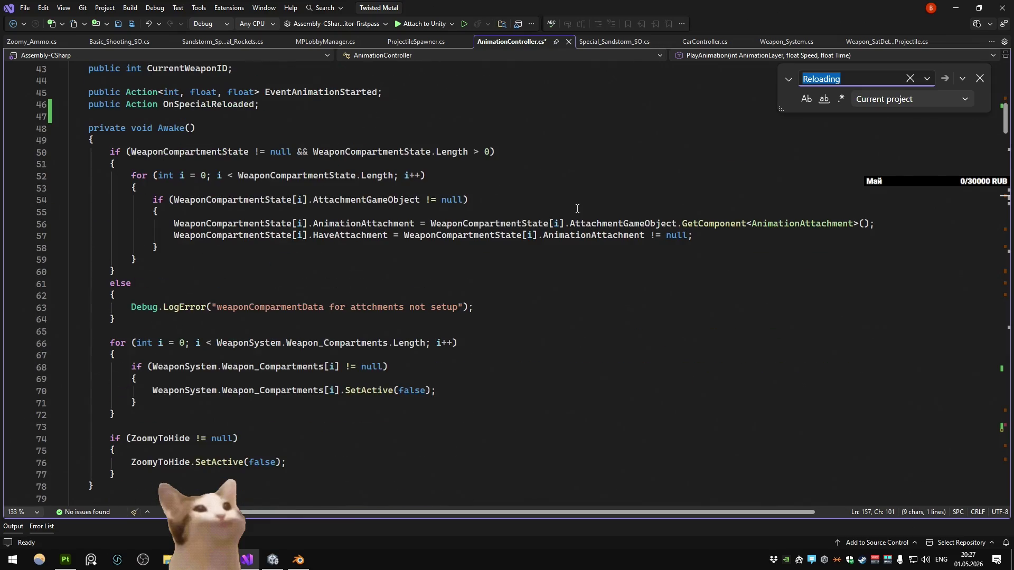
pyautogui.scroll(5, 577, 209)
pyautogui.scroll(-9, 585, 190)
pyautogui.click(699, 56)
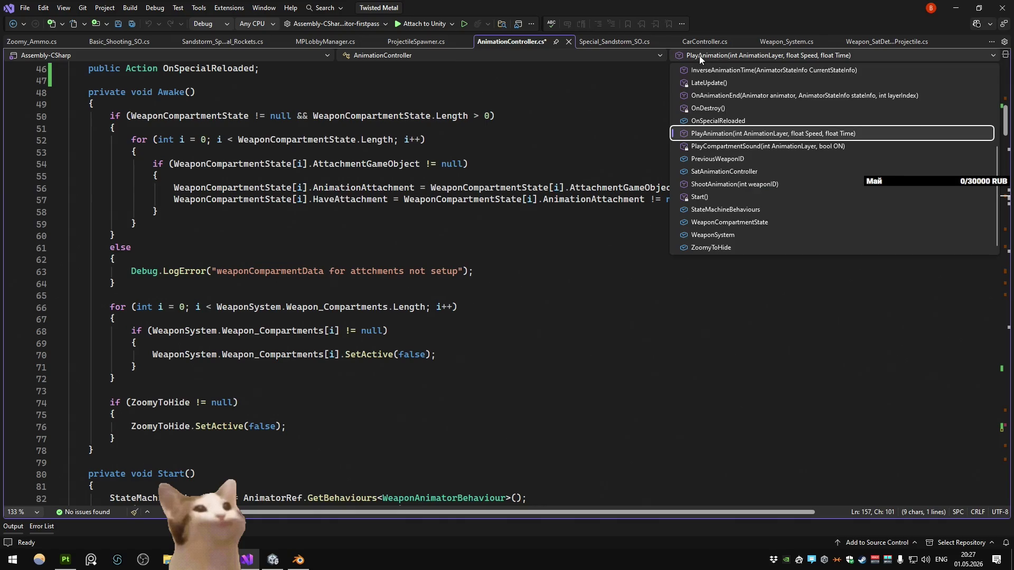
pyautogui.click(699, 55)
pyautogui.scroll(-10, 535, 167)
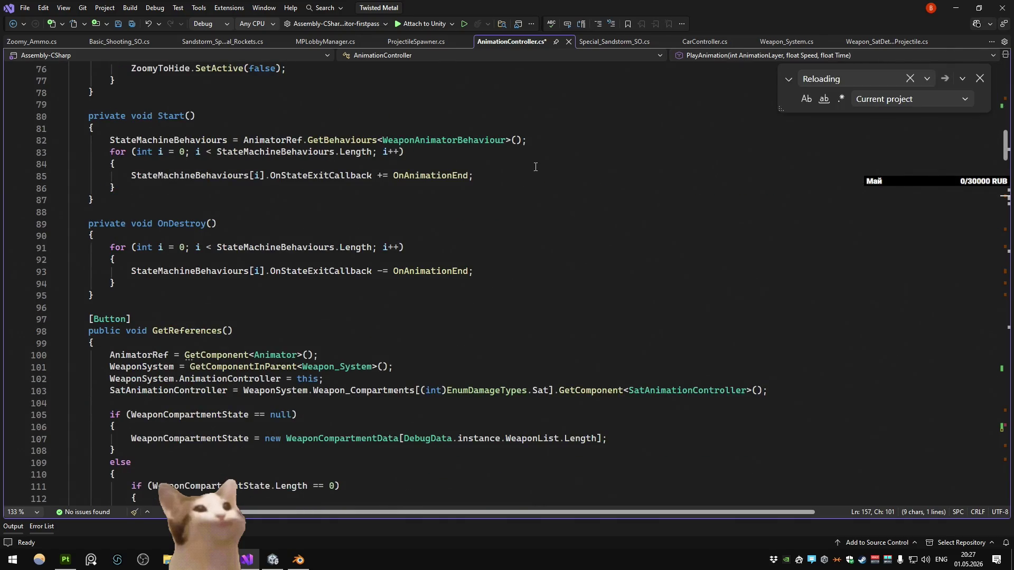
pyautogui.press('F3')
pyautogui.scroll(-7, 535, 167)
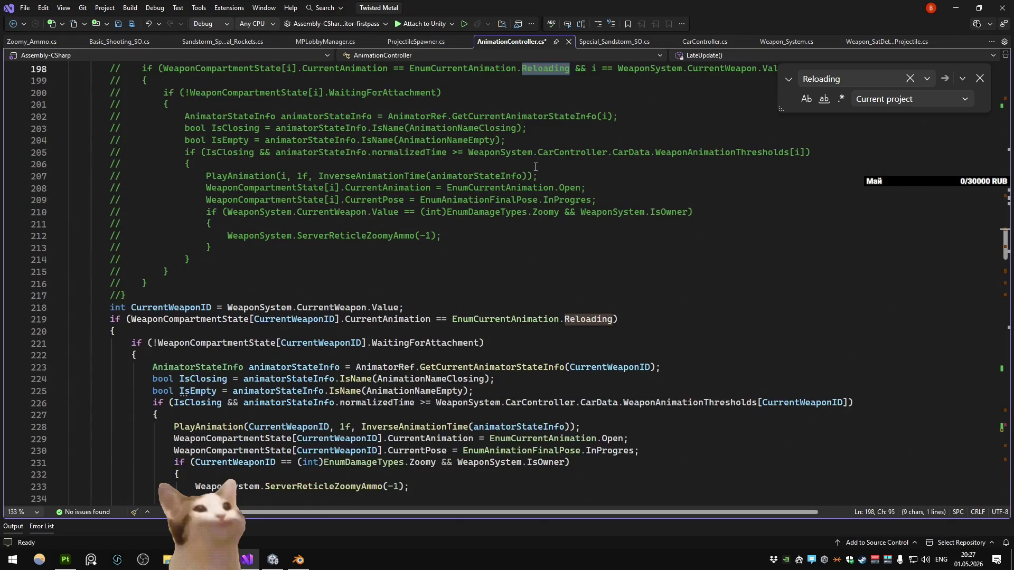
pyautogui.scroll(-4, 534, 167)
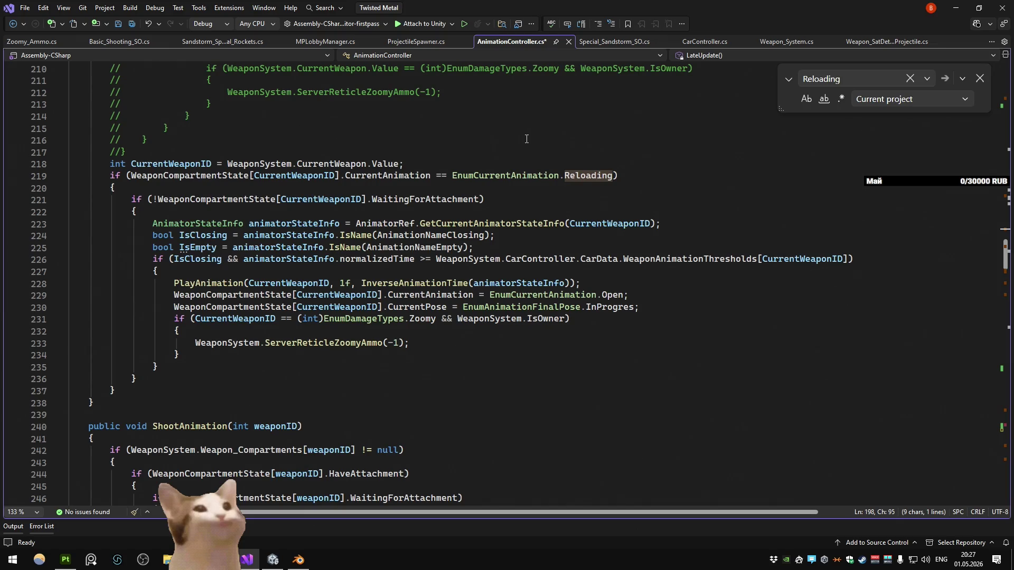
# Step: Paste the Special OnSpecialReloaded block after the Zoomy check and save AnimationController.cs
pyautogui.click(223, 354)
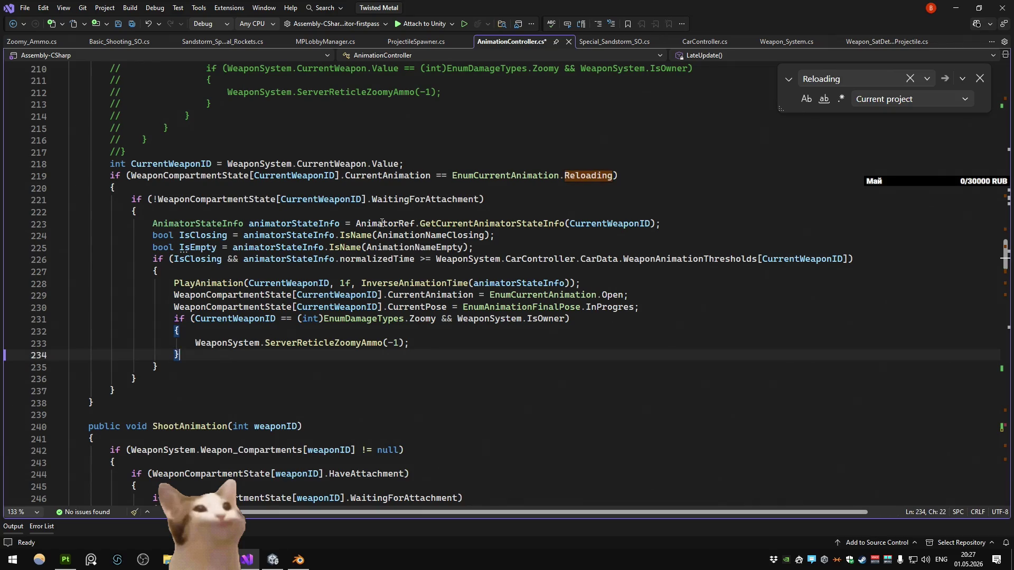
pyautogui.keyDown('shift'); pyautogui.click(38, 322); pyautogui.keyUp('shift')
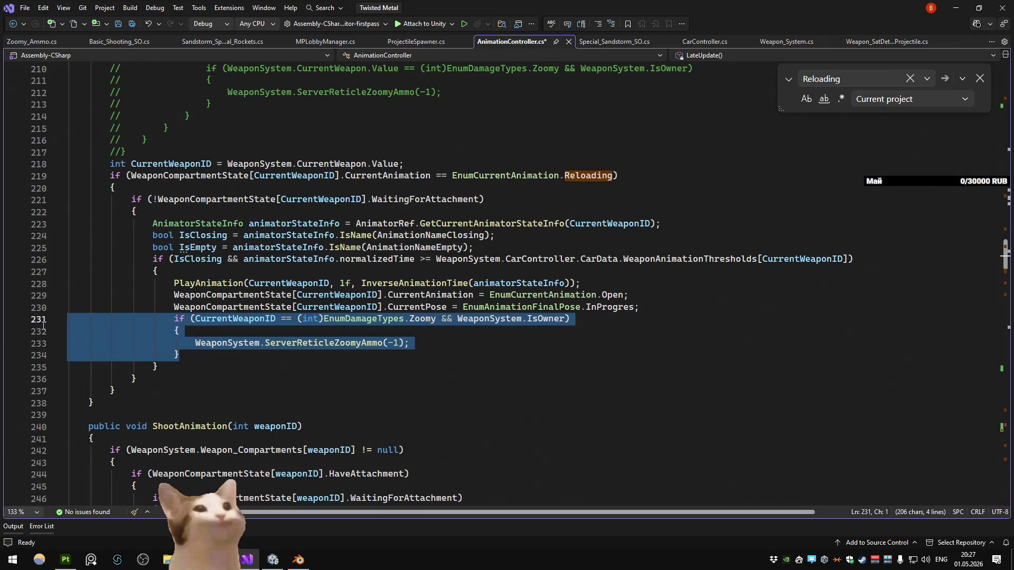
pyautogui.click(235, 354)
pyautogui.press('Return')
pyautogui.press('Tab')
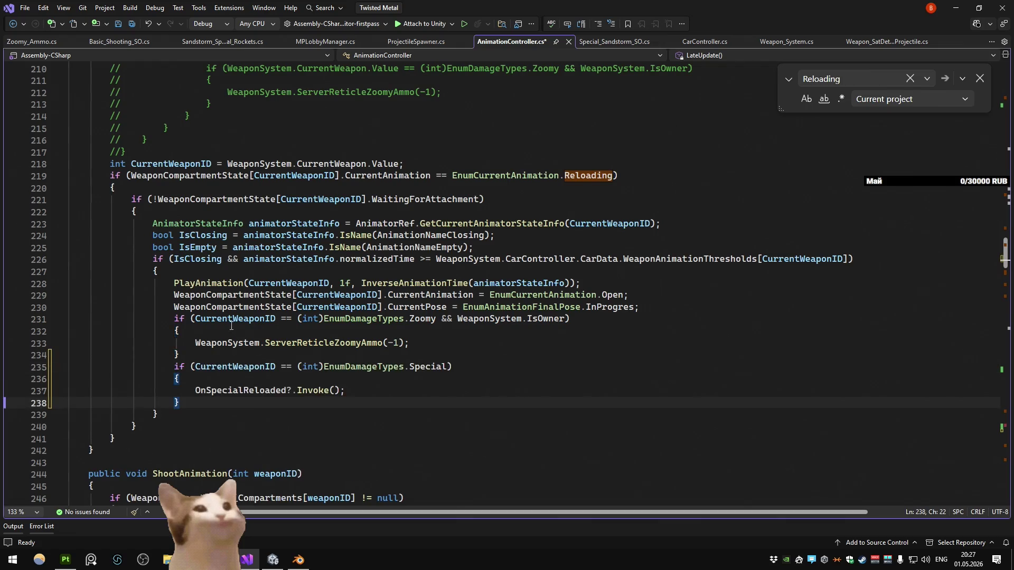
pyautogui.hotkey('ctrl', 's')
pyautogui.click(478, 355)
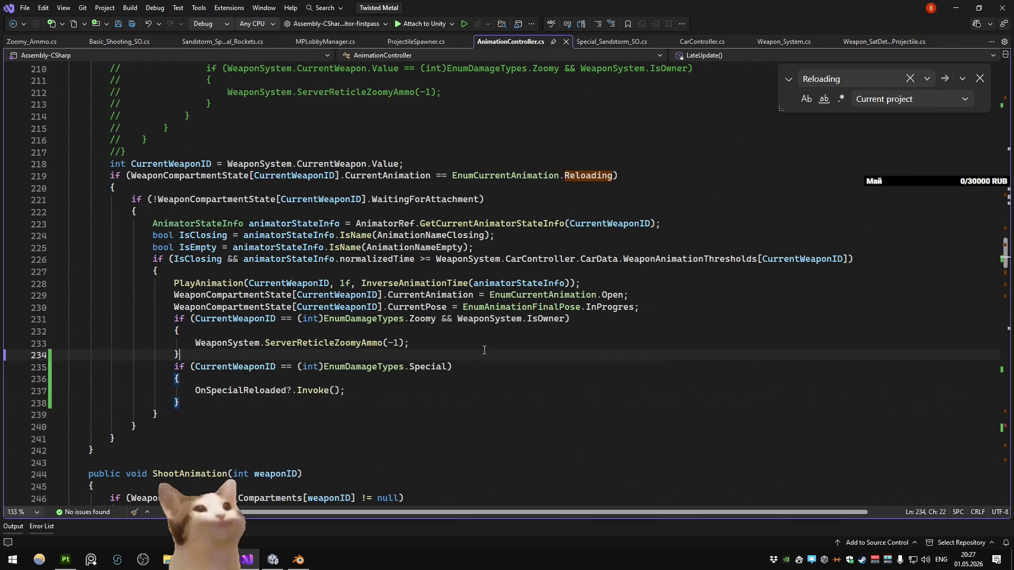
pyautogui.click(482, 343)
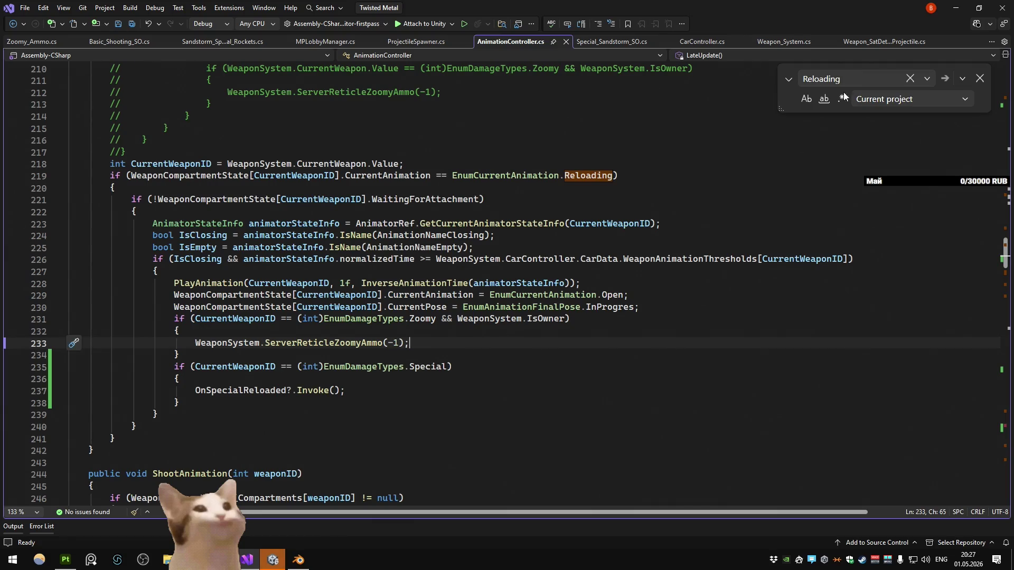
pyautogui.hotkey('alt', 'Tab')
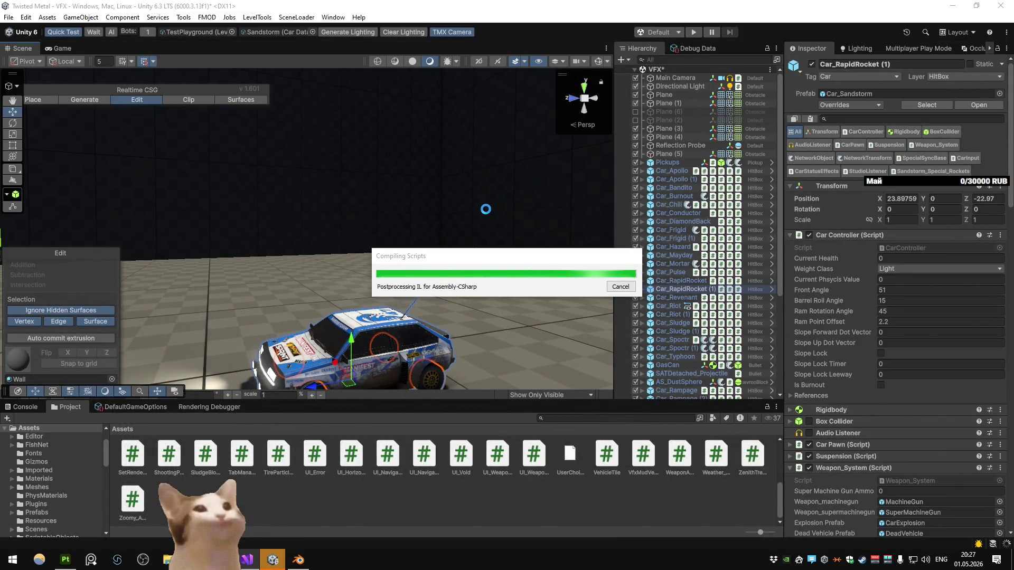
# Step: Enter Play mode to run a TestPlayground match with the Sandstorm car
pyautogui.click(692, 32)
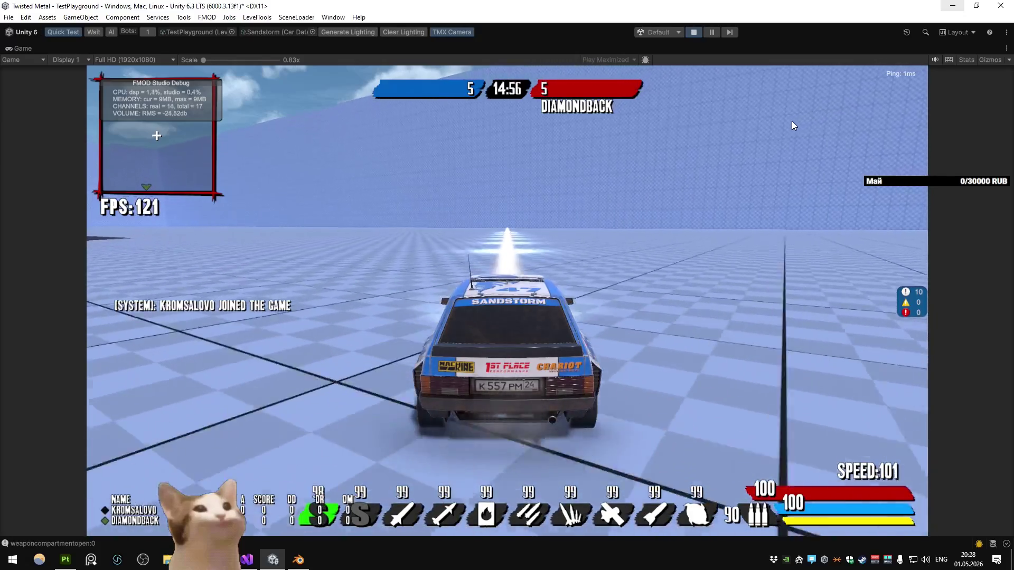
pyautogui.hotkey('alt', 'Tab')
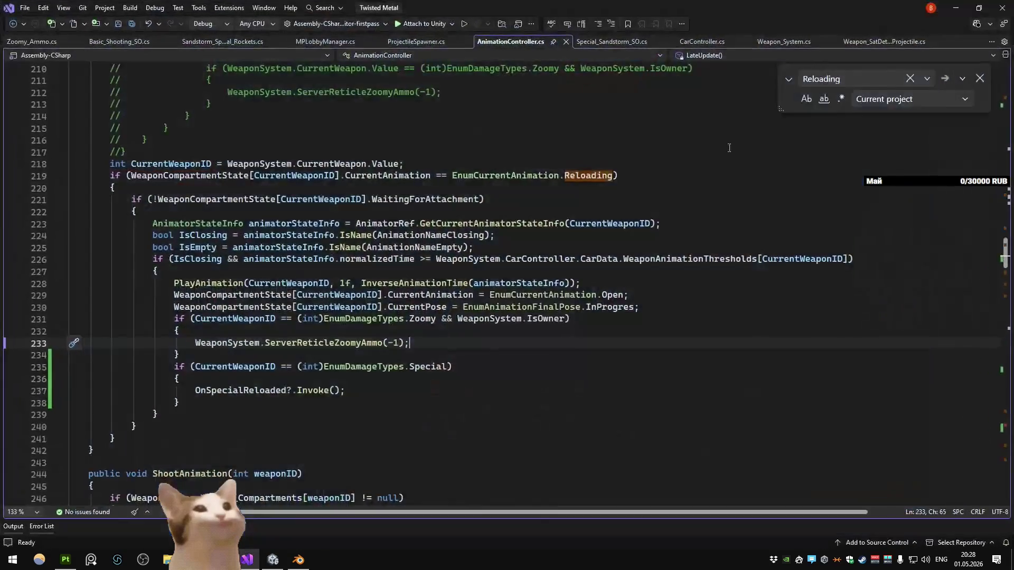
# Step: Set a breakpoint on line 231's Zoomy check and attach the debugger to the running game
pyautogui.click(422, 319)
pyautogui.press('F9')
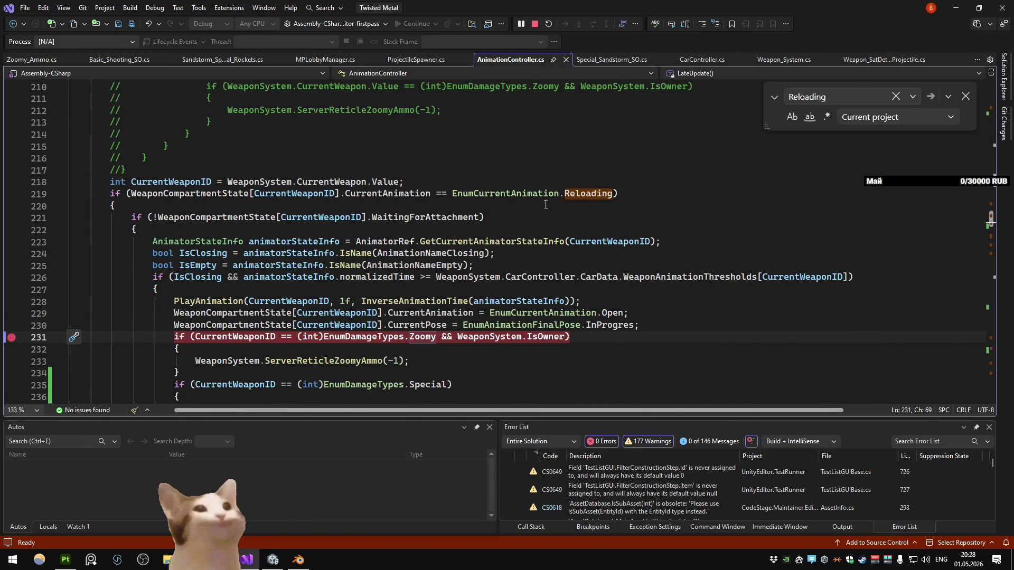
pyautogui.click(513, 212)
pyautogui.hotkey('alt', 'Tab')
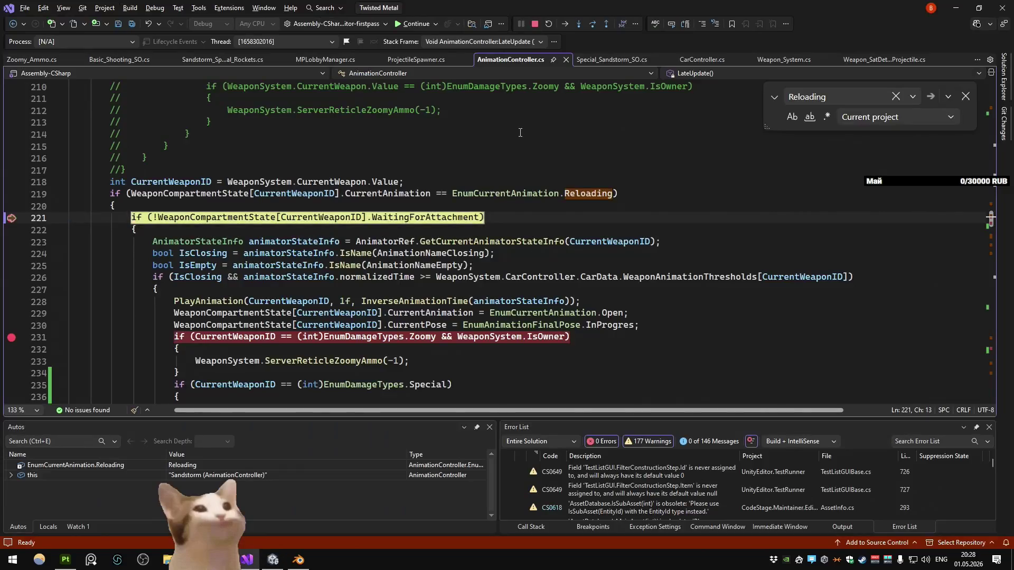
pyautogui.scroll(-2, 520, 132)
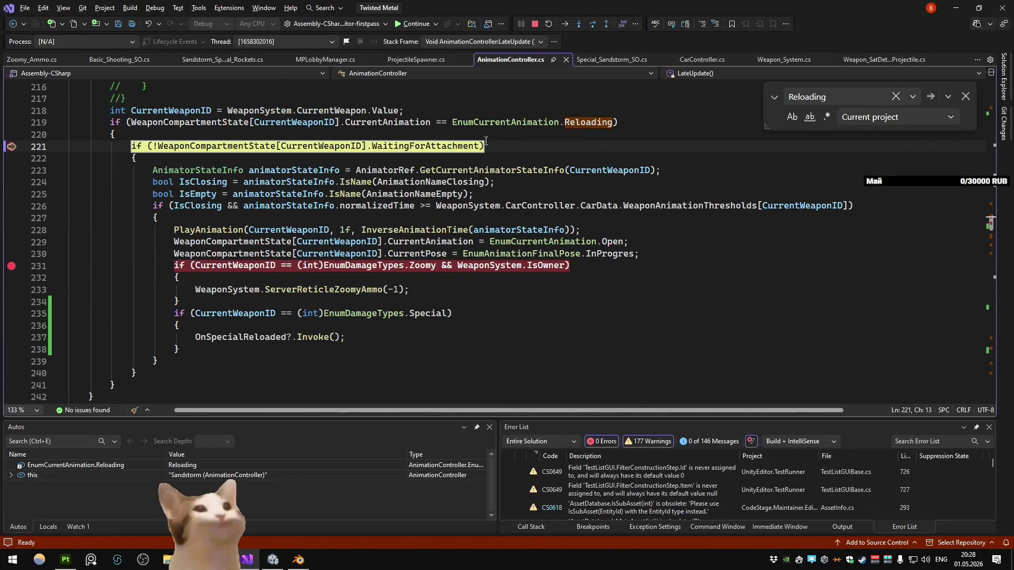
pyautogui.scroll(3, 482, 142)
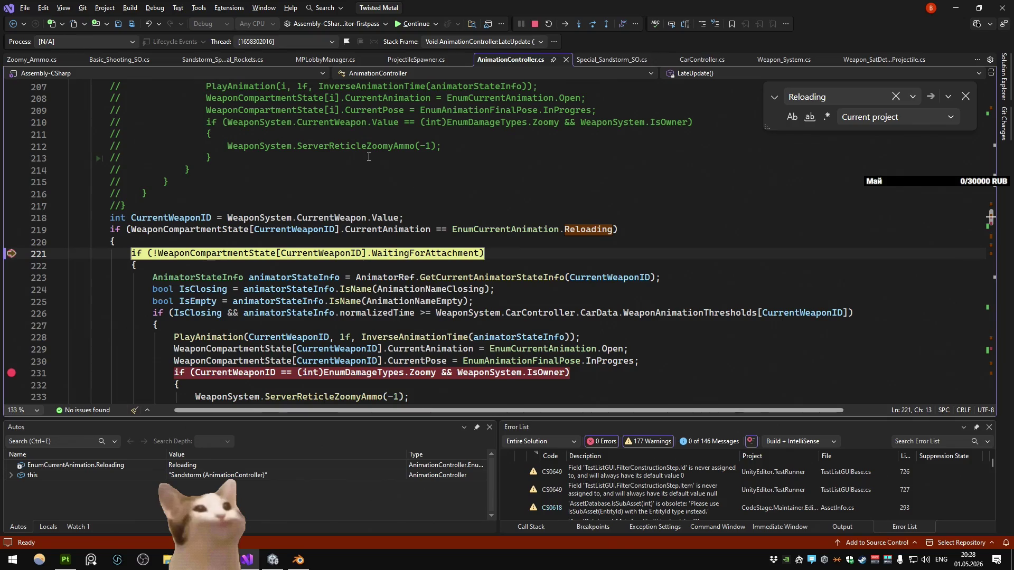
pyautogui.scroll(-5, 368, 157)
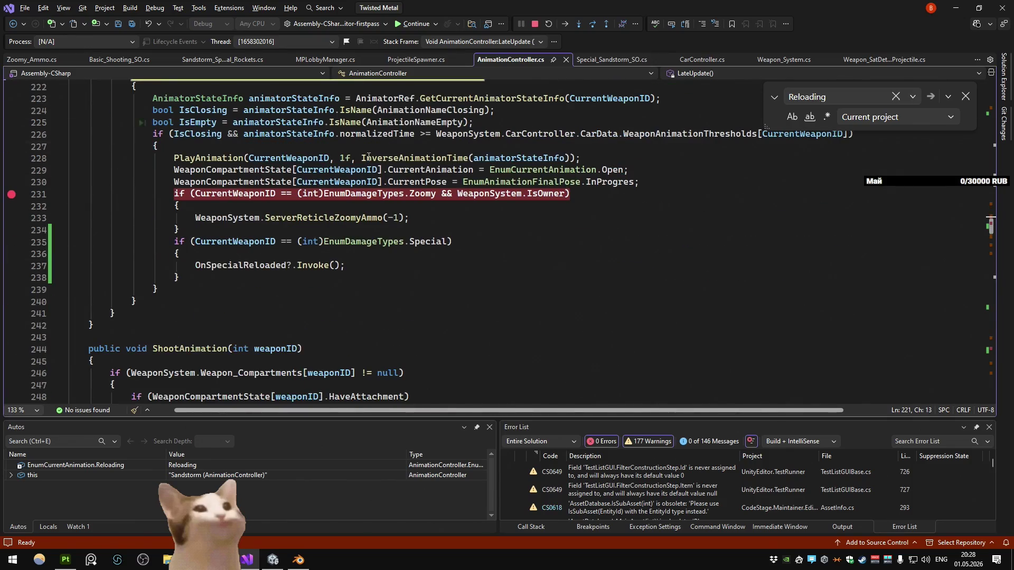
pyautogui.scroll(3, 369, 157)
# Step: Stop debugging and delete the Special OnSpecialReloaded block from LateUpdate's Reloading branch
pyautogui.click(534, 24)
pyautogui.moveTo(182, 366)
pyautogui.mouseDown()
pyautogui.moveTo(63, 343)
pyautogui.moveTo(55, 331)
pyautogui.mouseUp()
pyautogui.press('Delete')
pyautogui.press('Delete')
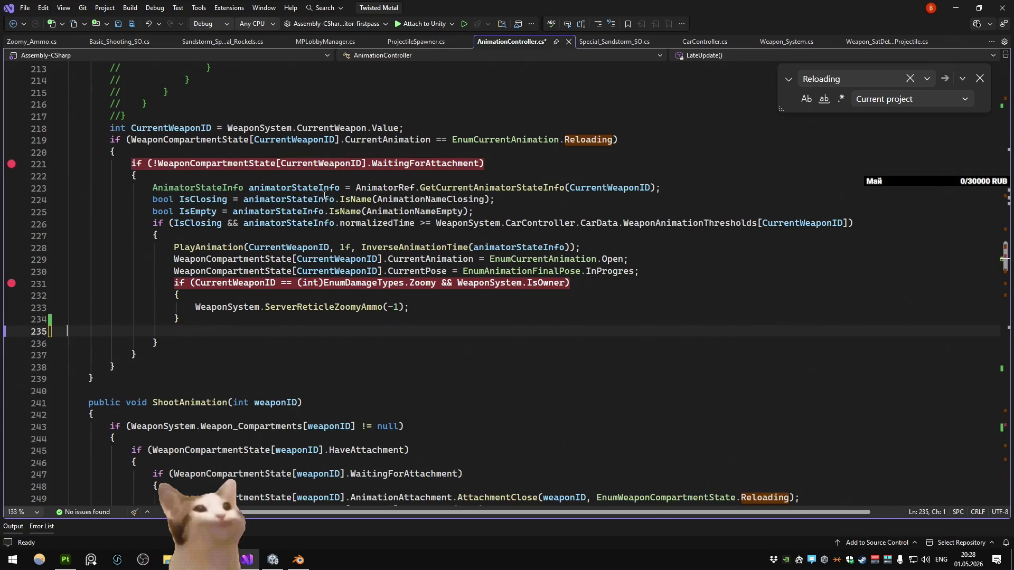
# Step: Clear the breakpoints on lines 221 and 231
pyautogui.click(340, 179)
pyautogui.click(322, 163)
pyautogui.press('F9')
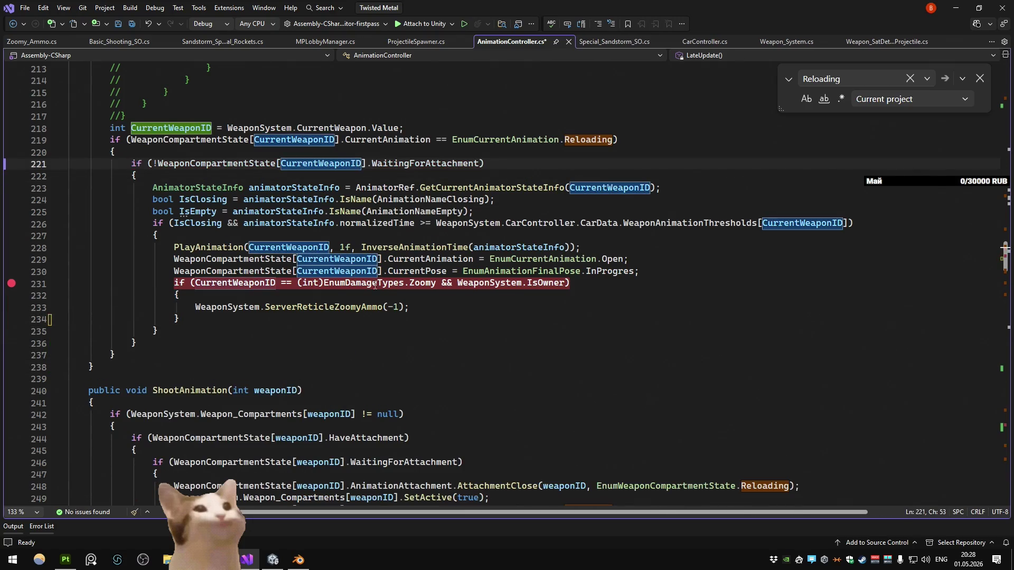
pyautogui.click(364, 283)
pyautogui.press('F9')
pyautogui.press('Down')
pyautogui.press('Down')
pyautogui.press('Down')
# Step: Return to OnAnimationEnd and set a breakpoint on line 400
pyautogui.hotkey('ctrl', '-')
pyautogui.hotkey('ctrl', '-')
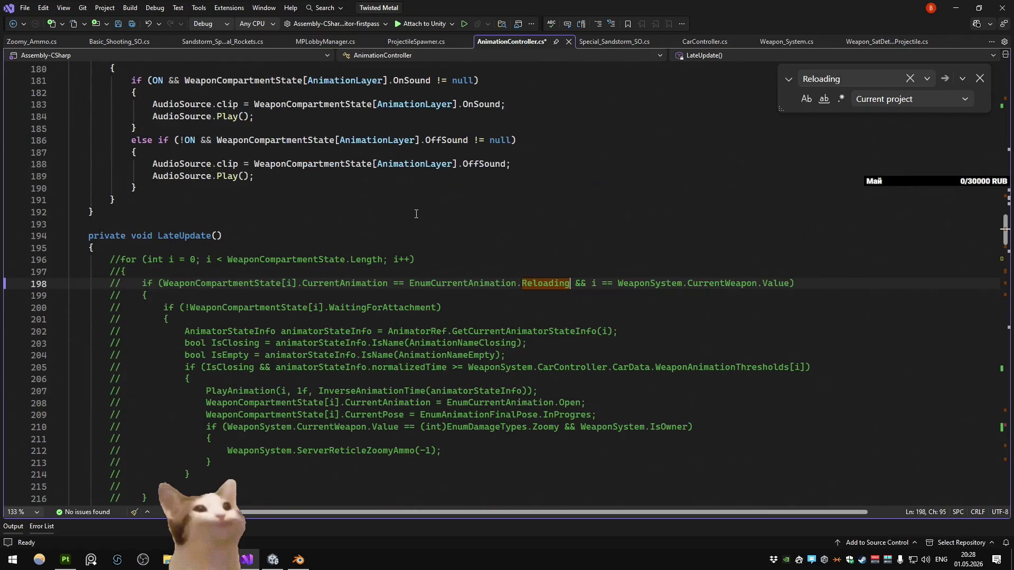
pyautogui.hotkey('shift', 'F3')
pyautogui.hotkey('shift', 'F3')
pyautogui.hotkey('shift', 'F3')
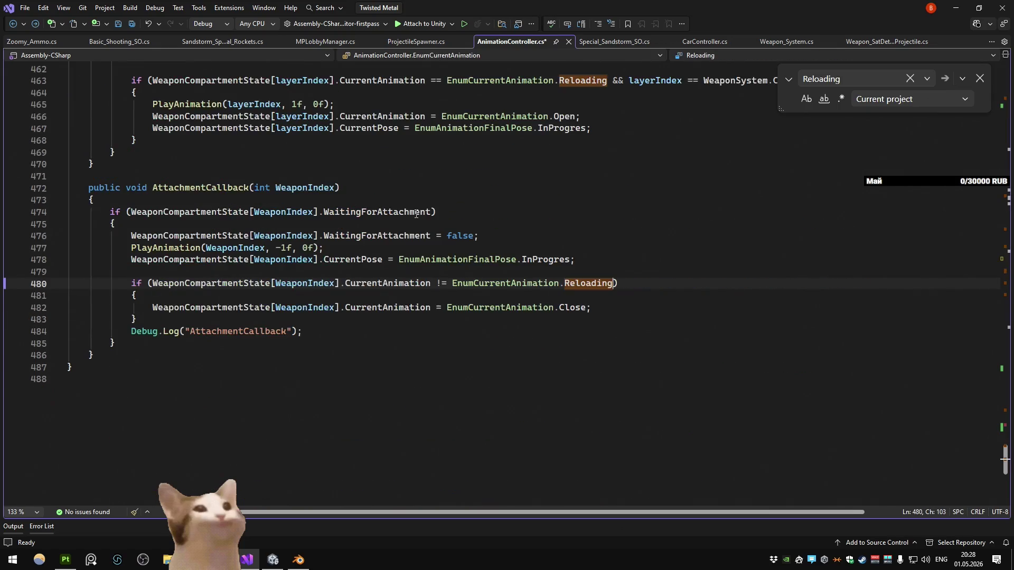
pyautogui.scroll(18, 416, 213)
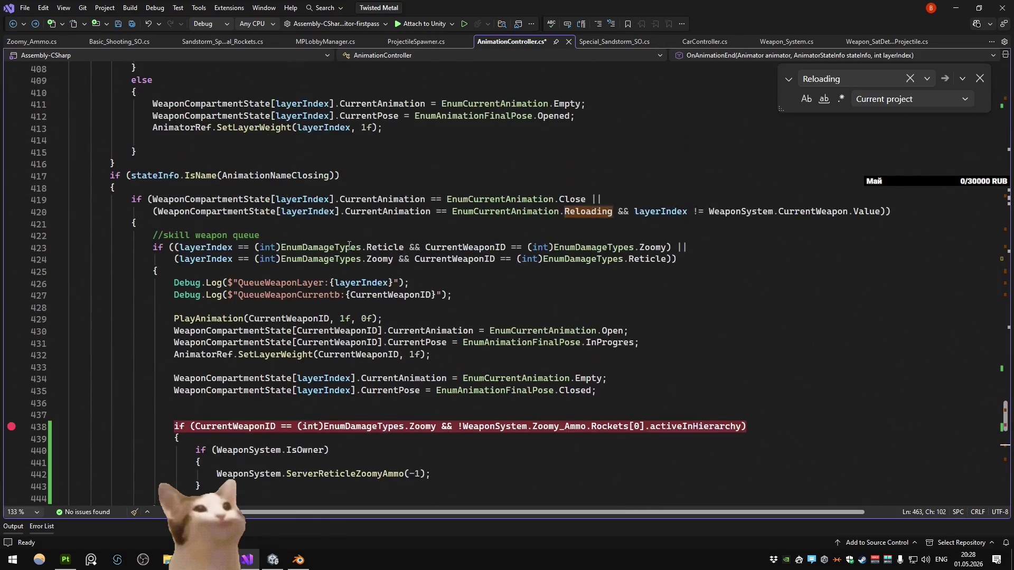
pyautogui.scroll(12, 349, 246)
pyautogui.scroll(-6, 348, 245)
pyautogui.click(300, 189)
pyautogui.press('F9')
pyautogui.hotkey('alt', 'Tab')
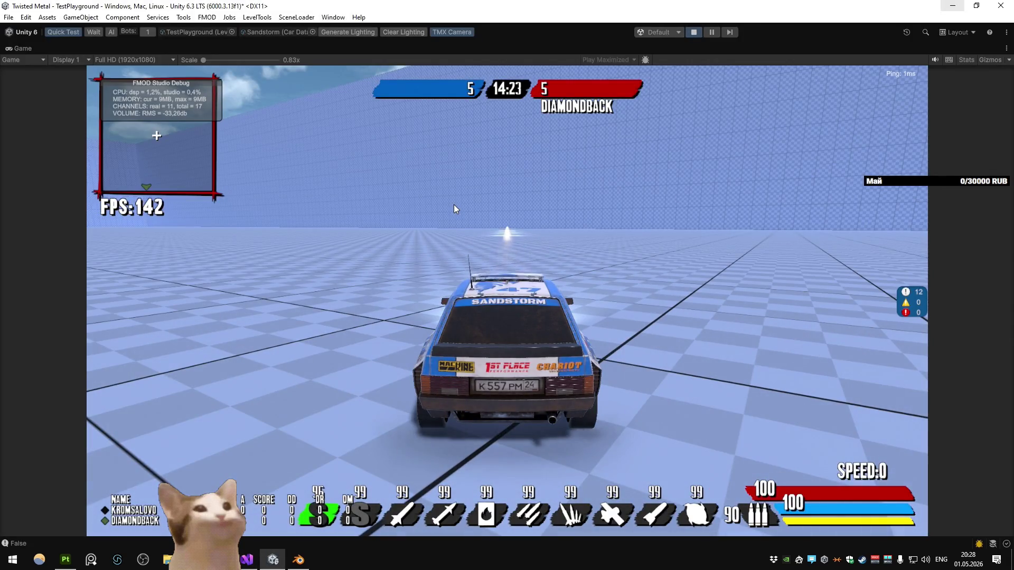
# Step: Attach to Unity, start Play mode, and hit the line 400 breakpoint in OnAnimationEnd
pyautogui.hotkey('alt', 'Tab')
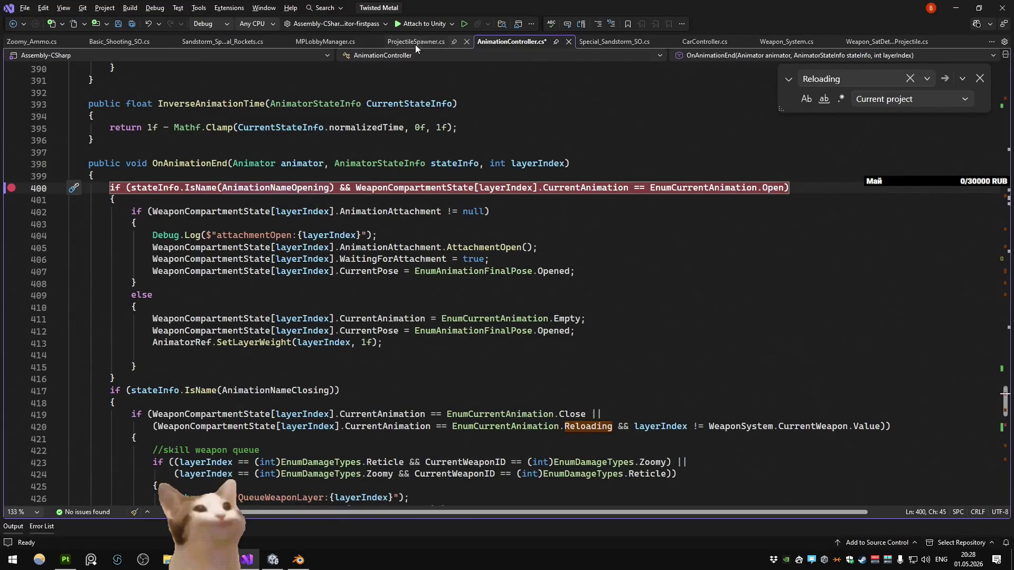
pyautogui.click(444, 23)
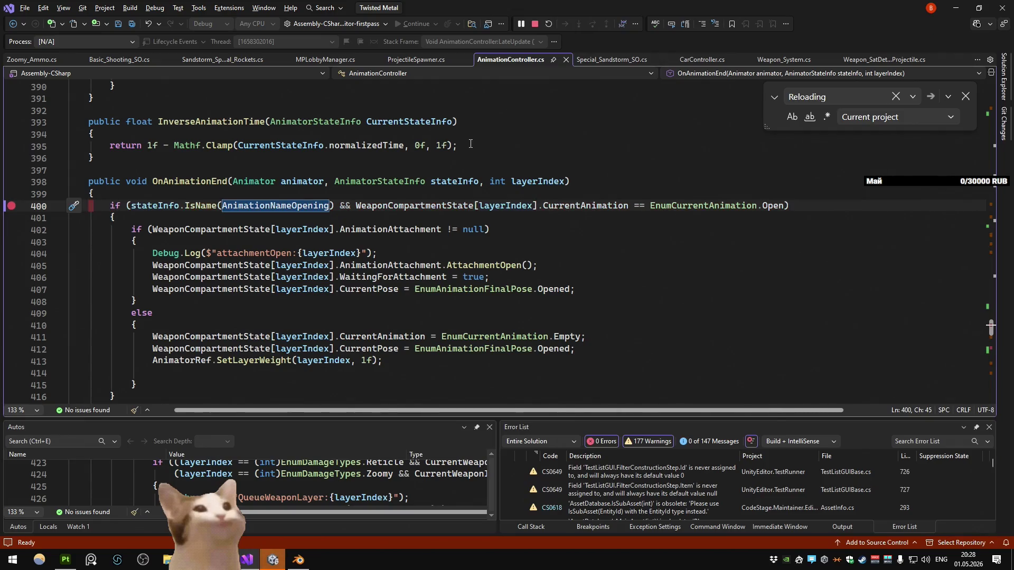
pyautogui.click(470, 182)
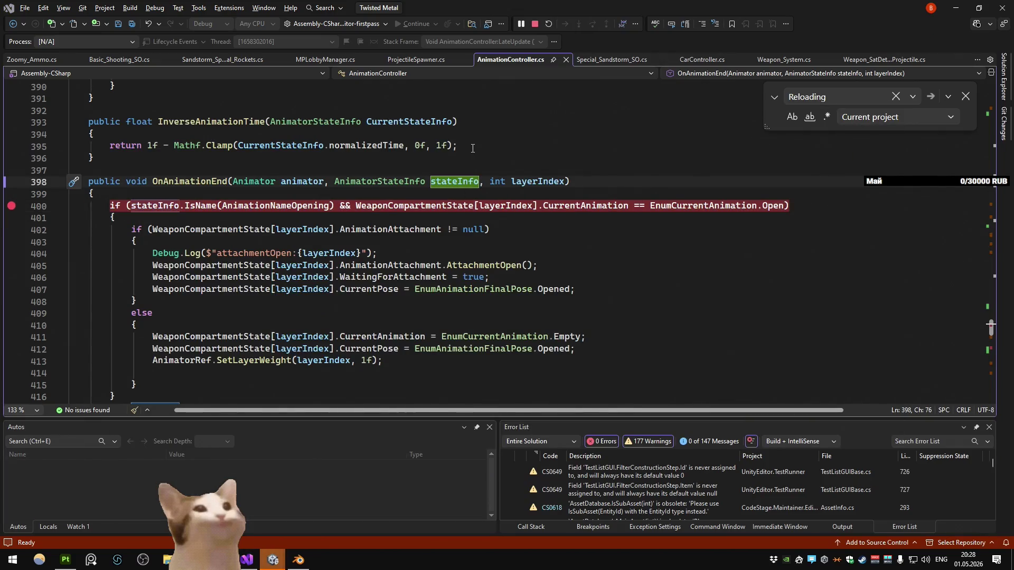
pyautogui.click(272, 560)
pyautogui.click(695, 31)
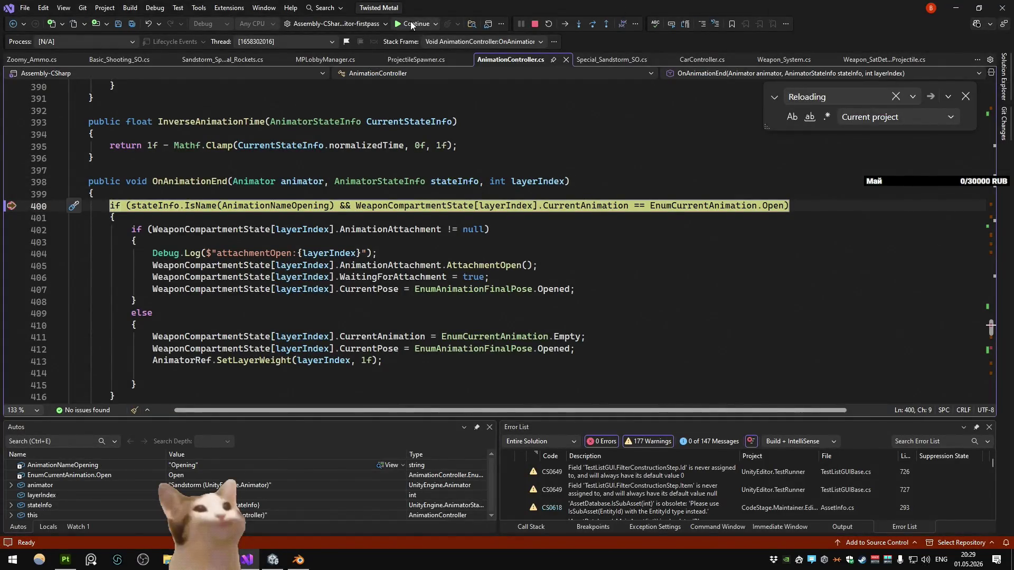
pyautogui.click(410, 24)
pyautogui.press('F5')
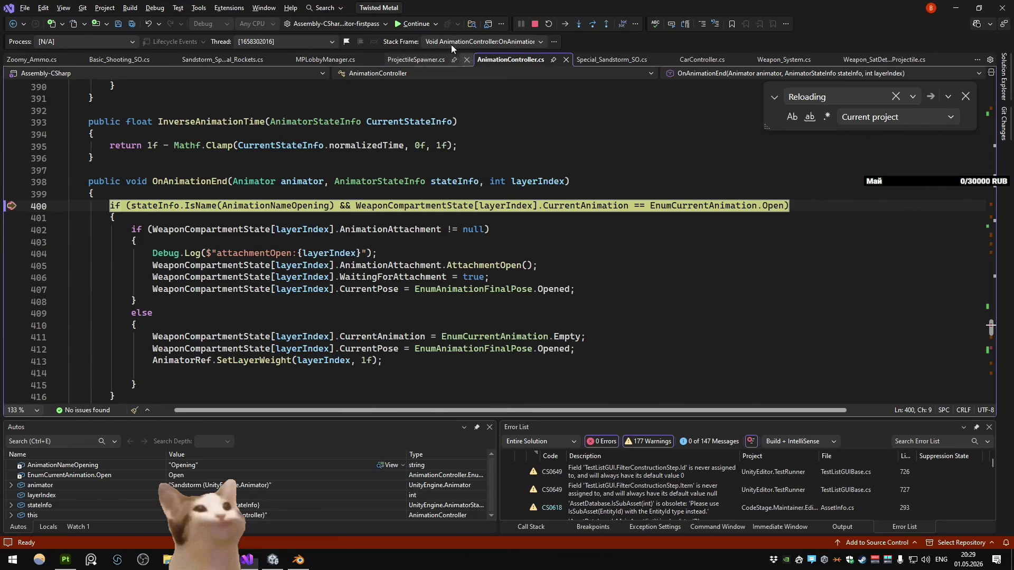
# Step: Continue to the breakpoint and step through OnAnimationEnd's reload branch, lines 463–467
pyautogui.click(411, 23)
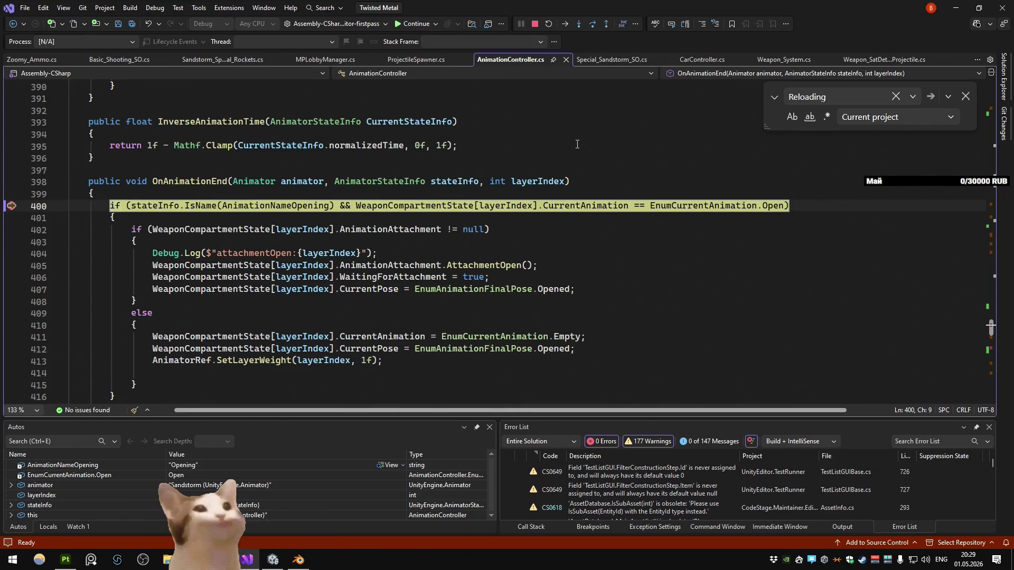
pyautogui.press('F5')
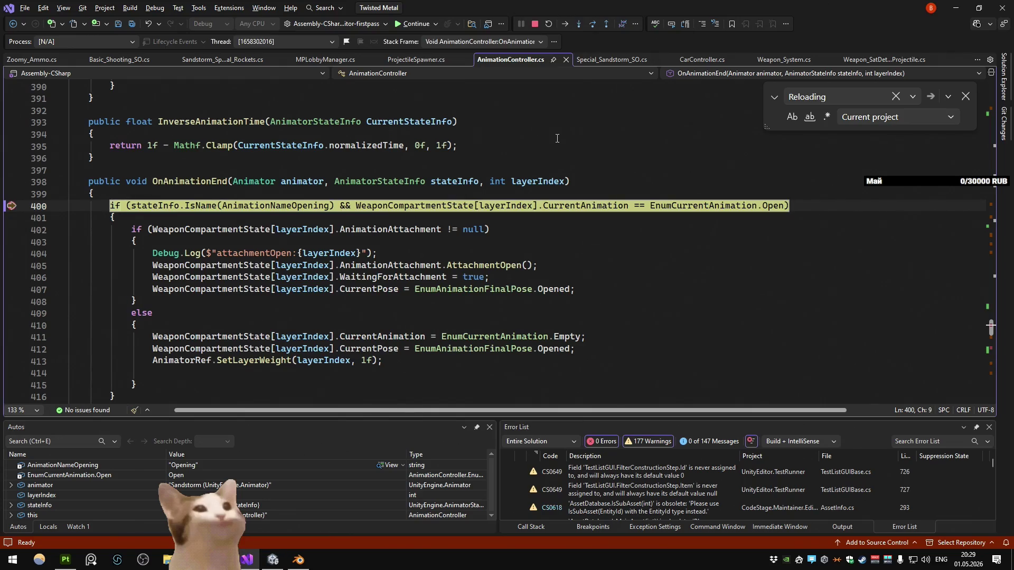
pyautogui.click(404, 23)
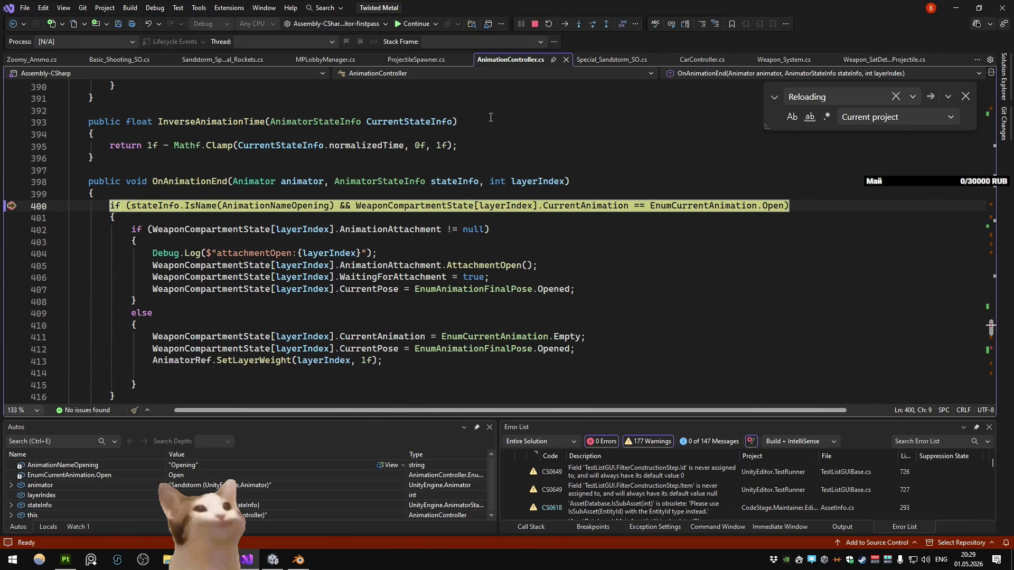
pyautogui.scroll(-1, 349, 110)
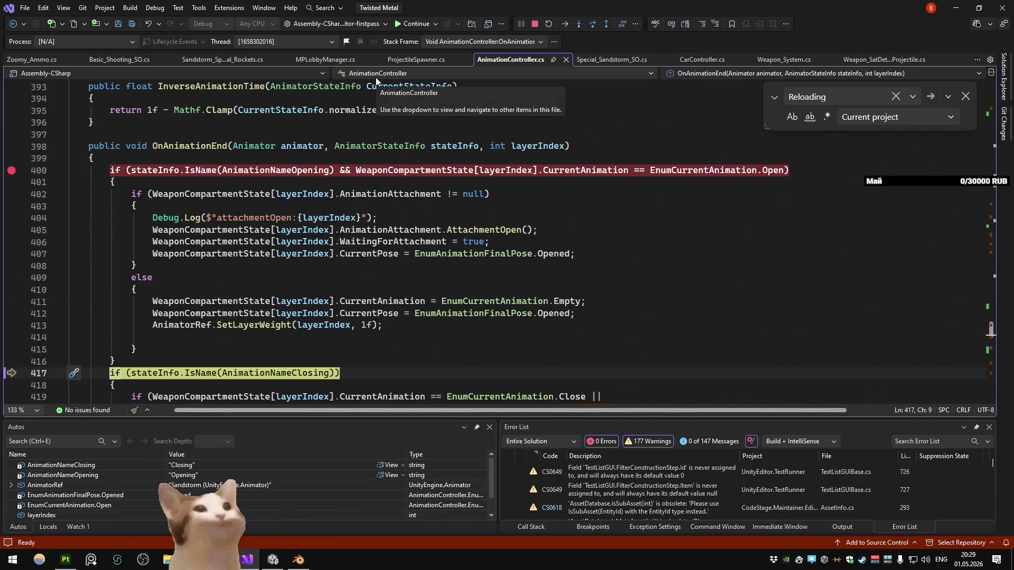
pyautogui.press('F10')
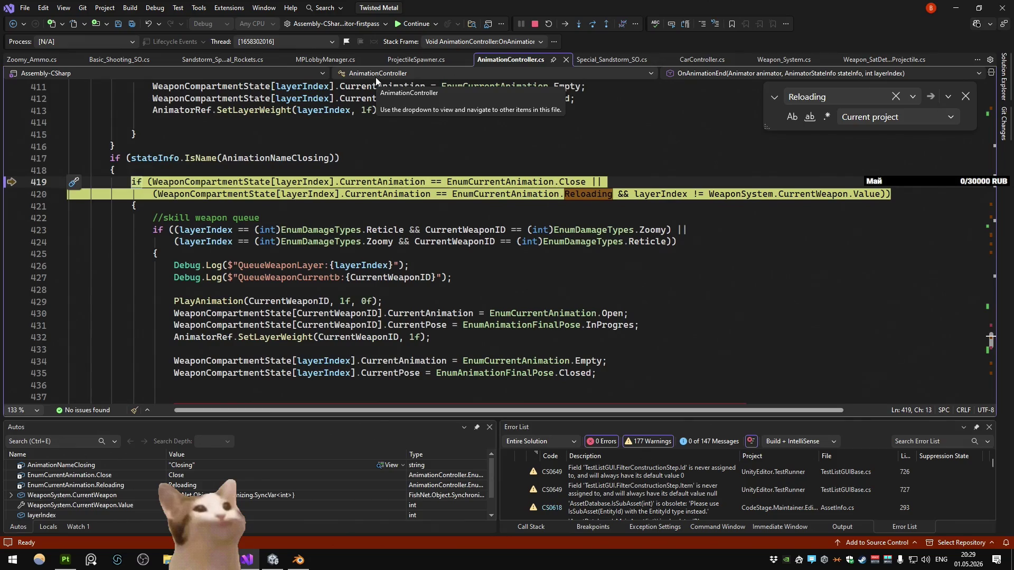
pyautogui.press('F10')
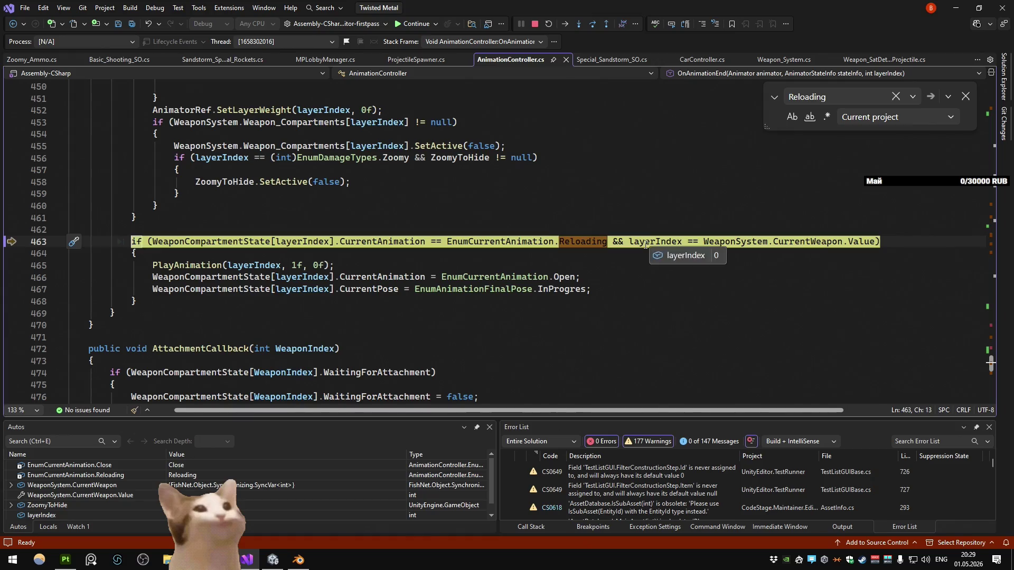
pyautogui.press('F10')
pyautogui.press('F10')
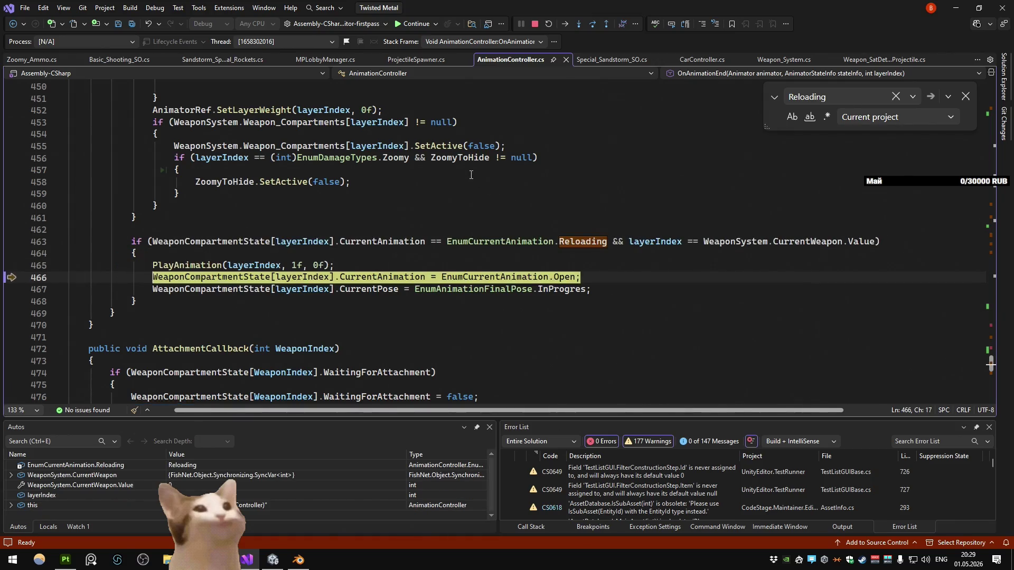
pyautogui.press('F10')
pyautogui.scroll(-3, 471, 175)
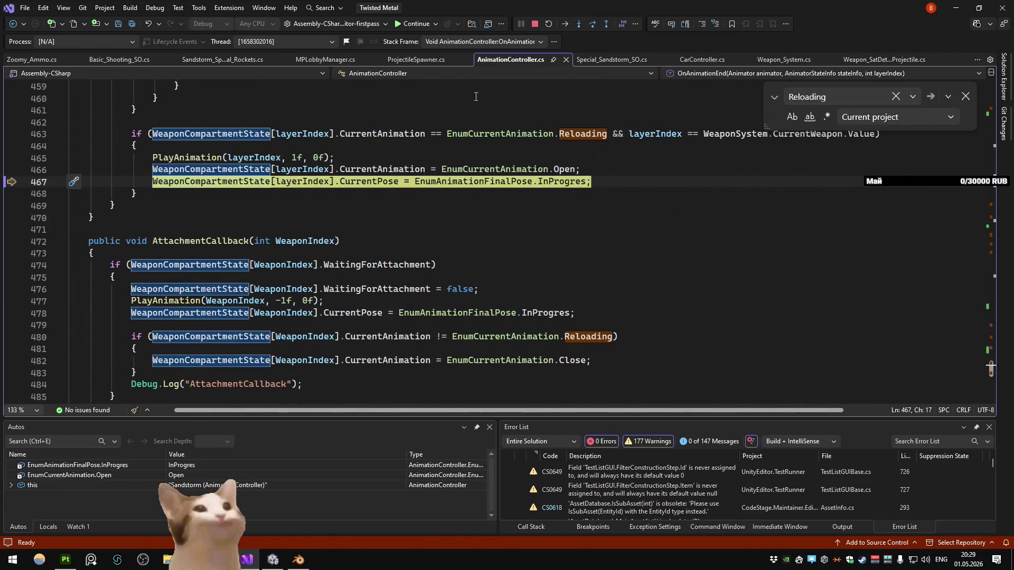
# Step: Stop debugging and add a blank line after line 467's CurrentPose assignment
pyautogui.click(540, 26)
pyautogui.click(633, 165)
pyautogui.press('Return')
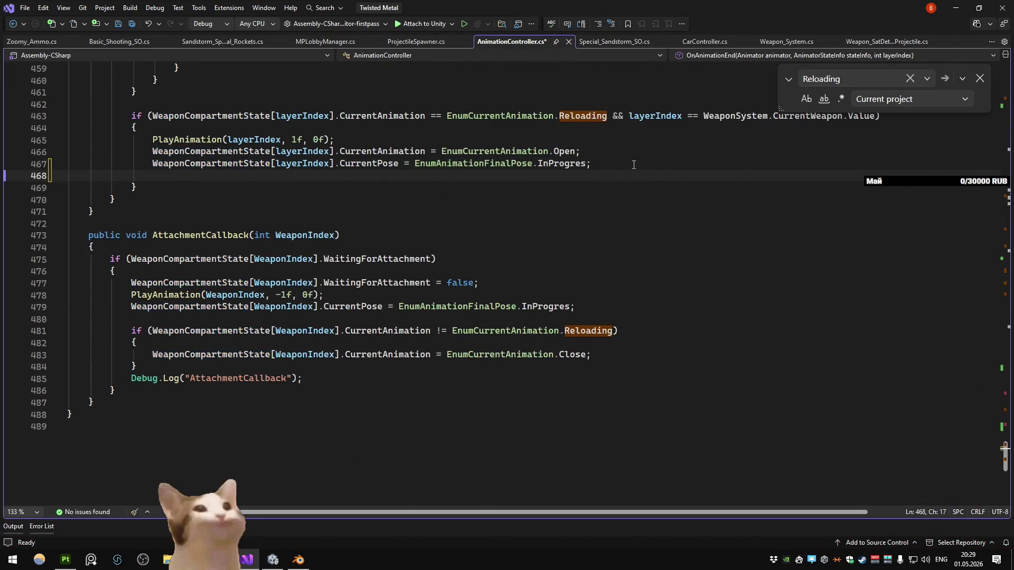
# Step: Paste the Special-weapon OnSpecialReloaded?.Invoke() block into OnAnimationEnd's reload branch and save
pyautogui.write('if (CurrentWeaponID == (int)EnumDamageTypes.Special)                 {                     OnSpecialReloaded?.Invoke();                 }')
pyautogui.scroll(1, 328, 213)
pyautogui.click(323, 151)
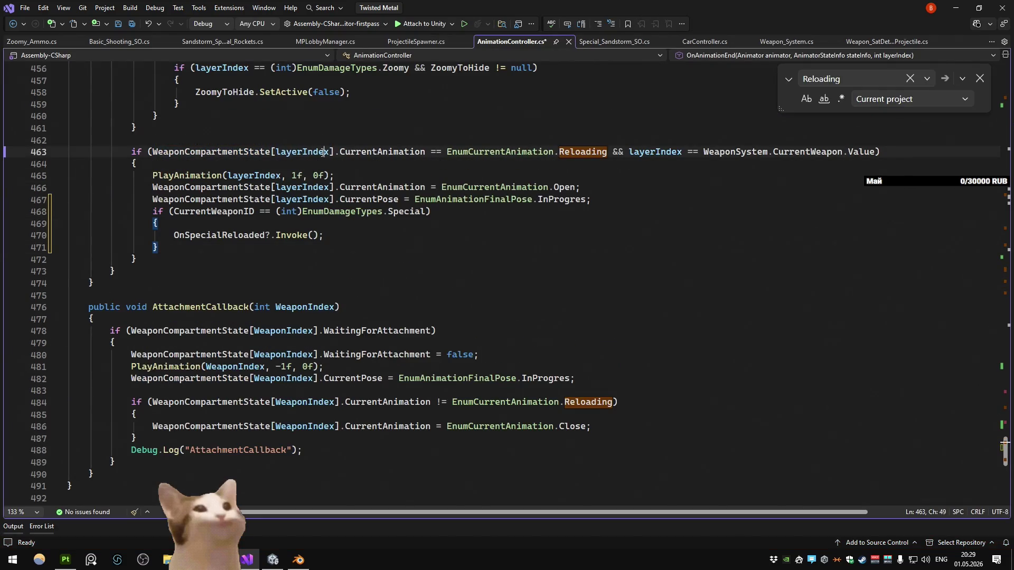
pyautogui.click(491, 104)
pyautogui.hotkey('ctrl', 's')
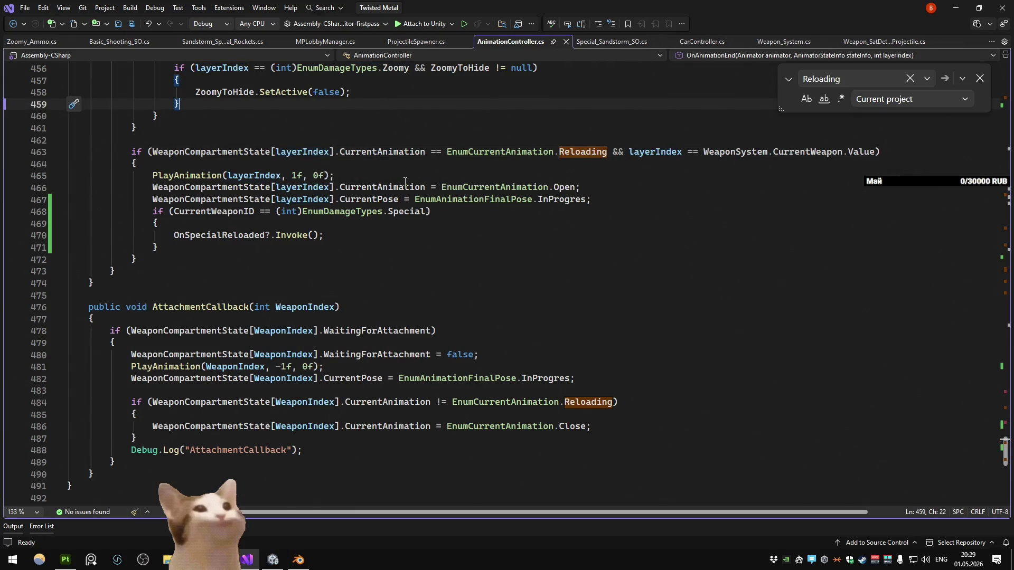
# Step: Make the new block compare layerIndex instead of CurrentWeaponID, then switch to Unity
pyautogui.click(196, 211)
pyautogui.press('F12')
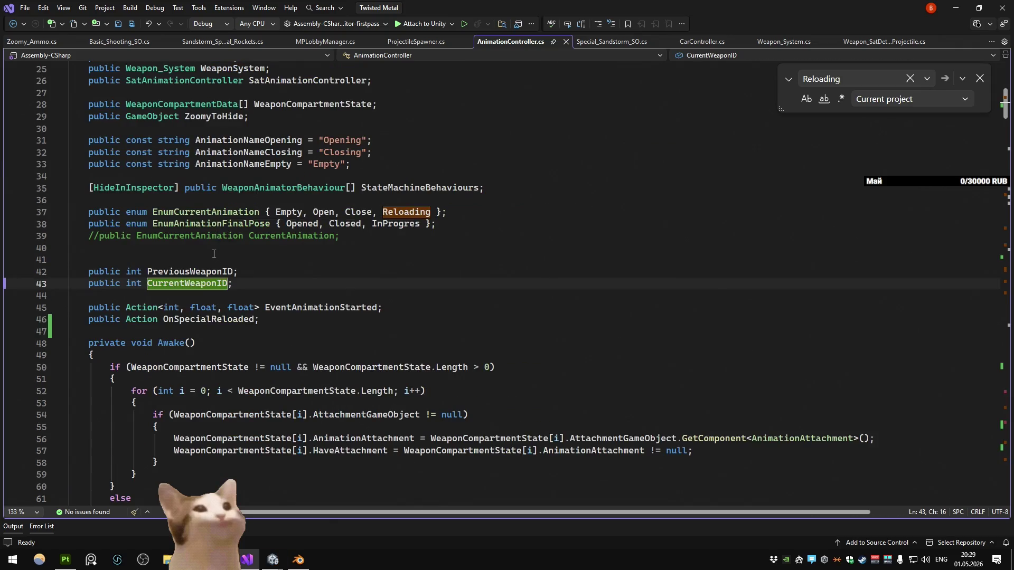
pyautogui.hotkey('ctrl', '-')
pyautogui.hotkey('ctrl', 'z')
pyautogui.click(359, 193)
pyautogui.click(361, 196)
pyautogui.click(956, 8)
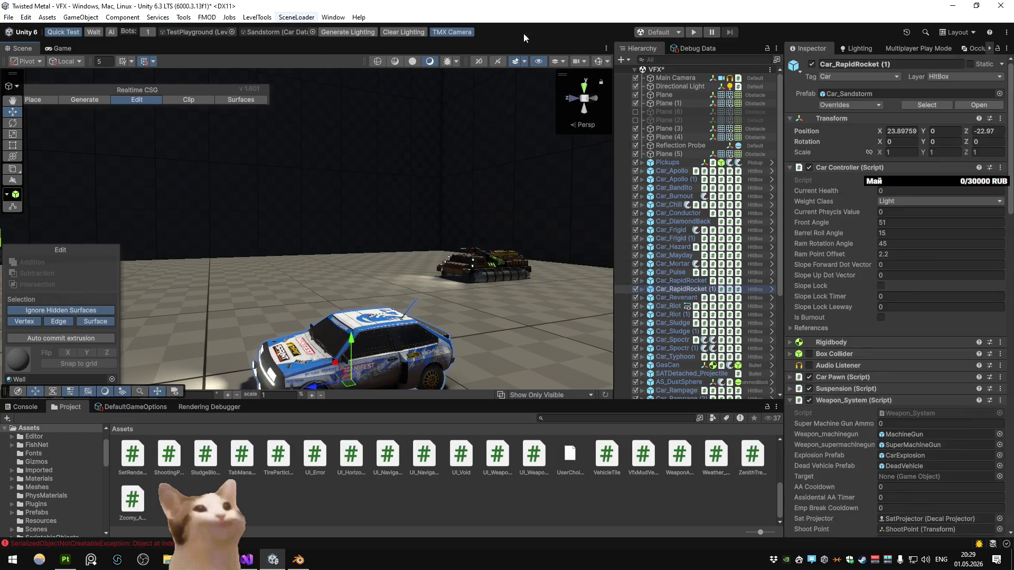
# Step: Play-test the Sandstorm car in TestPlayground, driving and firing, then stop and return to Visual Studio
pyautogui.click(667, 32)
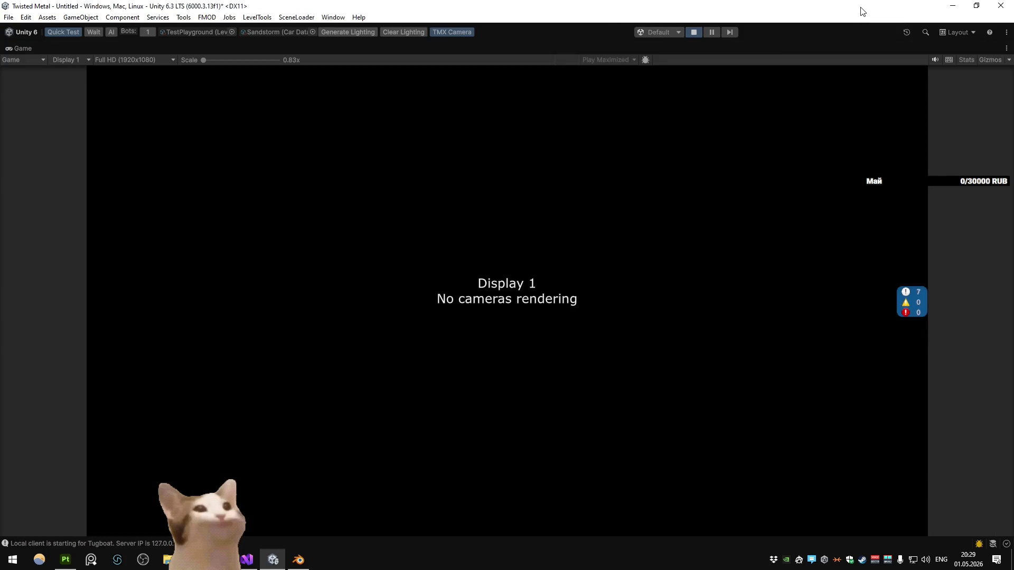
pyautogui.press('w')
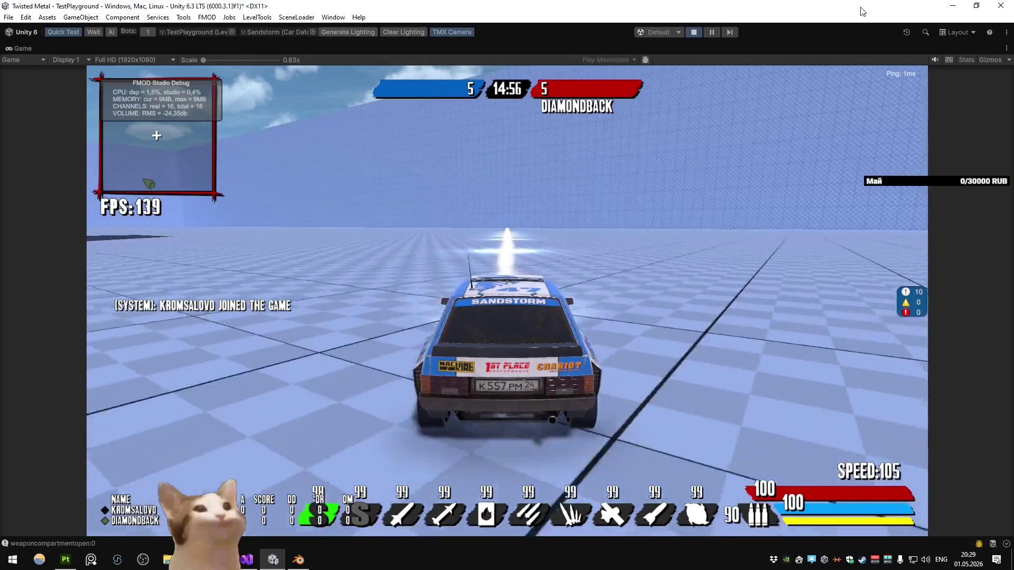
pyautogui.press('w')
pyautogui.press('space')
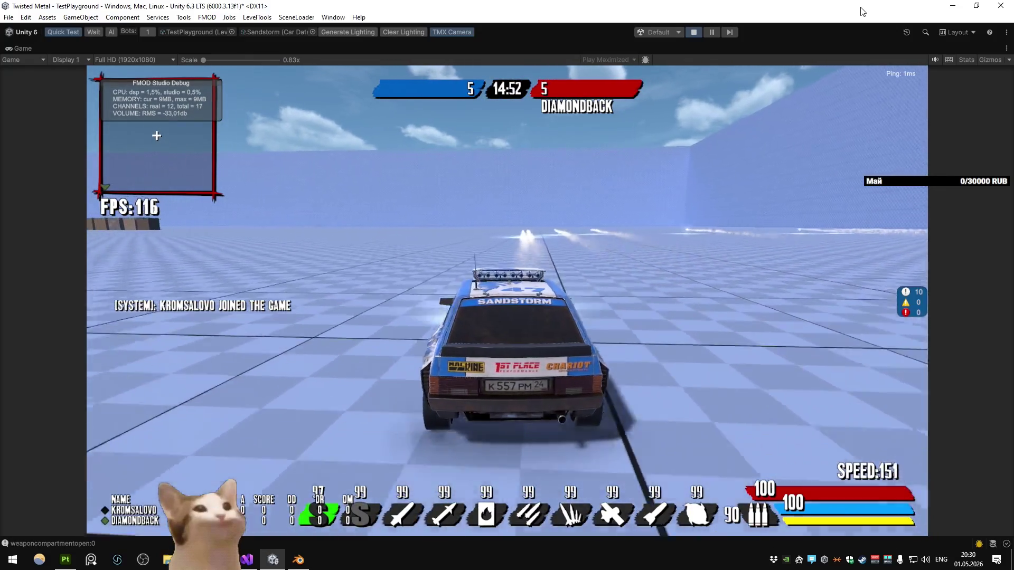
pyautogui.press('space')
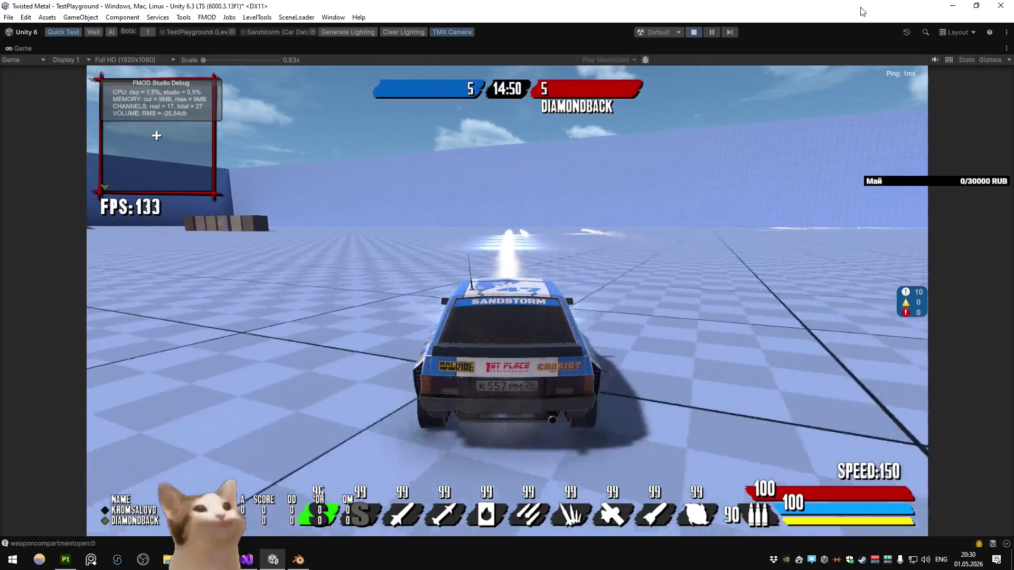
pyautogui.press('a')
pyautogui.press('d')
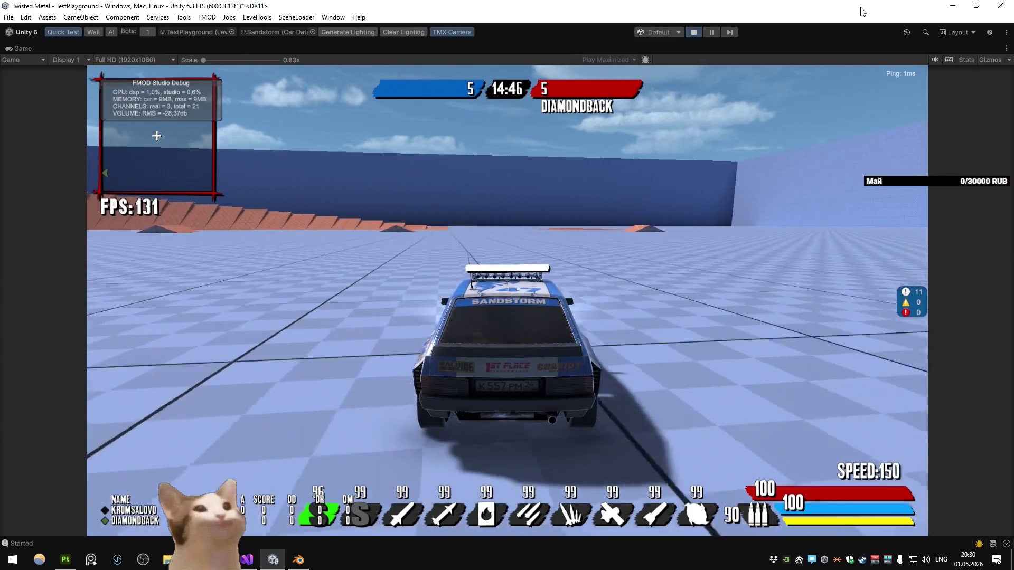
pyautogui.press('space')
pyautogui.press('space')
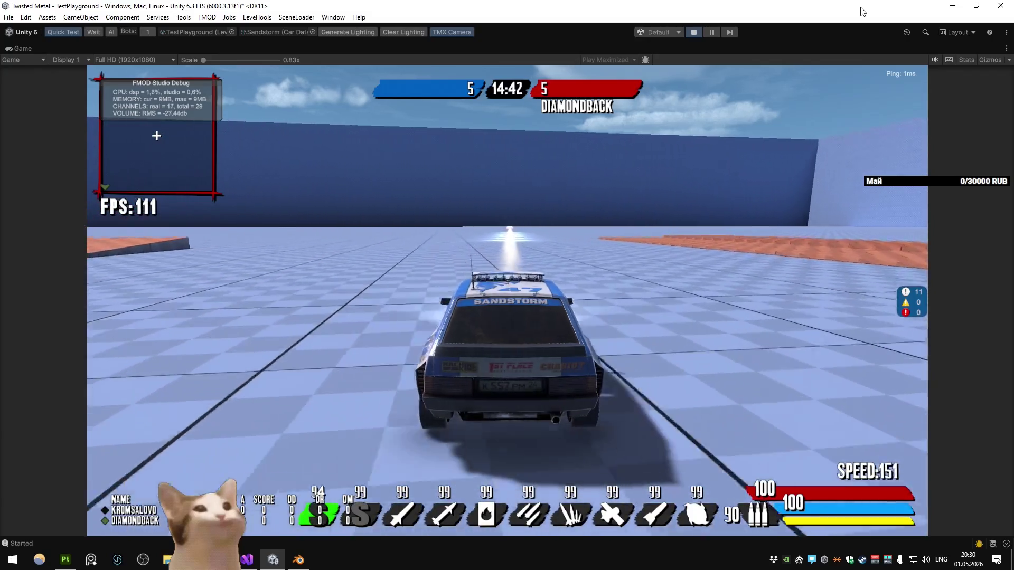
pyautogui.press('space')
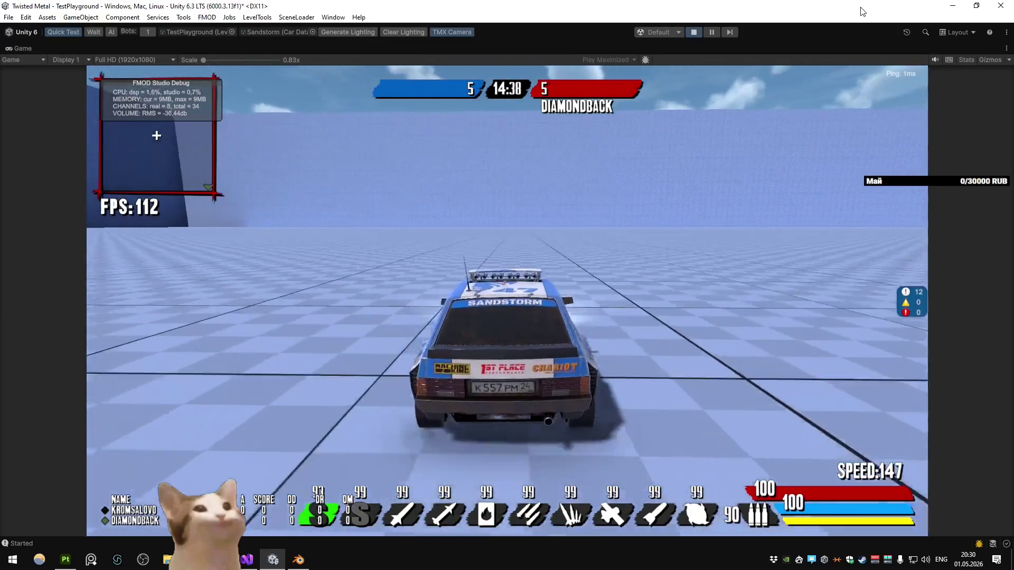
pyautogui.hotkey('ctrl', 'p')
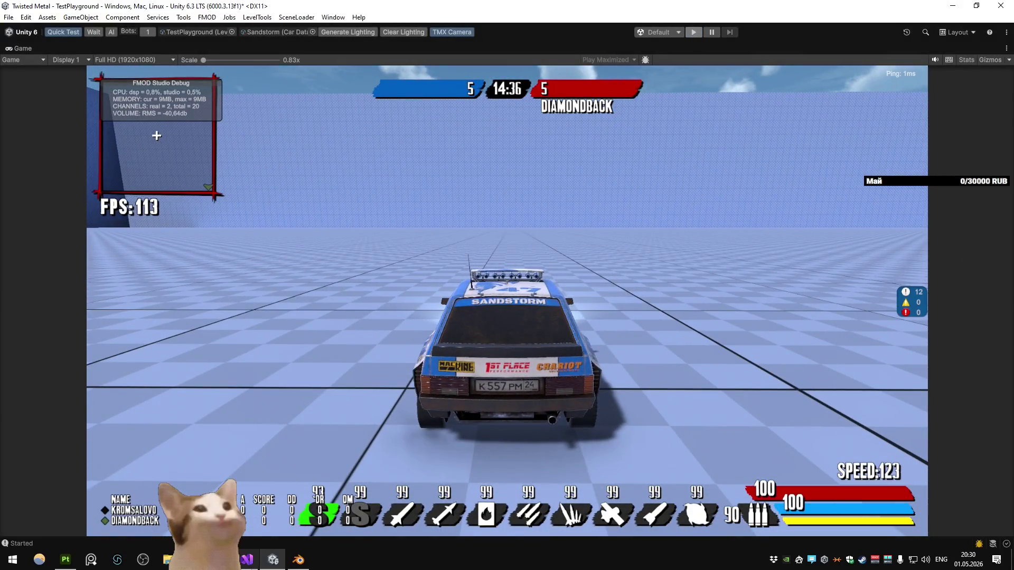
pyautogui.hotkey('alt', 'Tab')
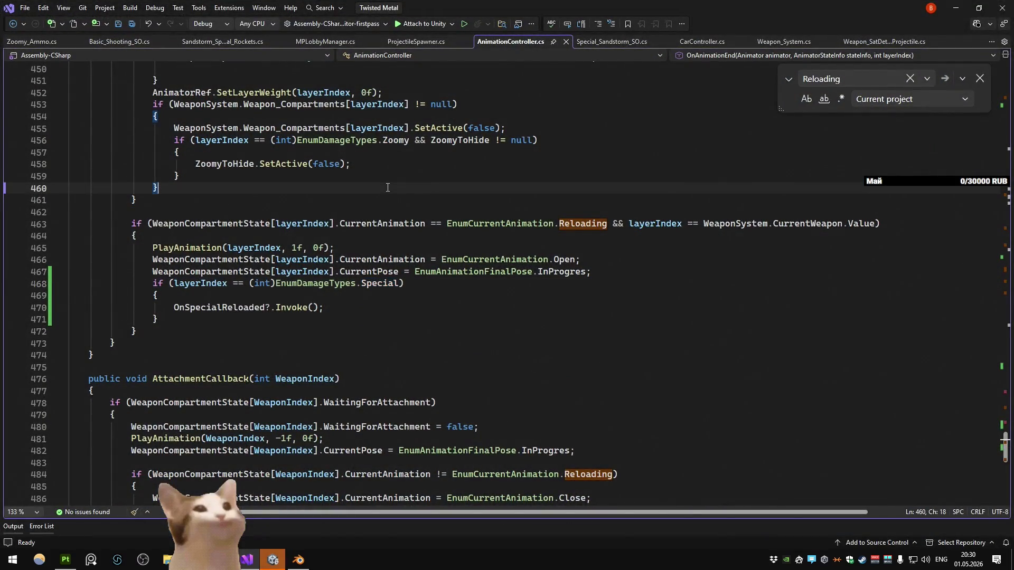
# Step: Switch to Special_Sandstorm_SO.cs and review the shoot point argument in WeaponUpdate
pyautogui.scroll(2, 382, 268)
pyautogui.click(609, 42)
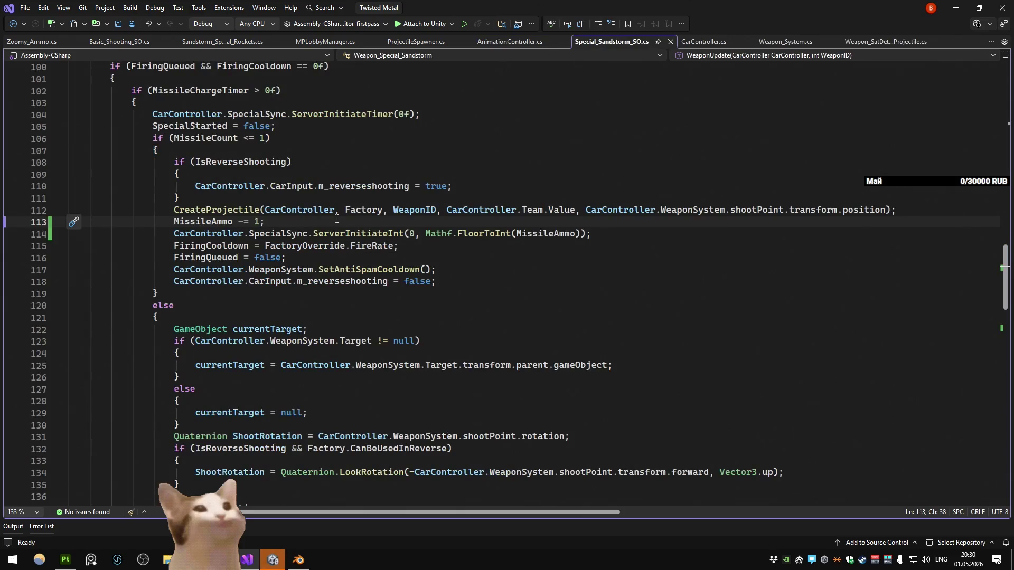
pyautogui.scroll(-9, 298, 226)
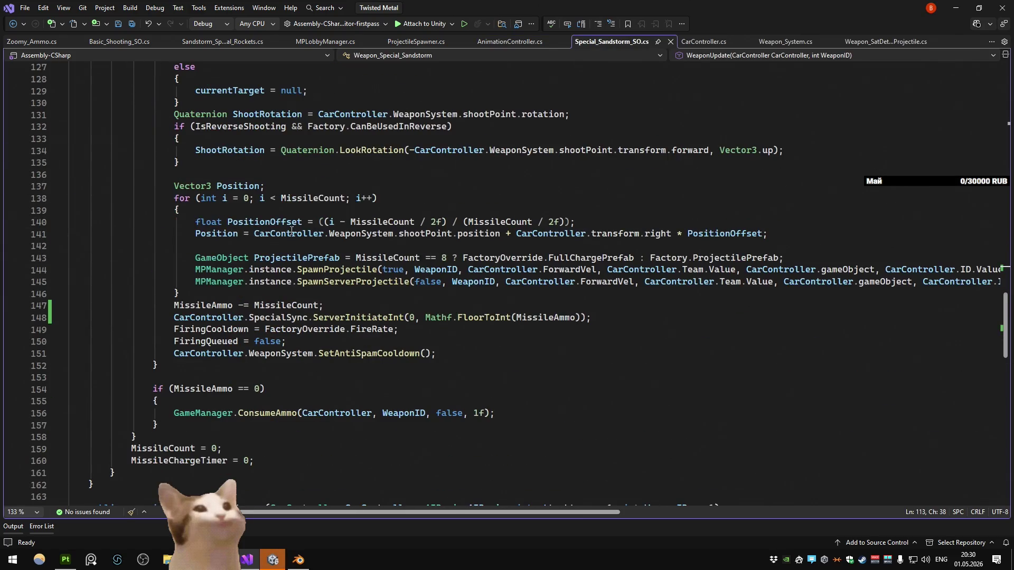
pyautogui.scroll(3, 315, 197)
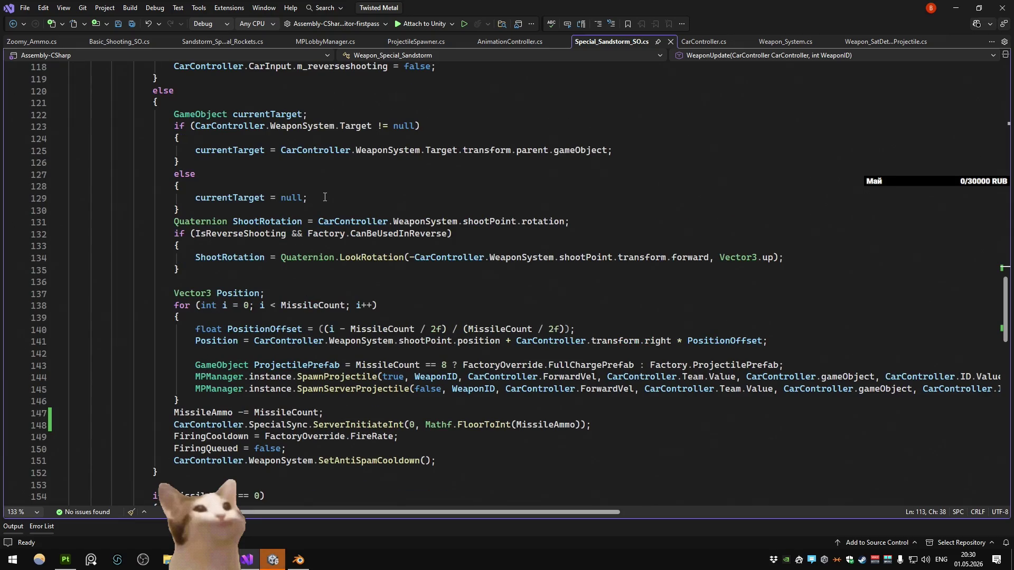
pyautogui.scroll(4, 325, 197)
pyautogui.scroll(3, 322, 195)
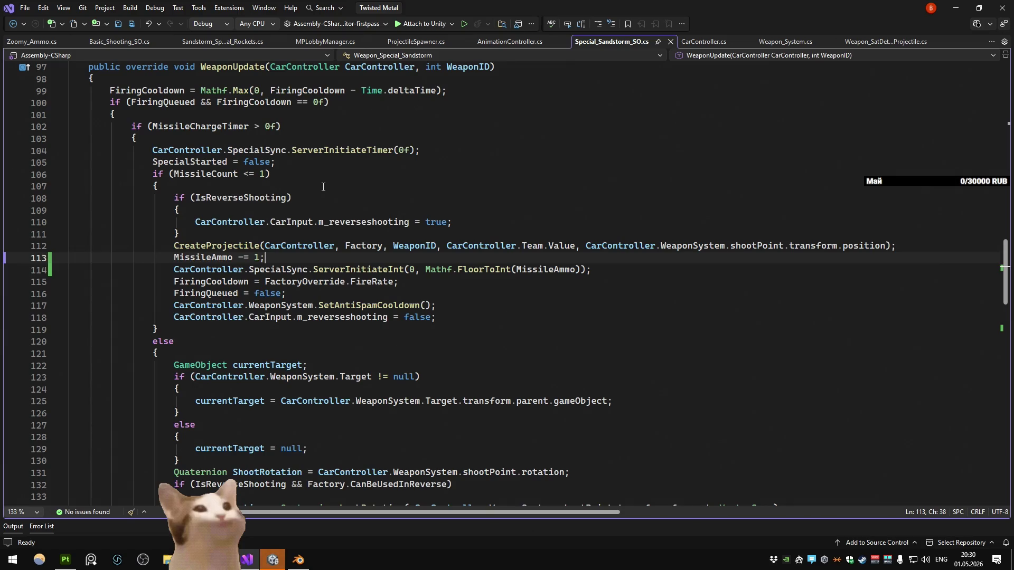
pyautogui.press('Up')
pyautogui.press('Up')
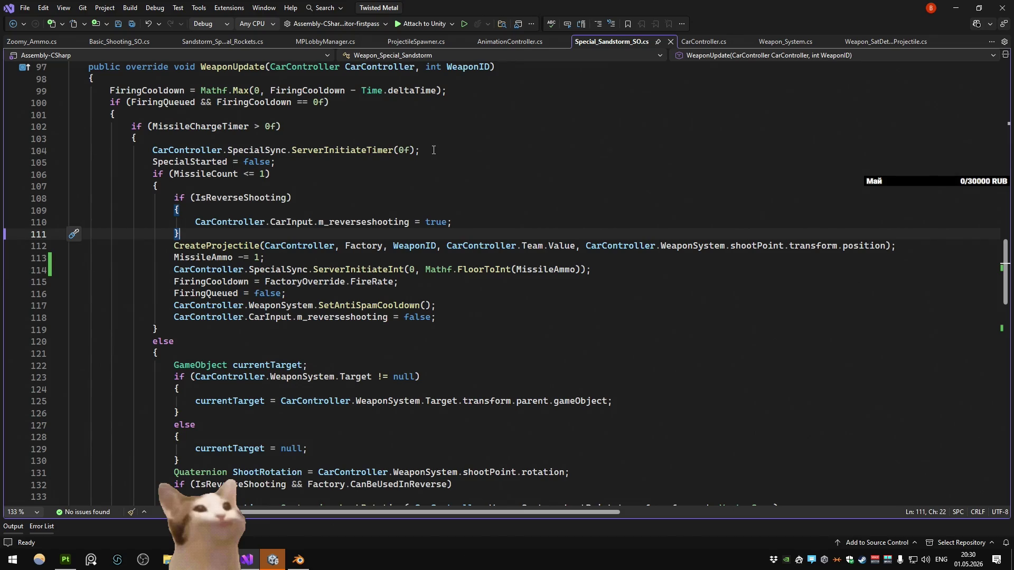
pyautogui.moveTo(886, 248)
pyautogui.mouseDown()
pyautogui.moveTo(595, 247)
pyautogui.moveTo(660, 249)
pyautogui.mouseUp()
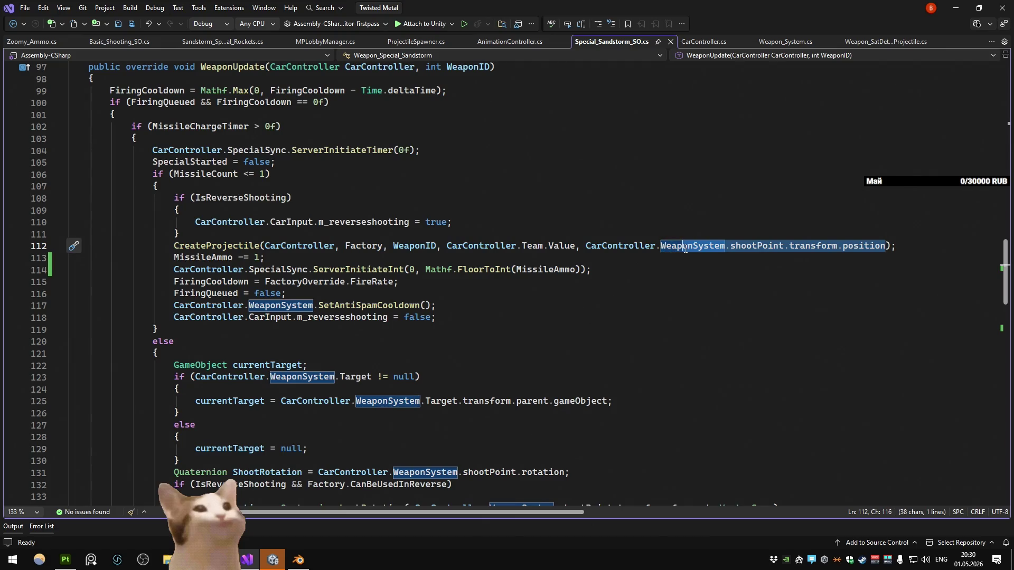
pyautogui.click(607, 235)
# Step: Open blank lines below the FactoryOverride field declaration
pyautogui.scroll(4, 465, 224)
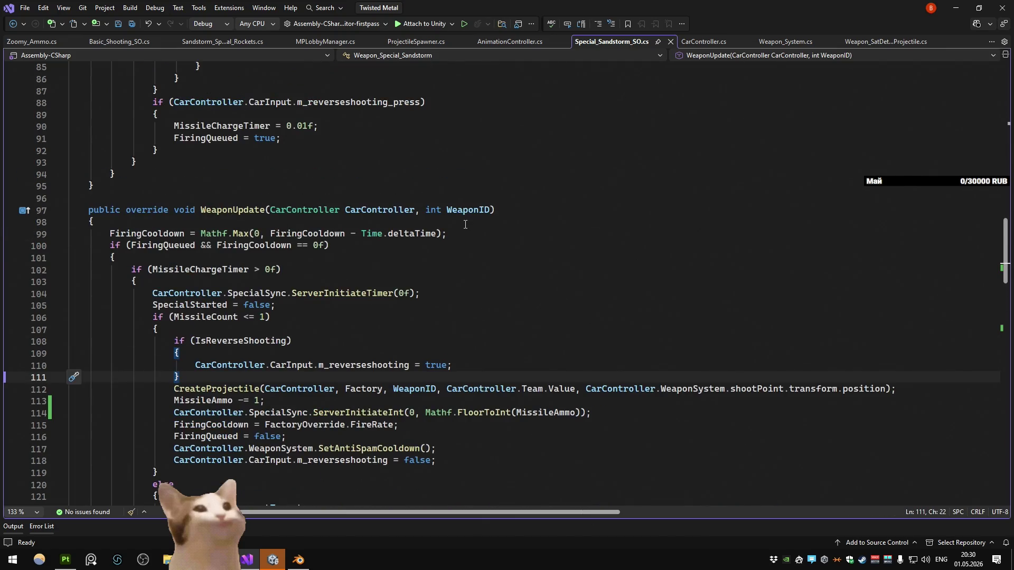
pyautogui.scroll(20, 465, 224)
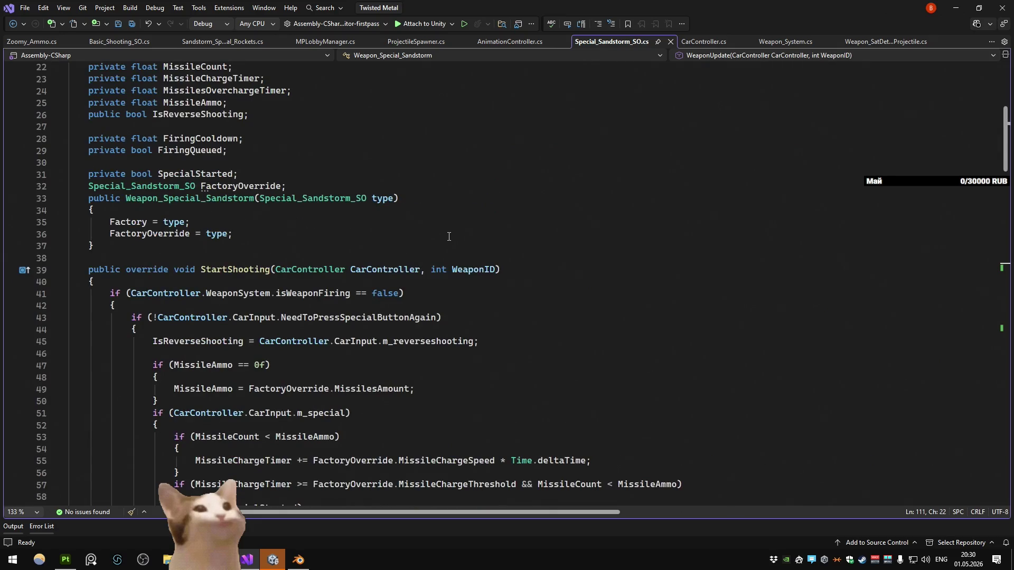
pyautogui.scroll(4, 319, 189)
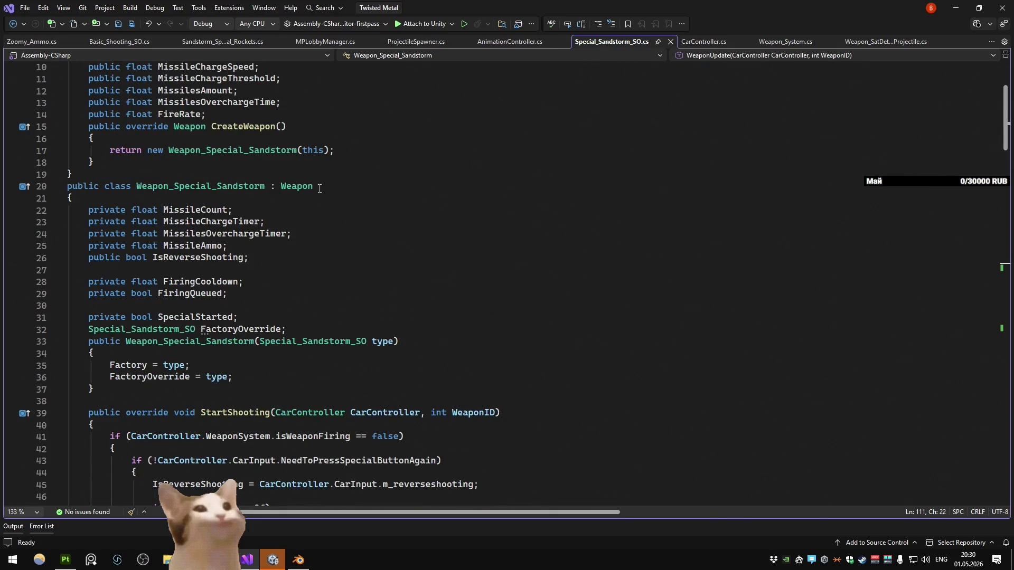
pyautogui.scroll(-20, 319, 189)
pyautogui.scroll(20, 319, 189)
pyautogui.click(323, 250)
pyautogui.click(340, 254)
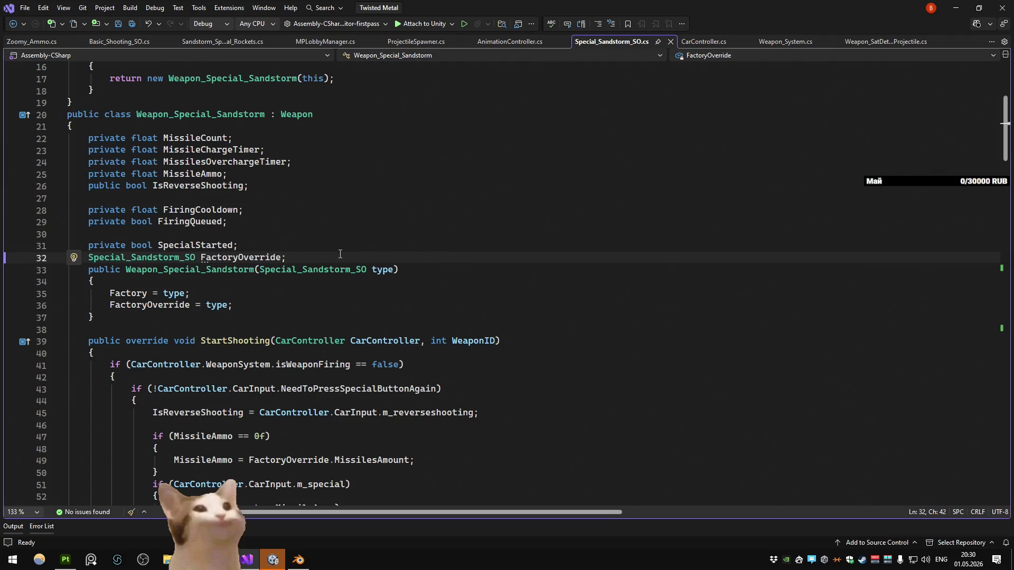
pyautogui.press('Return')
pyautogui.press('Return')
pyautogui.press('Return')
pyautogui.press('Up')
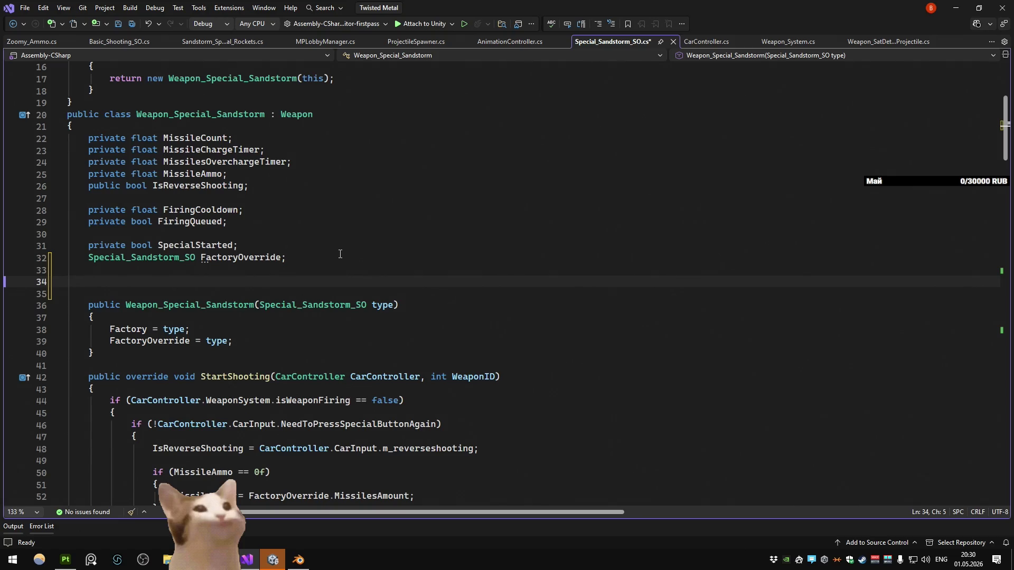
# Step: Declare a 'Sandstorm_Special_Rockets Rockets;' field on line 34 of Weapon_Special_Sandstorm
pyautogui.write('sandstorm')
pyautogui.press('Tab')
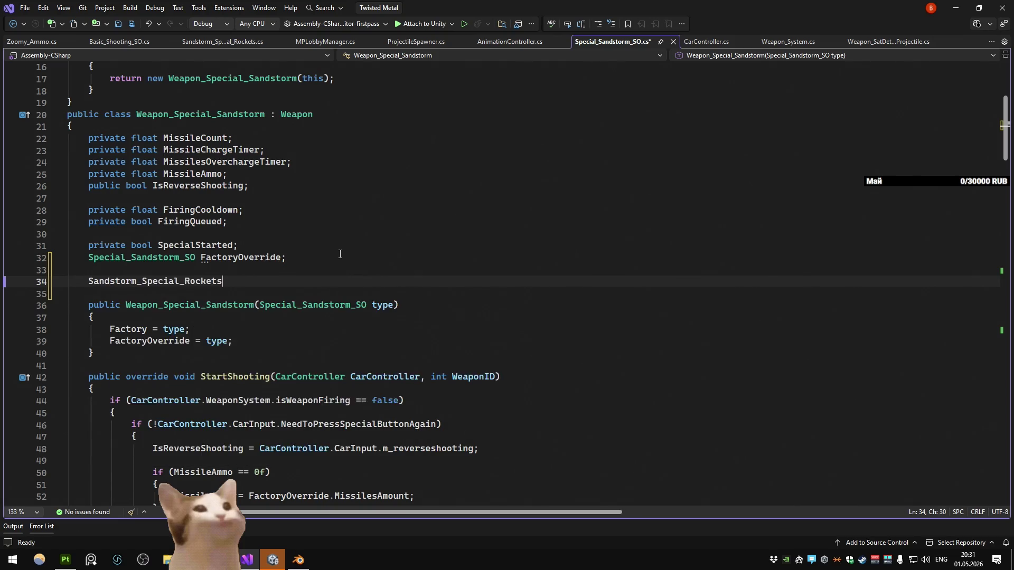
pyautogui.press('Escape')
pyautogui.write('Rockets')
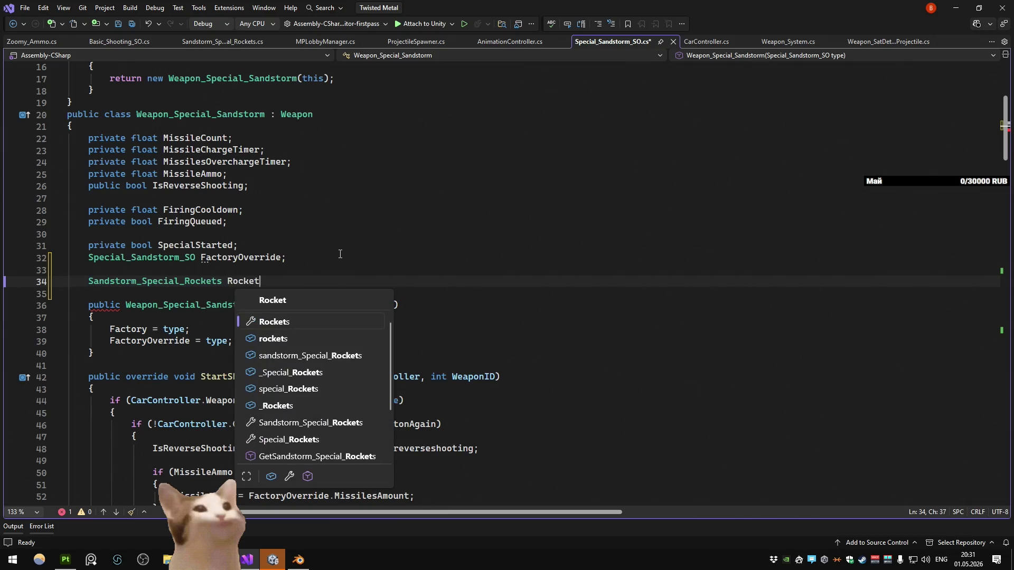
pyautogui.write(';')
pyautogui.scroll(-5, 340, 254)
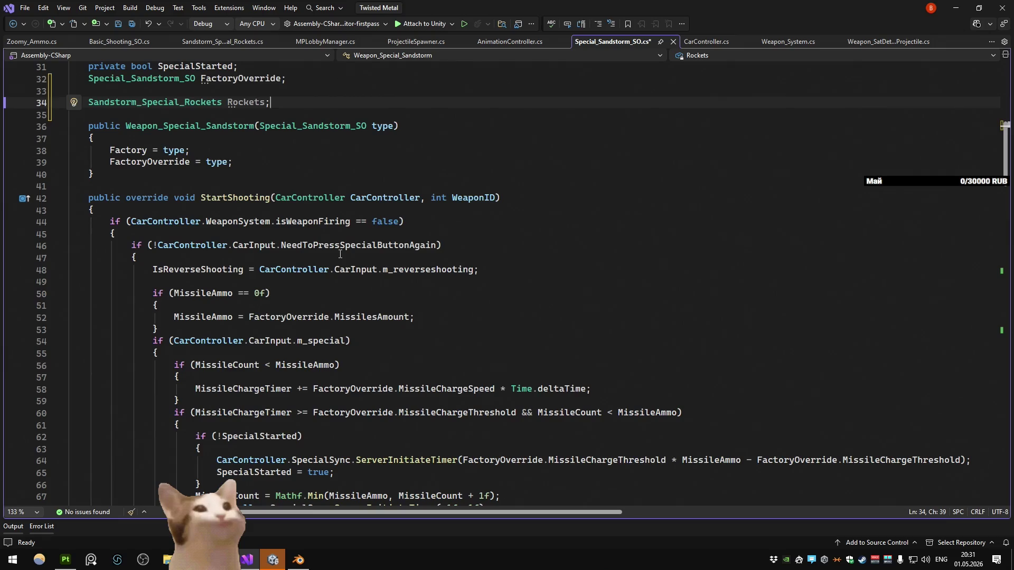
pyautogui.scroll(-3, 340, 254)
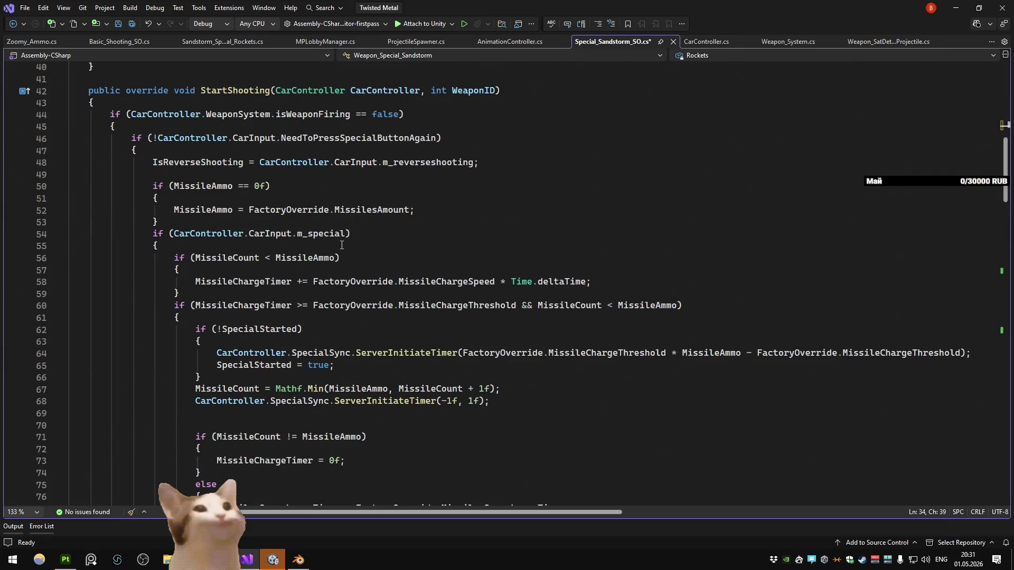
pyautogui.scroll(-3, 342, 244)
pyautogui.scroll(6, 342, 245)
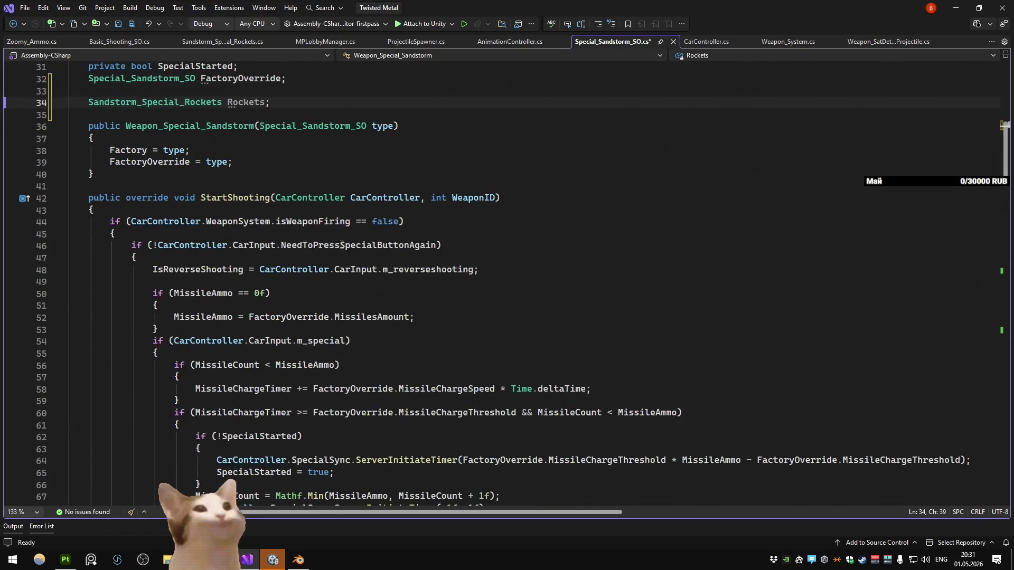
pyautogui.scroll(-2, 339, 189)
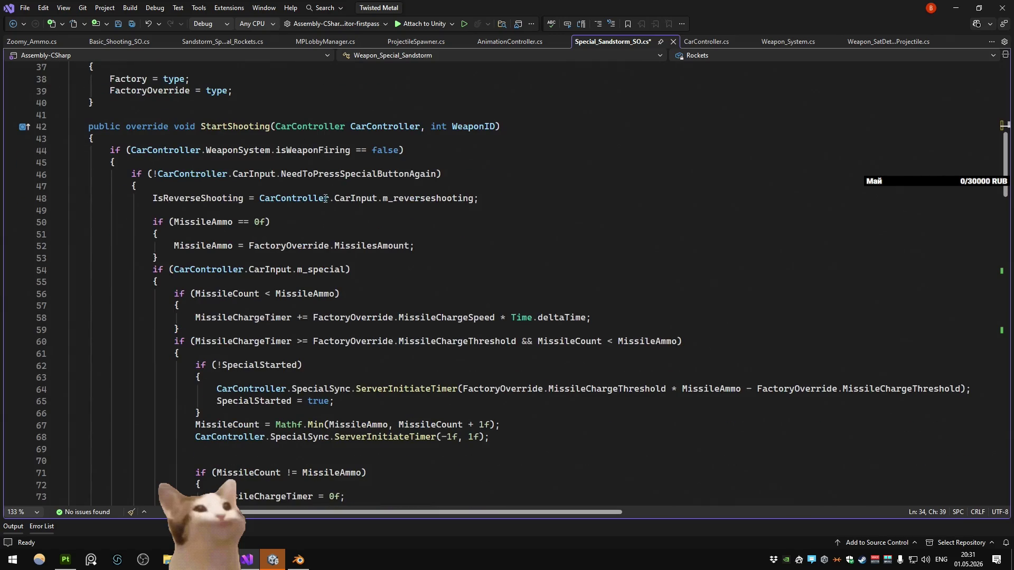
# Step: Add an if (Rockets == null) check with braces at the start of StartShooting
pyautogui.click(314, 209)
pyautogui.click(257, 226)
pyautogui.write('if (Rock')
pyautogui.press('Tab')
pyautogui.write('== null')
pyautogui.press('Tab')
pyautogui.press('Return')
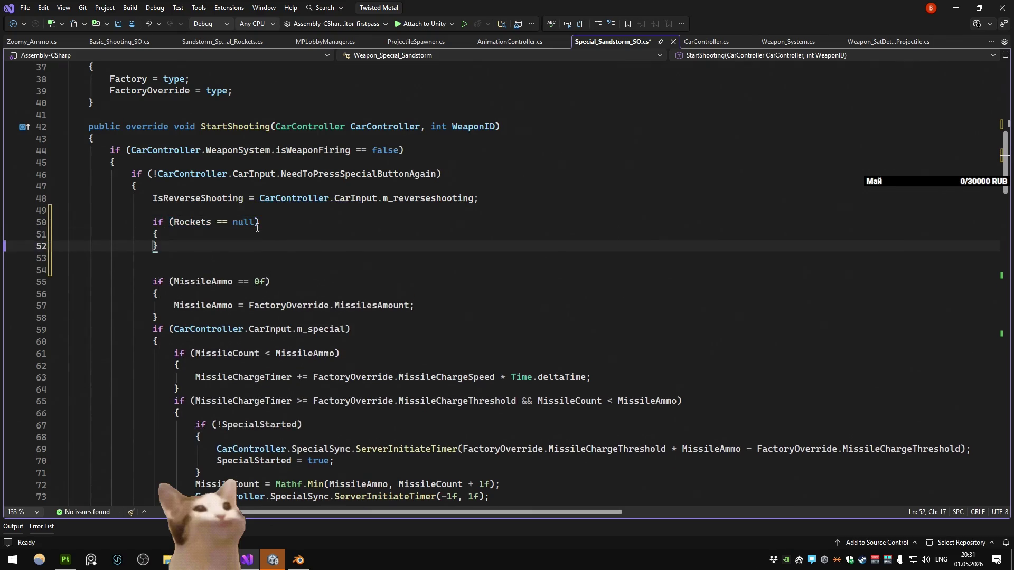
pyautogui.press('Return')
# Step: Inside it assign Rockets = CarController.GetComponent<Sandstorm_Special_Rockets>(), then select CreateProjectile's shoot-point argument
pyautogui.write('Rockets = CarController.')
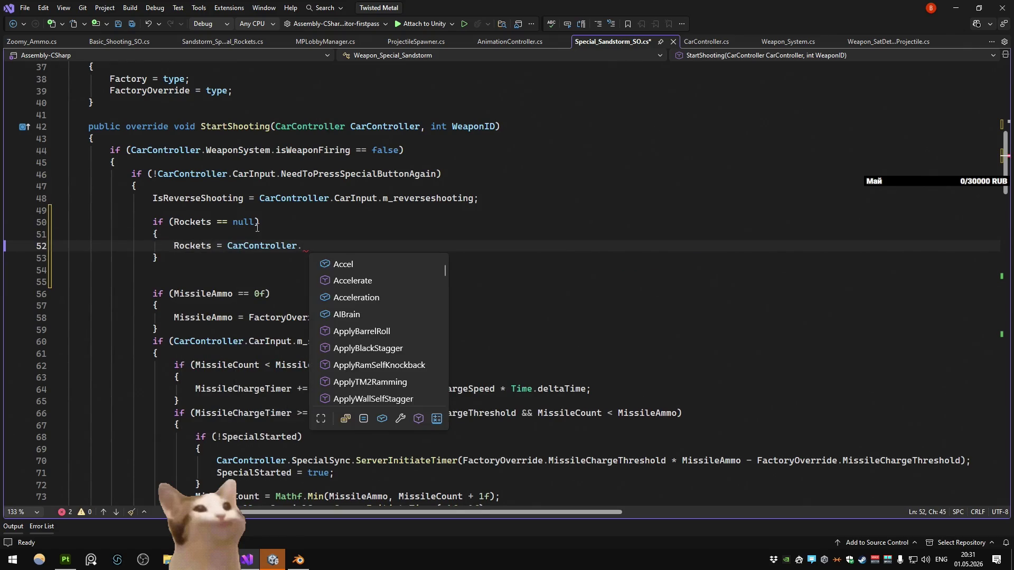
pyautogui.write('getcomp<')
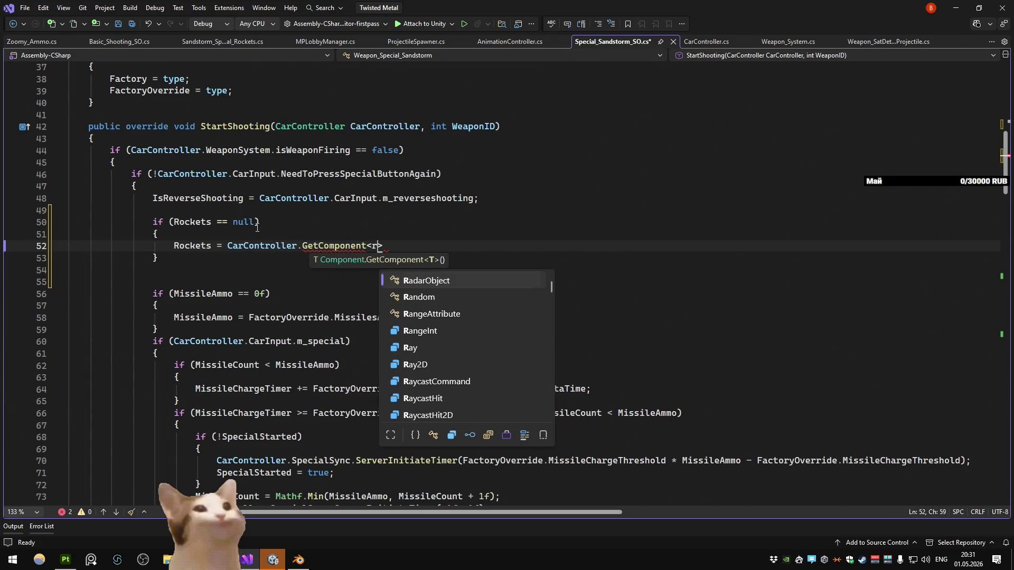
pyautogui.write('sands>')
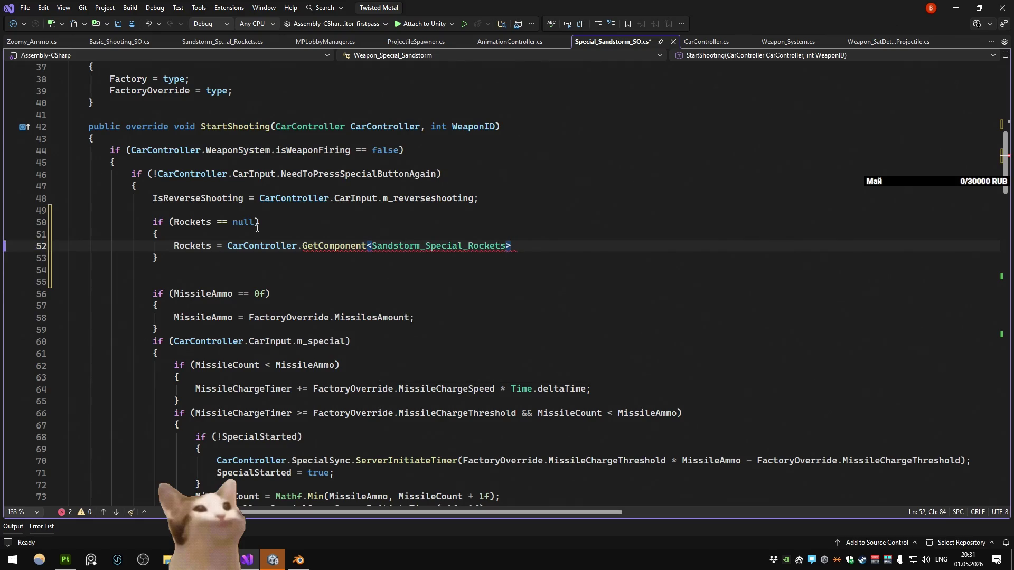
pyautogui.write('();')
pyautogui.click(604, 186)
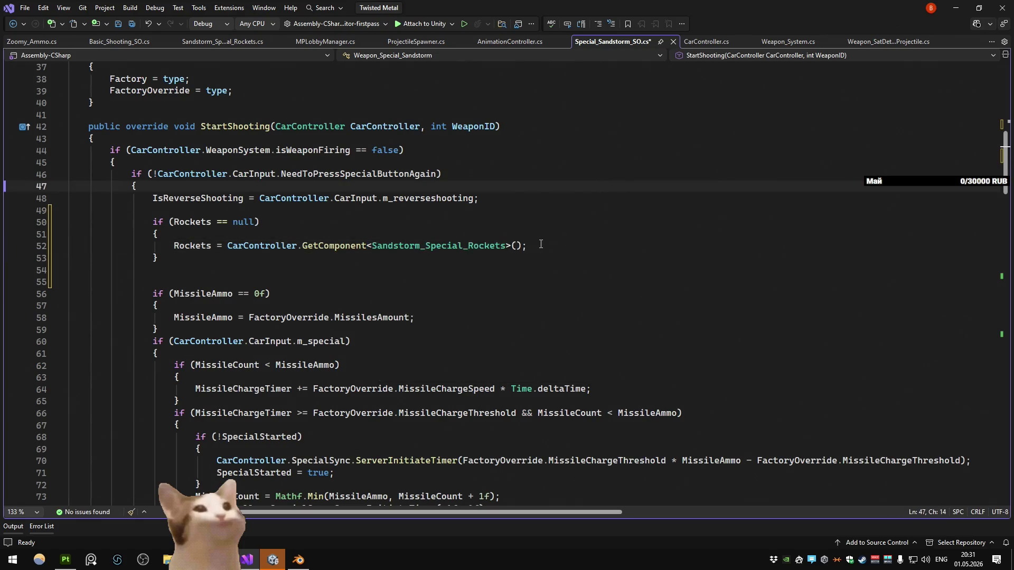
pyautogui.scroll(-6, 541, 244)
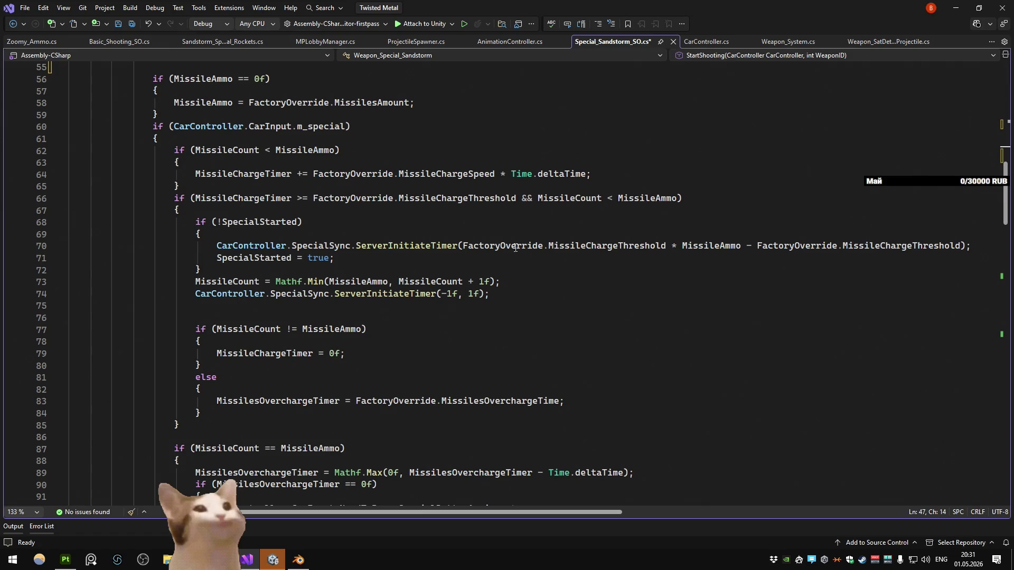
pyautogui.scroll(-20, 569, 252)
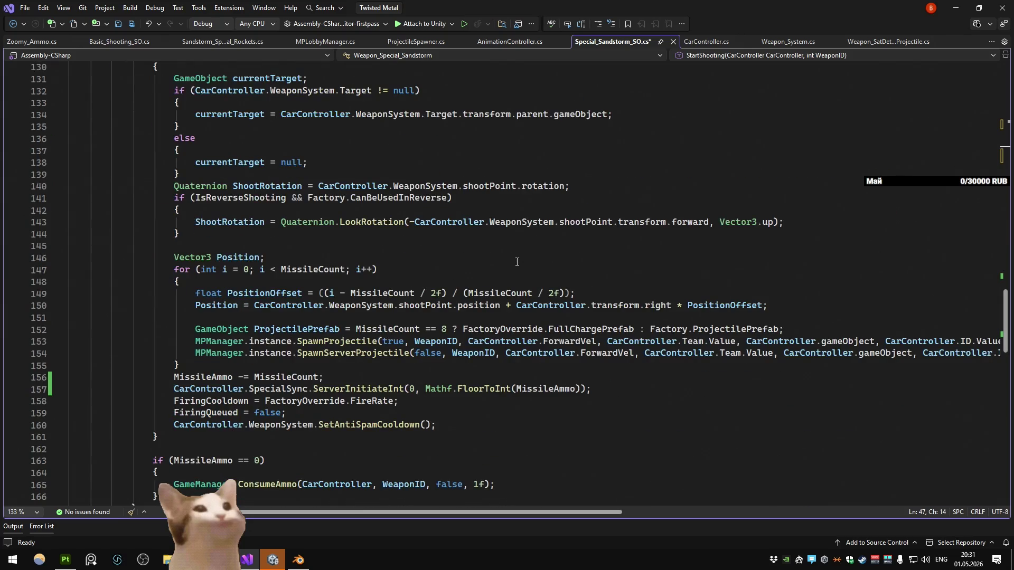
pyautogui.scroll(5, 517, 262)
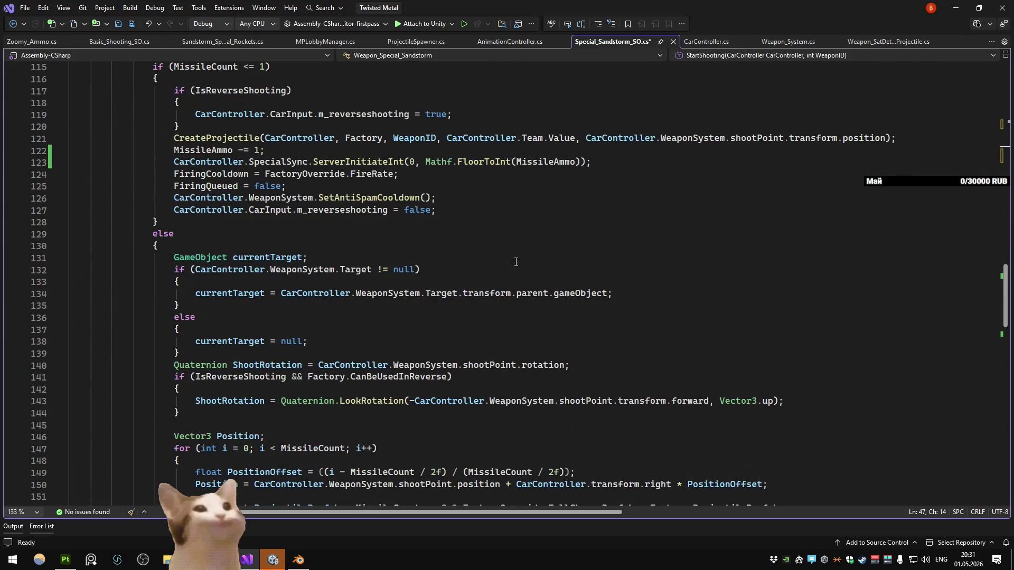
pyautogui.scroll(3, 516, 262)
pyautogui.moveTo(885, 246); pyautogui.dragTo(585, 246)
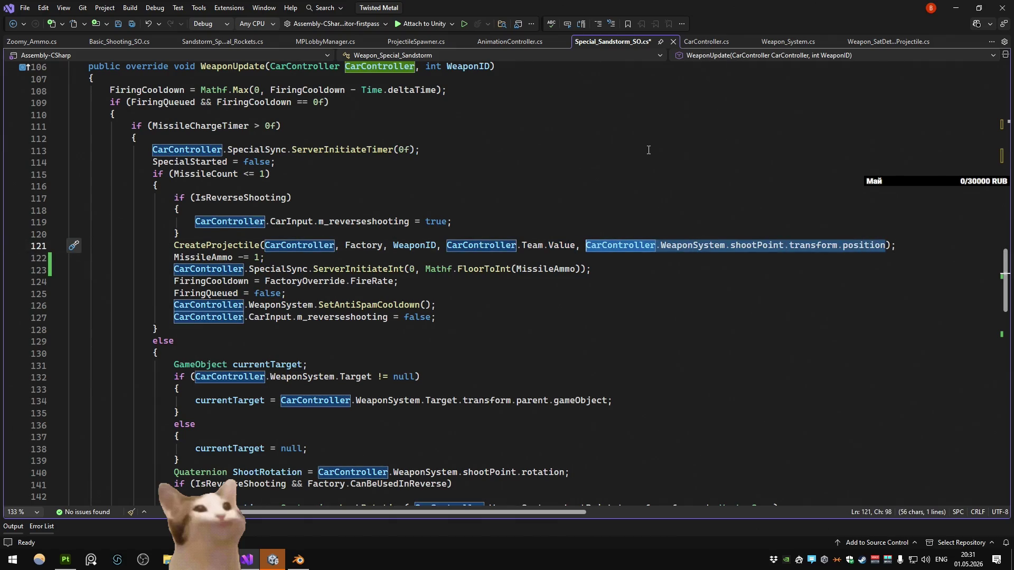
# Step: Replace the shoot-point argument with Rockets[MissileAmmo-1]
pyautogui.press('BackSpace')
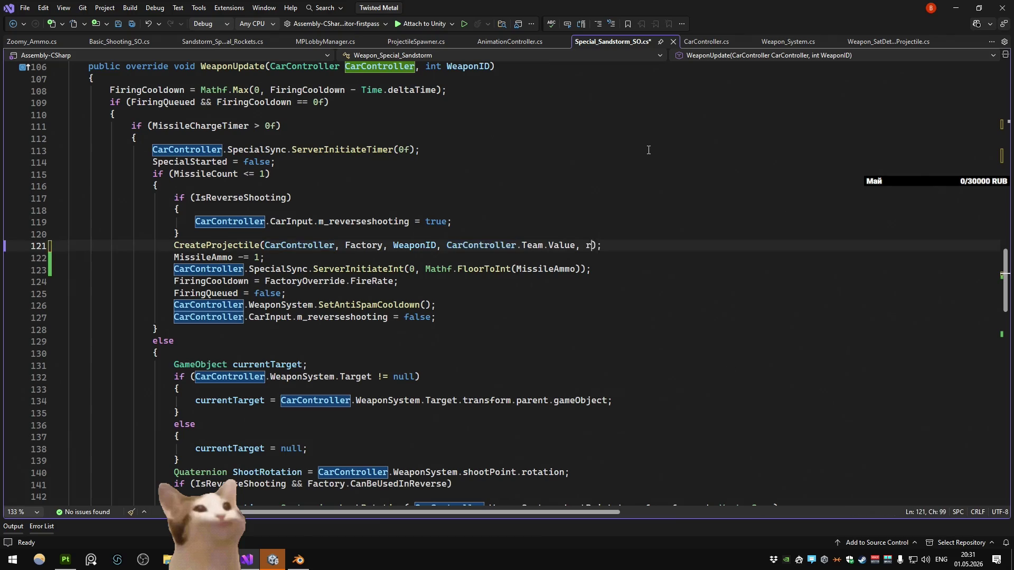
pyautogui.write('rock[')
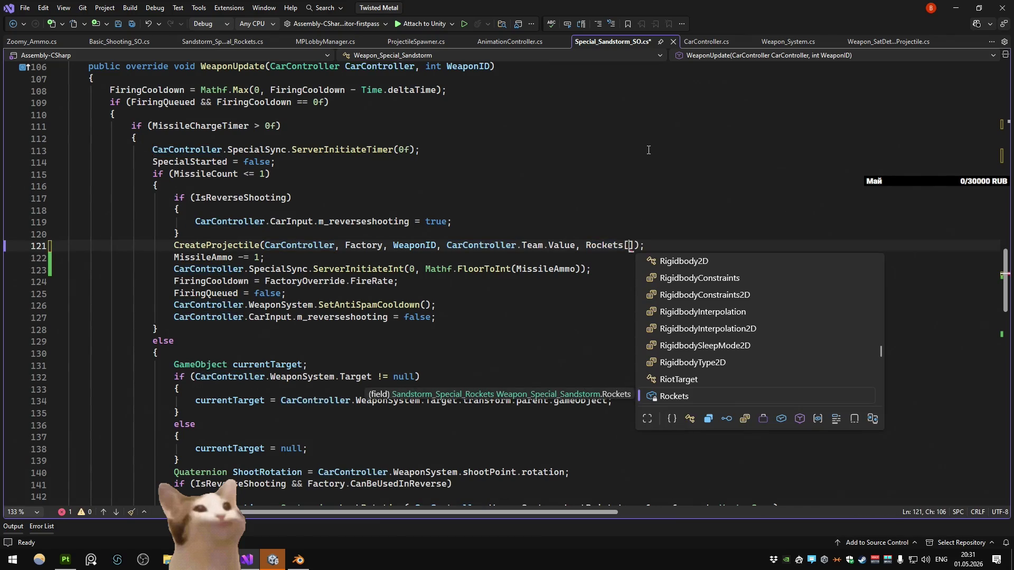
pyautogui.write('missi')
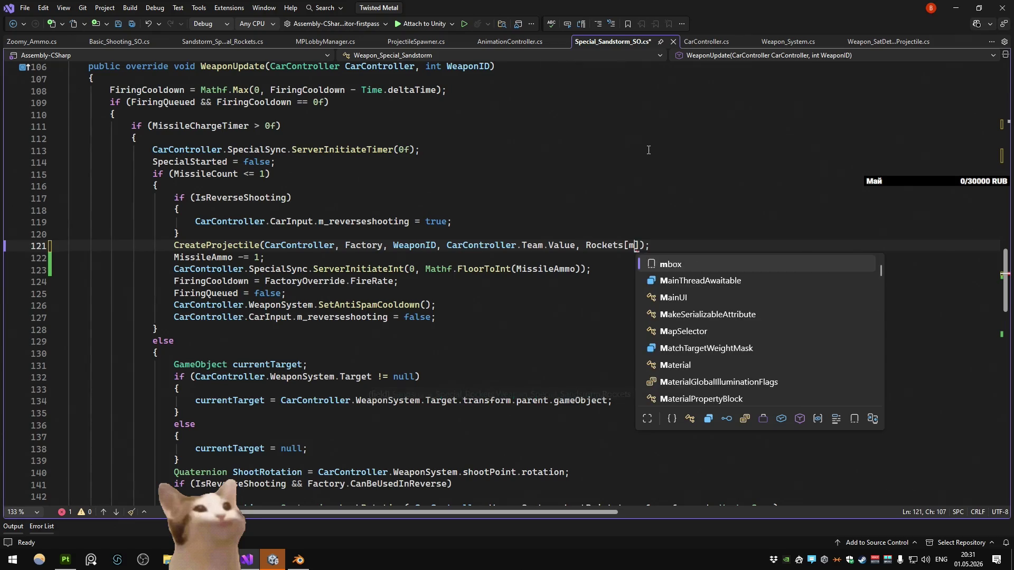
pyautogui.press('Tab')
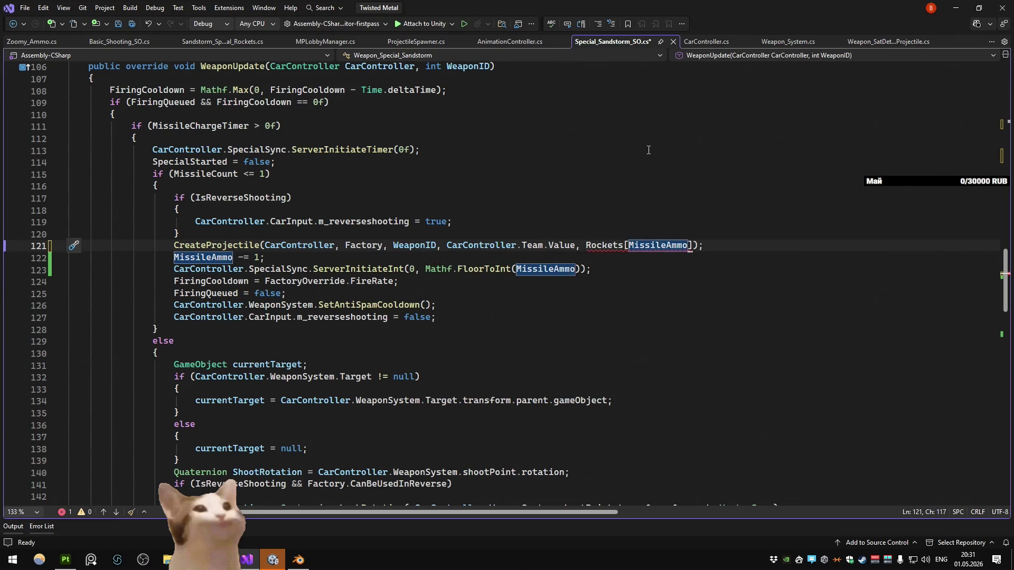
pyautogui.hotkey('ctrl', 'Left')
pyautogui.write('-1')
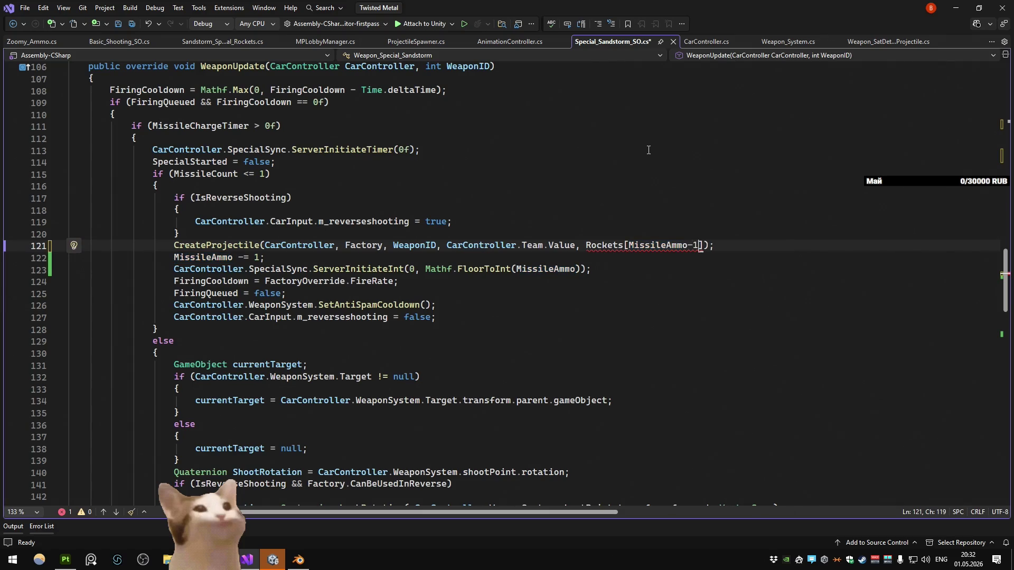
pyautogui.moveTo(653, 240)
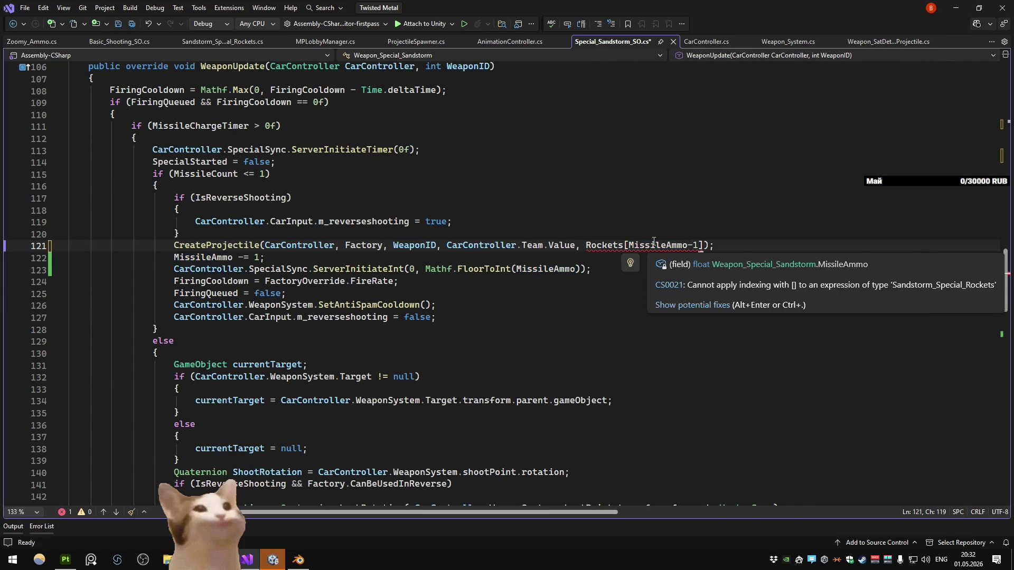
pyautogui.click(630, 245)
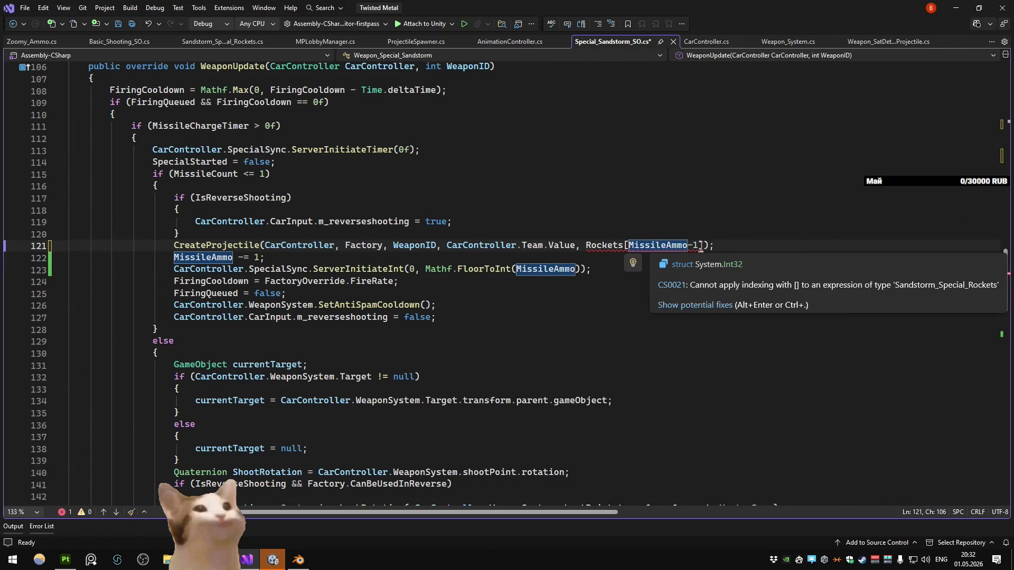
pyautogui.scroll(4, 676, 241)
pyautogui.scroll(-4, 678, 255)
# Step: Wrap the index's MissileAmmo in Mathf.FloorToInt()
pyautogui.press('Left')
pyautogui.write('mathf.flo')
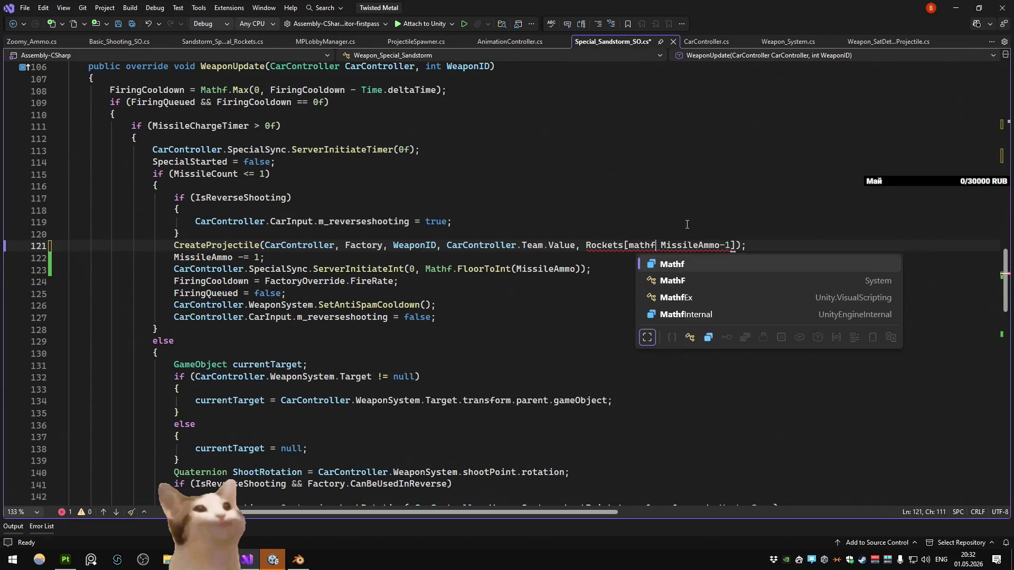
pyautogui.press('Down')
pyautogui.press('Down')
pyautogui.write('(')
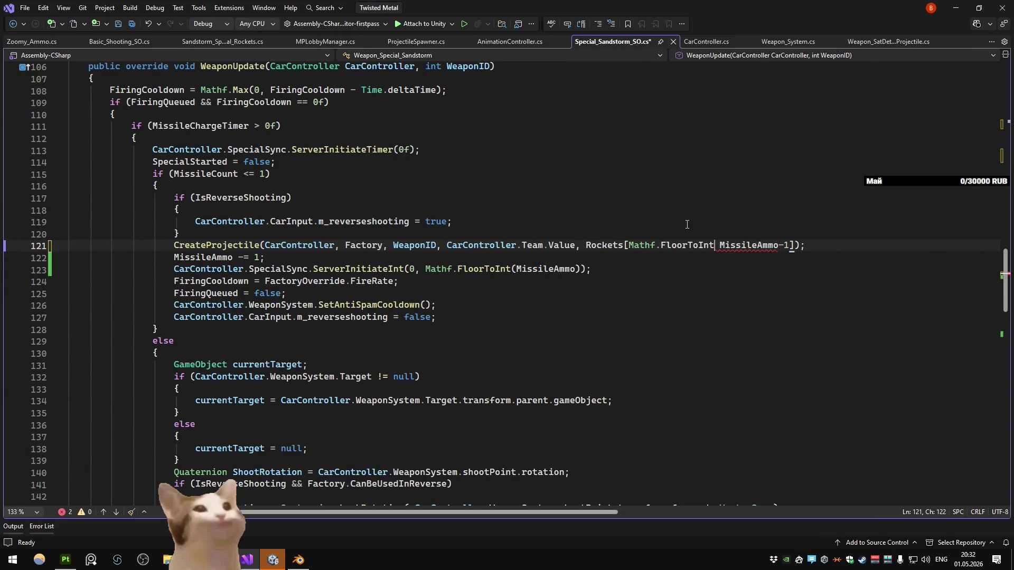
pyautogui.press('Delete')
pyautogui.hotkey('ctrl', 'Right')
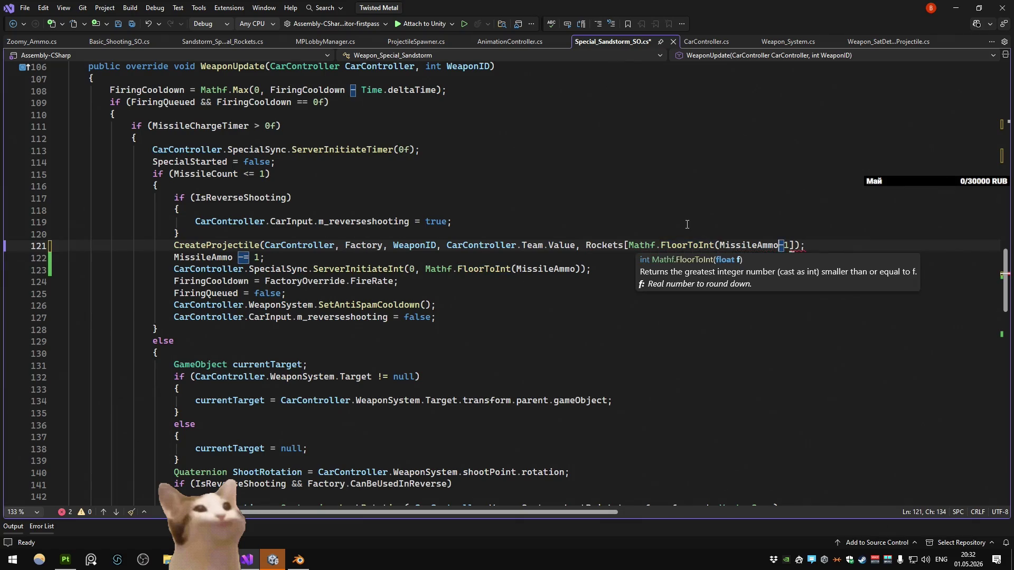
pyautogui.write(')')
pyautogui.press('Escape')
pyautogui.press('Up')
pyautogui.press('Up')
pyautogui.press('Up')
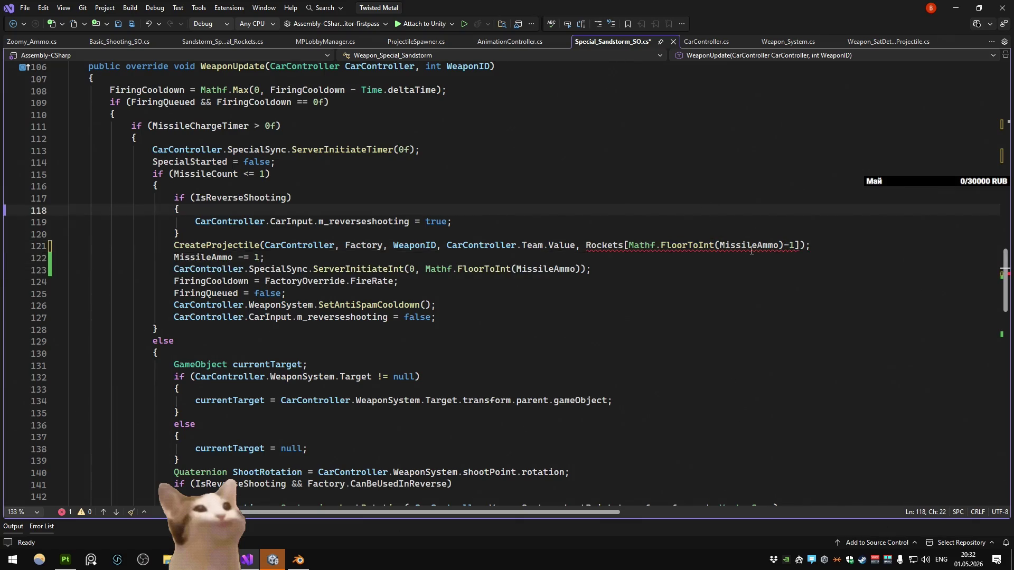
# Step: Start appending a transform member after the rocket index, then remove it again
pyautogui.moveTo(751, 251)
pyautogui.click(802, 245)
pyautogui.write('.tra')
pyautogui.press('BackSpace')
pyautogui.press('BackSpace')
pyautogui.press('BackSpace')
pyautogui.press('BackSpace')
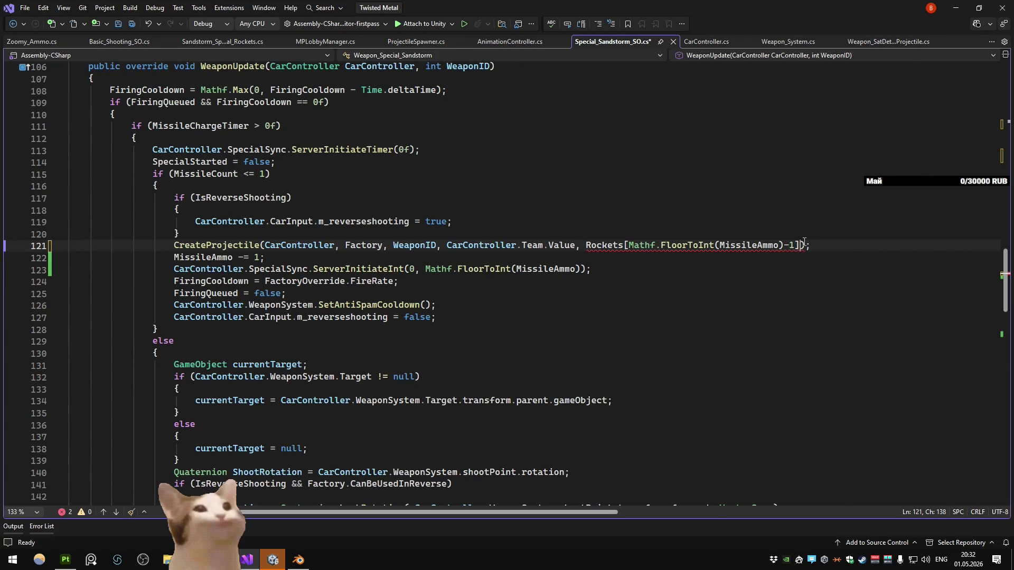
pyautogui.press('Up')
pyautogui.press('Up')
pyautogui.press('Up')
pyautogui.moveTo(595, 246)
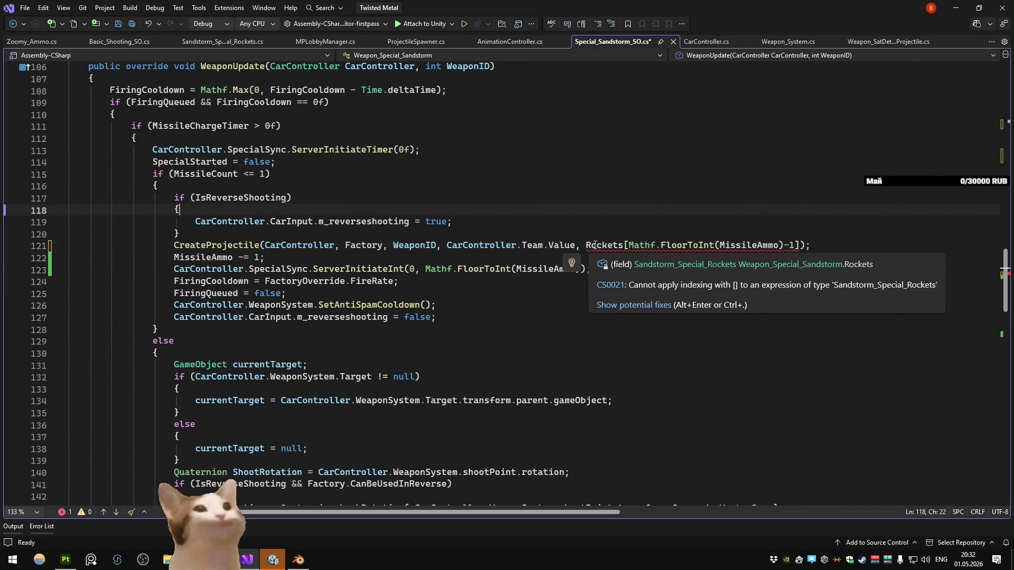
pyautogui.scroll(7, 594, 246)
pyautogui.scroll(-7, 594, 246)
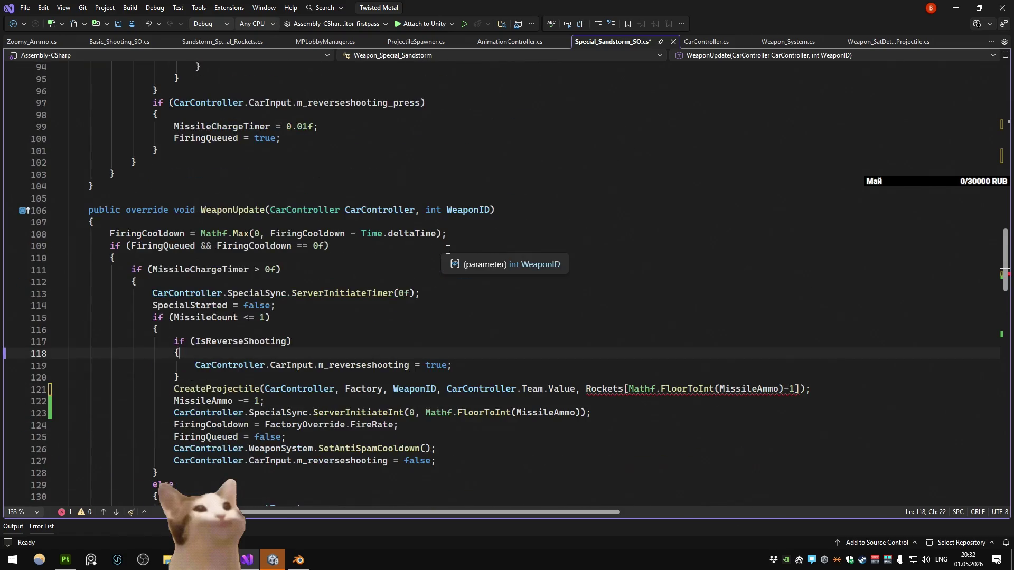
# Step: Change Rockets to Rockets.Rockets and add transform.position after the index
pyautogui.click(624, 246)
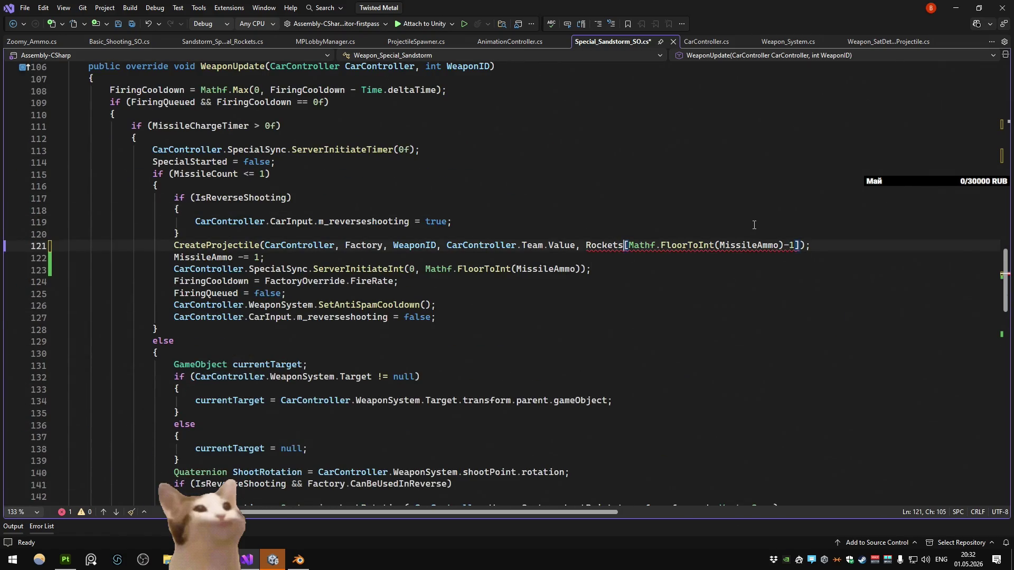
pyautogui.write('.R')
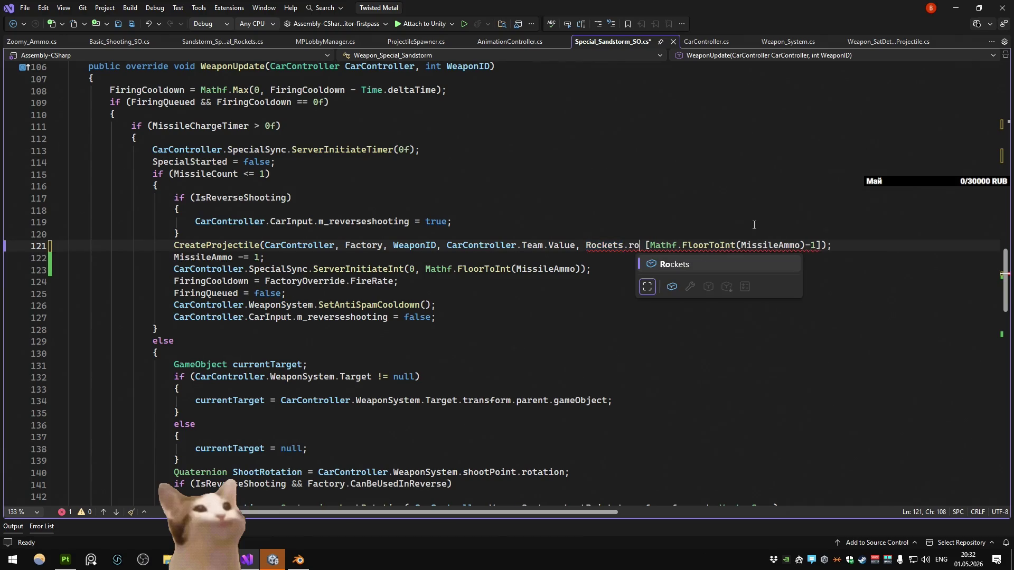
pyautogui.press('Tab')
pyautogui.press('Delete')
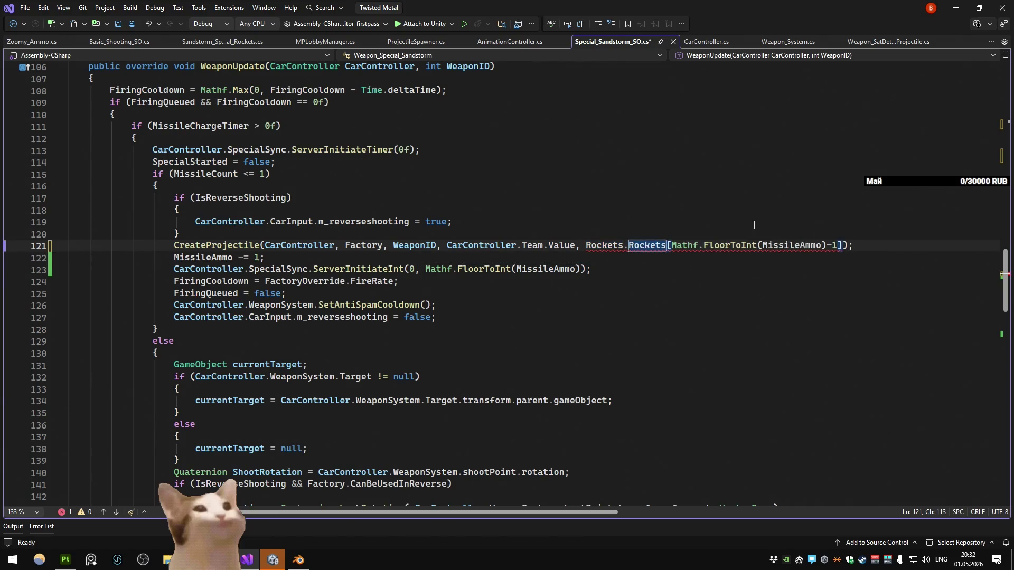
pyautogui.press('Up')
pyautogui.press('Up')
pyautogui.press('Up')
pyautogui.click(844, 245)
pyautogui.write(', transform.position')
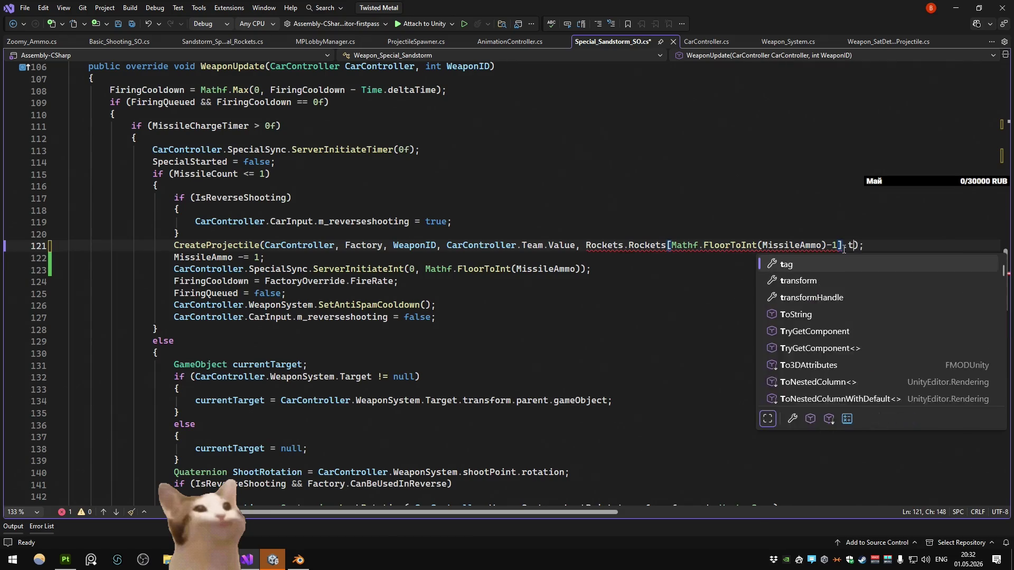
pyautogui.scroll(20, 718, 212)
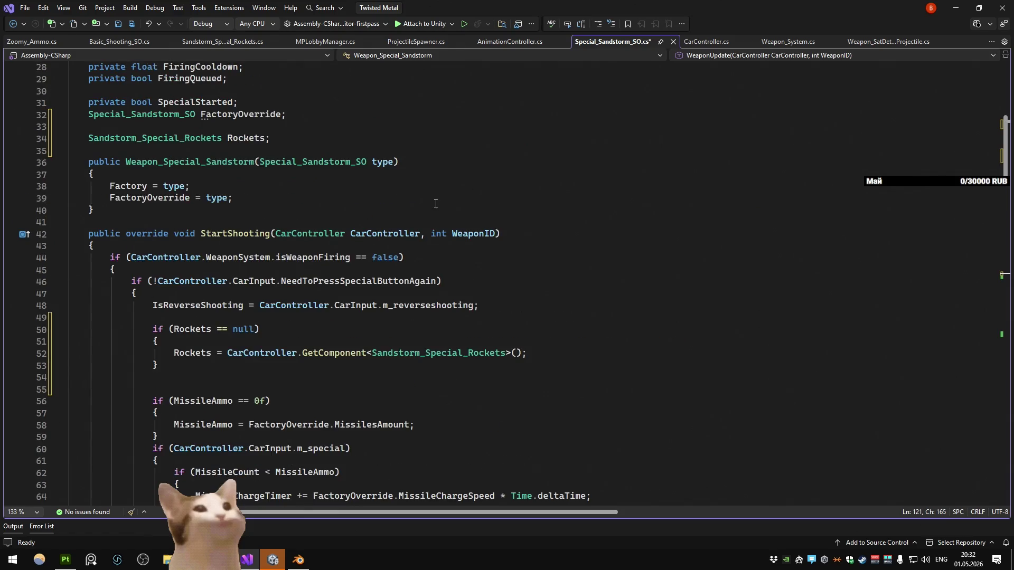
# Step: Rename the Rockets field to Sandstorm_Rockets
pyautogui.scroll(-20, 569, 238)
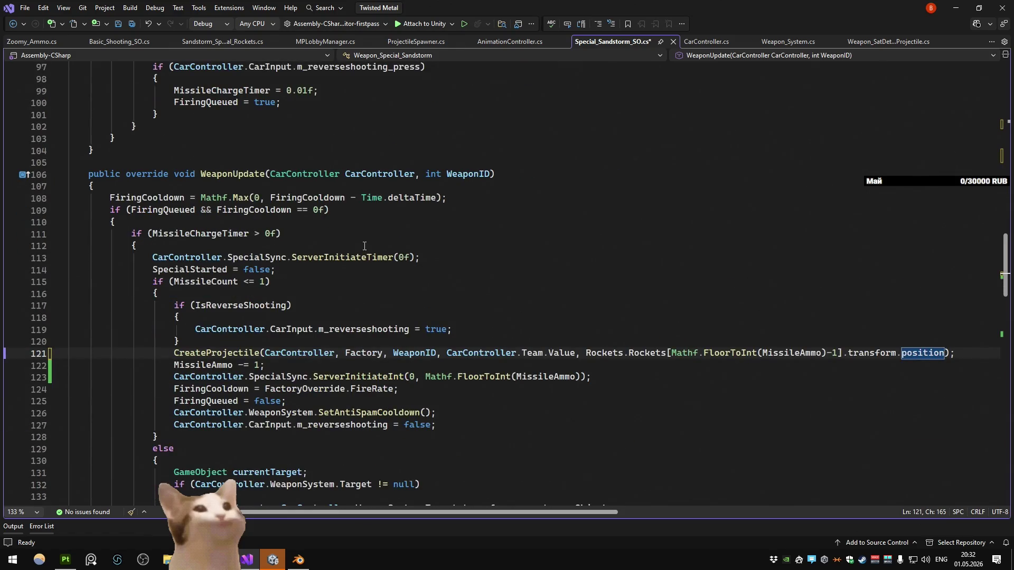
pyautogui.scroll(-3, 365, 246)
pyautogui.click(593, 214)
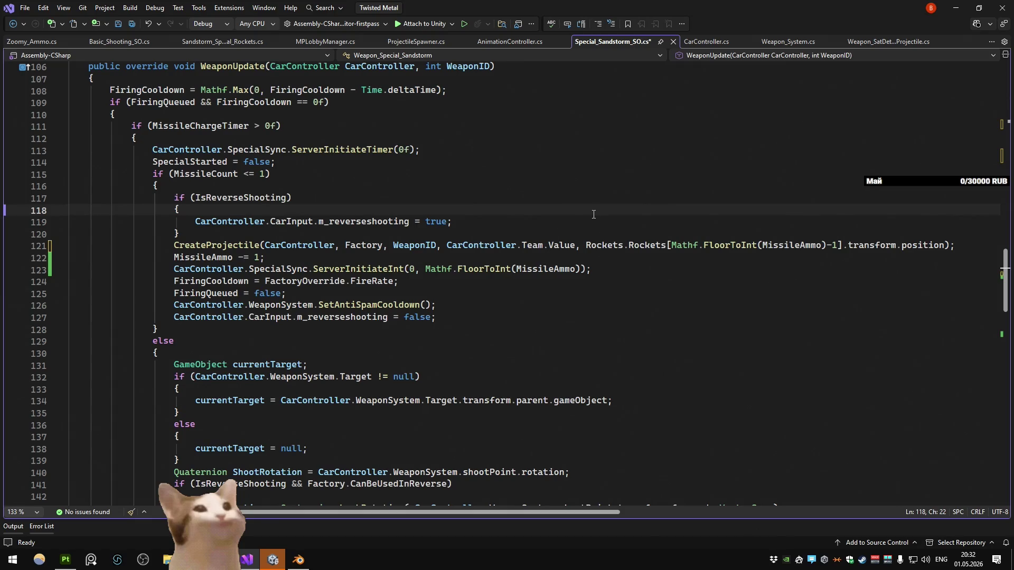
pyautogui.click(596, 246)
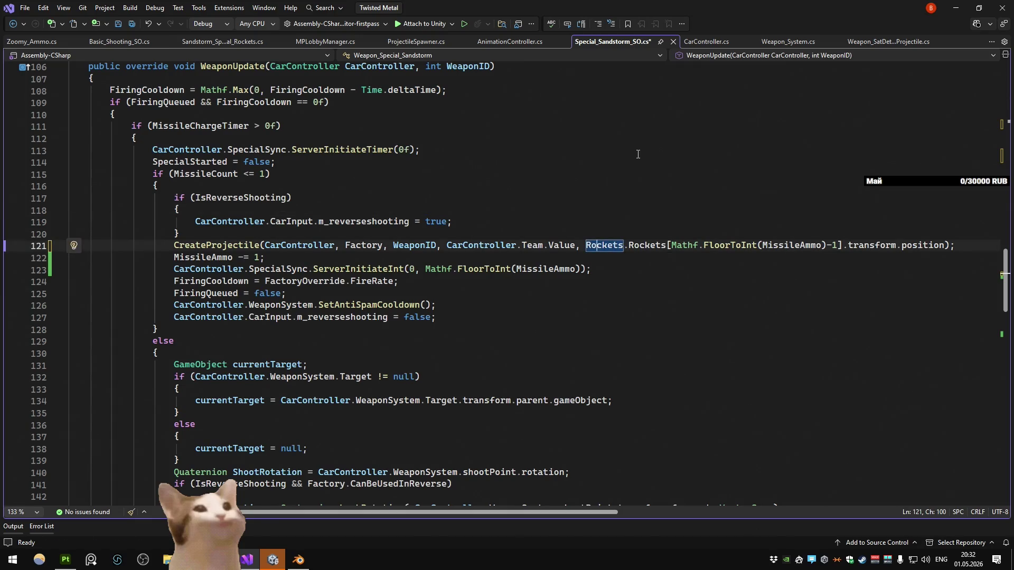
pyautogui.hotkey('ctrl', 'r')
pyautogui.hotkey('ctrl', 'r')
pyautogui.press('Home')
pyautogui.write('Sandstorm')
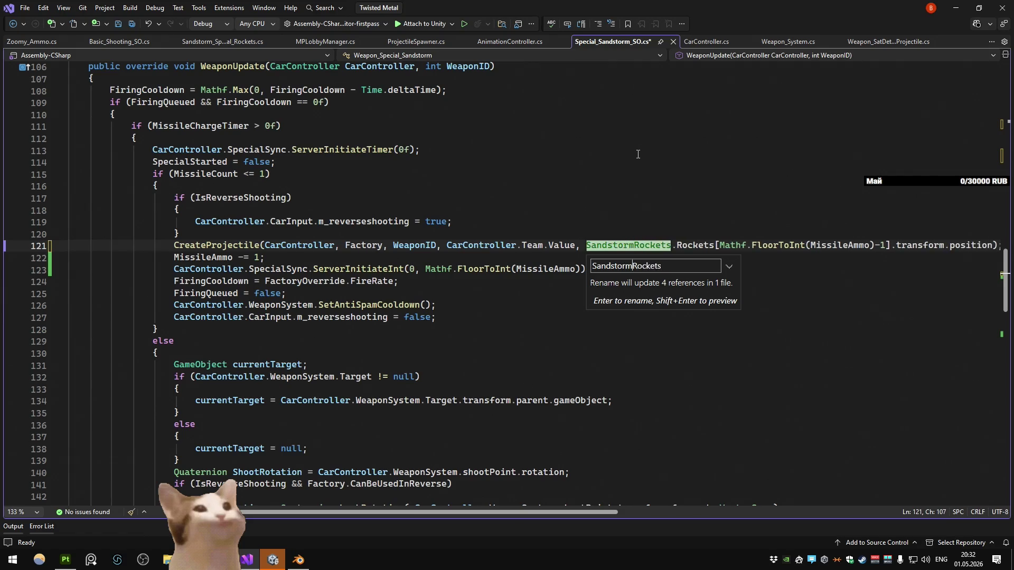
pyautogui.write('_')
pyautogui.press('Return')
# Step: Review the full CreateProjectile call on line 121 after the rename
pyautogui.click(637, 153)
pyautogui.moveTo(592, 511); pyautogui.dragTo(696, 509)
pyautogui.click(476, 297)
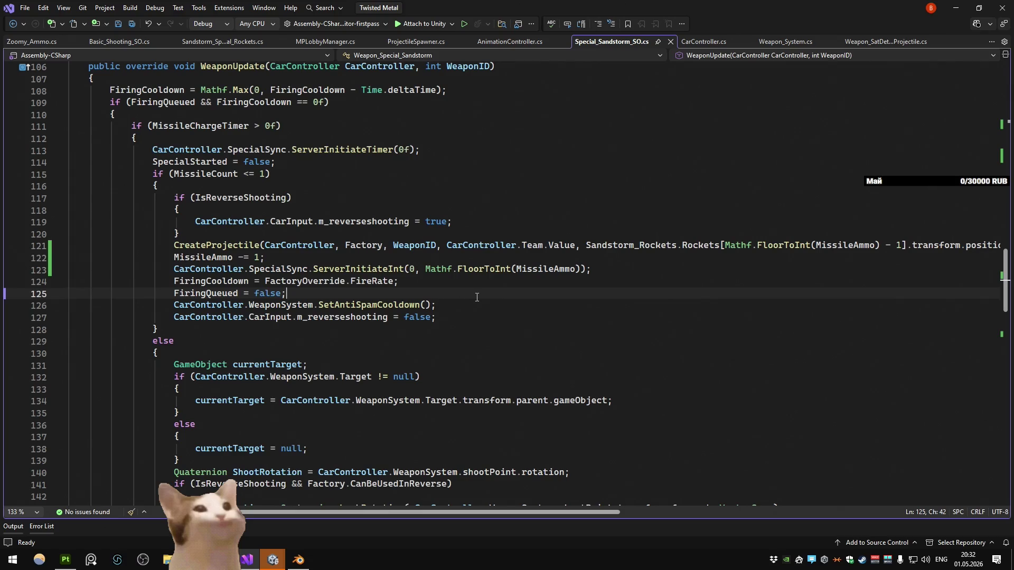
pyautogui.hscroll(3, 693, 460)
pyautogui.moveTo(724, 249)
pyautogui.mouseDown()
pyautogui.moveTo(58, 246)
pyautogui.moveTo(474, 246)
pyautogui.mouseUp()
pyautogui.hscroll(-2, 408, 506)
# Step: Comment out the PositionOffset line in the missile firing loop
pyautogui.scroll(-10, 401, 370)
pyautogui.click(400, 320)
pyautogui.moveTo(432, 512)
pyautogui.mouseDown()
pyautogui.moveTo(647, 495)
pyautogui.moveTo(435, 483)
pyautogui.mouseUp()
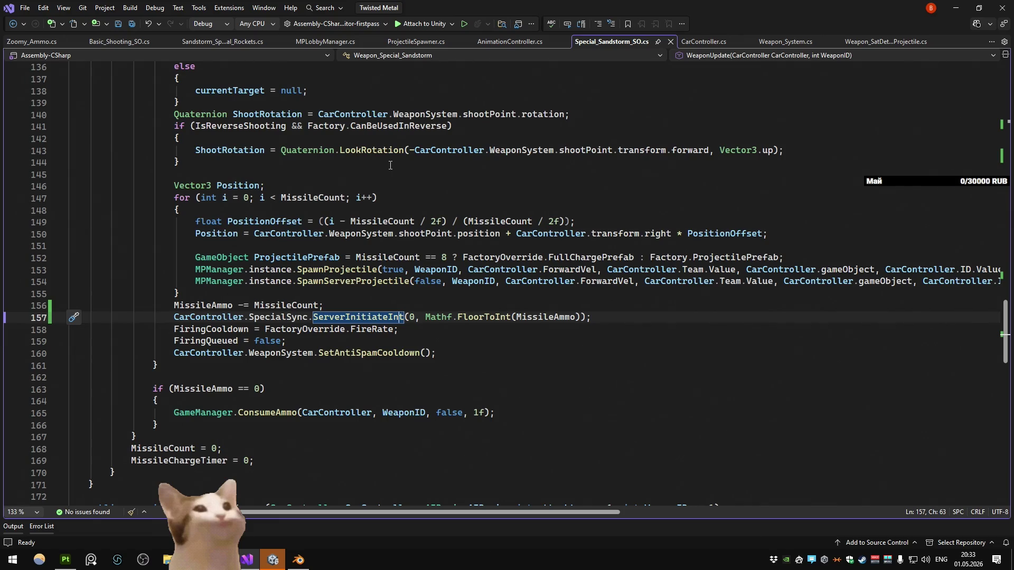
pyautogui.click(175, 184)
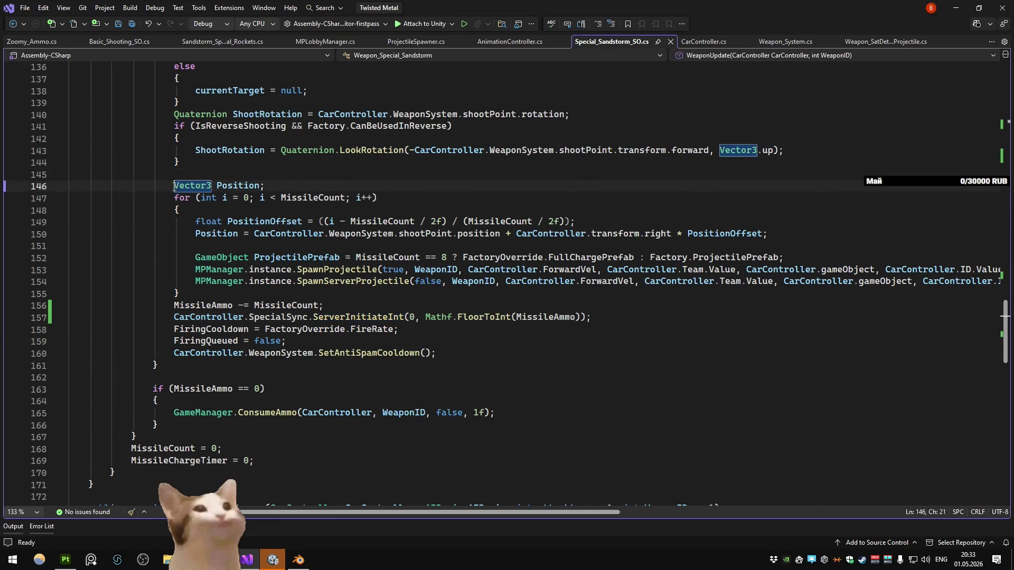
pyautogui.click(196, 234)
pyautogui.click(203, 221)
pyautogui.hotkey('ctrl', 'k')
pyautogui.hotkey('ctrl', 'c')
# Step: Comment out the shootPoint Position line and assign Position from the indexed Sandstorm_Rockets rocket
pyautogui.click(196, 233)
pyautogui.hotkey('ctrl', 'k')
pyautogui.hotkey('ctrl', 'c')
pyautogui.click(531, 246)
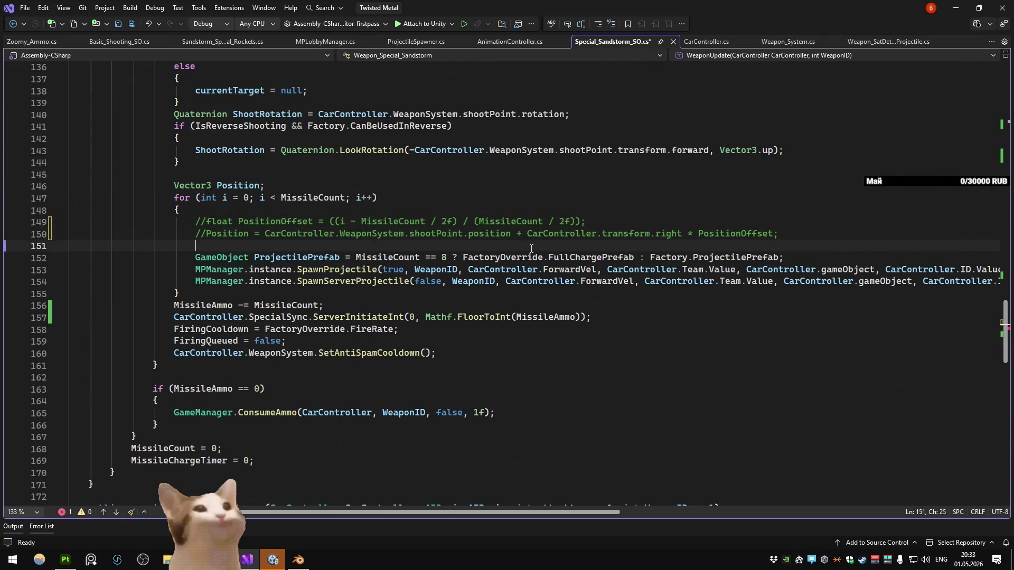
pyautogui.write('posi')
pyautogui.press('Tab')
pyautogui.press('Tab')
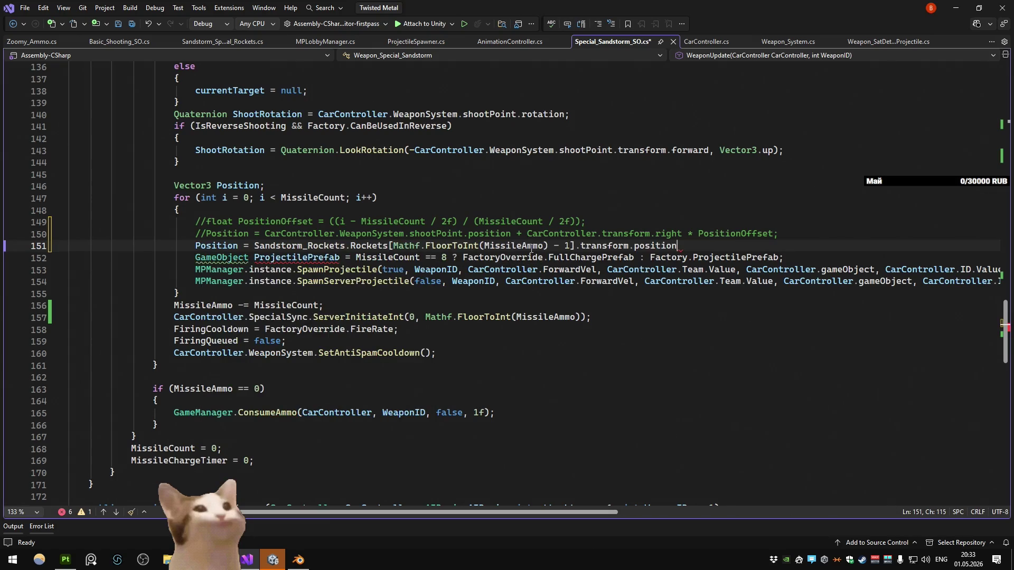
pyautogui.write(';')
pyautogui.click(664, 207)
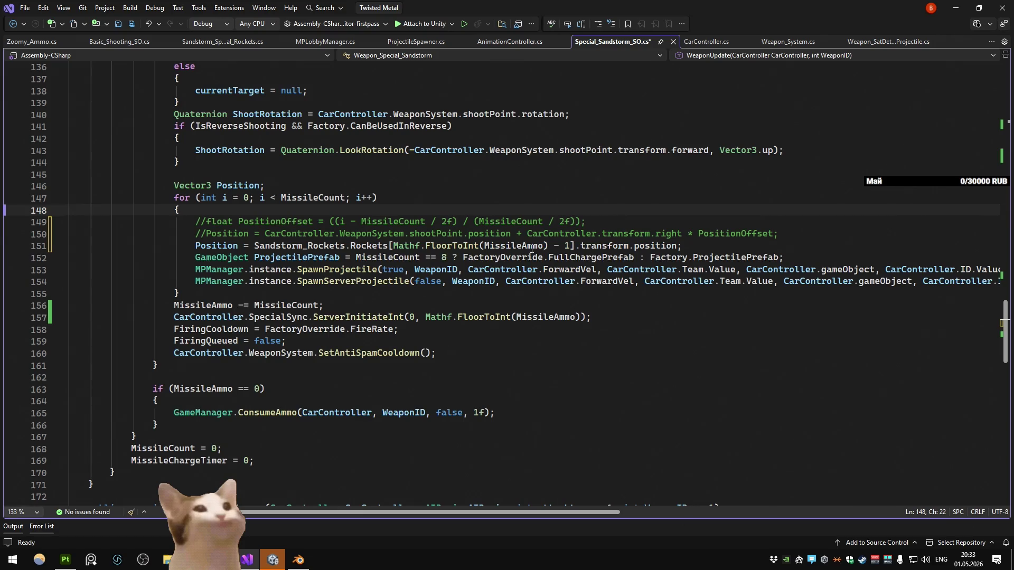
# Step: Try changing the Rockets index on line 151 to use (i+1)
pyautogui.click(571, 245)
pyautogui.press('BackSpace')
pyautogui.write('i')
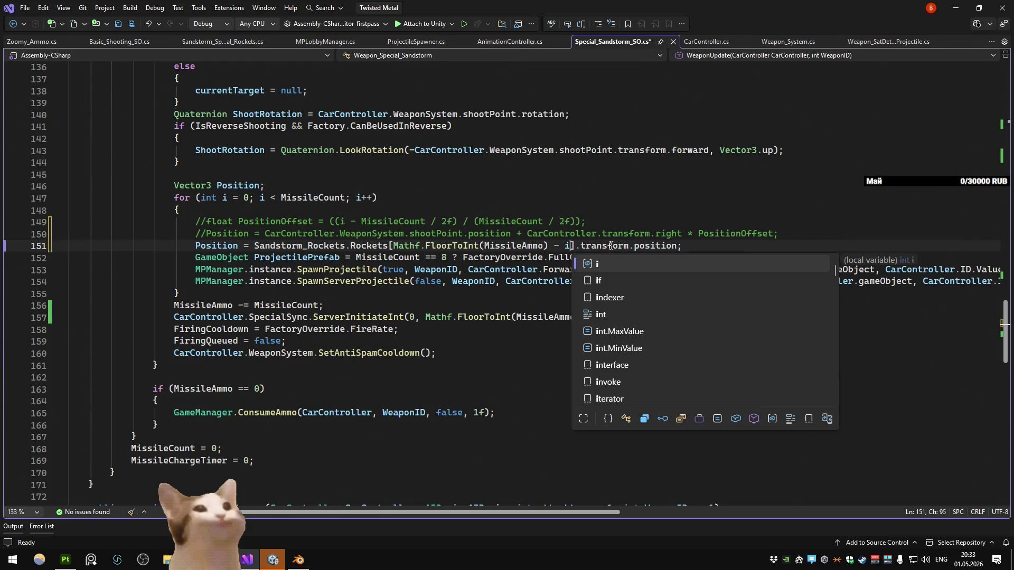
pyautogui.write('+1)')
pyautogui.press('Left')
pyautogui.press('Left')
pyautogui.press('Left')
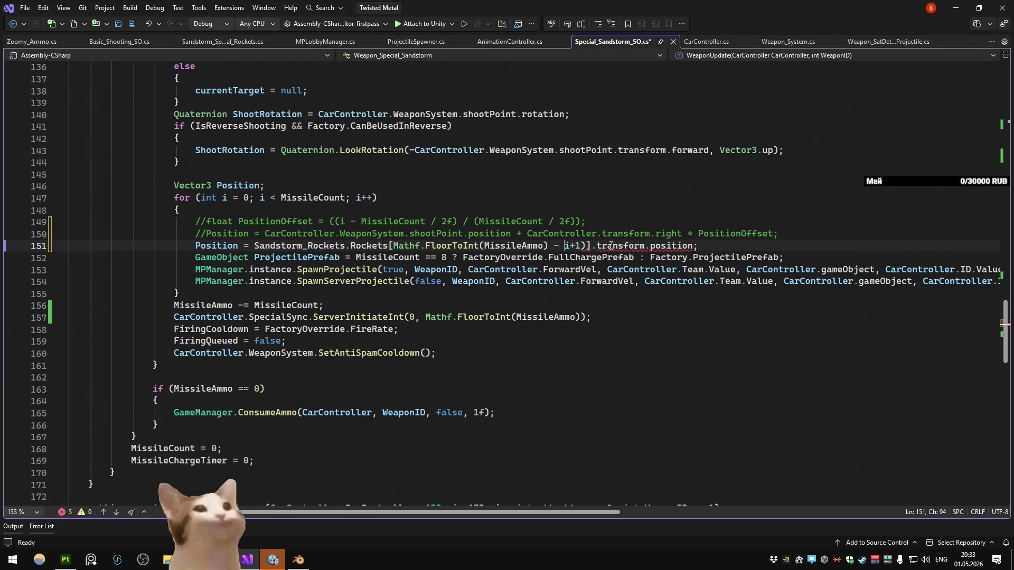
pyautogui.write('(')
pyautogui.click(609, 210)
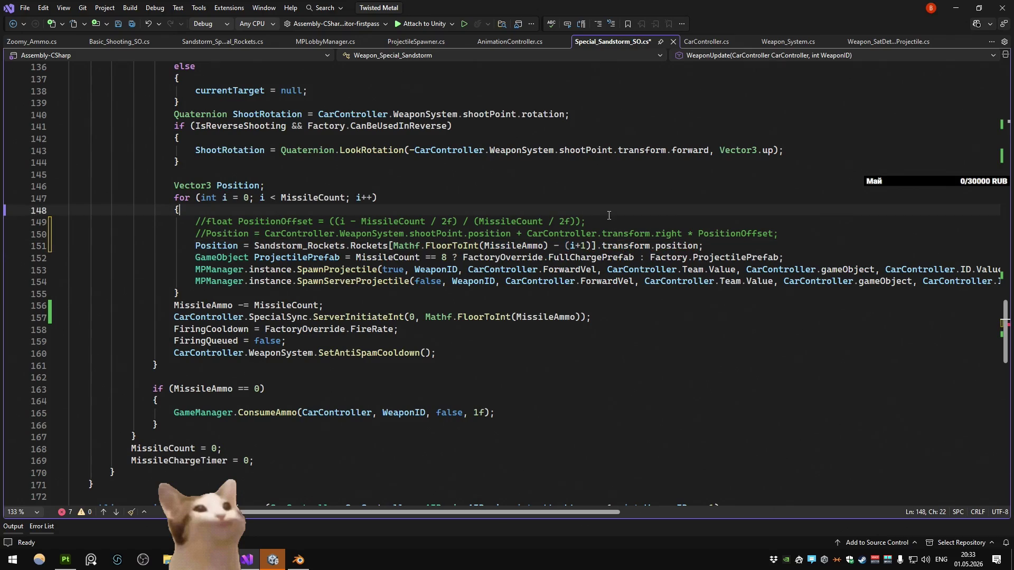
# Step: Revert the Rockets index on line 151 back to MissileAmmo - 1
pyautogui.press('Down')
pyautogui.press('Down')
pyautogui.press('Down')
pyautogui.press('End')
pyautogui.hotkey('ctrl', 'shift', 'Left')
pyautogui.hotkey('ctrl', 'shift', 'Left')
pyautogui.hotkey('ctrl', 'shift', 'Left')
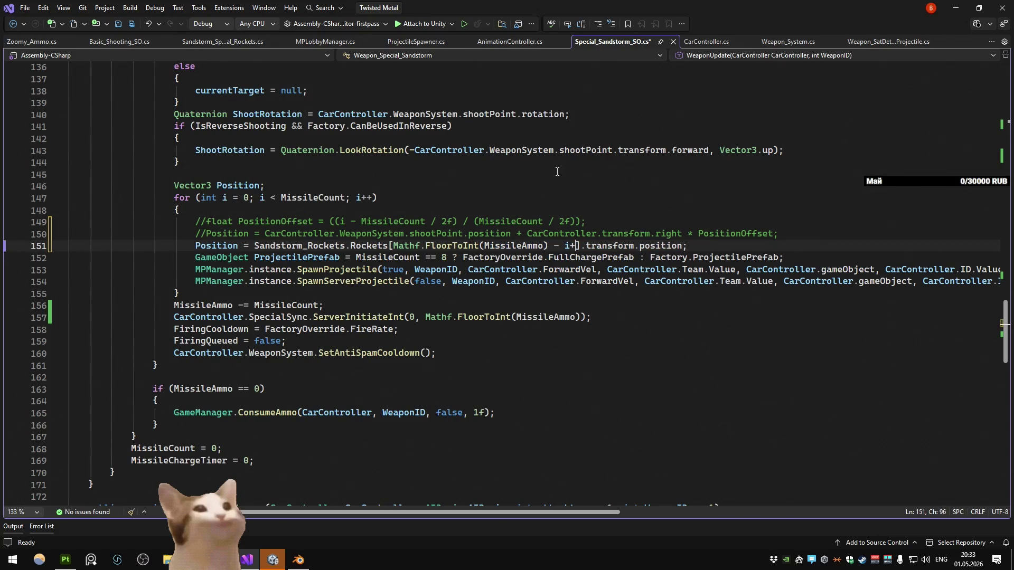
pyautogui.press('BackSpace')
pyautogui.write('Sandstorm_Rockets.Rockets[Mathf.FloorToInt(MissileAmmo) - 1].transform.position')
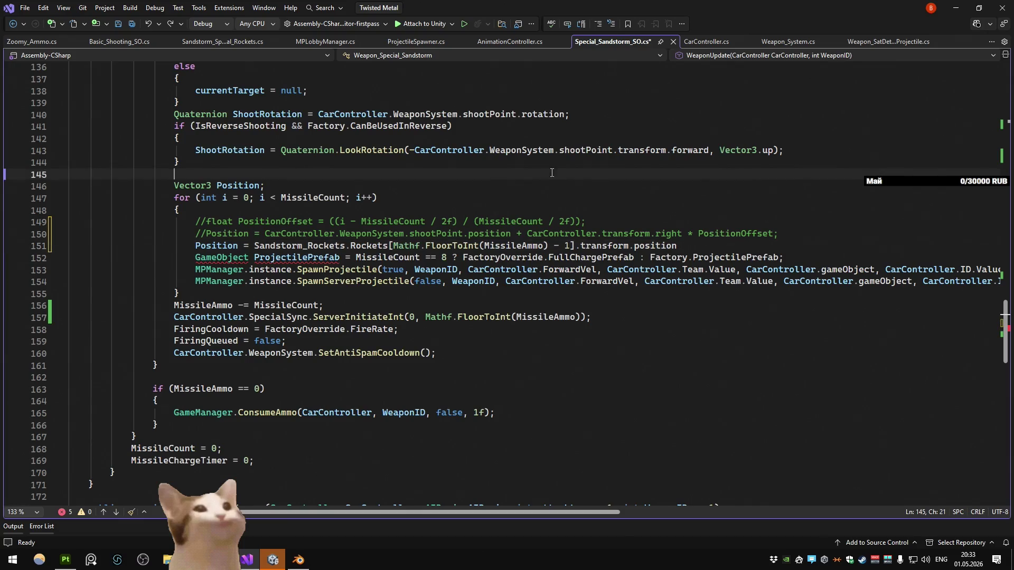
pyautogui.click(542, 150)
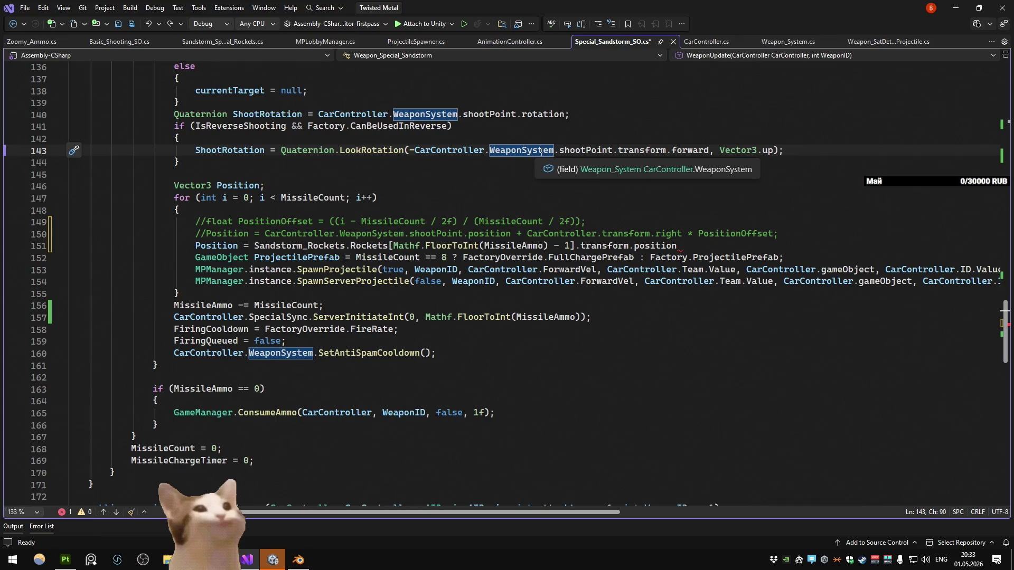
# Step: Add the missing semicolon to line 151 and set a breakpoint on the line 147 for loop
pyautogui.click(379, 197)
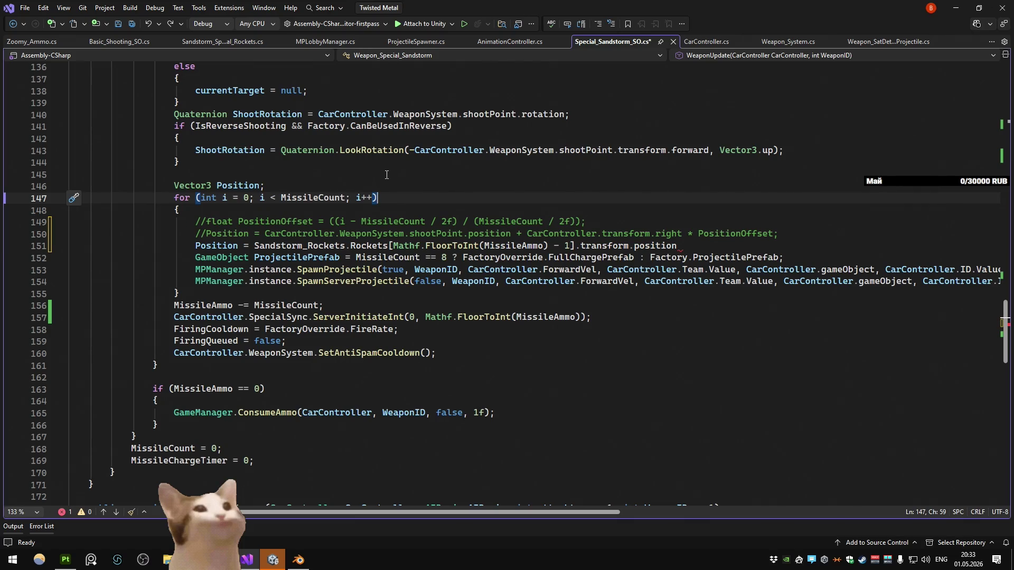
pyautogui.moveTo(298, 200)
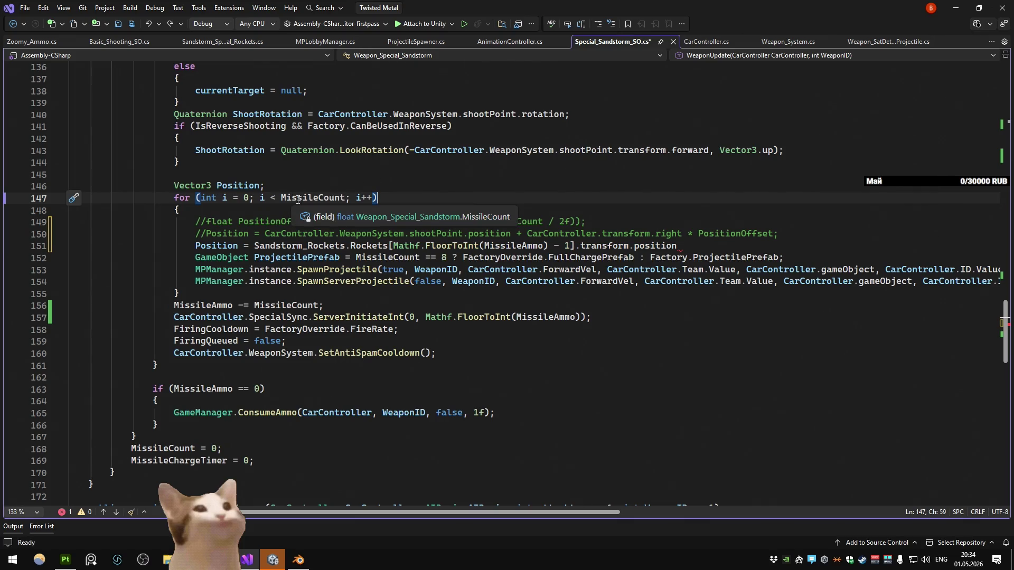
pyautogui.click(343, 170)
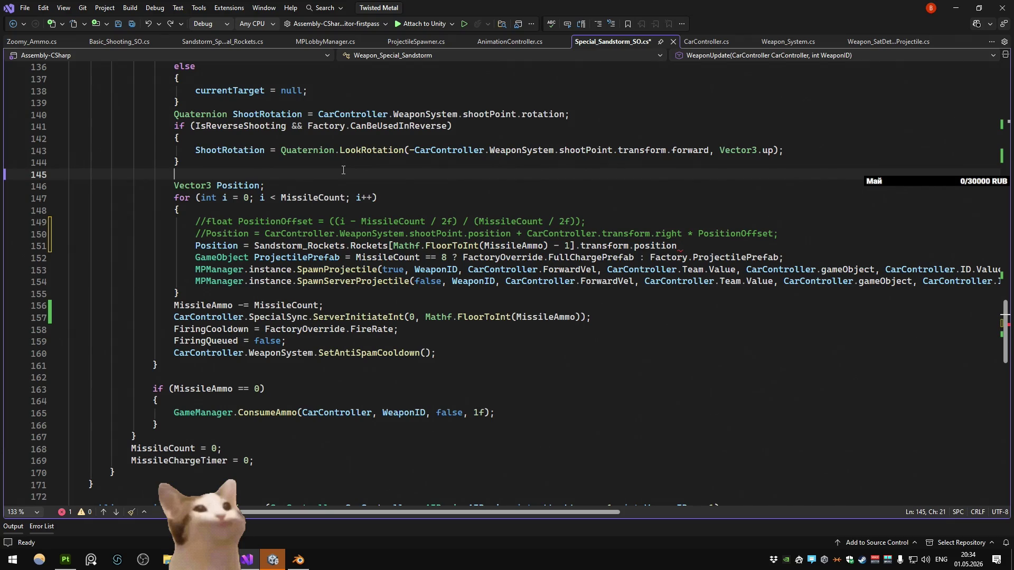
pyautogui.click(686, 246)
pyautogui.write(';')
pyautogui.click(392, 200)
pyautogui.press('F9')
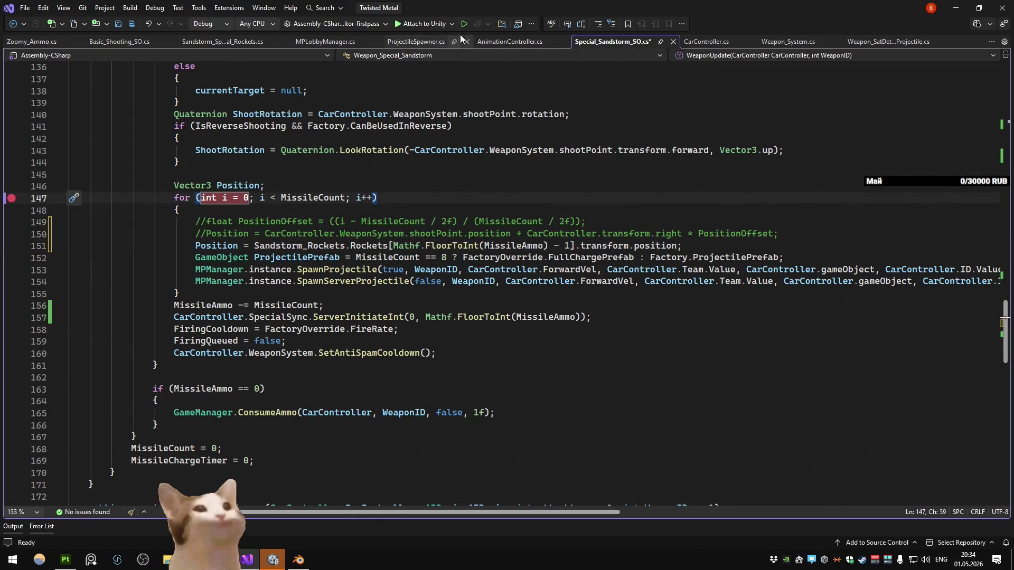
# Step: Attach the debugger to Unity, start play mode, and continue past the line 400 AnimationController breakpoint
pyautogui.click(417, 25)
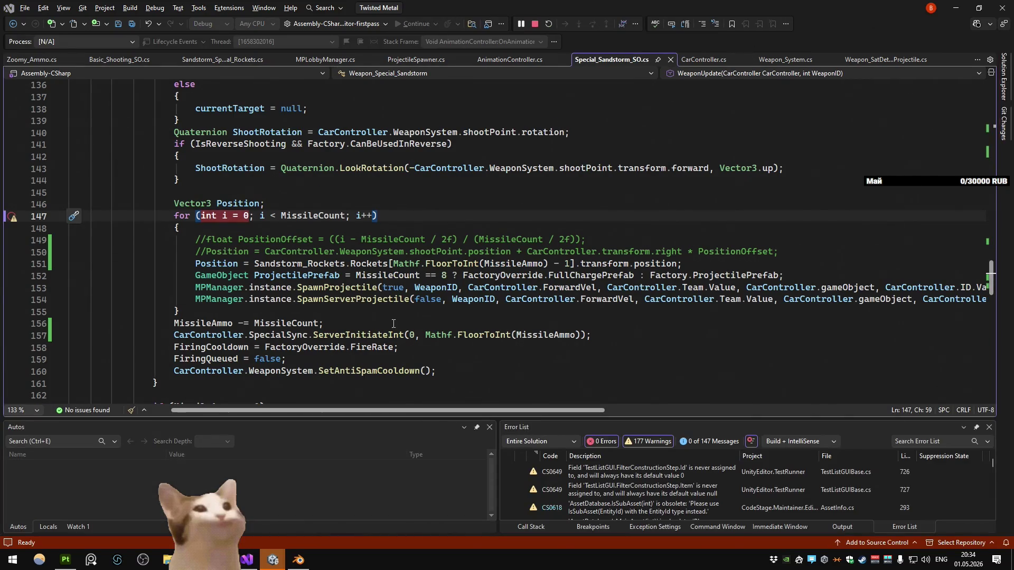
pyautogui.hotkey('alt', 'Tab')
pyautogui.hotkey('alt', 'Tab')
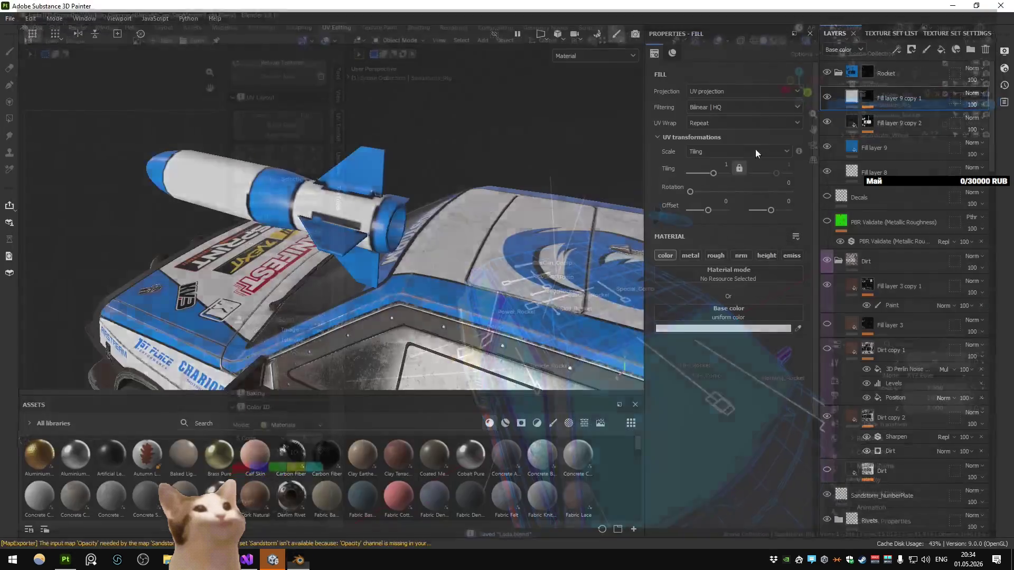
pyautogui.hotkey('alt', 'Tab')
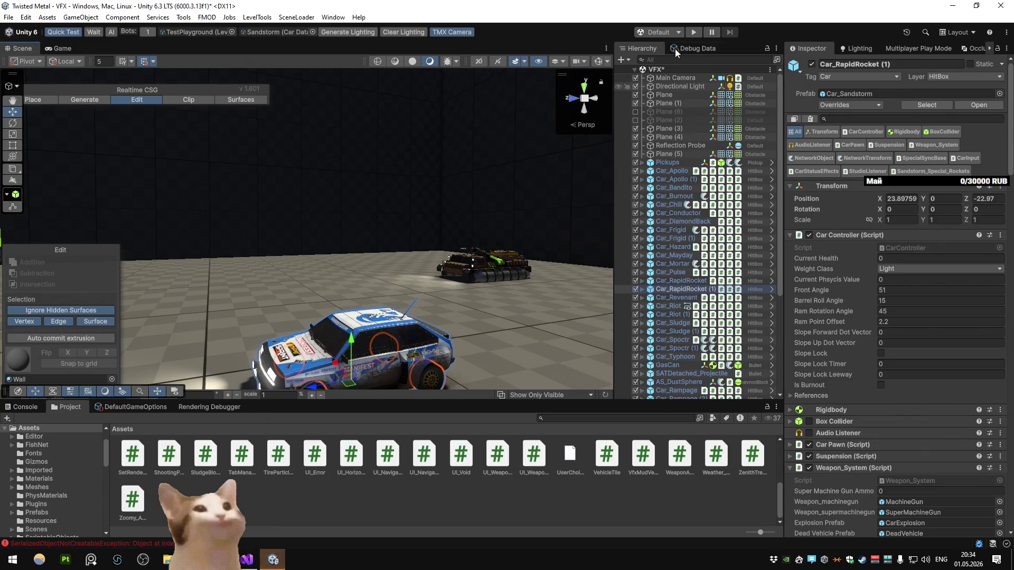
pyautogui.click(691, 32)
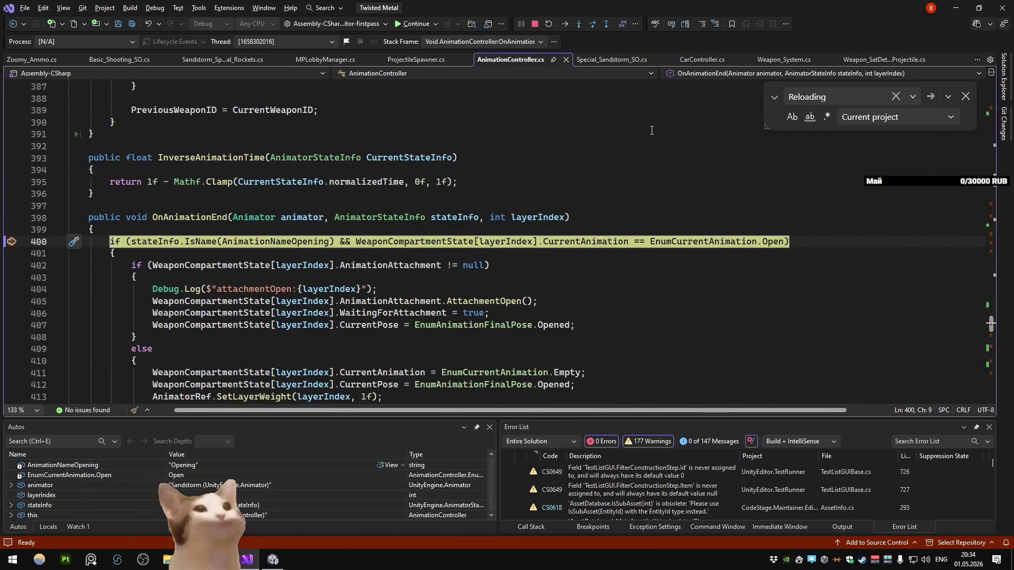
pyautogui.click(423, 24)
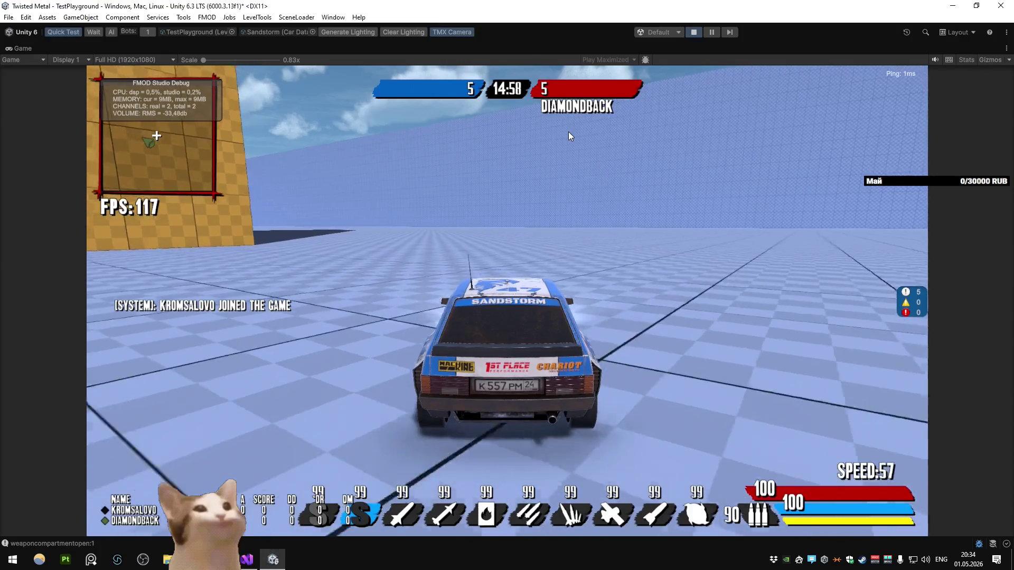
# Step: Drive Sandstorm forward and fire the special, then return to Visual Studio paused at line 147
pyautogui.press('w')
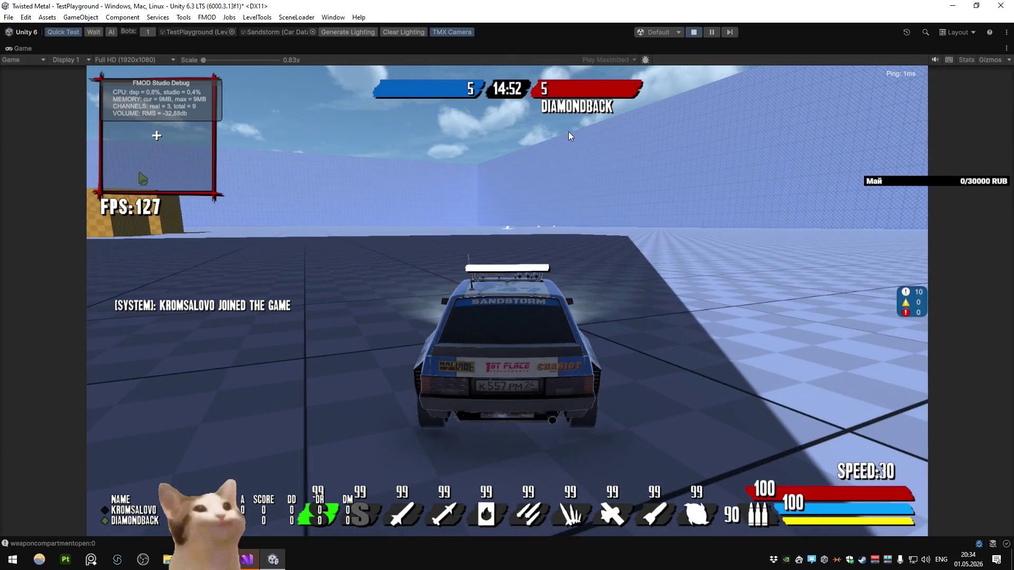
pyautogui.hotkey('alt', 'Tab')
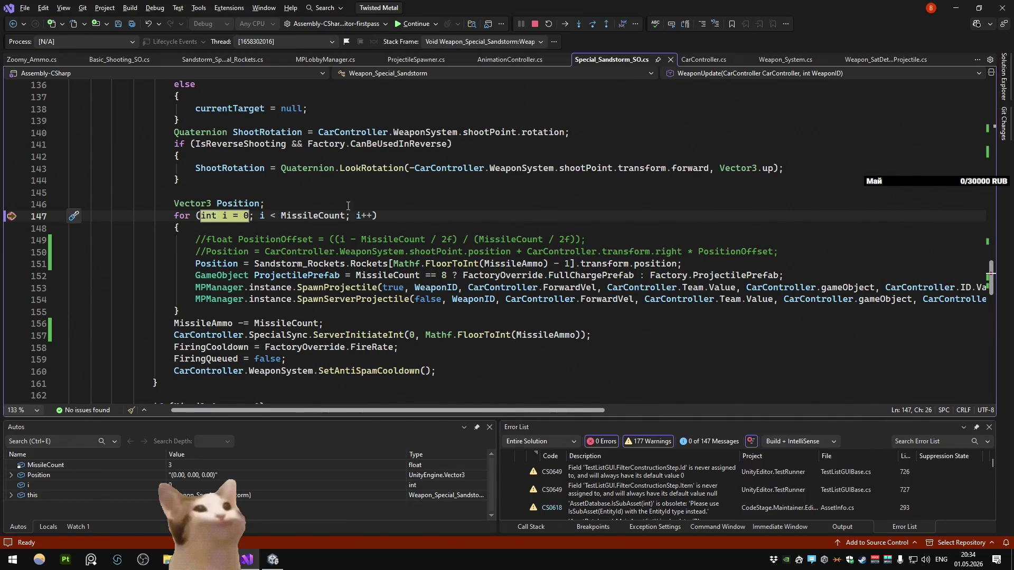
# Step: Confirm MissileCount and MissileAmmo are both 3, then stop debugging
pyautogui.moveTo(323, 212)
pyautogui.moveTo(213, 320)
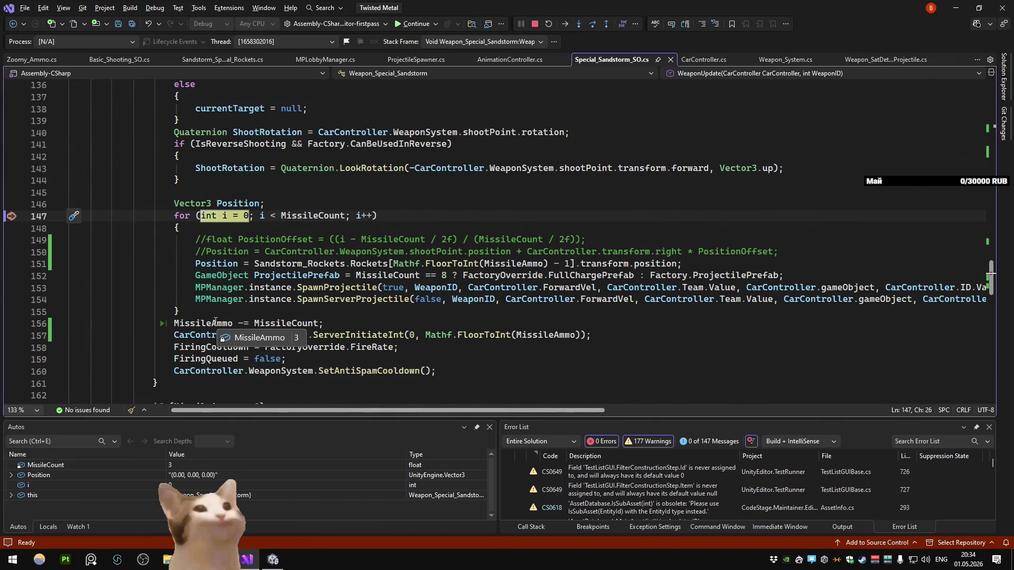
pyautogui.click(534, 24)
# Step: Change the Rockets index on line 151 to MissileAmmo - i
pyautogui.click(571, 246)
pyautogui.press('BackSpace')
pyautogui.write('i')
pyautogui.click(575, 186)
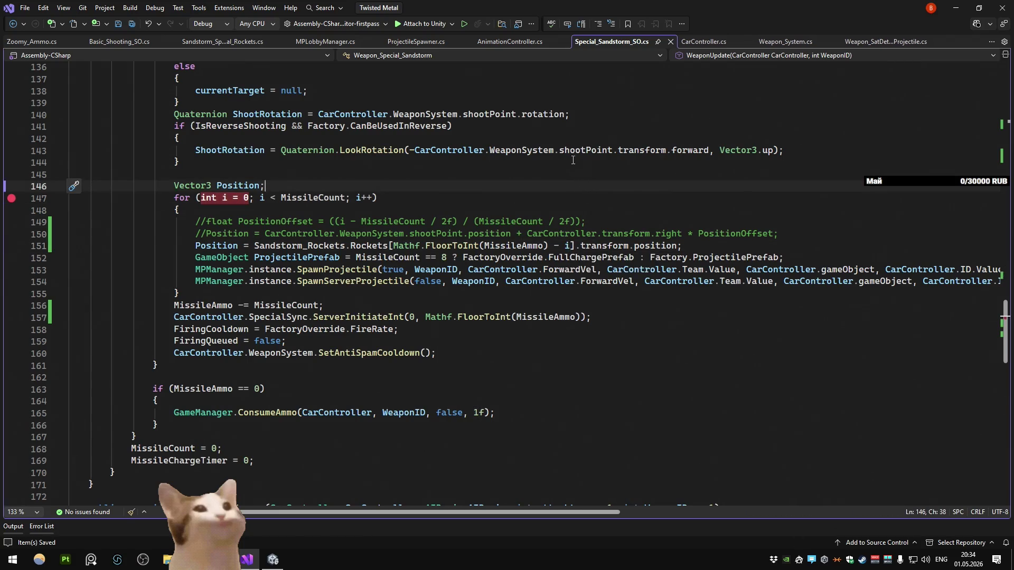
pyautogui.click(955, 8)
# Step: Restart play mode, drive Sandstorm and fire the special, producing an IndexOutOfRangeException
pyautogui.hotkey('ctrl', 'p')
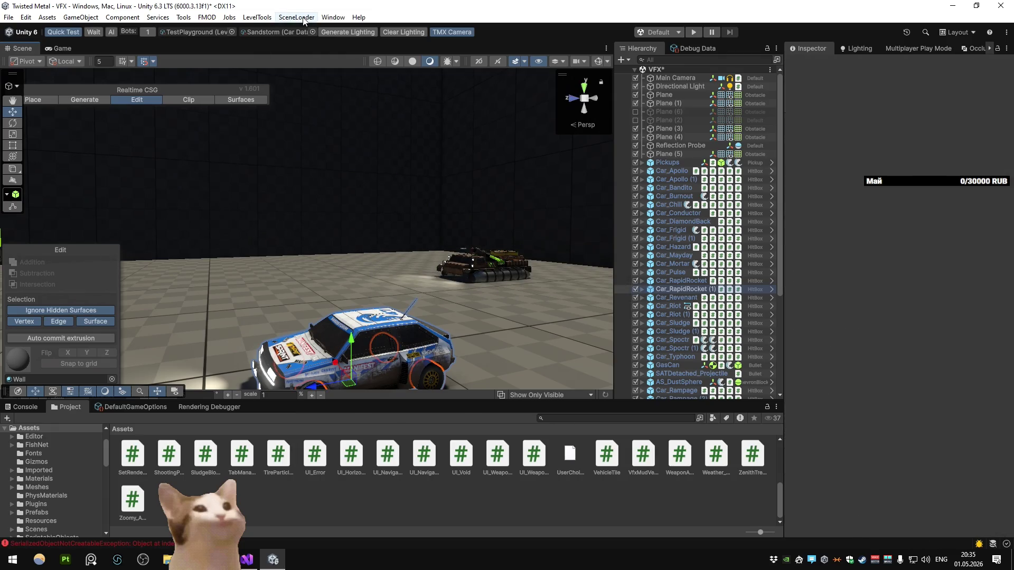
pyautogui.click(693, 32)
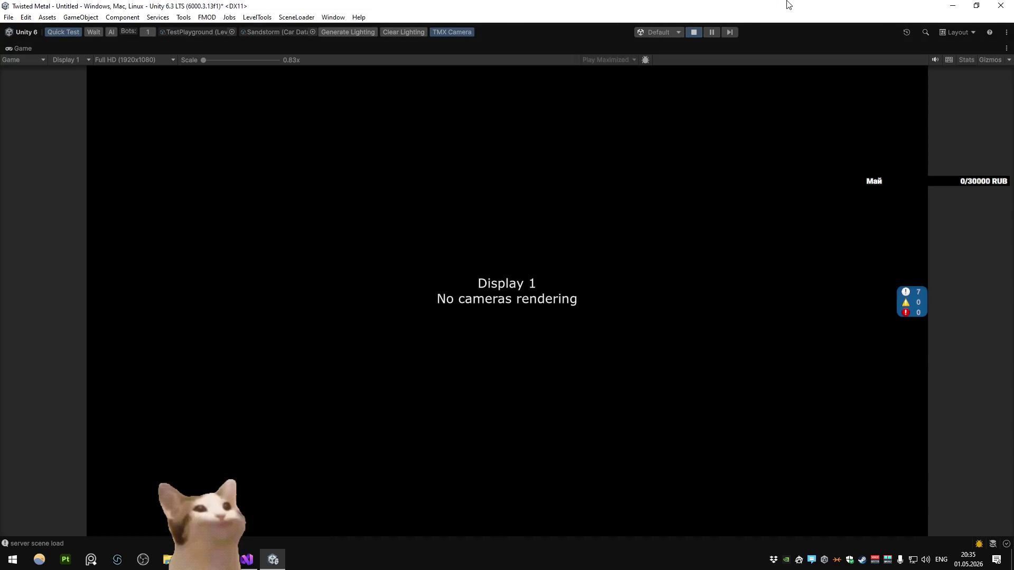
pyautogui.press('w')
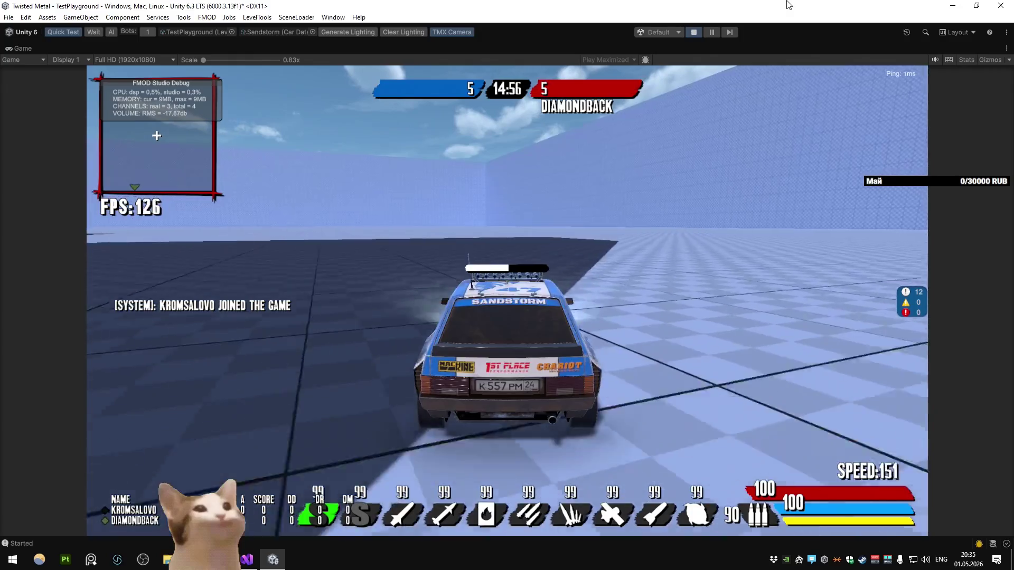
pyautogui.press('s')
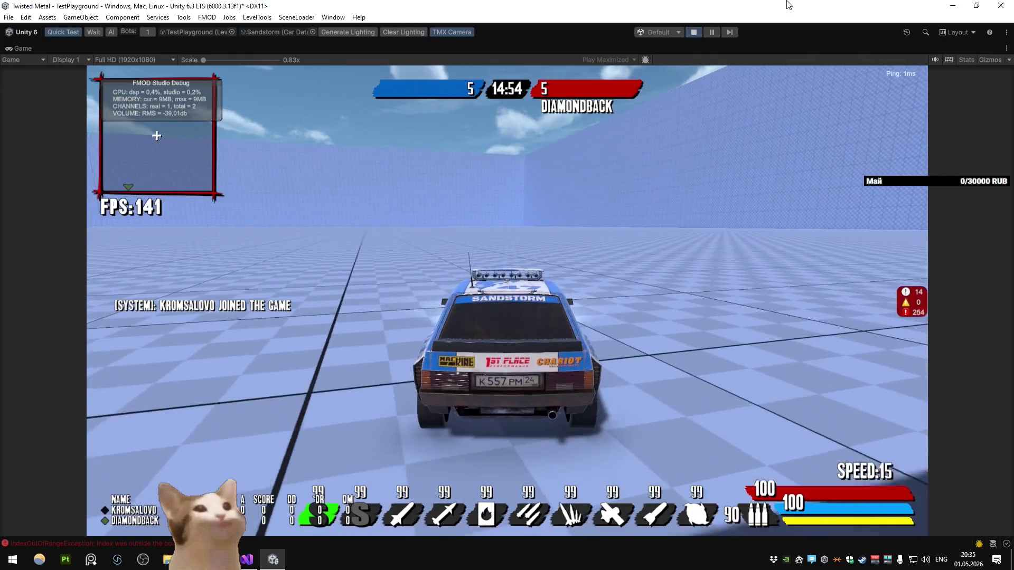